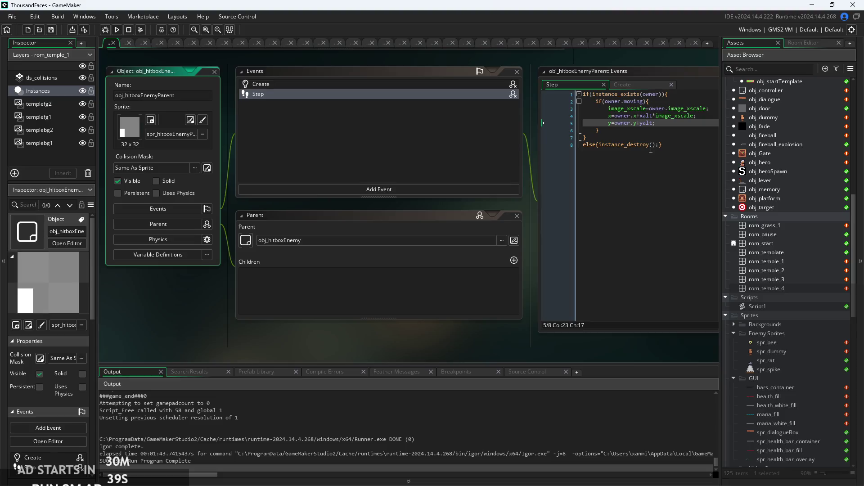
Uncheck Visible on obj_hitboxEnemyParent so it is hidden in game
click(306, 178)
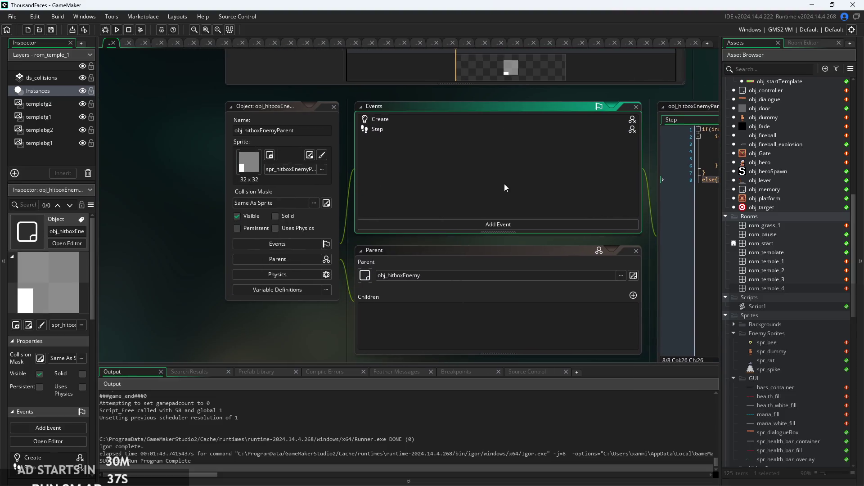
drag(201, 212, 182, 223)
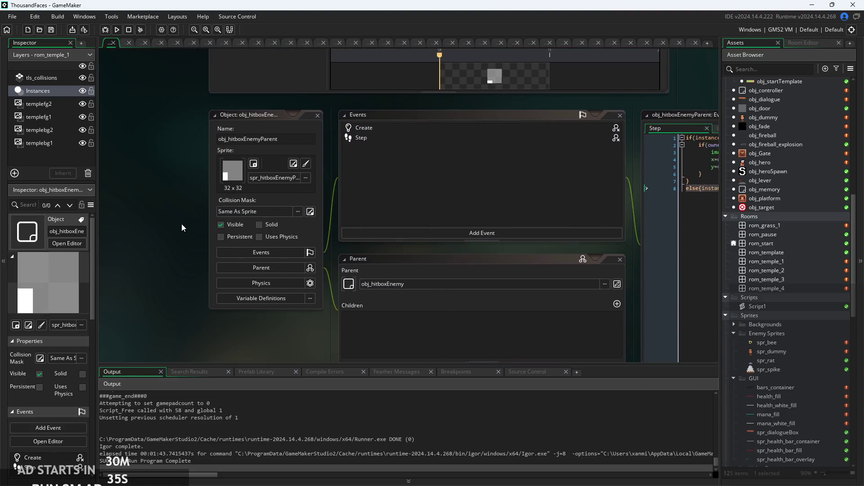
click(215, 227)
scroll(792, 302, up, 10)
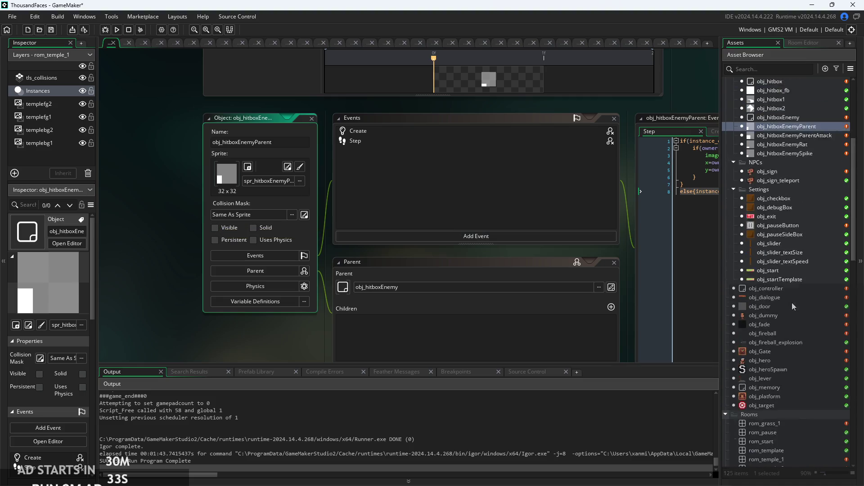
Review obj_hitboxEnemyParentAttack, obj_hitboxEnemyRat, obj_hitboxEnemySpike and obj_hitboxEnemy, then return to obj_hitboxEnemyParent
double_click(782, 228)
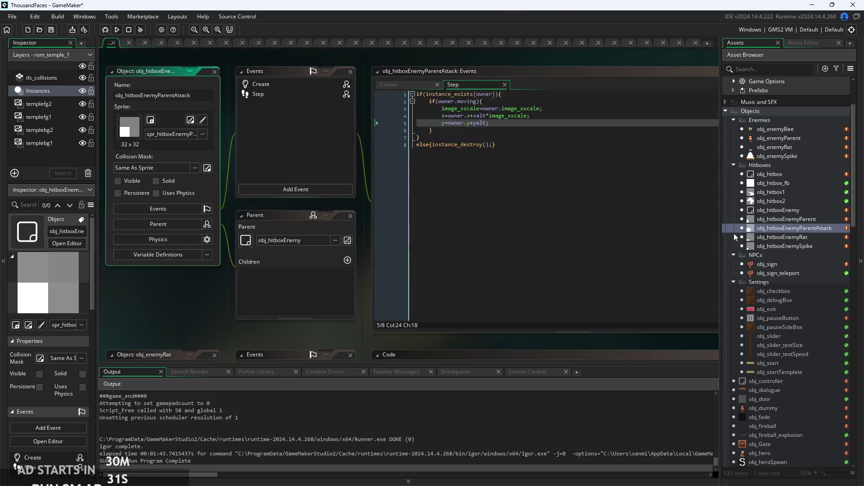
double_click(810, 235)
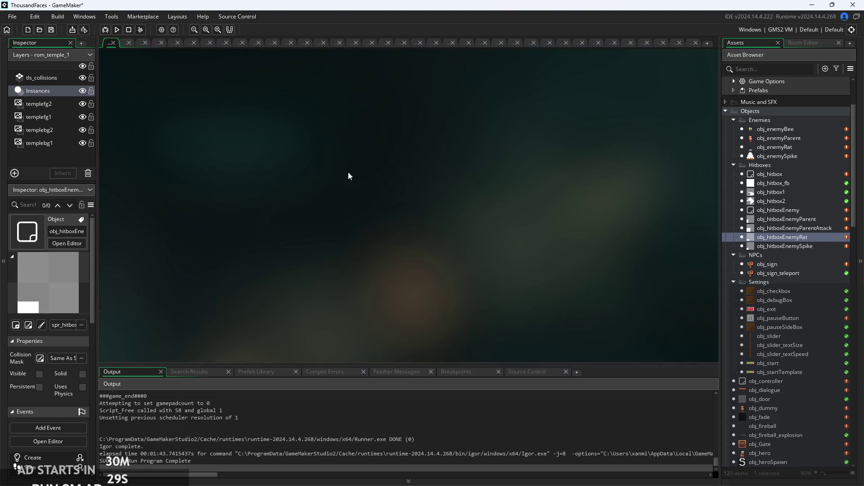
double_click(798, 246)
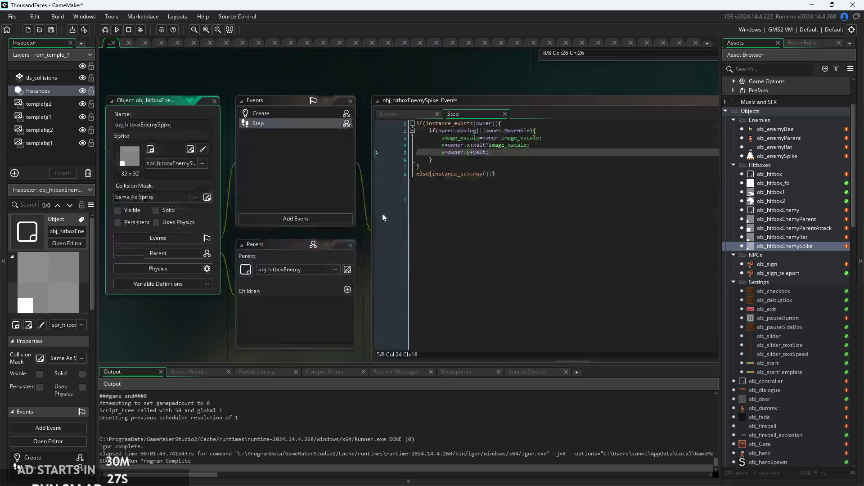
double_click(792, 210)
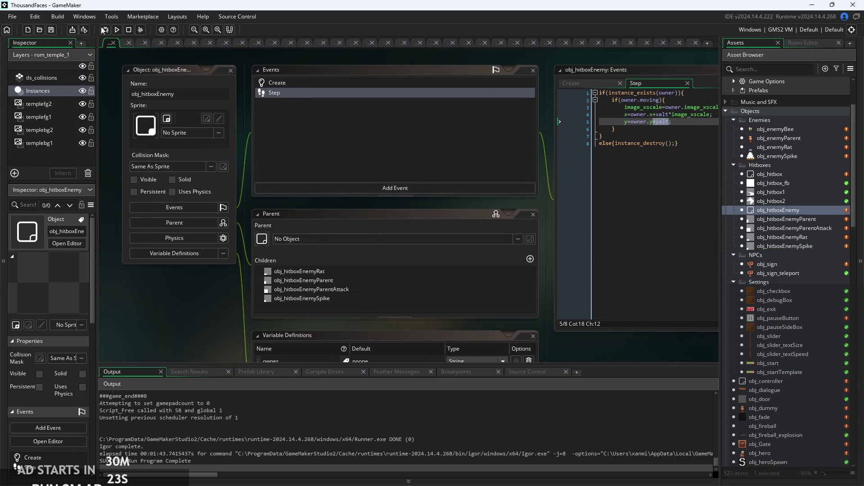
double_click(809, 220)
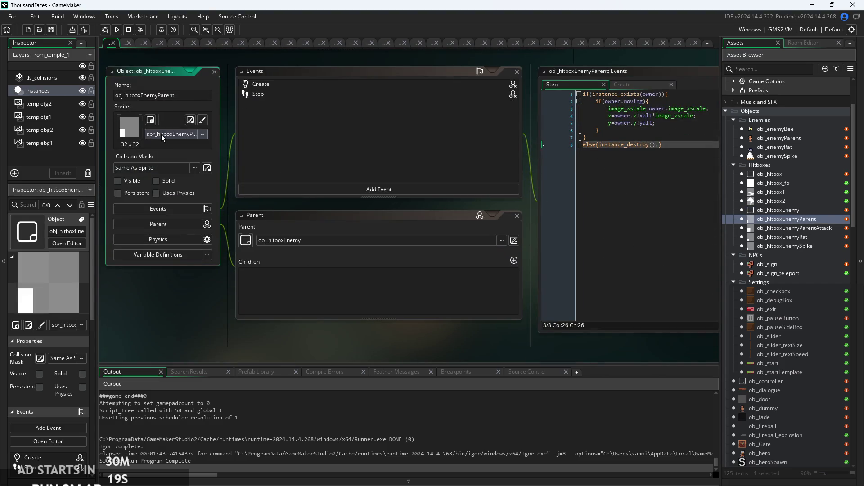
Open the spr_hitboxEnemyParent sprite from the Asset Browser and enter its image editor
scroll(779, 312, down, 4)
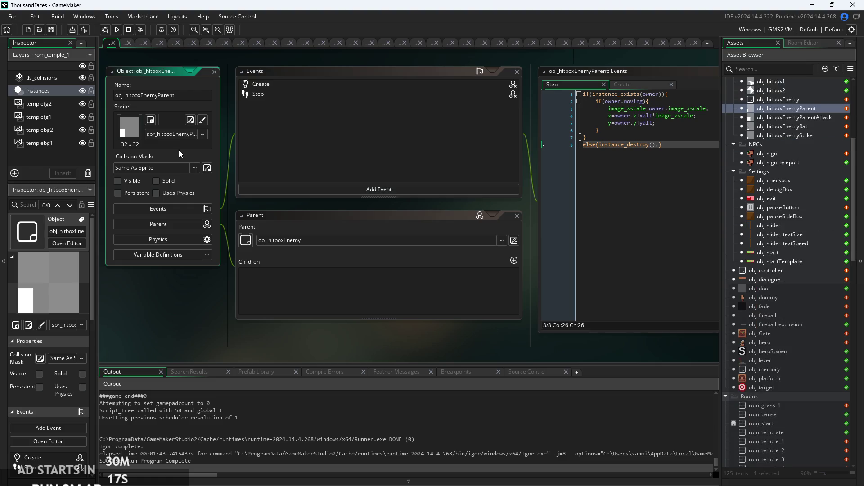
scroll(797, 261, down, 2)
scroll(790, 342, down, 11)
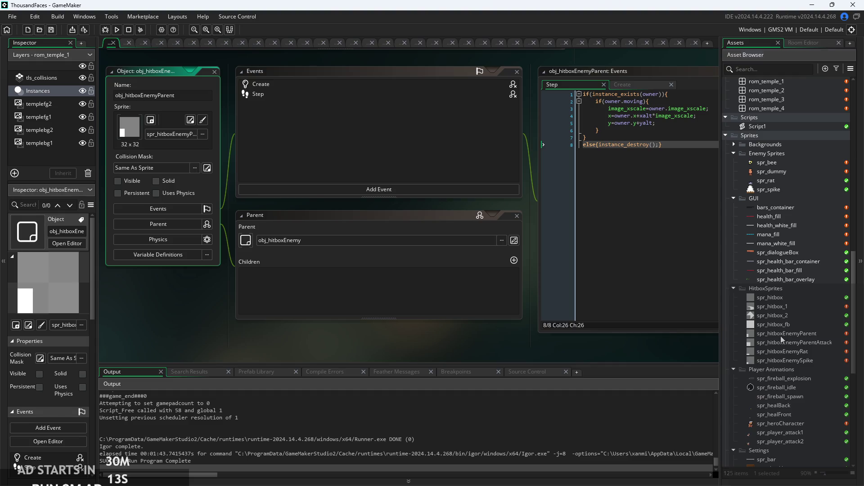
double_click(780, 335)
click(189, 119)
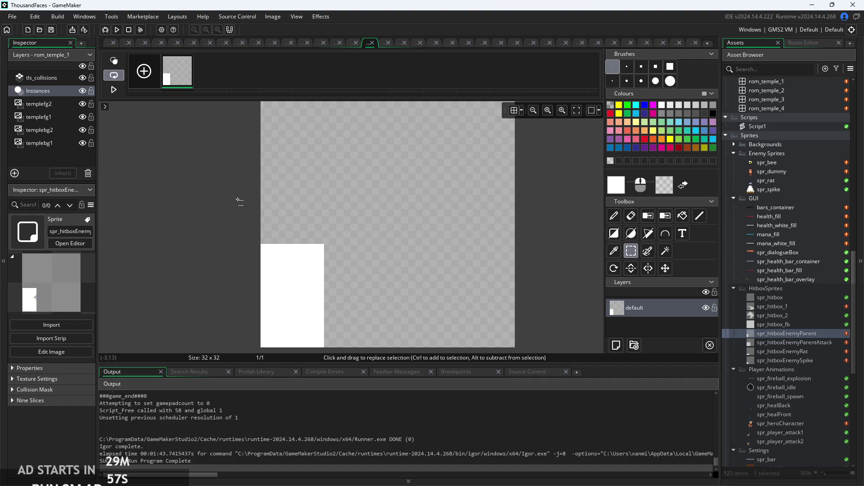
Drag the white 8x13 hitbox block right off the left edge and refill it solid white
scroll(237, 200, down, 2)
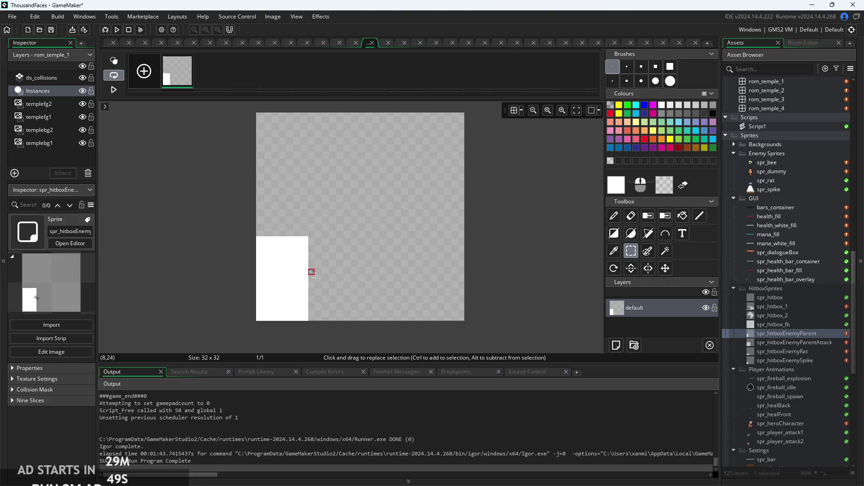
scroll(303, 332, up, 3)
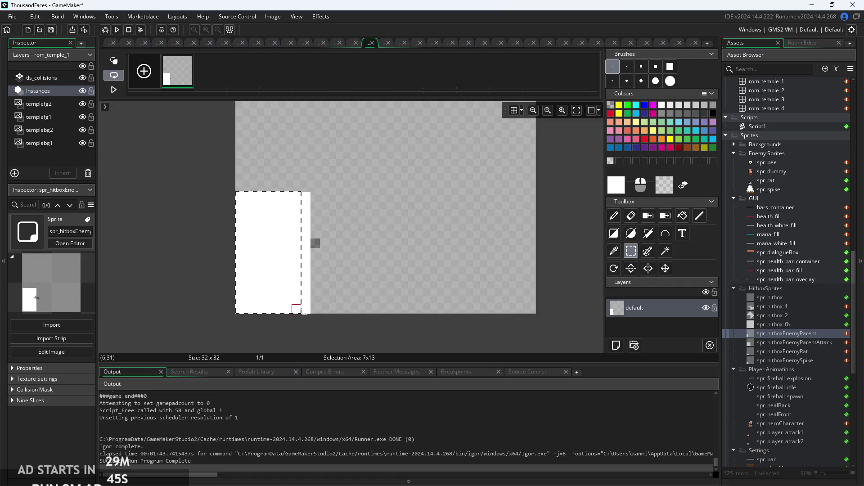
drag(283, 253, 309, 199)
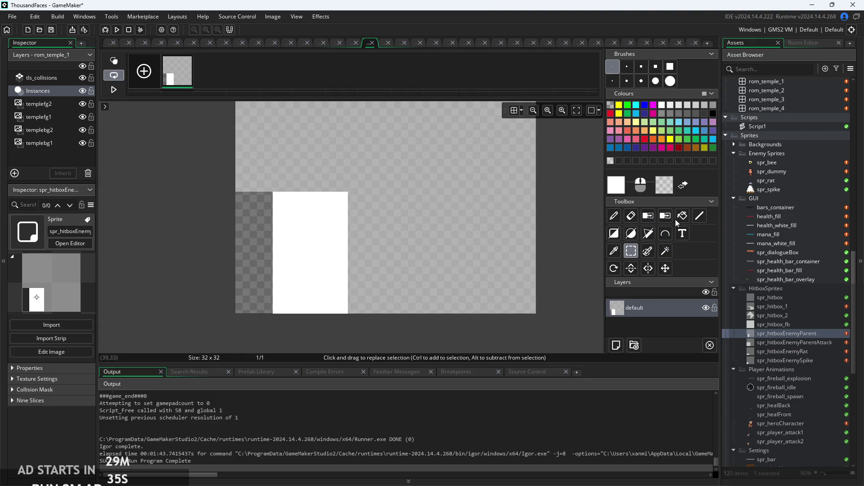
click(253, 236)
scroll(193, 182, down, 1)
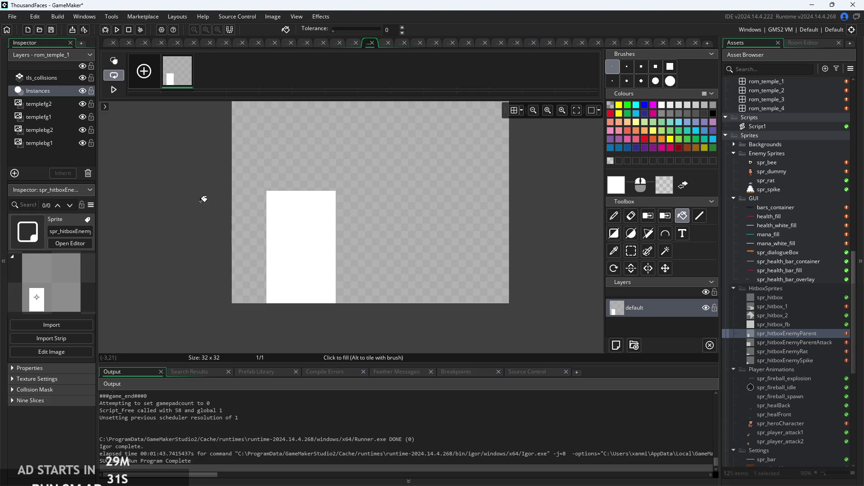
scroll(186, 180, down, 1)
click(105, 45)
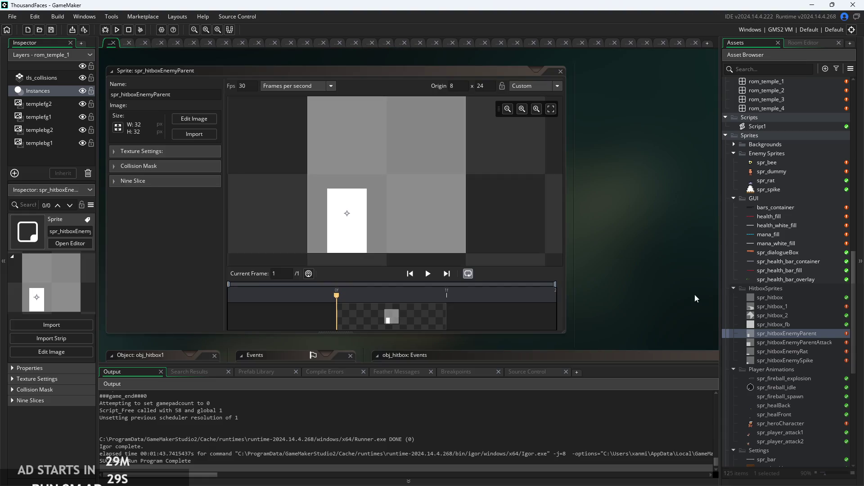
Run the game from the toolbar and choose Start on the title screen
scroll(781, 281, up, 6)
scroll(776, 241, up, 10)
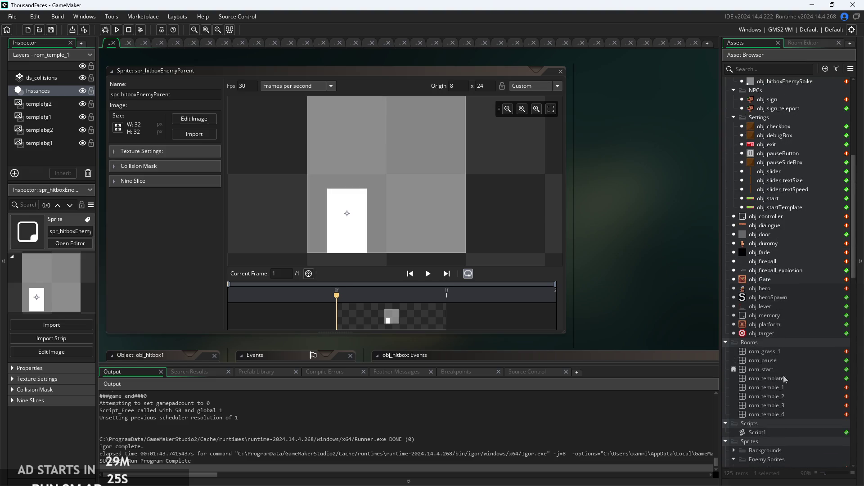
scroll(783, 383, up, 4)
click(109, 30)
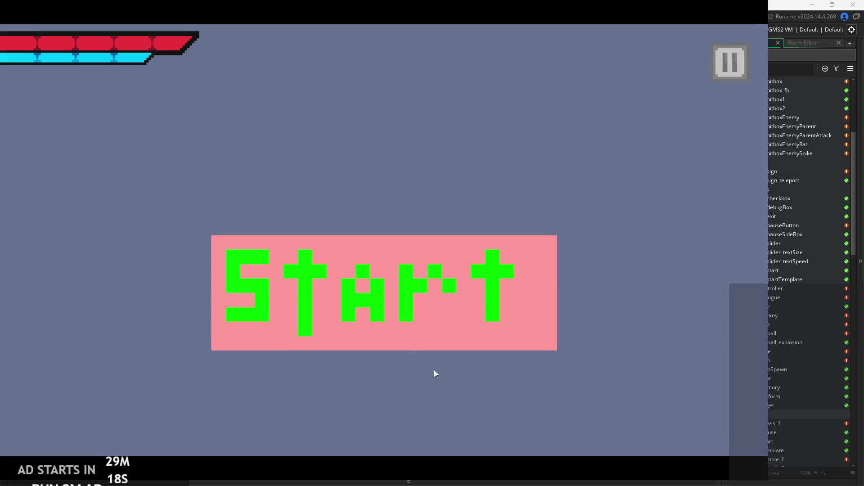
click(419, 342)
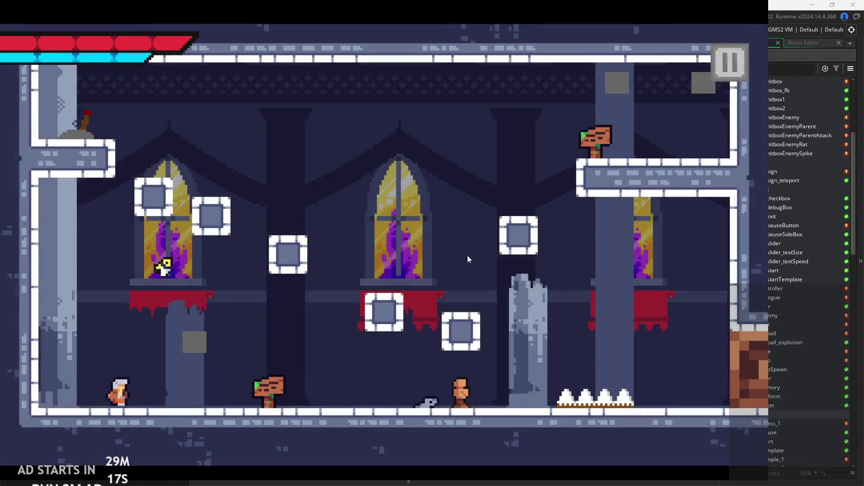
Turn on Debug Stats from the pause menu and resume the game
click(730, 61)
click(174, 125)
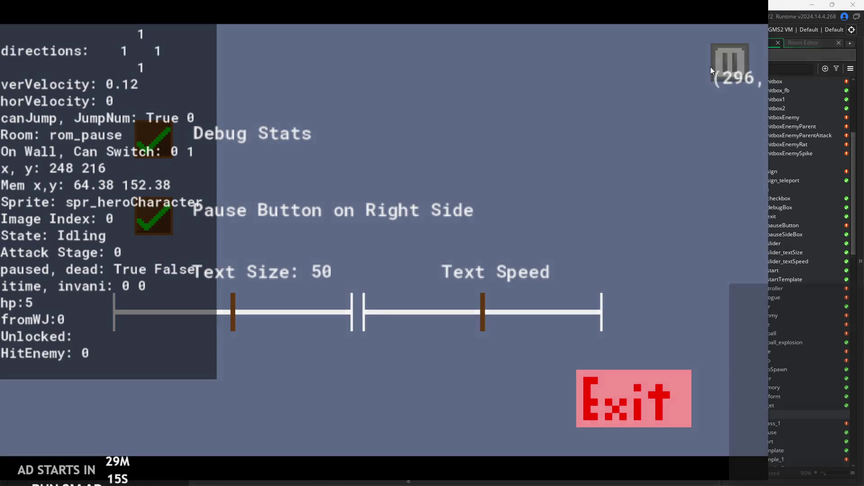
click(712, 68)
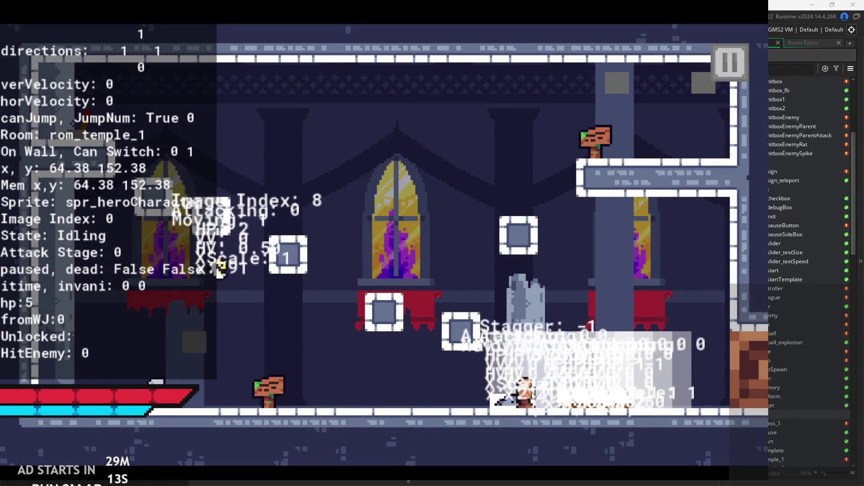
Run the hero right toward the temple enemies and attack them twice
key(Right)
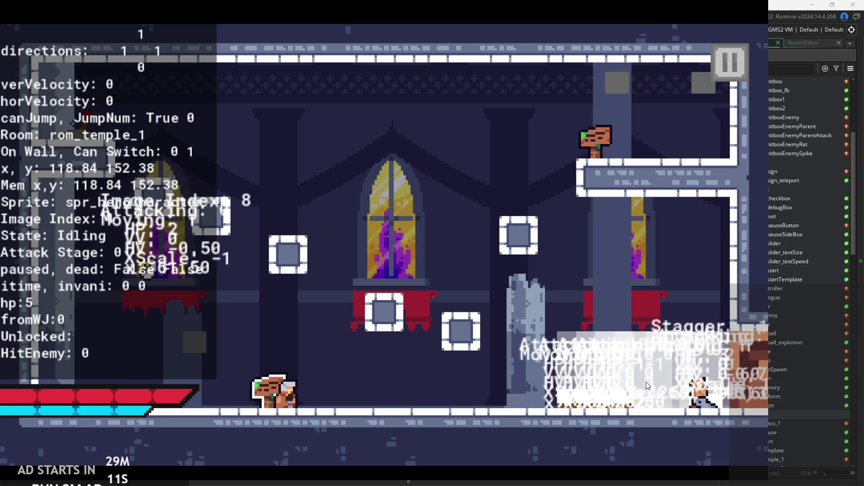
key(Right)
click(540, 395)
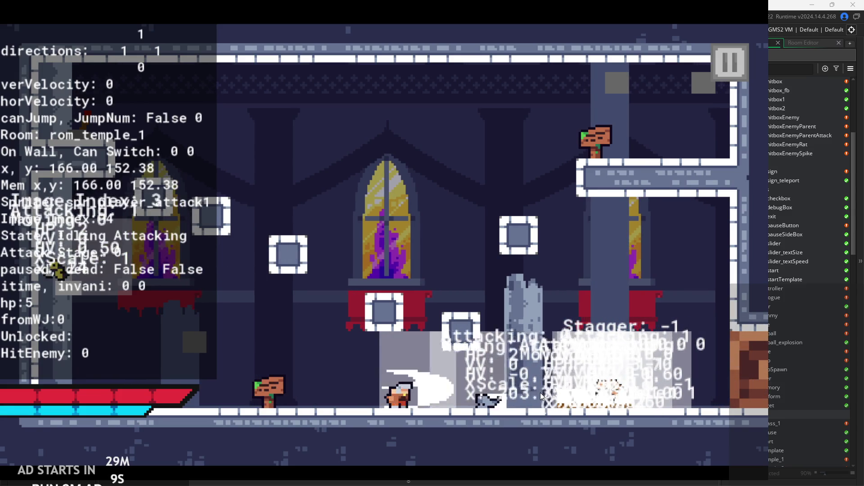
key(Left)
key(Right)
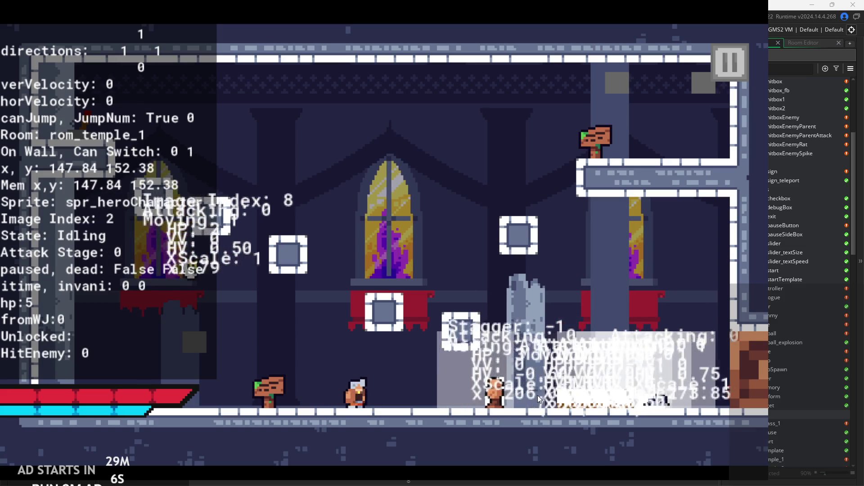
key(Right)
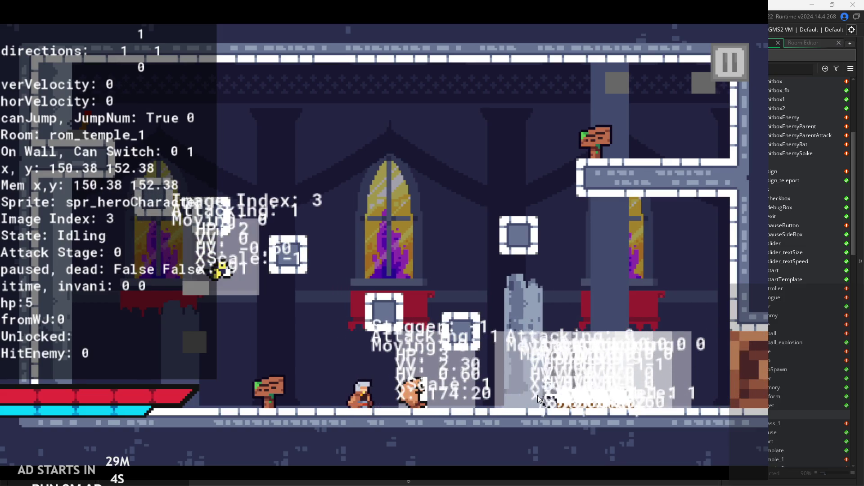
click(537, 395)
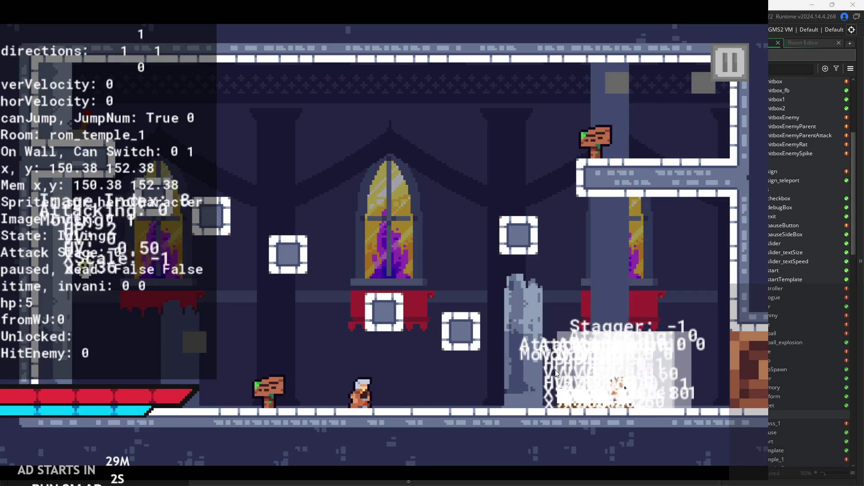
Move the hero further right, then pause and exit the game to the editor
key(Right)
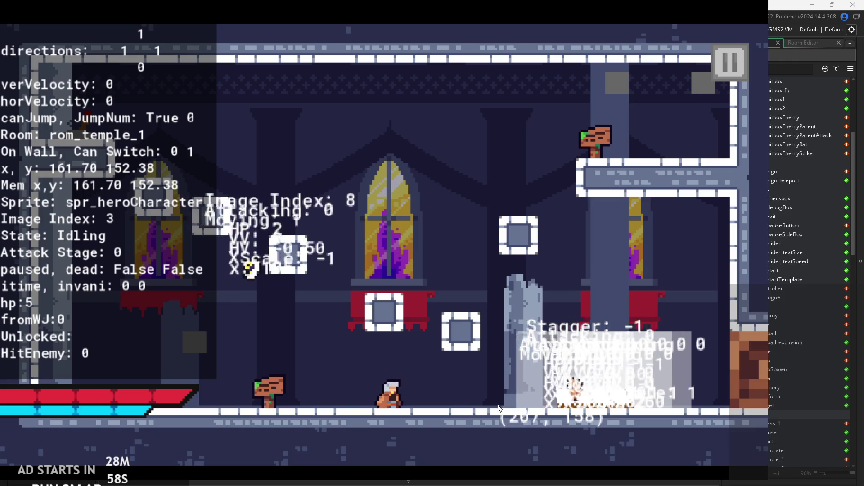
key(Right)
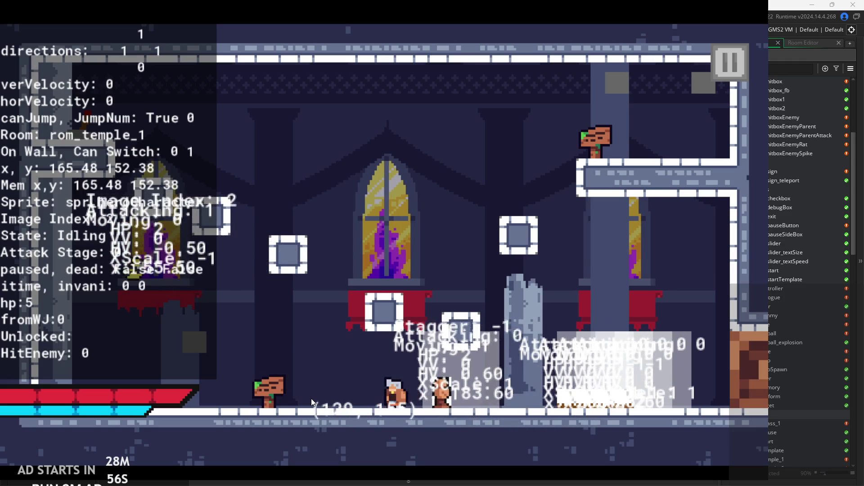
key(Right)
key(Left)
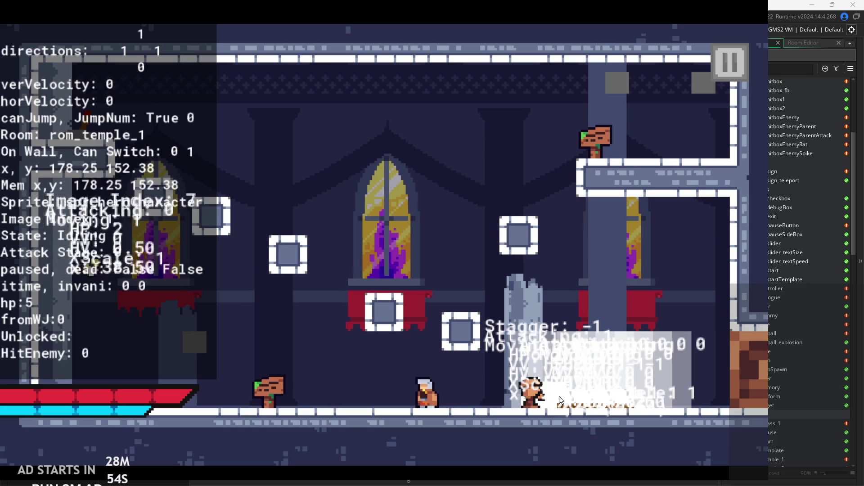
key(Right)
click(720, 77)
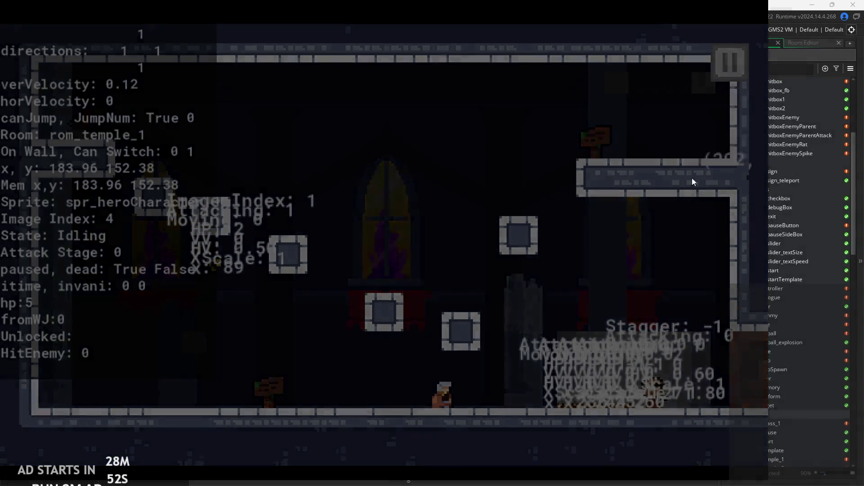
click(626, 402)
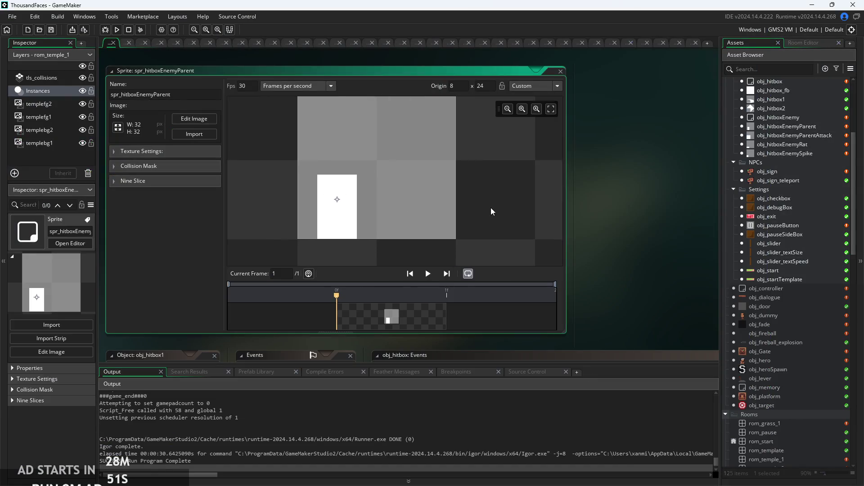
Open the spr_hitboxEnemyParent image for editing, then rerun the game with F5 and press Start
click(195, 119)
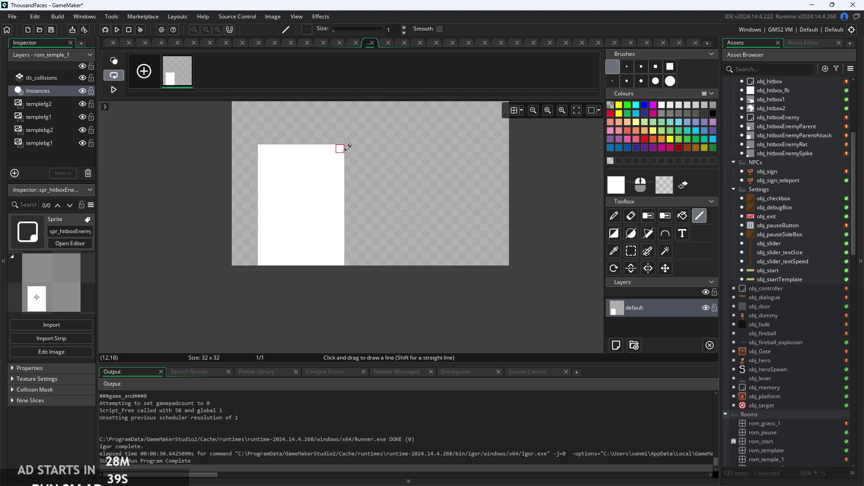
key(F5)
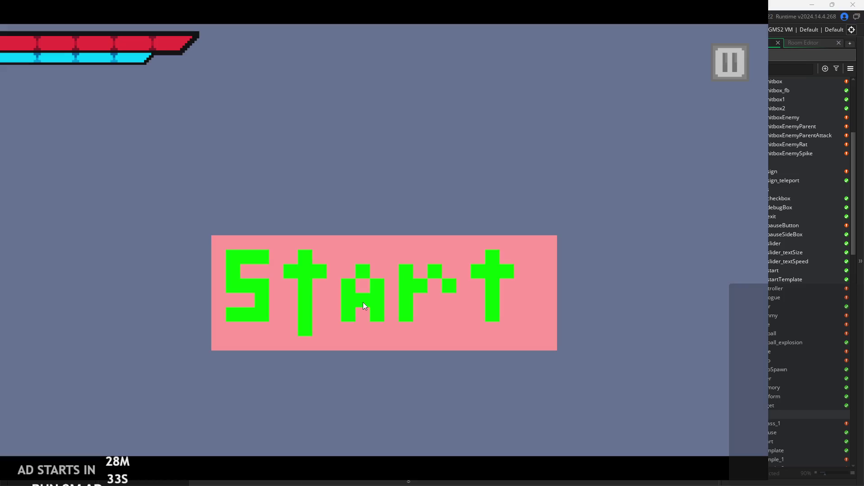
click(365, 306)
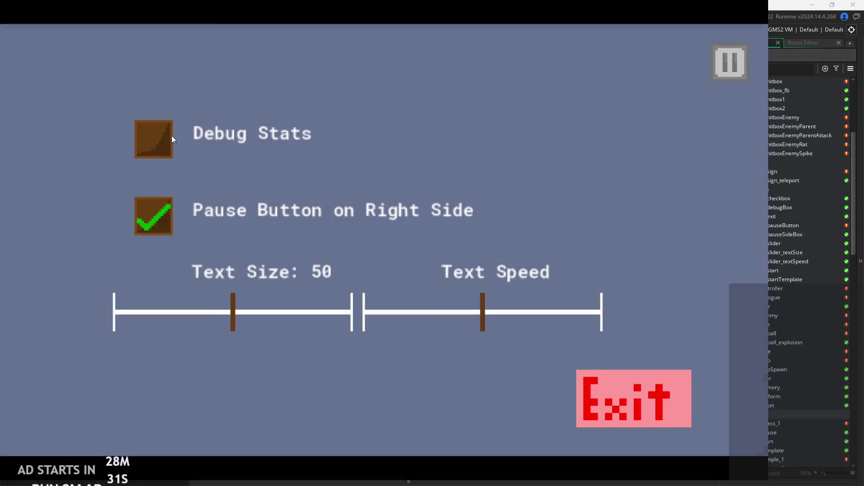
Enable Debug Stats, resume, and run the hero right to attack with X
click(171, 135)
click(726, 61)
key(Right)
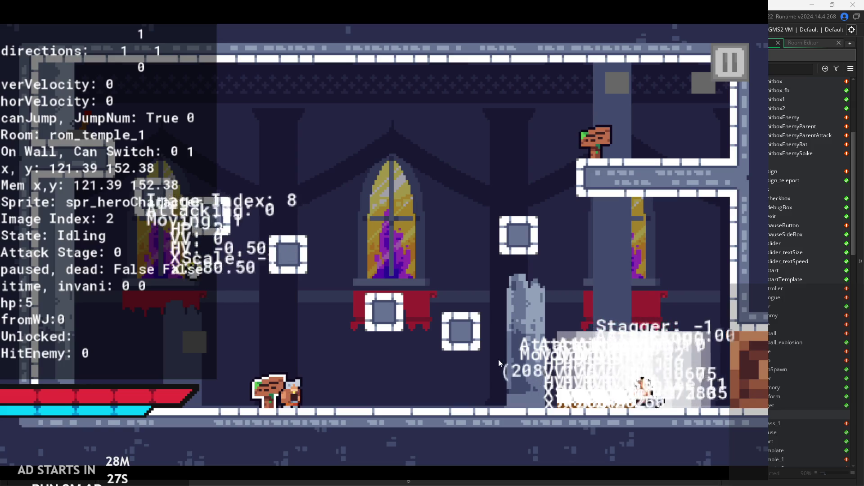
key(Right)
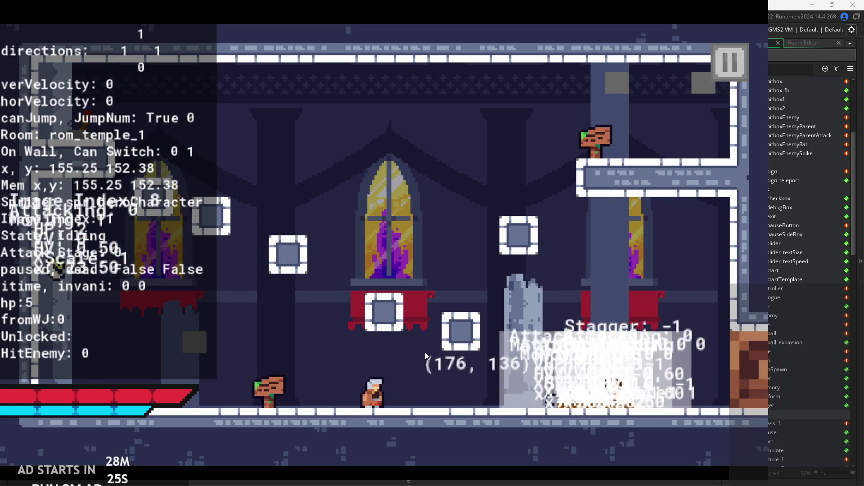
key(x)
Run and jump the hero back and forth near the enemy using the arrows and Z
key(Right)
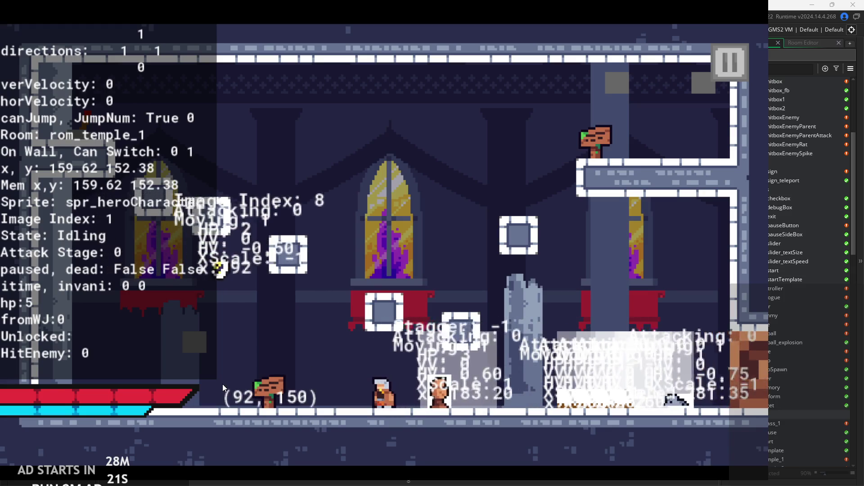
key(Right)
key(Left)
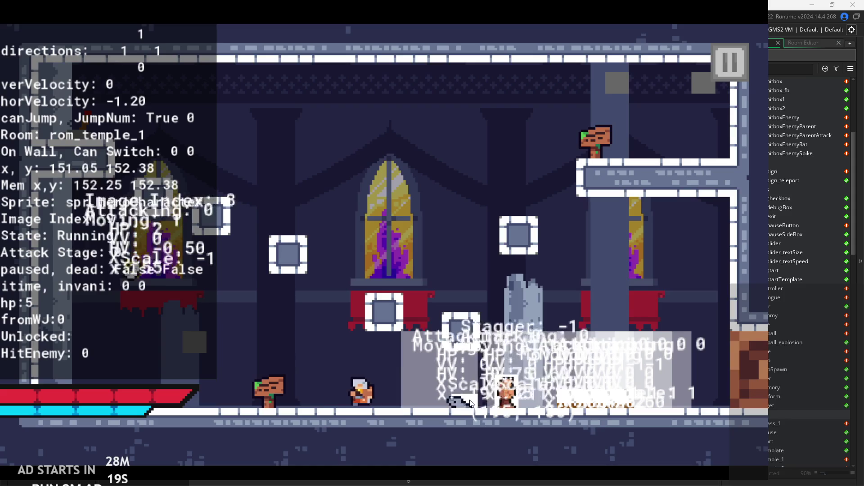
key(z)
key(Right)
key(z)
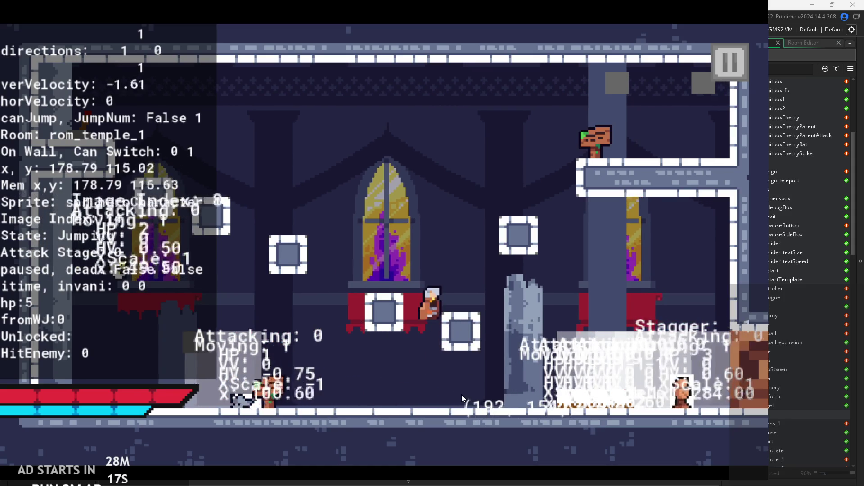
key(Left)
key(Right)
key(Left)
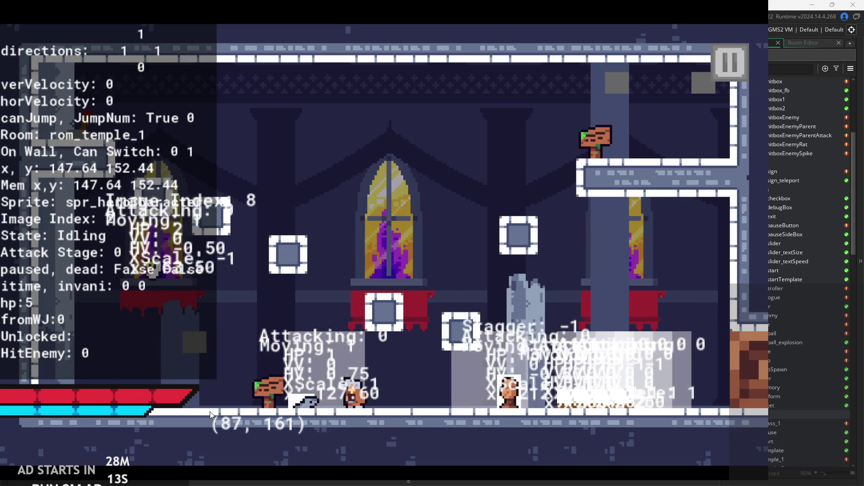
key(Left)
key(z)
key(Right)
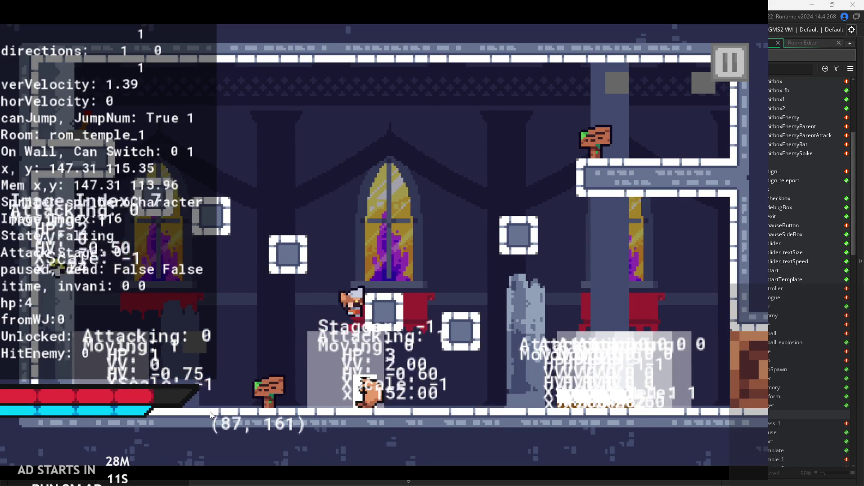
Jump onto the raised block, drop off the ledge, run right, then pause and exit
key(Right)
key(z)
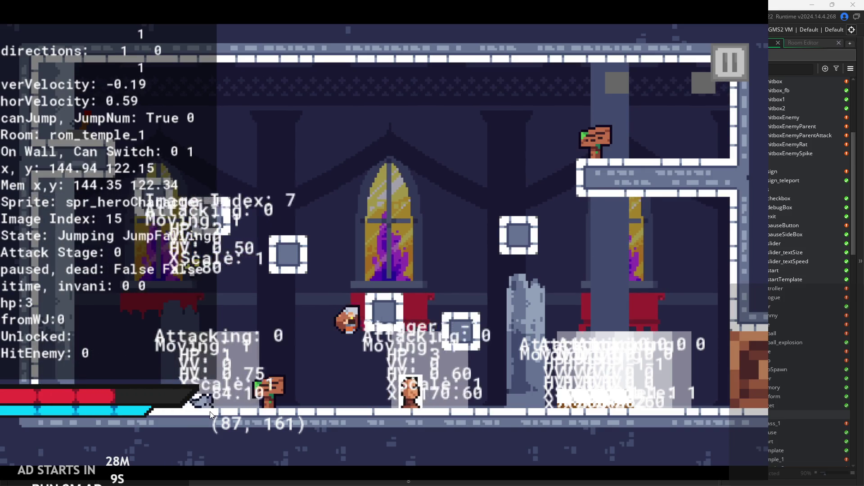
key(z)
key(Left)
key(z)
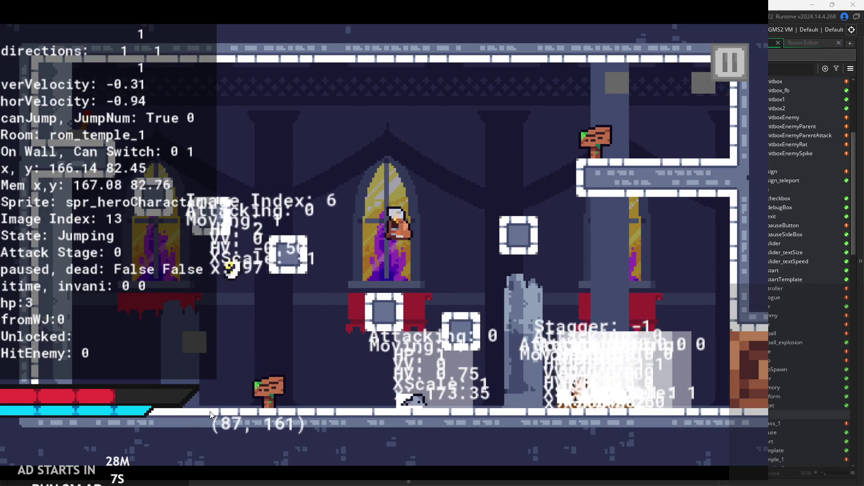
key(Left)
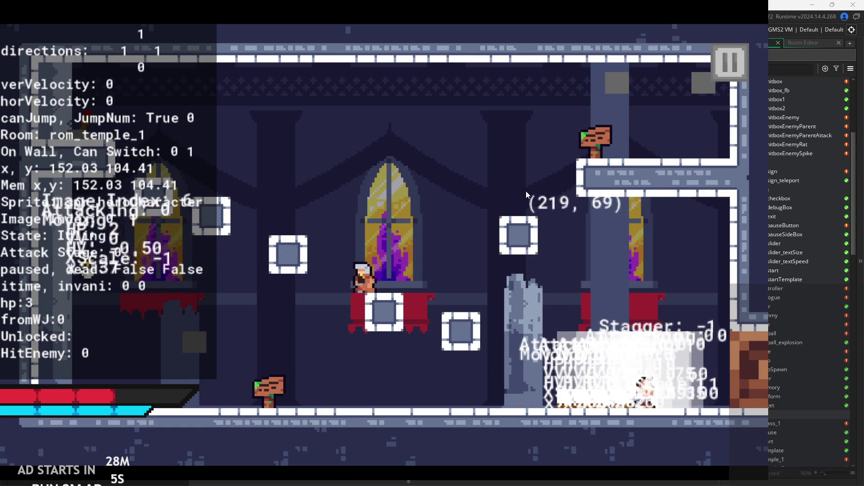
key(Left)
key(Right)
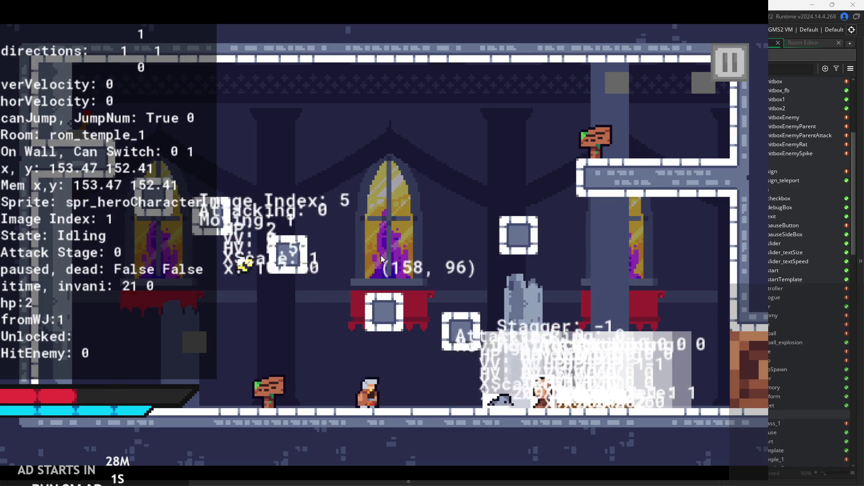
key(Right)
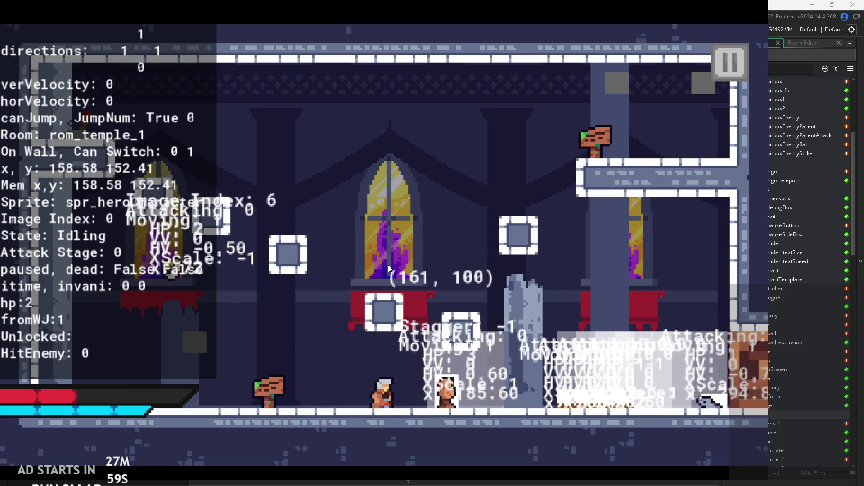
click(727, 68)
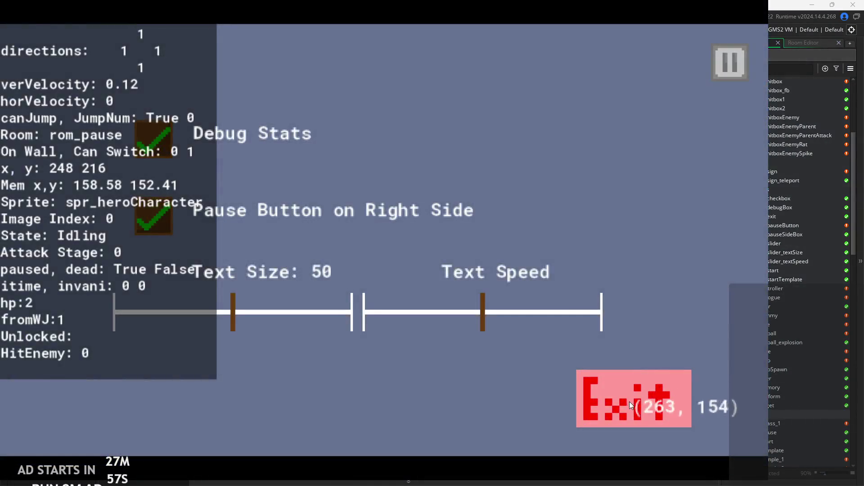
click(631, 397)
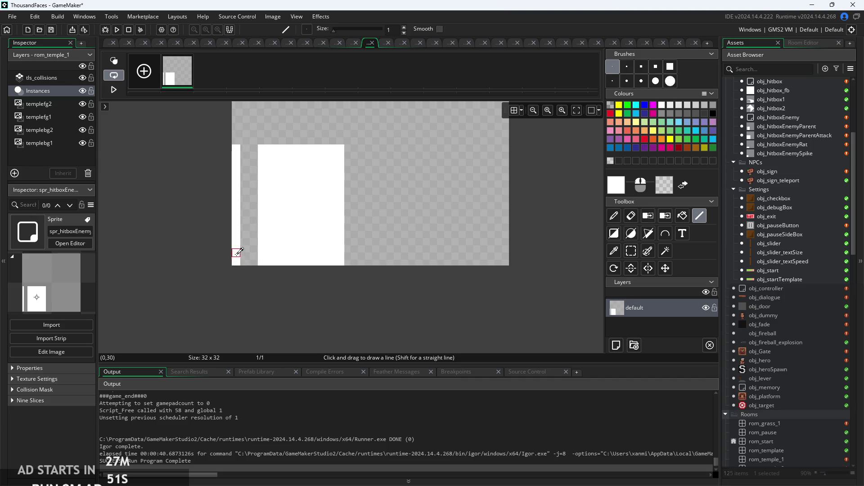
Rerun the game with the Run button and press Start on the title screen
click(118, 30)
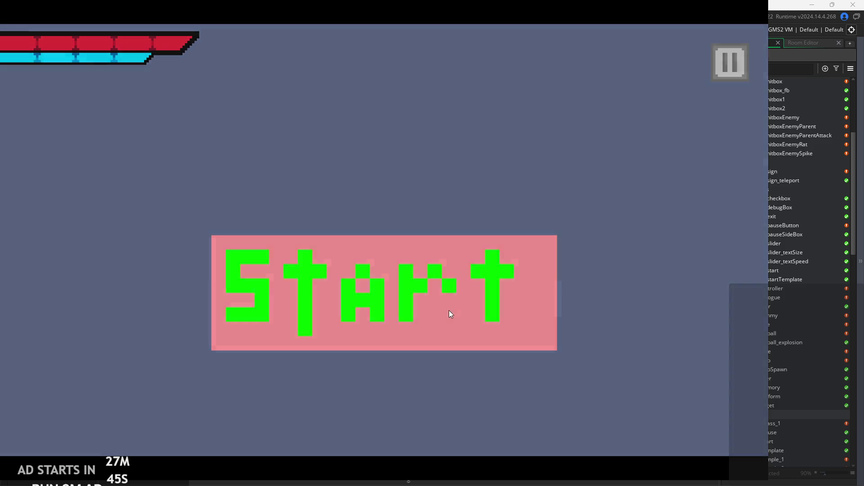
click(449, 310)
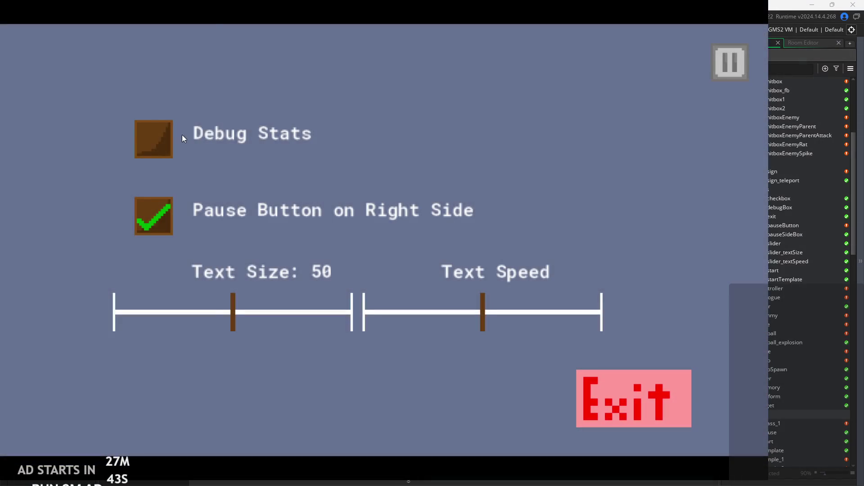
Turn on Debug Stats, resume, and run the hero right and left with a jump
click(162, 136)
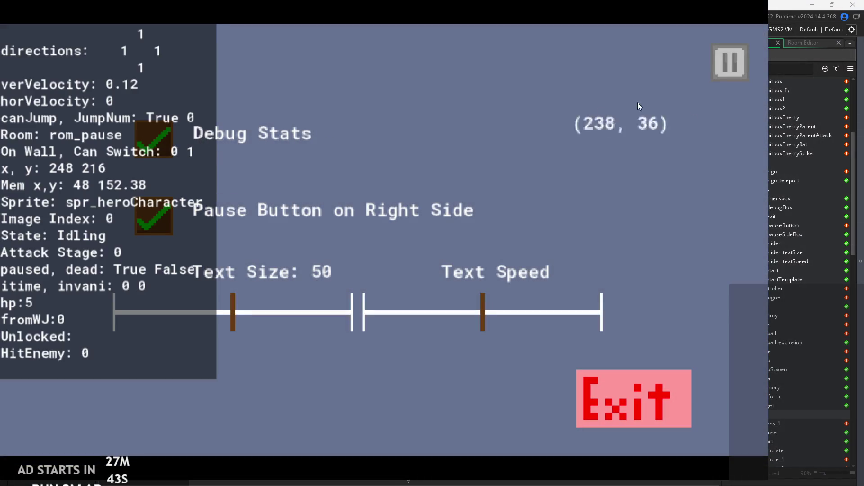
click(726, 74)
key(Right)
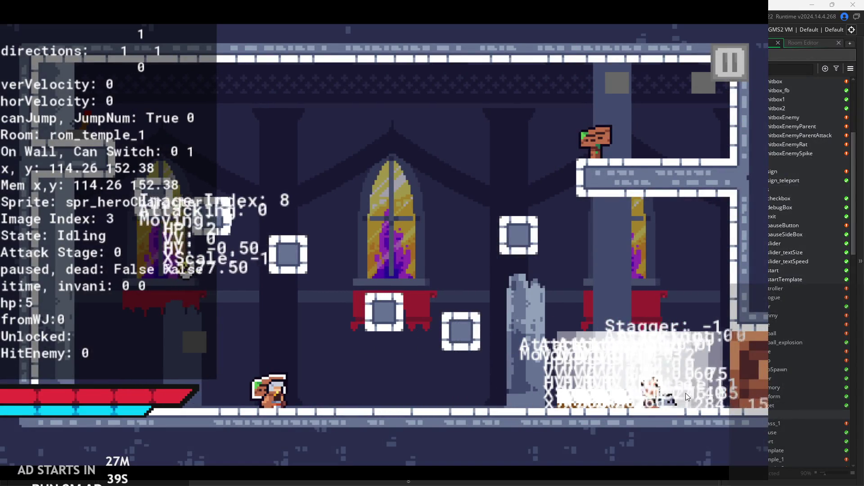
key(Right)
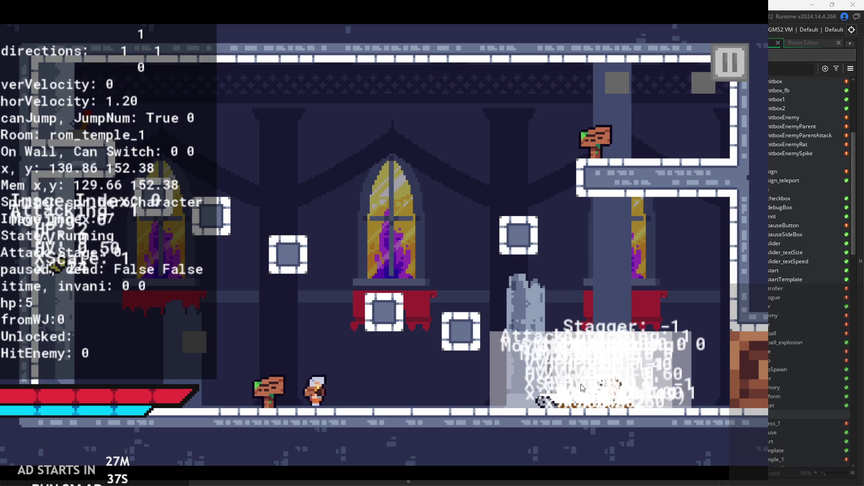
key(Left)
key(space)
key(Right)
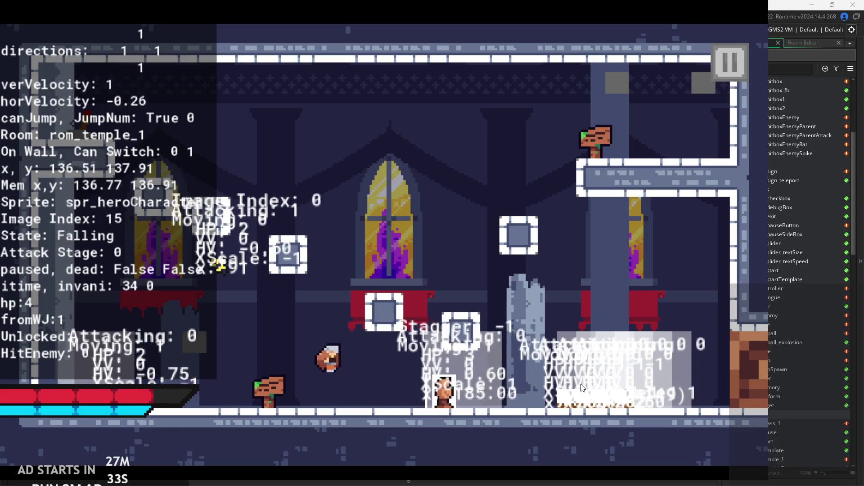
Jump left, attack with X on landing, move near the enemy, then pause the game
key(Left)
key(space)
key(Right)
key(x)
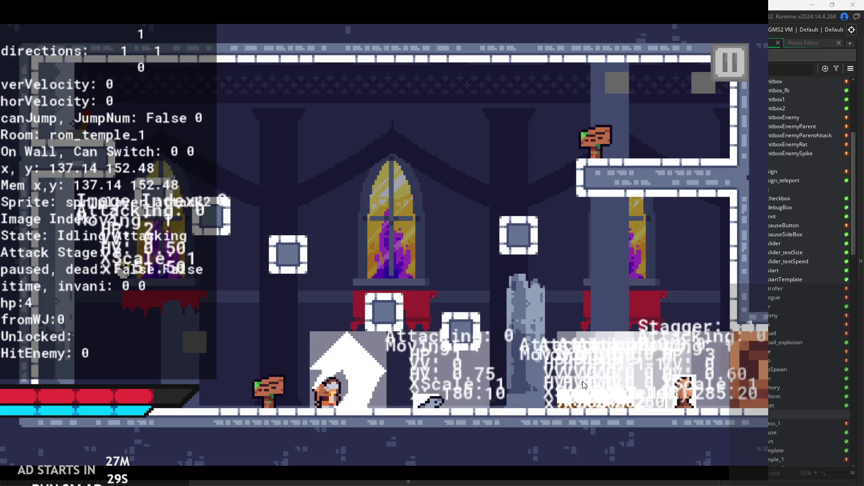
key(Right)
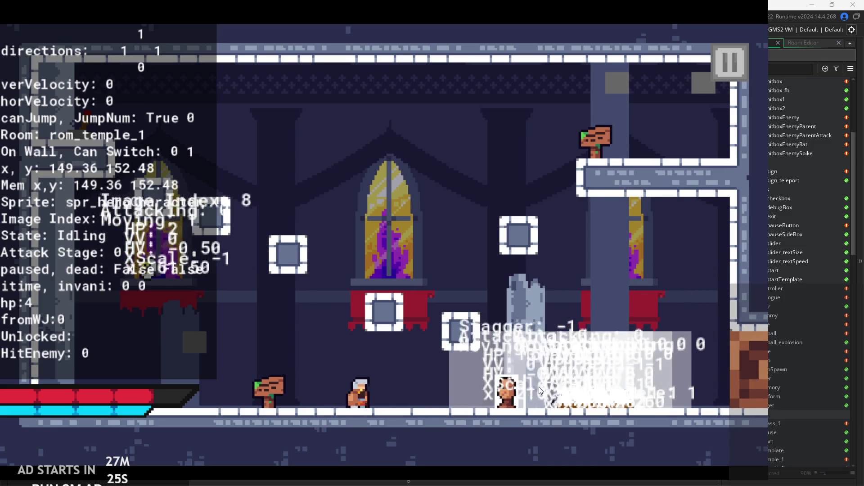
key(Left)
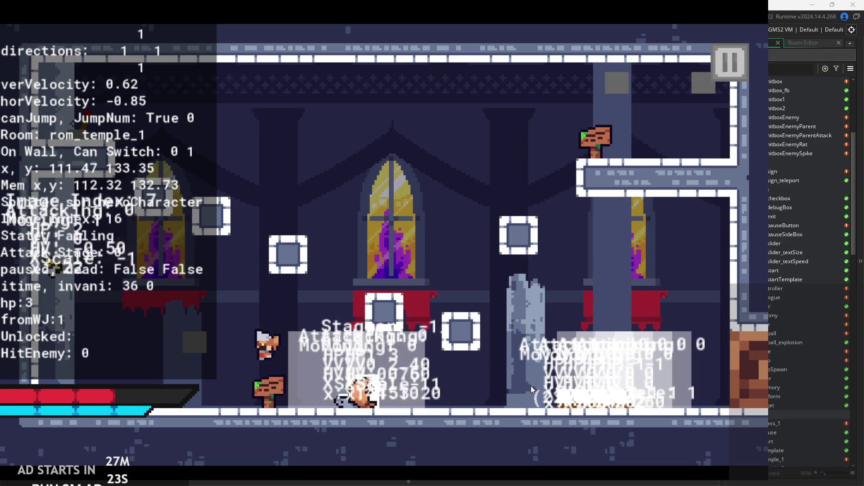
key(Right)
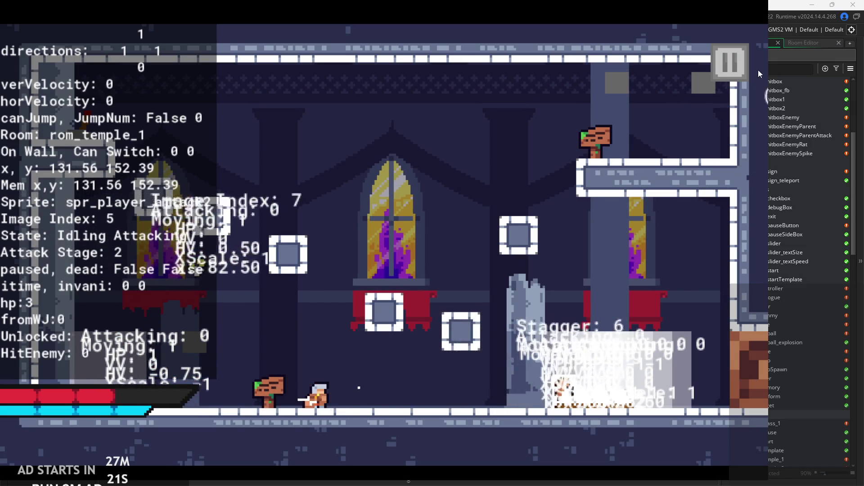
click(728, 66)
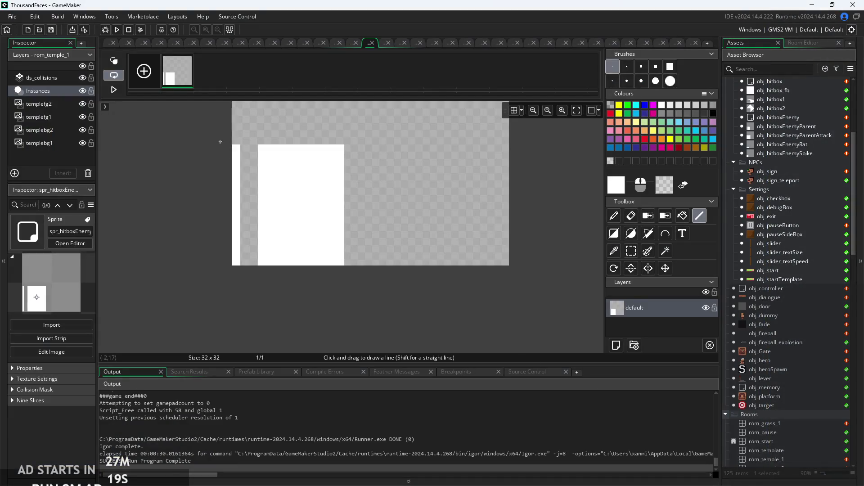
Undo the last two sprite strokes, then rerun the game and press Start
key(ctrl+z)
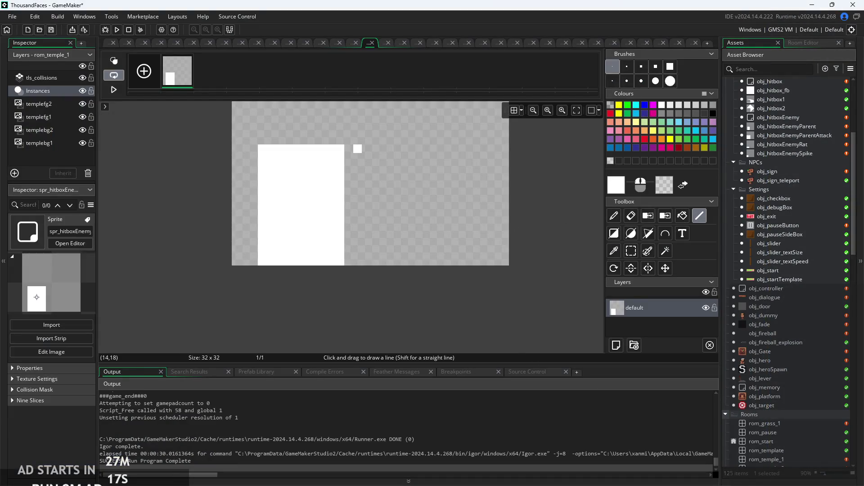
key(ctrl+z)
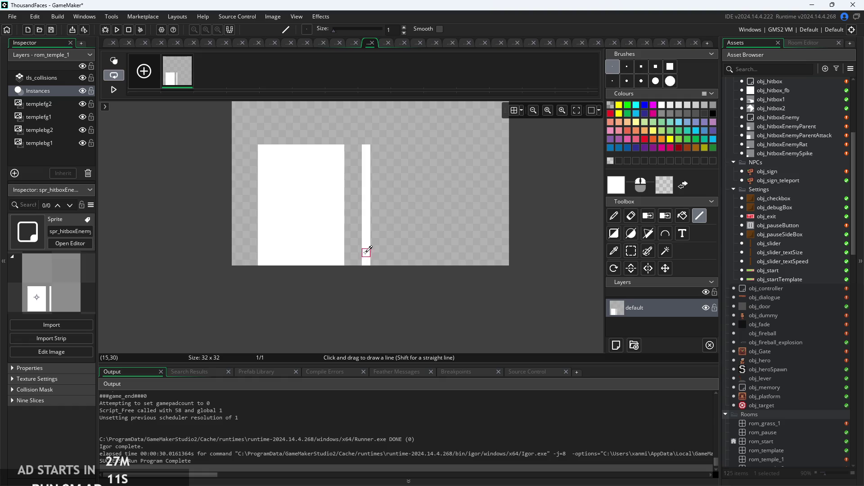
click(120, 29)
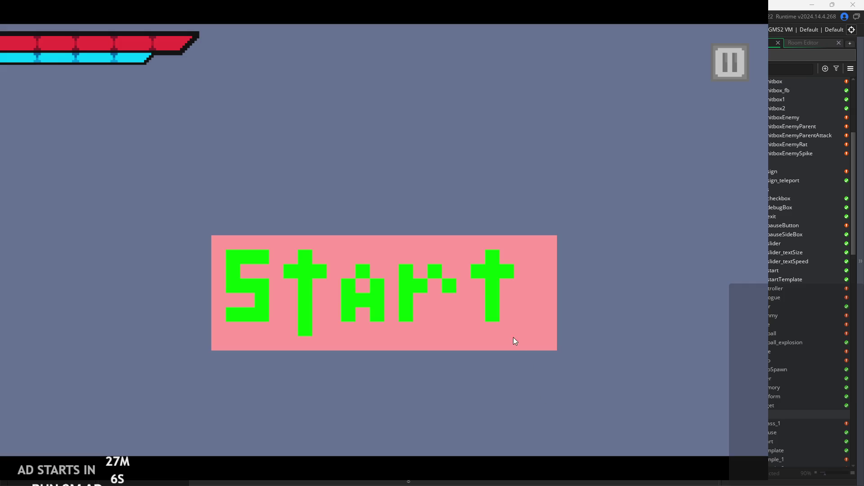
click(515, 341)
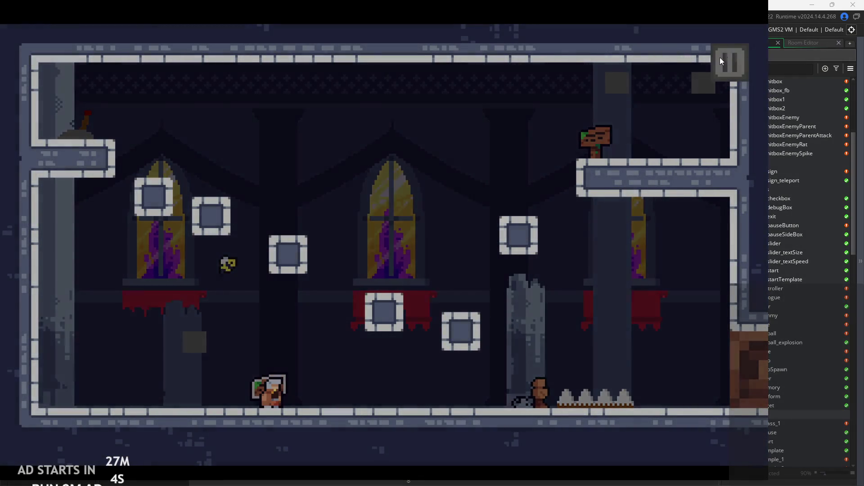
Tick Debug Stats in the pause menu and resume the temple level
click(722, 62)
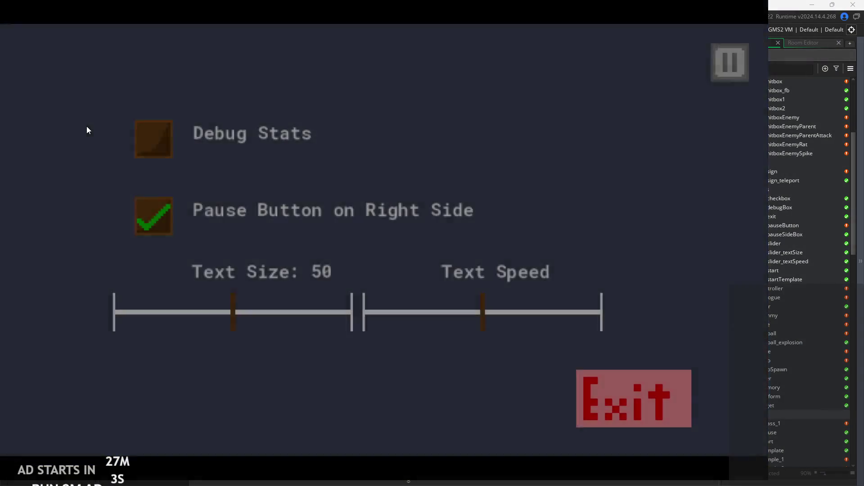
click(153, 137)
click(707, 63)
Walk the hero right into the enemies, then press Escape and exit to the editor
key(Right)
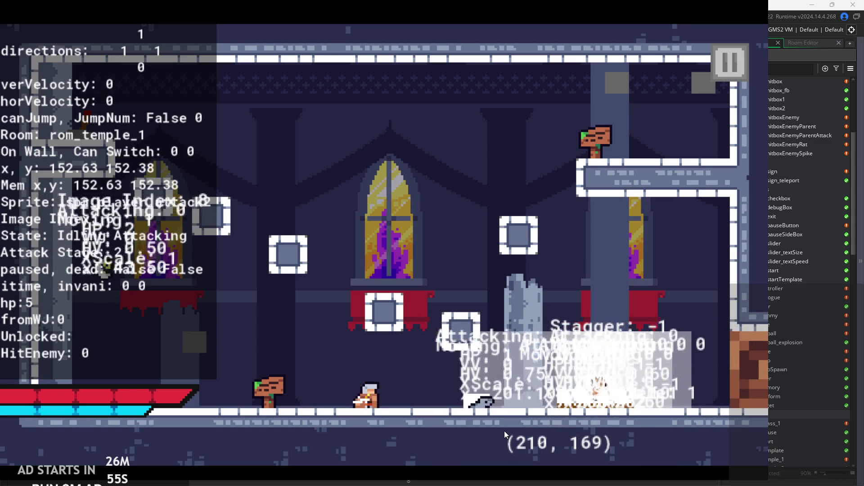
key(Right)
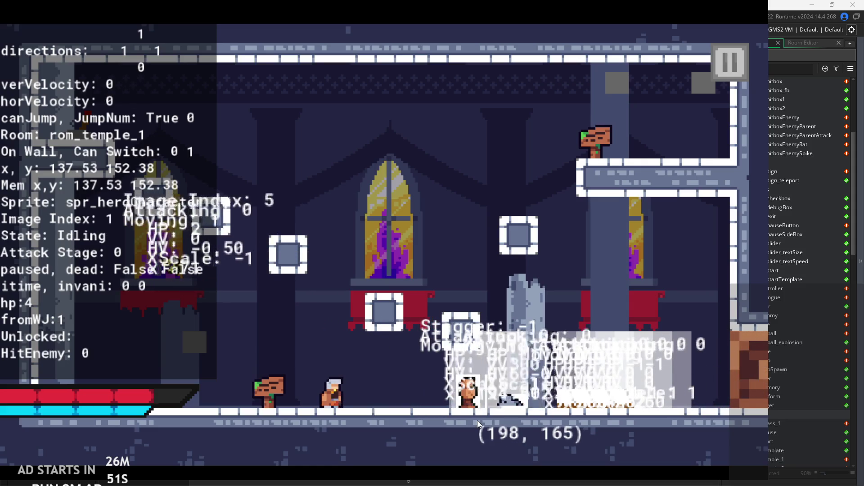
key(Right)
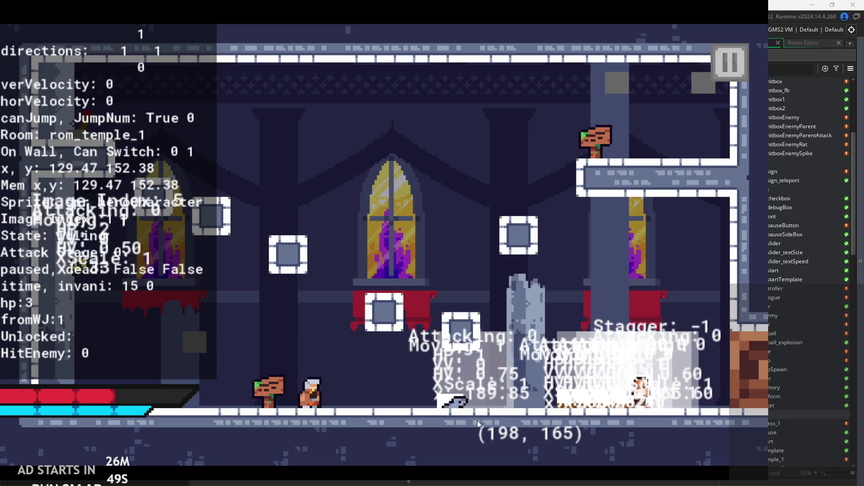
key(Right)
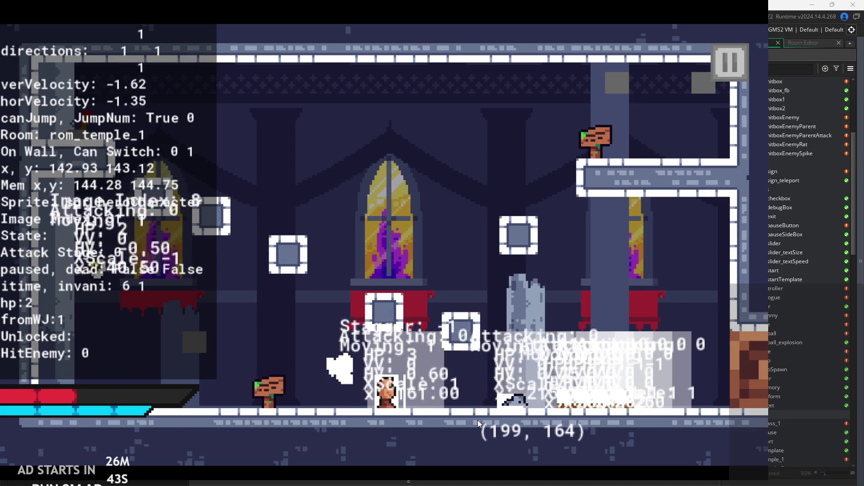
key(Right)
key(Escape)
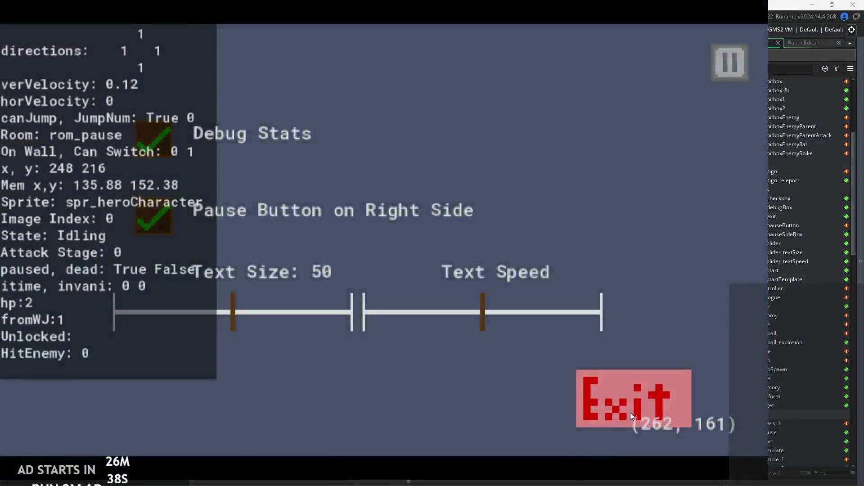
click(630, 412)
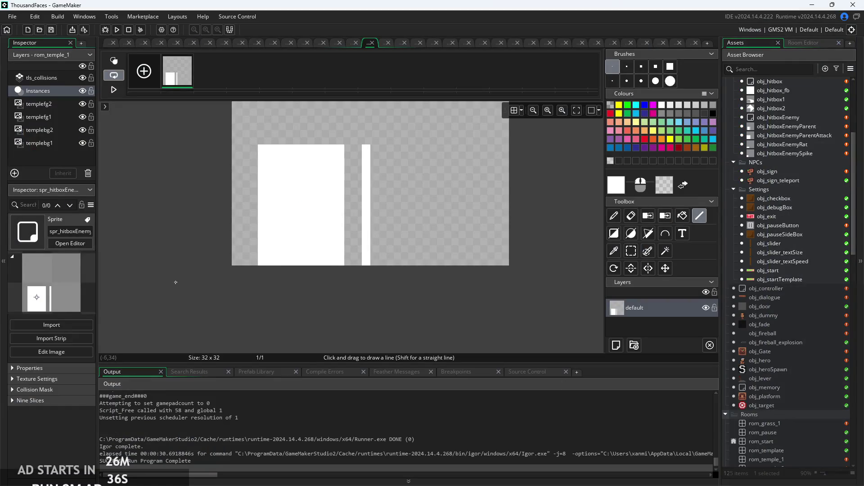
Find obj_enemyParent under Objects > Enemies in the Asset Browser and open its Step event code
scroll(179, 252, up, 3)
scroll(210, 225, up, 1)
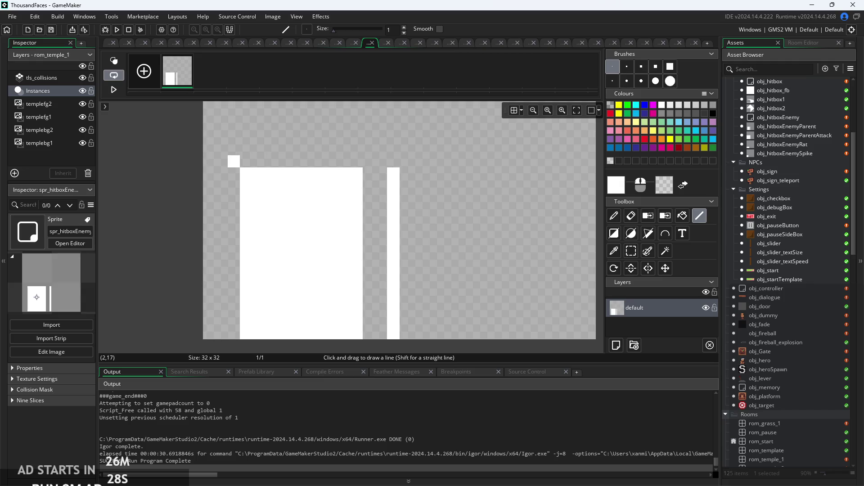
scroll(785, 267, up, 5)
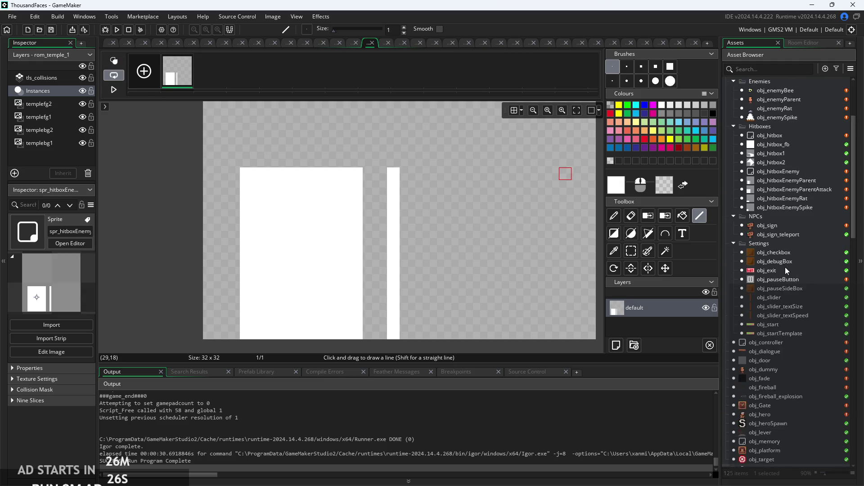
click(775, 191)
double_click(775, 191)
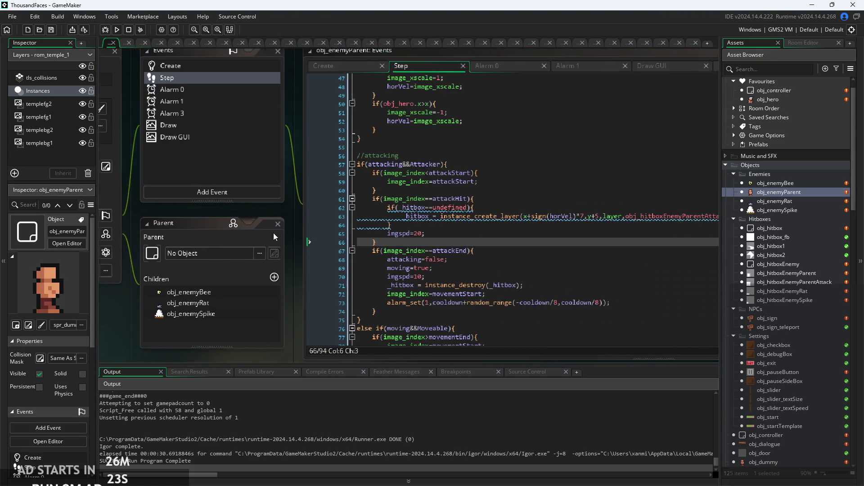
Inspect the attacking hitbox-creation code around line 66 of obj_enemyParent's Step event
click(455, 202)
scroll(433, 195, up, 2)
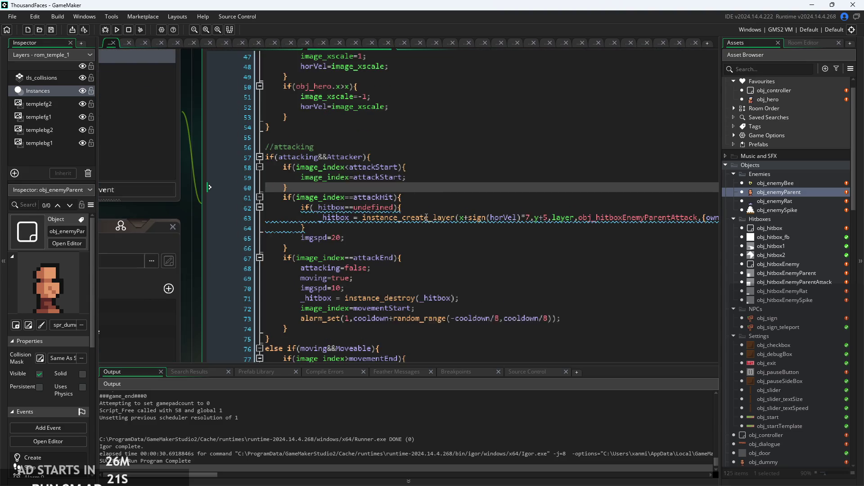
click(425, 246)
scroll(425, 234, down, 3)
scroll(430, 193, up, 5)
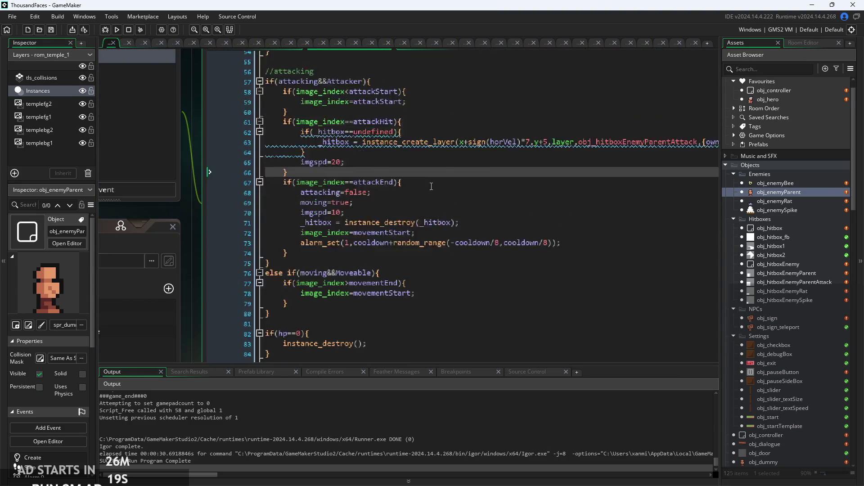
scroll(430, 184, up, 3)
scroll(431, 193, up, 2)
Check the facing logic and line 44's place_meeting call against obj_hero, then open obj_hero
click(372, 231)
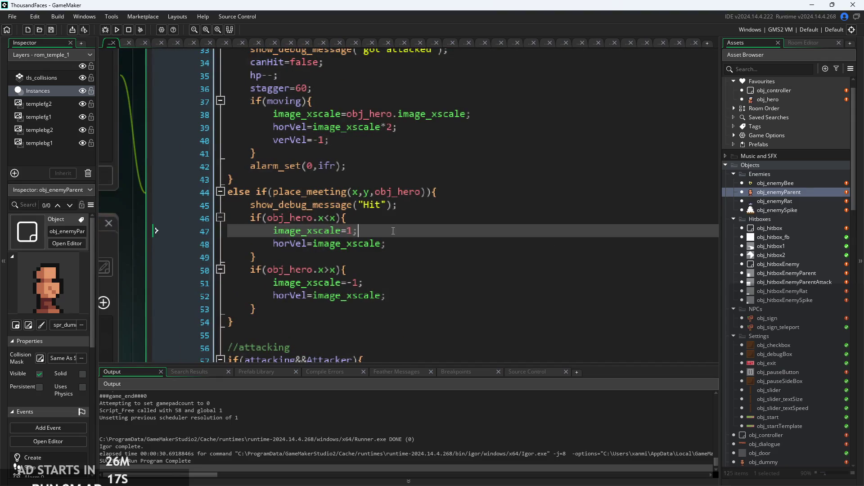
click(371, 214)
click(379, 193)
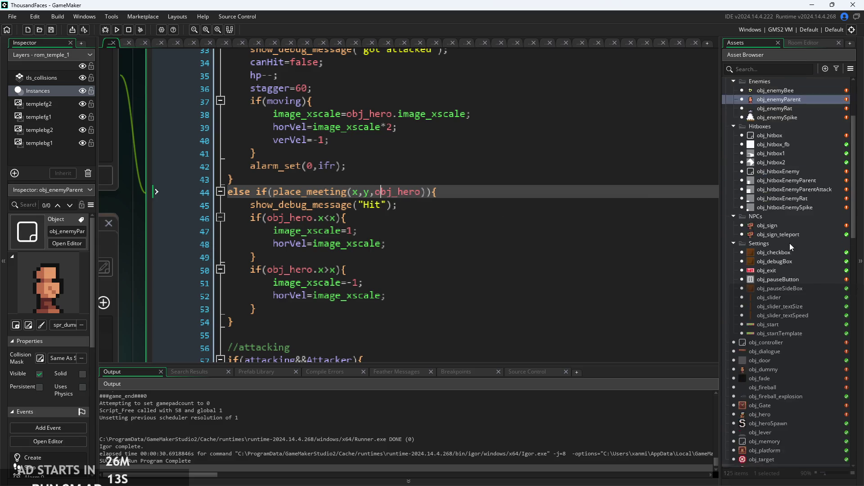
scroll(789, 243, down, 8)
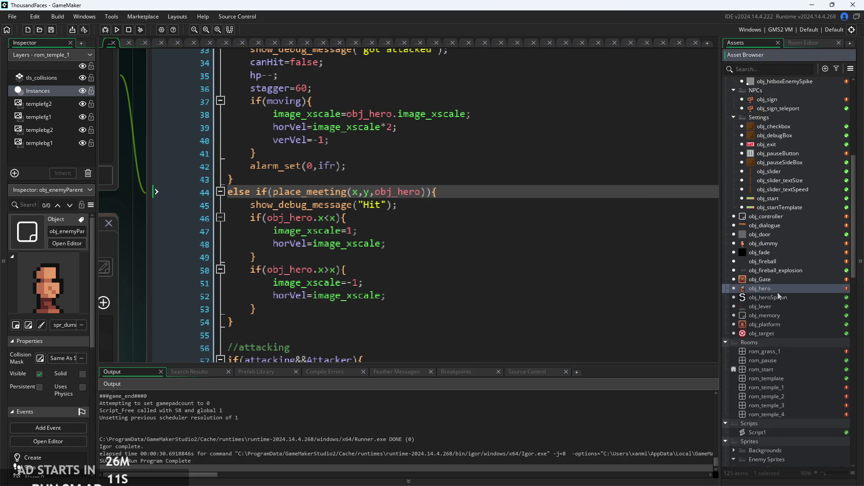
double_click(777, 290)
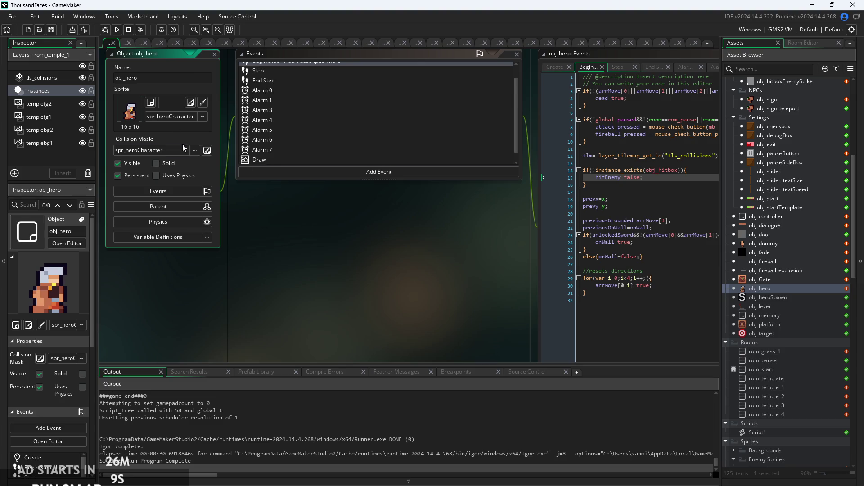
Open spr_heroCharacter and inspect its manual rectangle collision mask on the first and last frames
scroll(795, 306, down, 4)
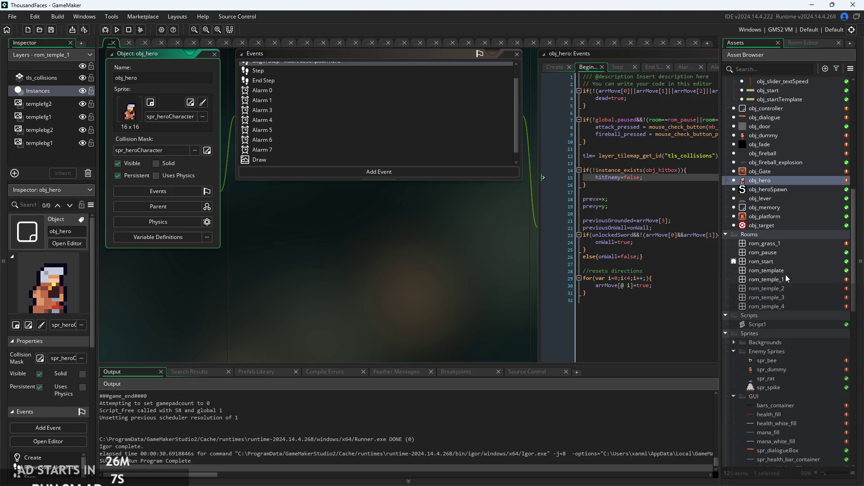
scroll(763, 269, down, 12)
double_click(785, 299)
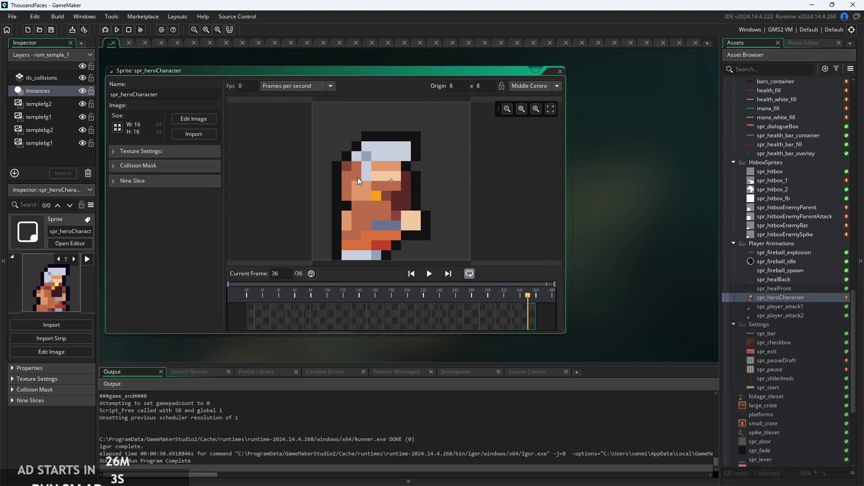
click(248, 323)
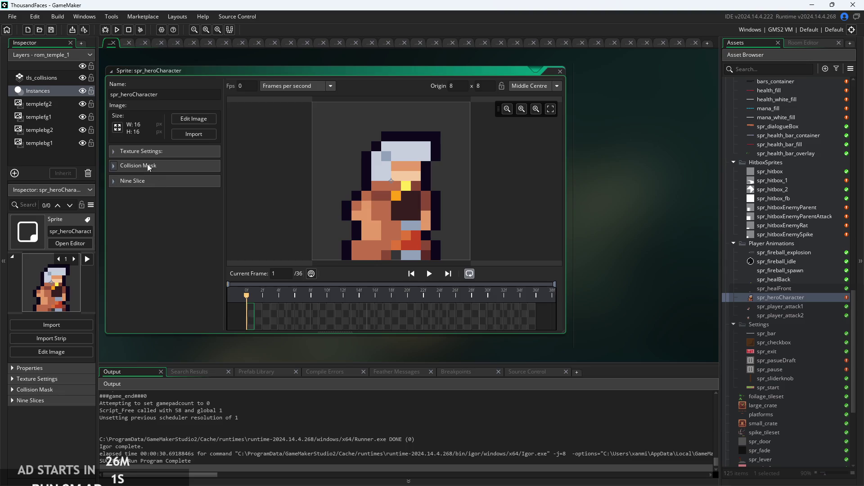
click(121, 167)
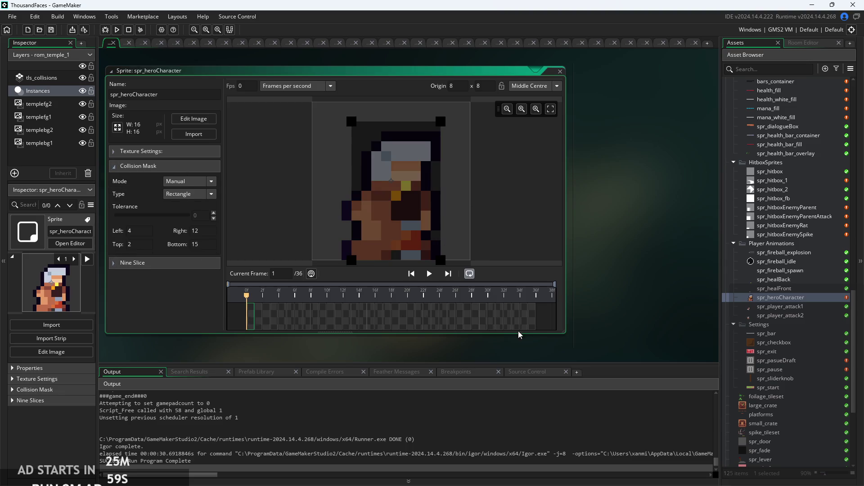
click(532, 330)
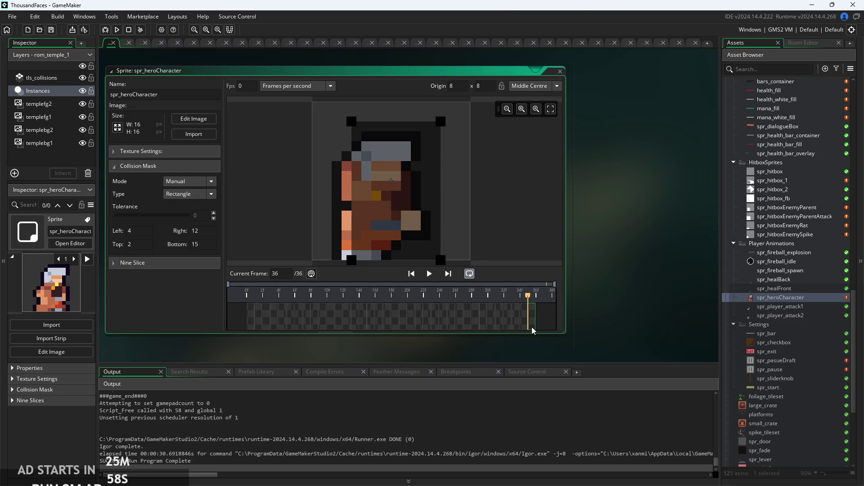
click(251, 323)
scroll(461, 182, up, 2)
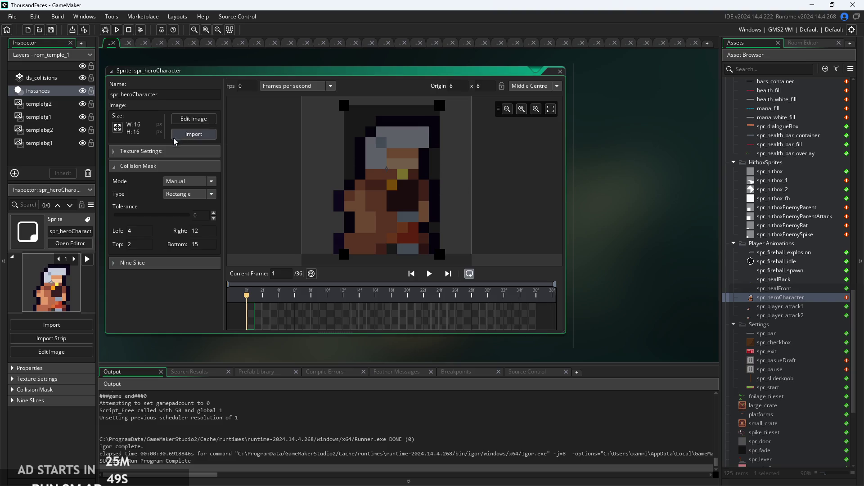
click(114, 171)
Open the spr_dummy sprite, then the obj_enemyParent object
scroll(792, 233, up, 6)
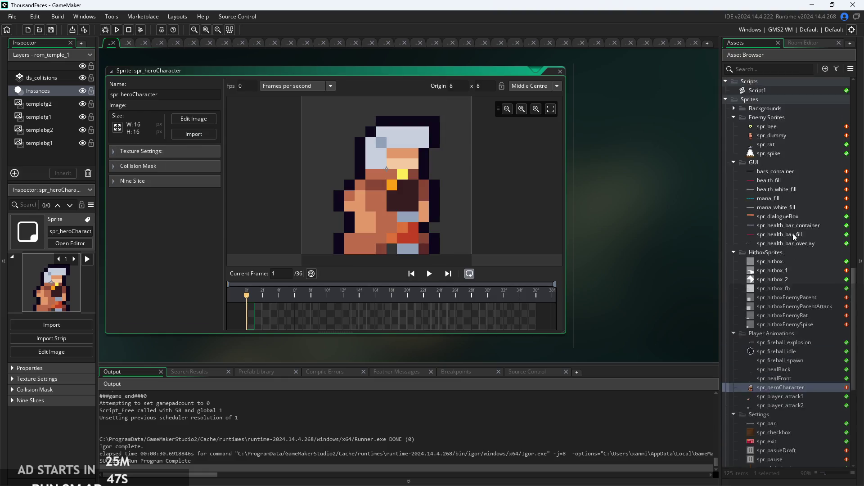
double_click(784, 209)
scroll(783, 210, up, 10)
scroll(776, 213, up, 4)
double_click(777, 210)
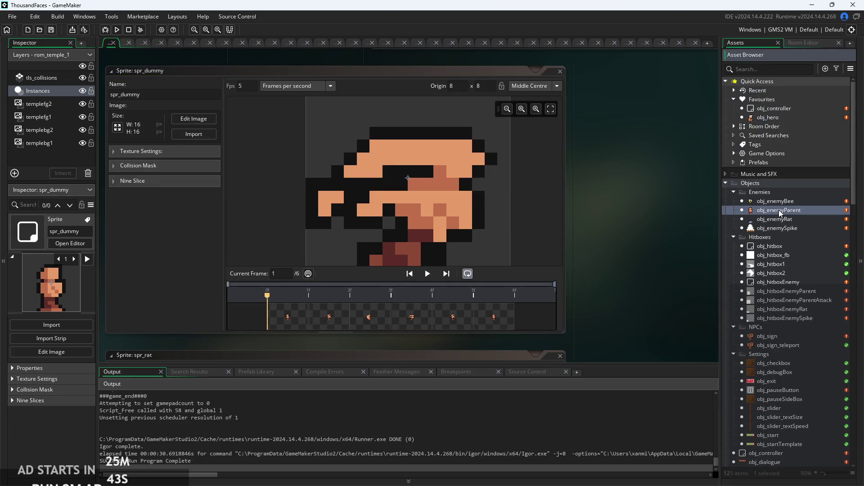
Review the place_meeting hit check on lines 44–46 of obj_enemyParent's Step event
scroll(495, 225, up, 4)
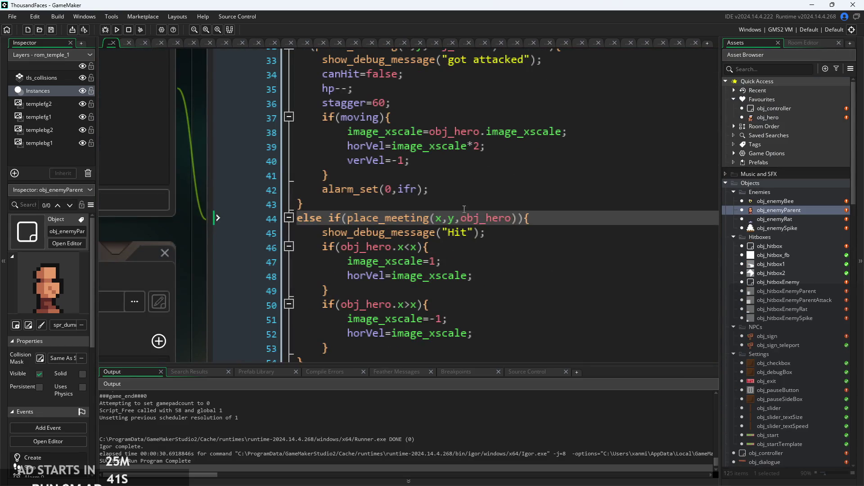
scroll(450, 233, down, 2)
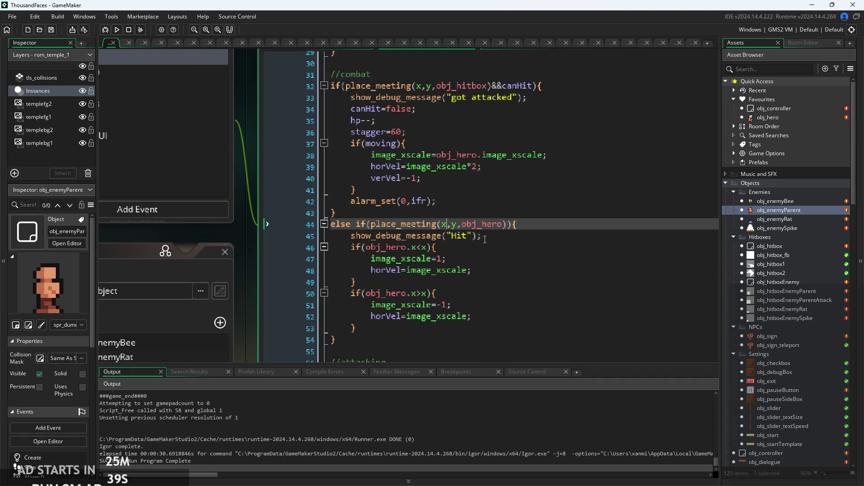
key(Down)
scroll(449, 249, up, 1)
click(438, 253)
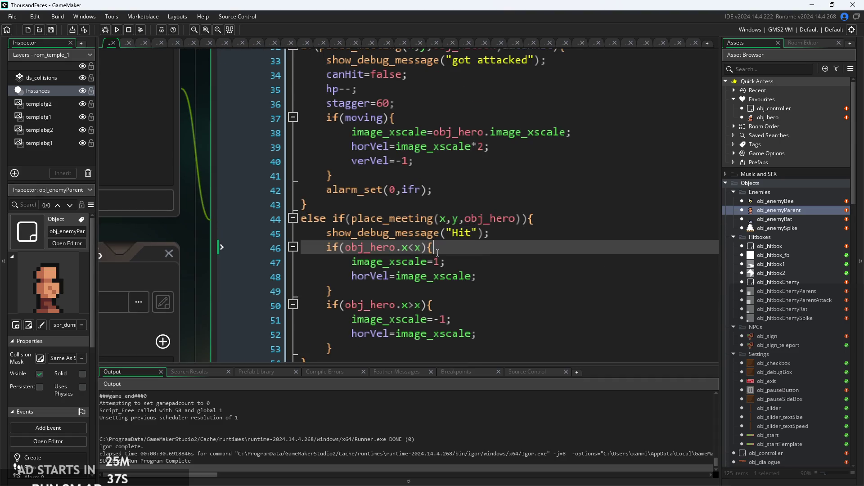
click(445, 218)
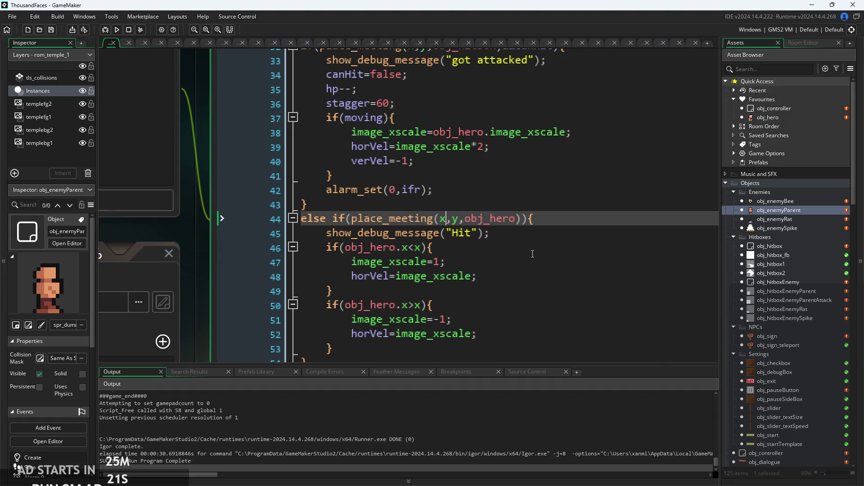
Rebuild and launch the game for another play-test
key(Down)
key(Down)
click(113, 29)
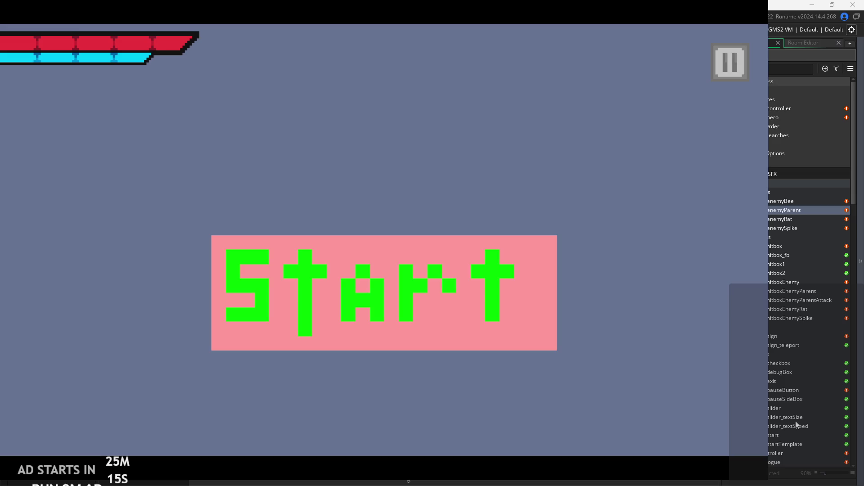
click(332, 294)
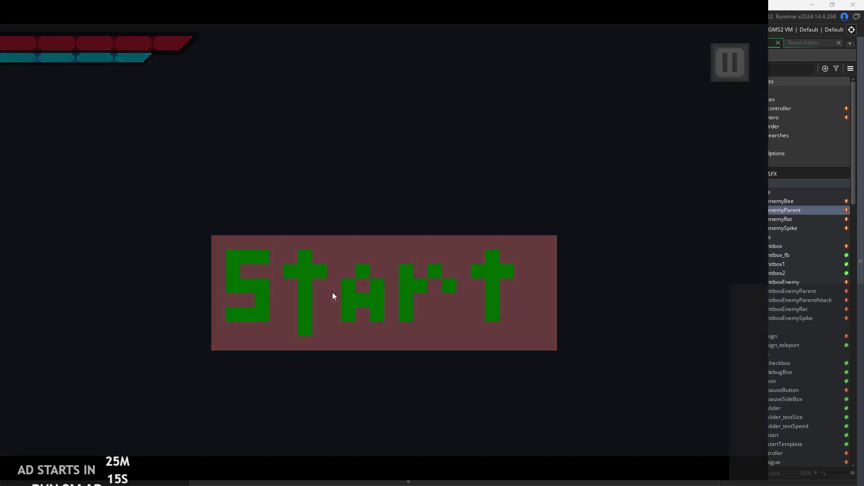
Walk the hero right toward the sign and into the rat to test taking a hit
key(Right)
key(space)
key(x)
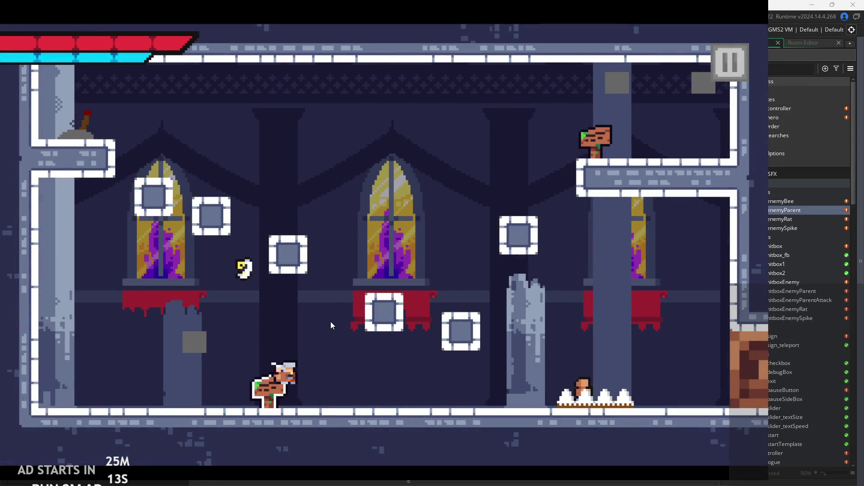
key(Right)
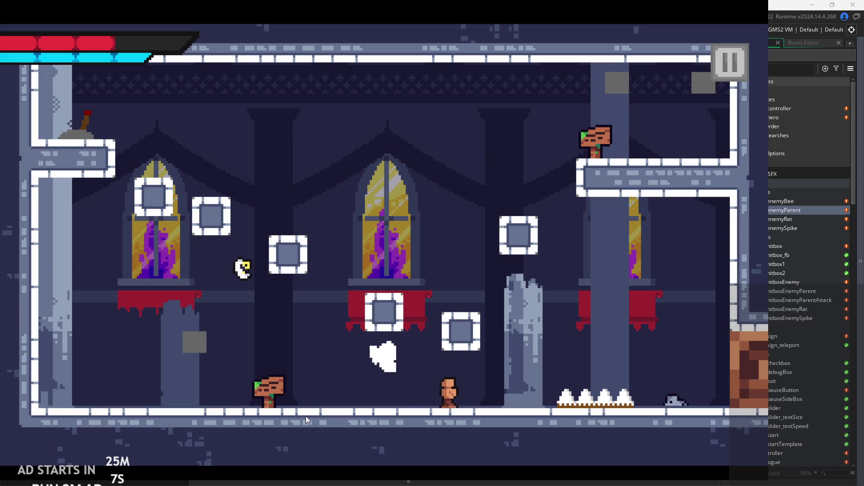
key(Right)
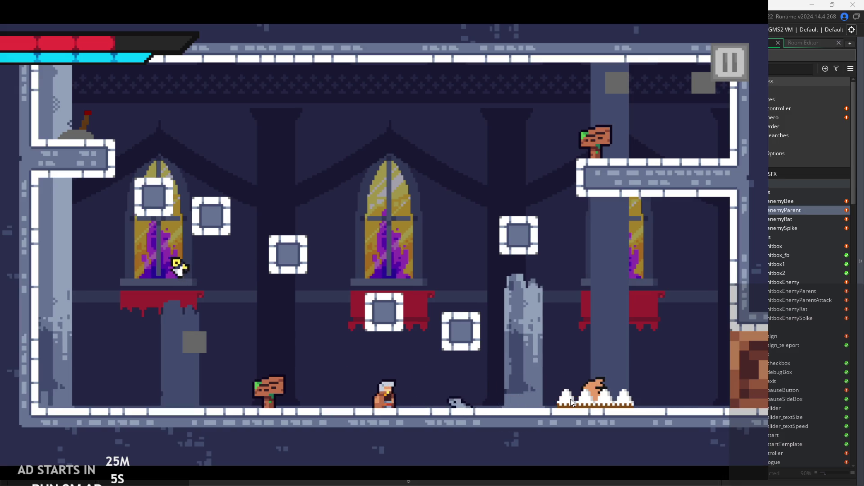
key(Right)
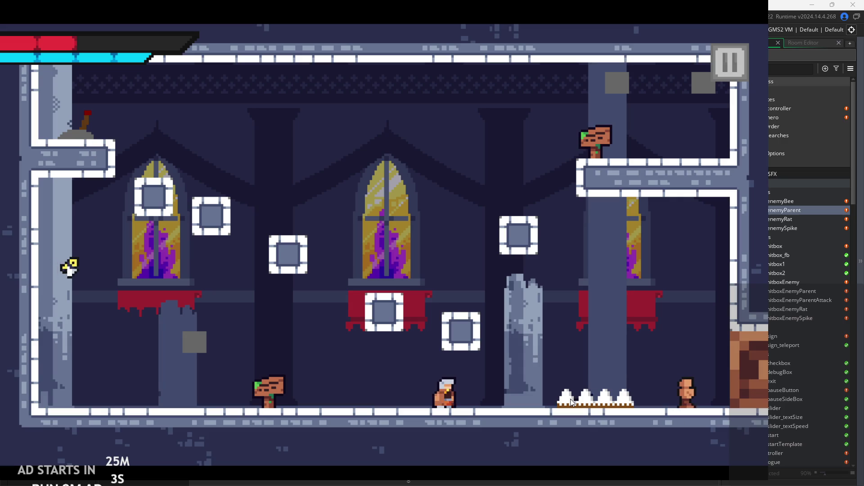
key(Left)
key(Right)
key(Left)
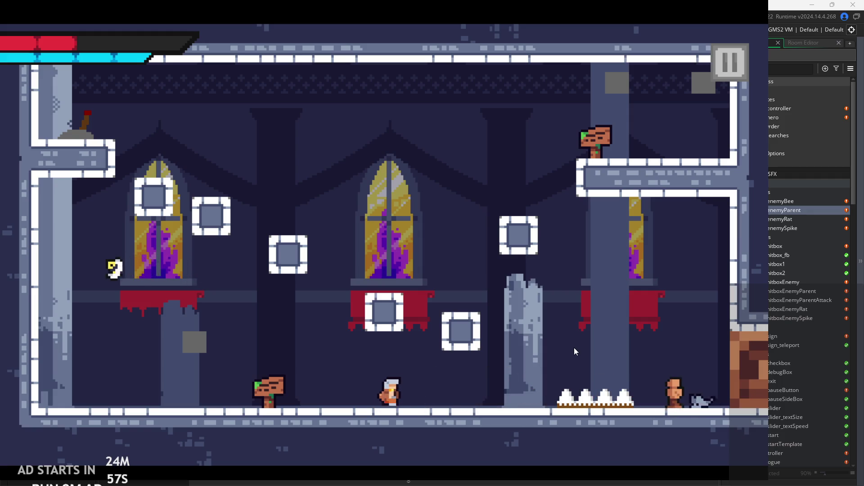
Face the enemies and advance right with sword slashes, jumping toward the spikes
key(Right)
key(x)
key(x)
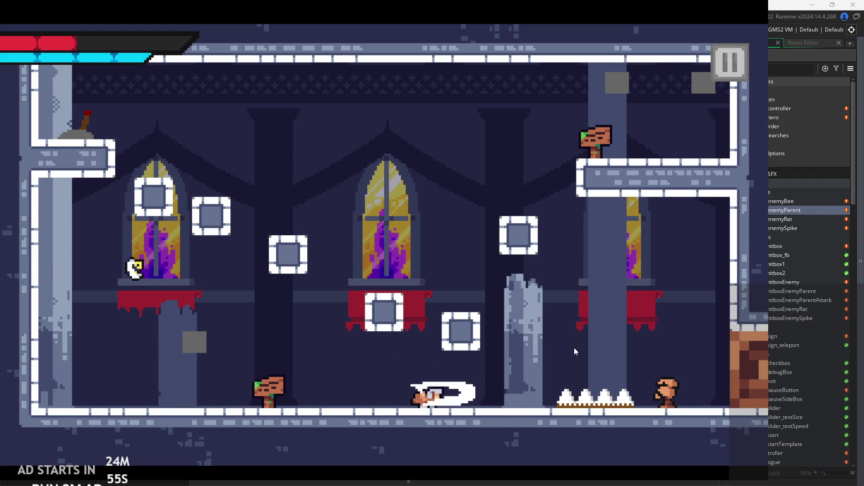
key(Right)
key(x)
key(x)
key(Right)
key(Right)
key(z)
key(x)
Move left over the sign, jump right into the next room, then pause and exit to the editor
key(Left)
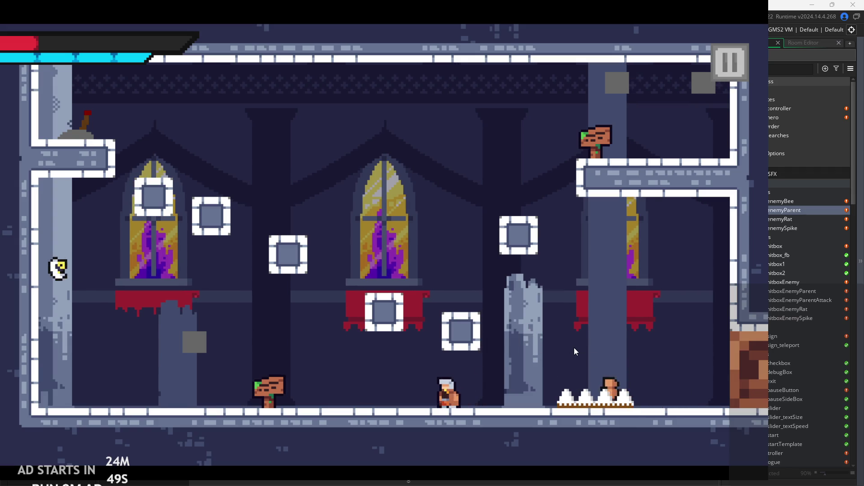
key(x)
key(Left)
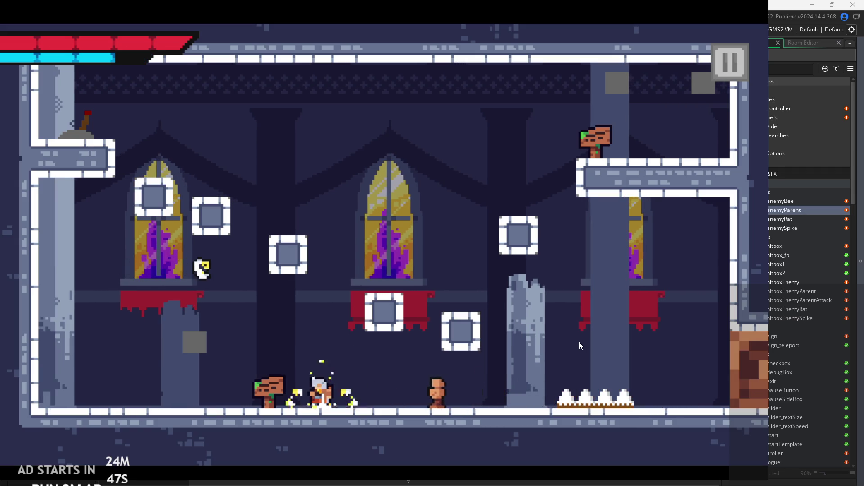
key(Right)
key(Right)
key(Left)
key(z)
key(Left)
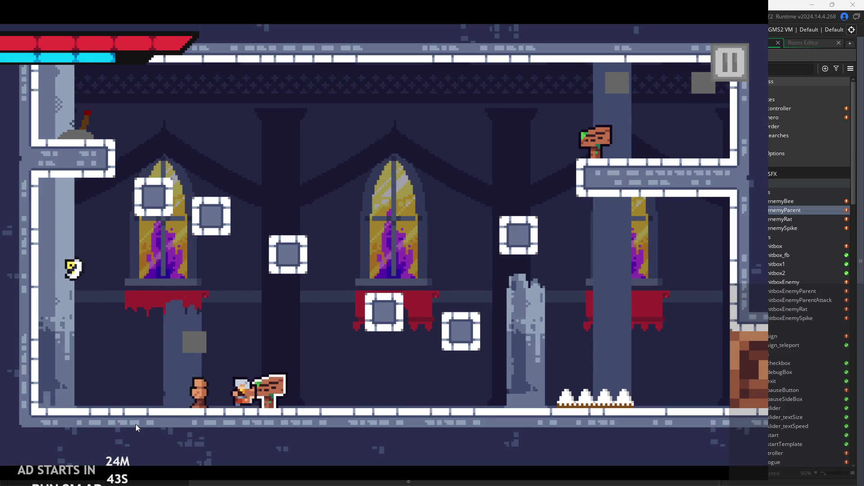
key(Left)
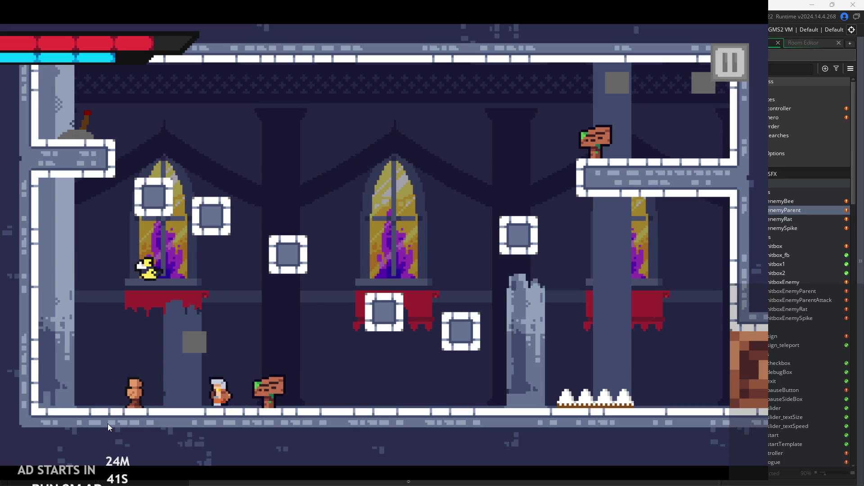
key(Right)
key(z)
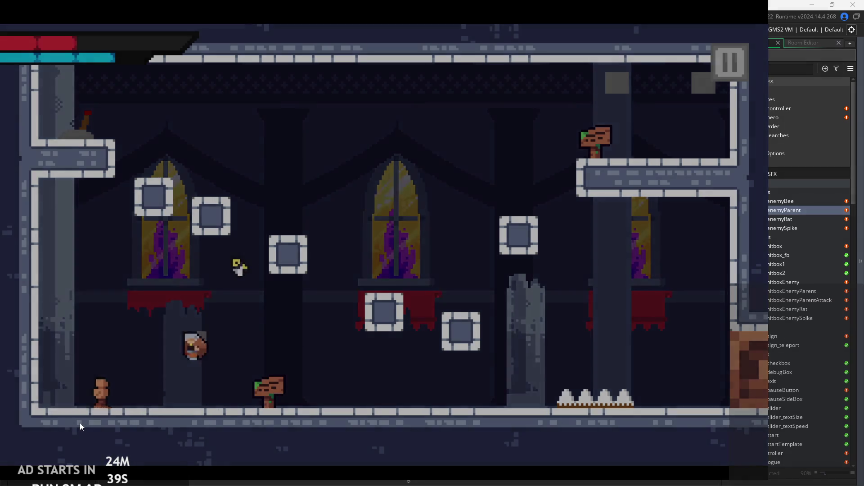
key(Right)
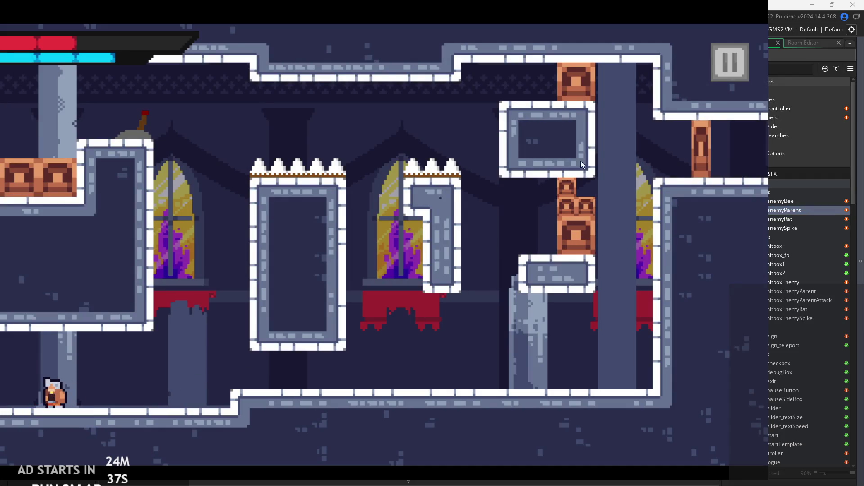
click(730, 63)
click(633, 399)
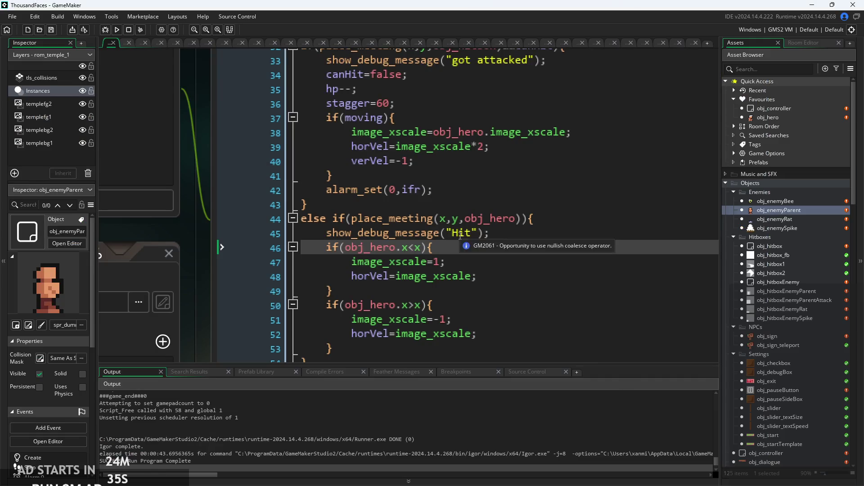
scroll(502, 238, down, 2)
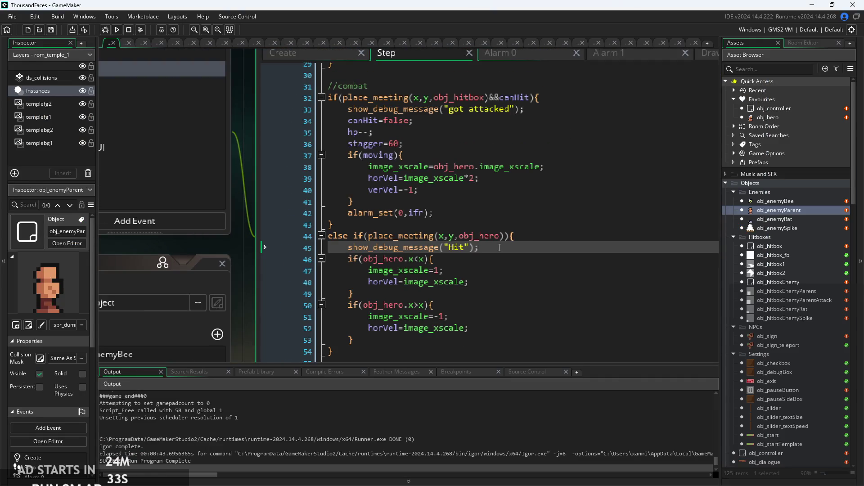
scroll(629, 252, down, 2)
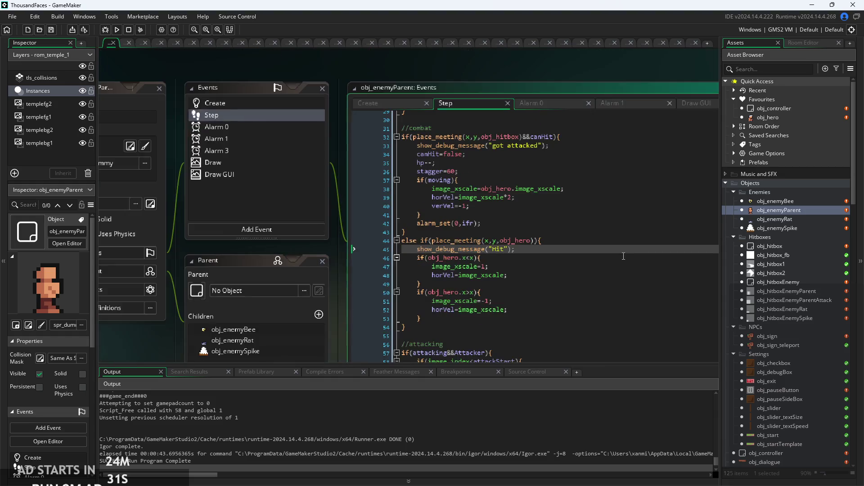
click(620, 239)
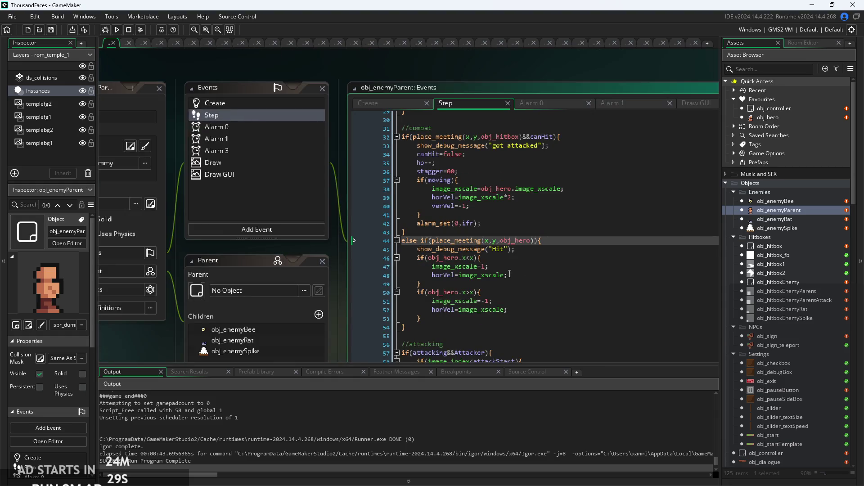
scroll(550, 246, up, 2)
click(547, 251)
scroll(531, 254, up, 2)
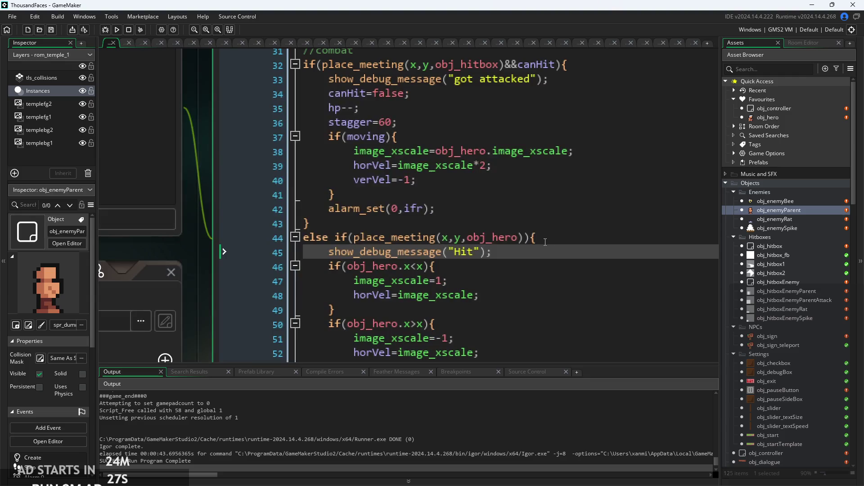
click(516, 261)
scroll(495, 257, up, 2)
click(418, 207)
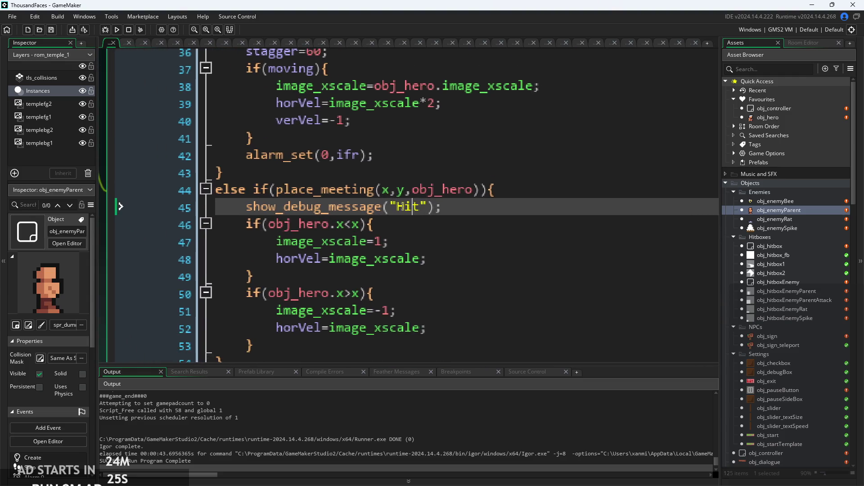
scroll(412, 243, up, 1)
click(411, 243)
key(Up)
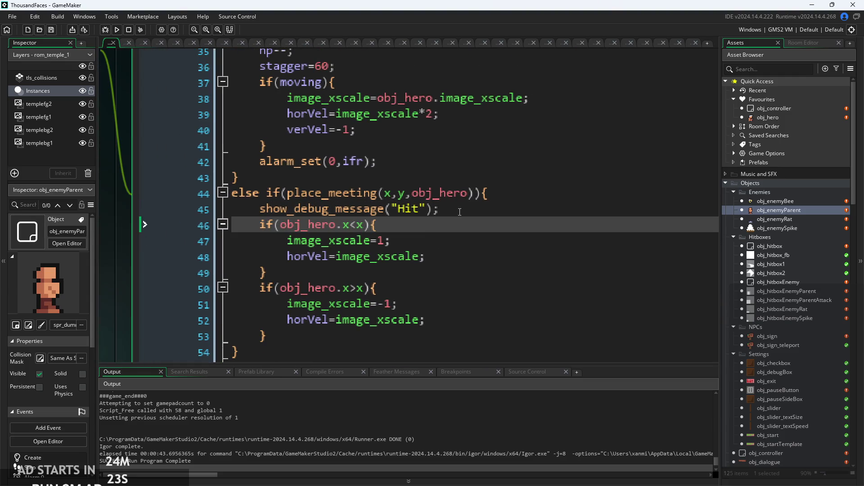
click(460, 212)
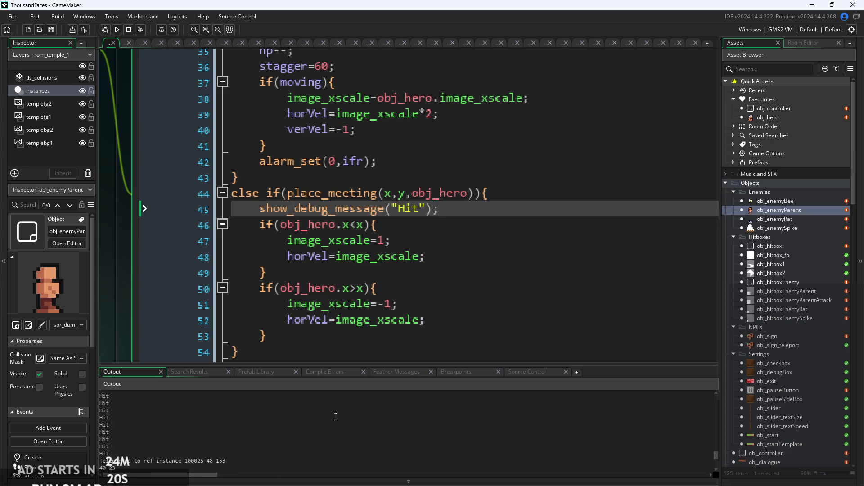
click(473, 257)
click(473, 224)
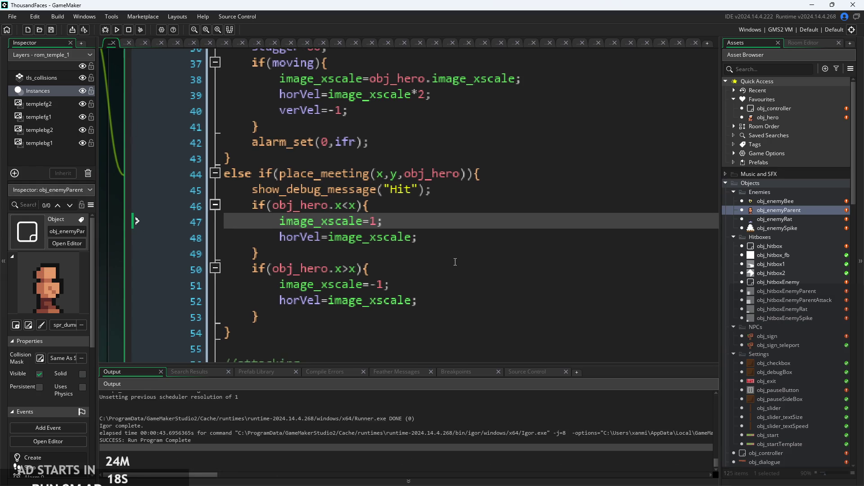
click(428, 273)
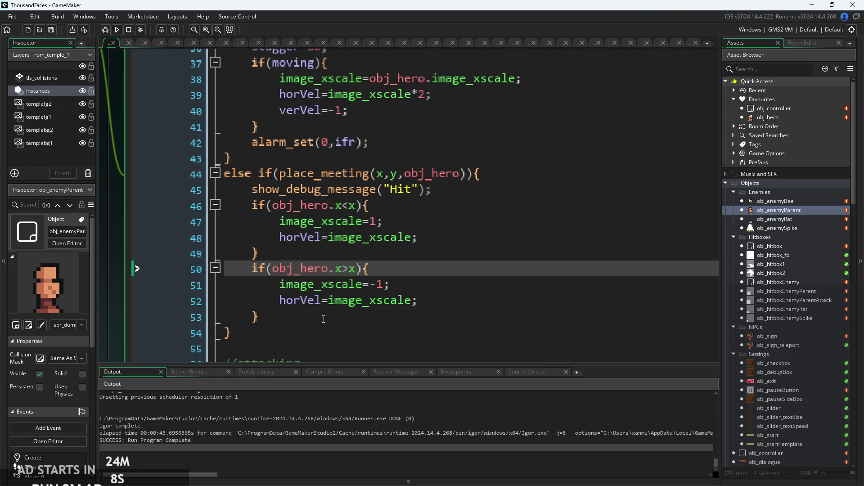
mouse_move(331, 293)
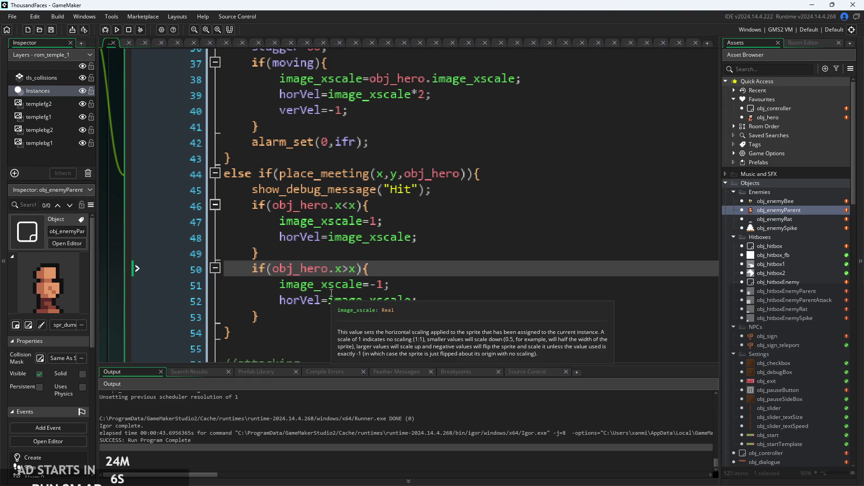
click(323, 238)
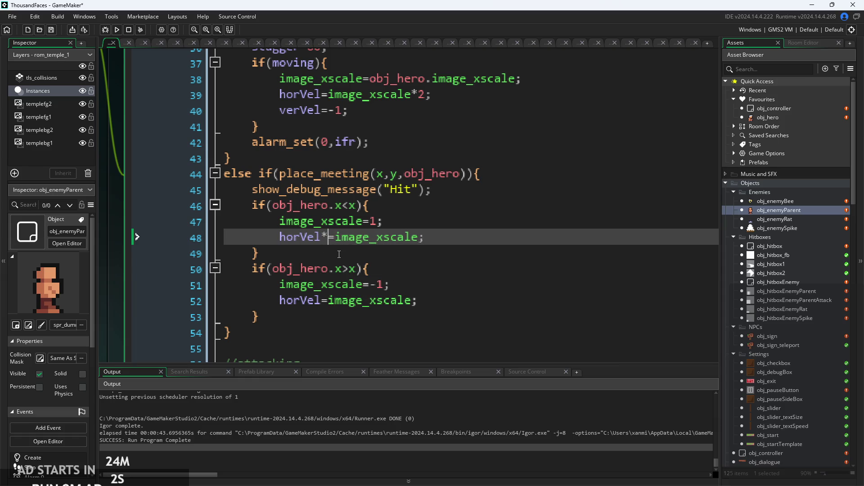
Delete the stray * so line 48 reads horVel=image_xscale, then review the knockback and facing lines
key(Delete)
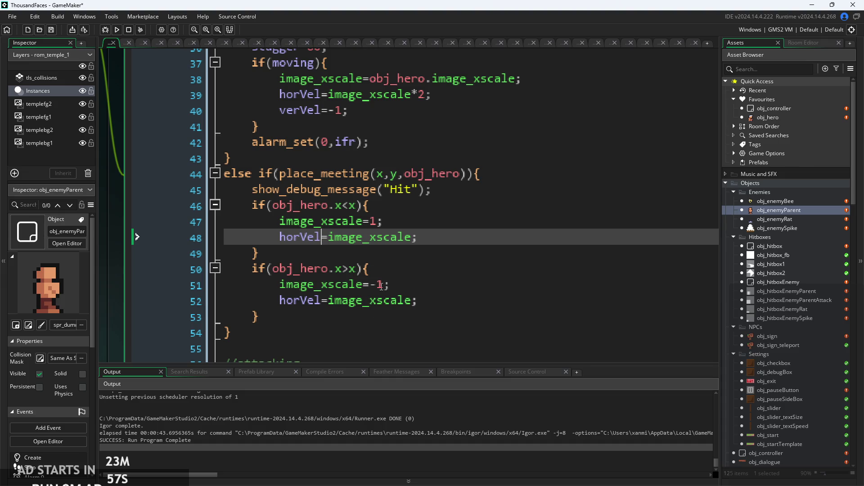
click(414, 242)
click(325, 239)
click(403, 225)
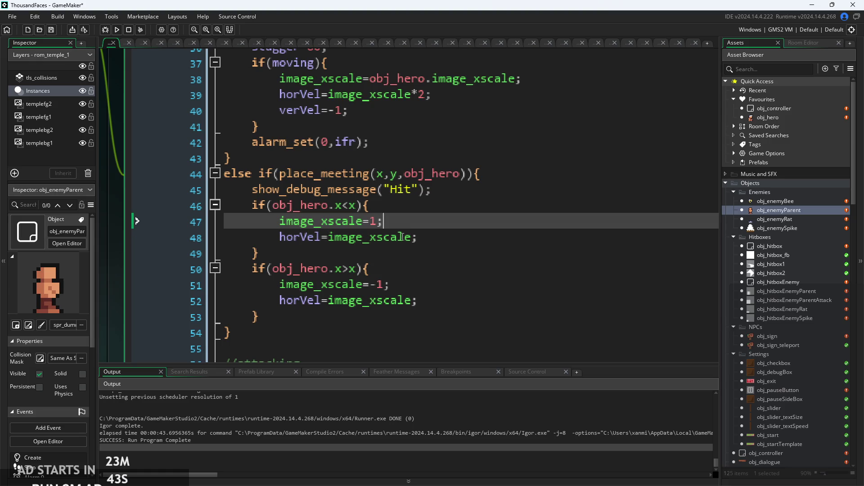
click(456, 235)
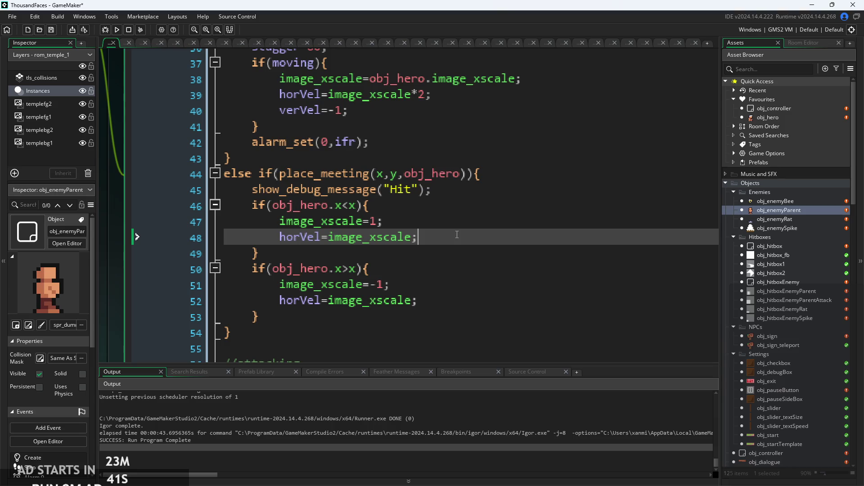
scroll(457, 235, up, 3)
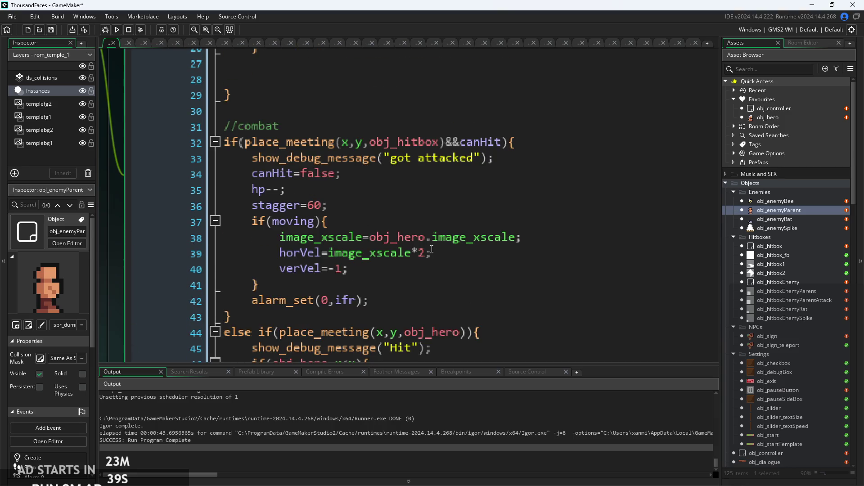
click(432, 249)
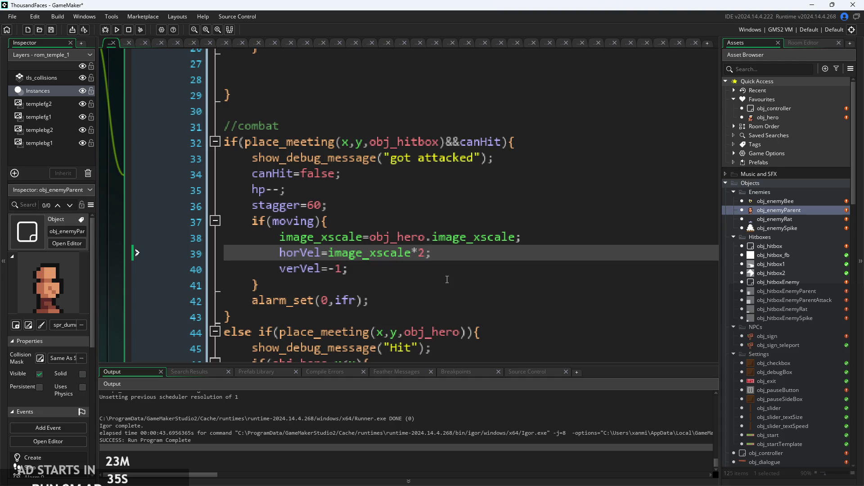
scroll(456, 176, down, 3)
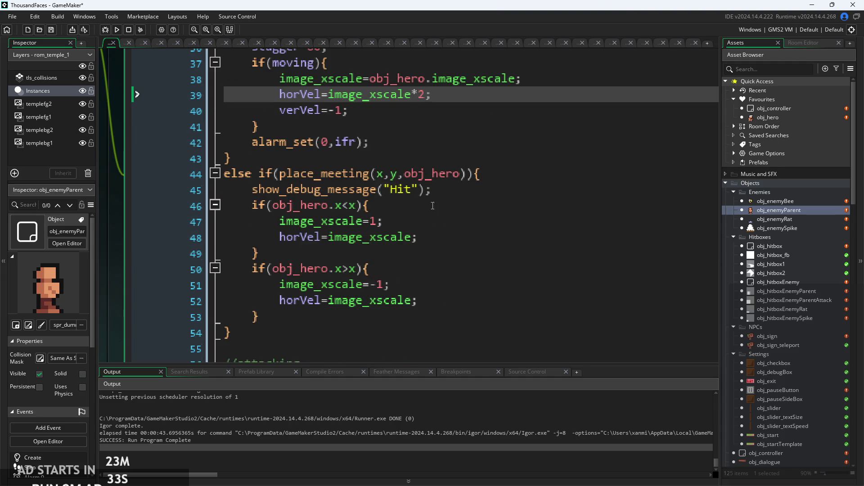
click(450, 205)
Collapse and unfold the hero-contact block at line 44 and check its verVel line
click(216, 173)
click(215, 173)
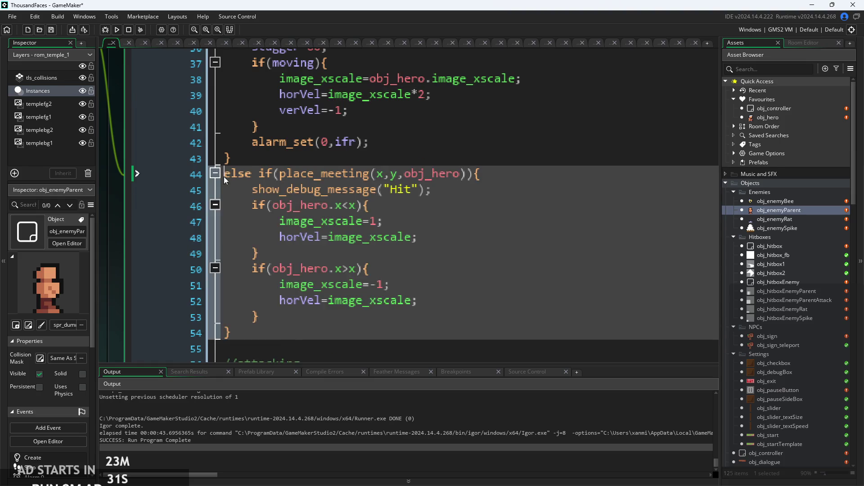
scroll(427, 252, up, 3)
click(427, 270)
scroll(432, 266, down, 1)
click(448, 235)
Select the whole else-if place_meeting(obj_hero) block, then build and run the game with F5
scroll(447, 235, up, 2)
scroll(428, 247, down, 2)
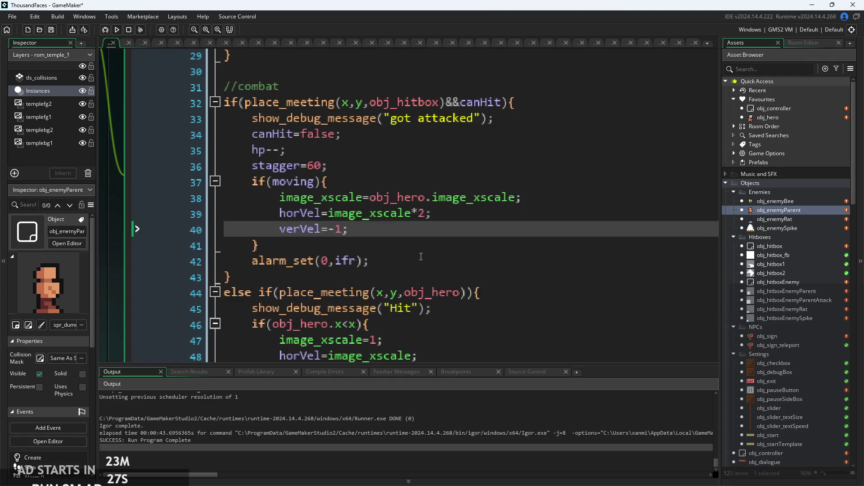
scroll(389, 203, down, 4)
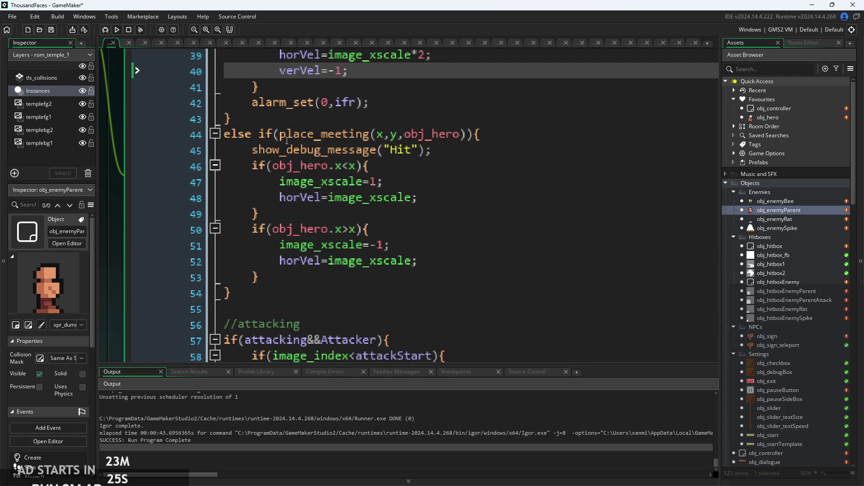
mouse_move(224, 130)
mouse_down()
mouse_move(315, 151)
mouse_move(383, 292)
mouse_up()
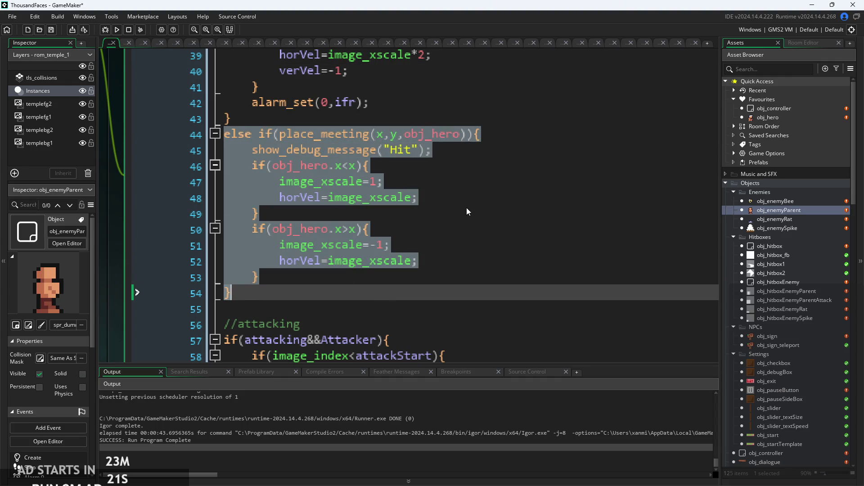
click(475, 225)
key(F5)
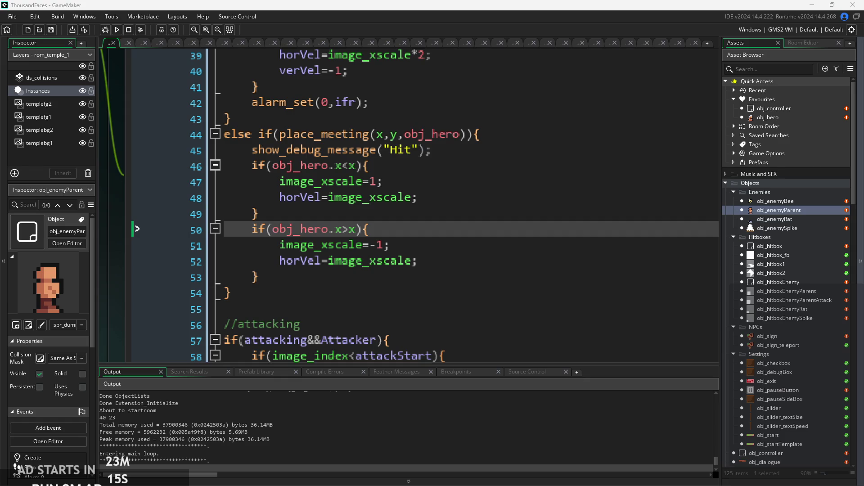
click(128, 30)
Run and start the game, then turn on Debug Stats from the pause menu and resume
click(117, 30)
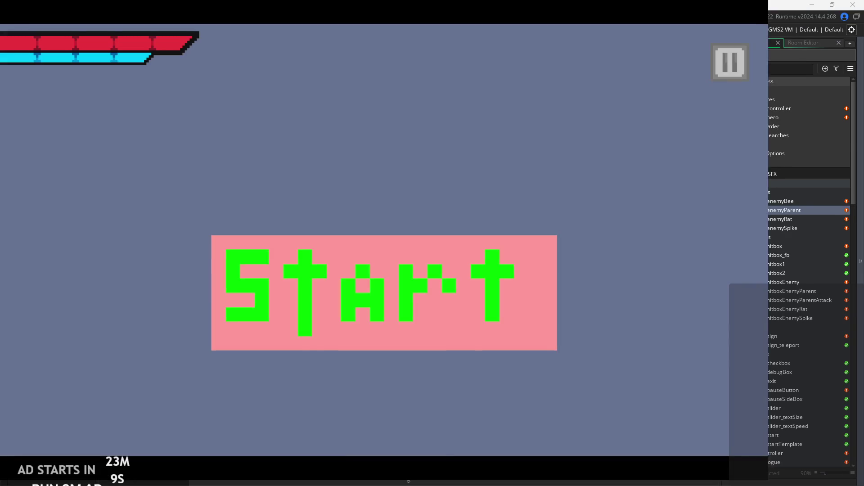
click(333, 291)
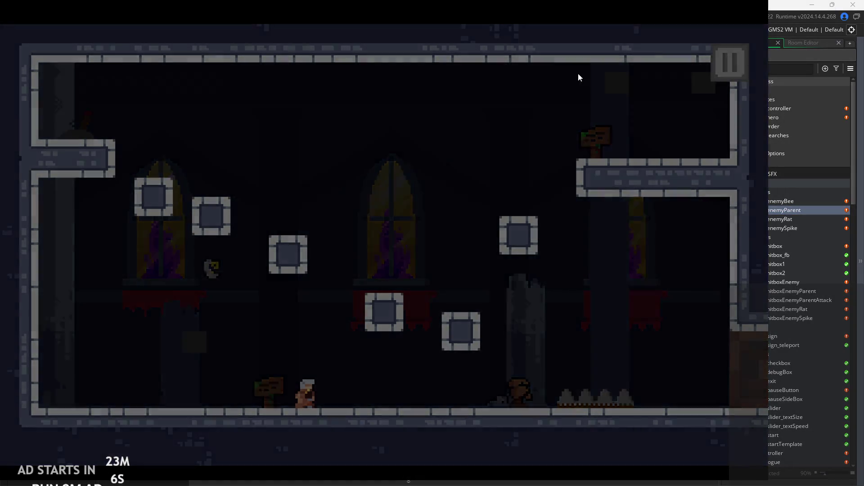
key(Escape)
click(159, 139)
click(715, 68)
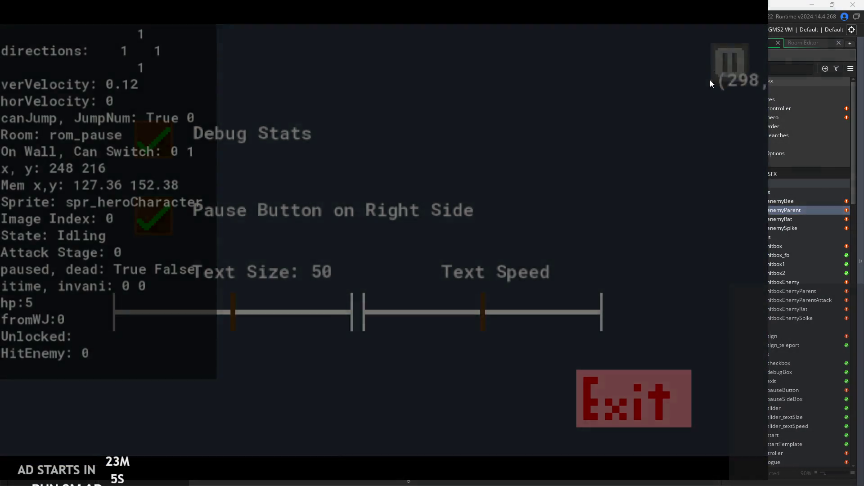
Walk the hero right and attack, then pause and exit back to the editor
key(Right)
key(x)
click(718, 69)
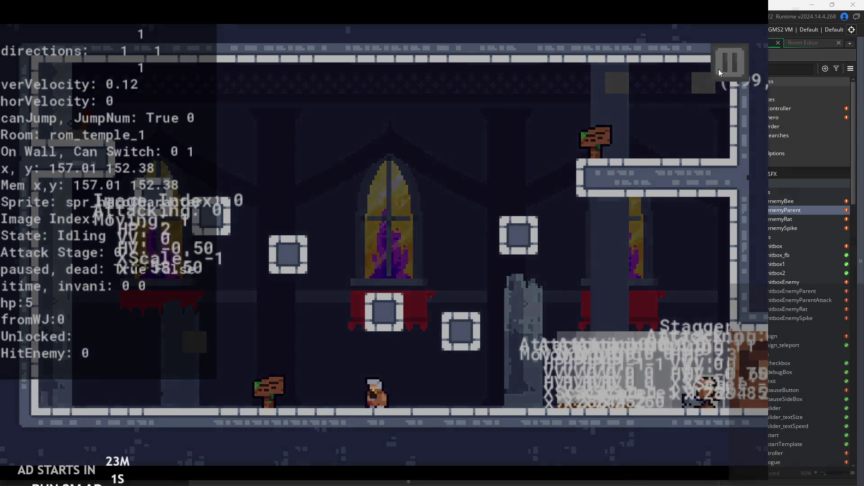
click(658, 419)
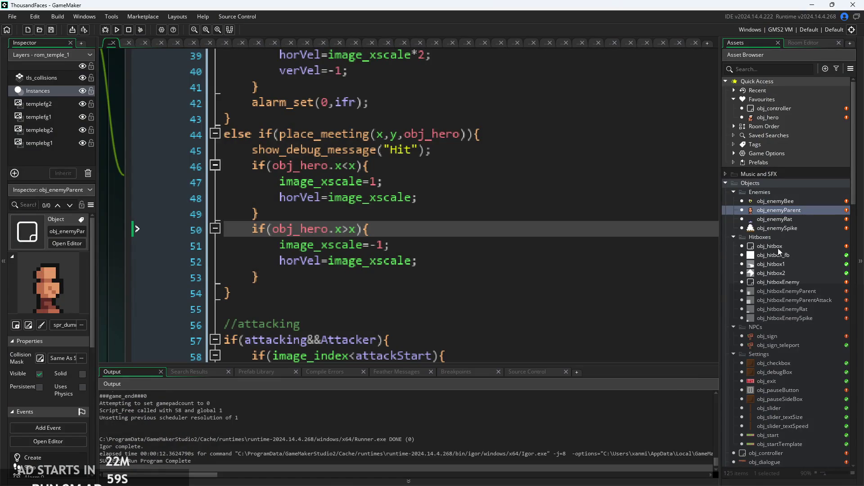
Open the spr_hitboxEnemyParent sprite in the image editor
scroll(779, 246, down, 12)
scroll(777, 387, down, 1)
double_click(775, 370)
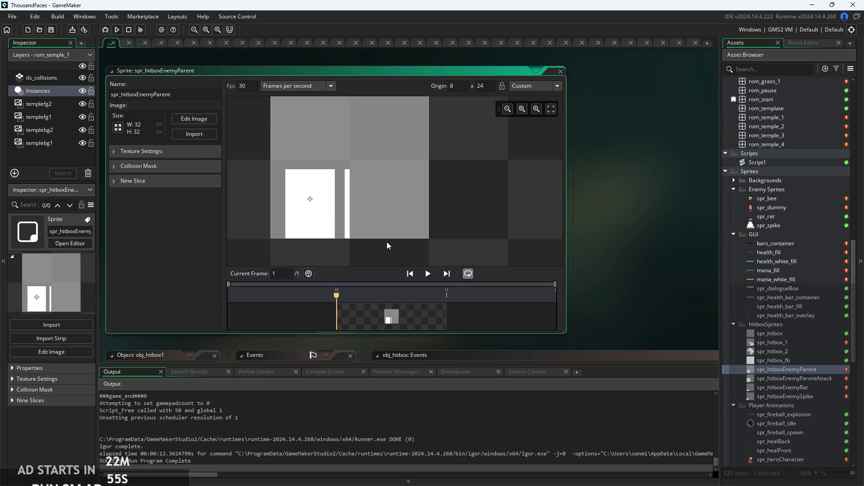
click(174, 118)
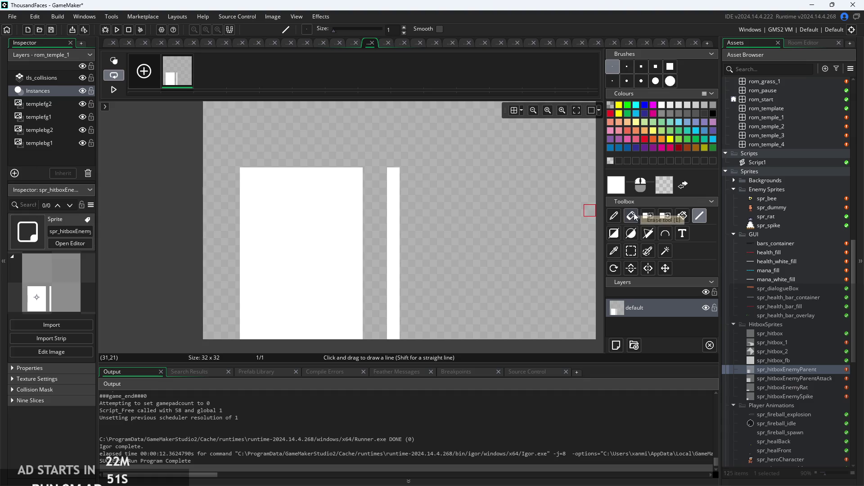
Erase the thin white strip right of the hitbox block with the Eraser and Fill tools
click(650, 218)
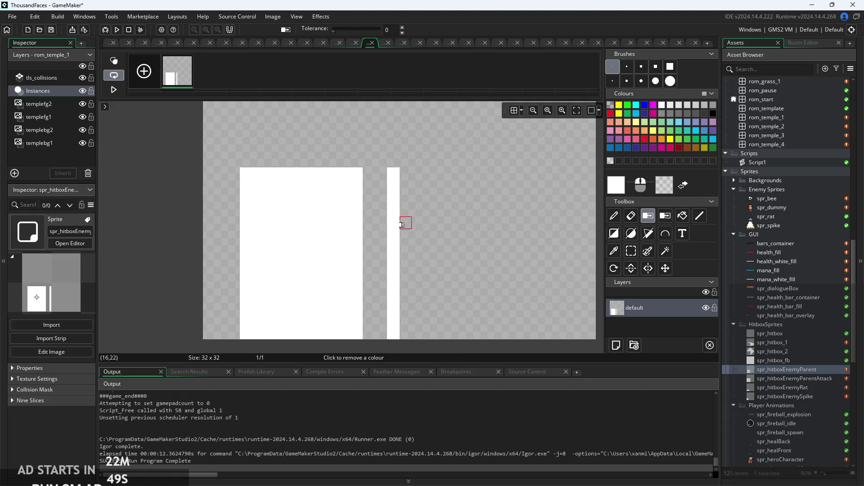
click(631, 216)
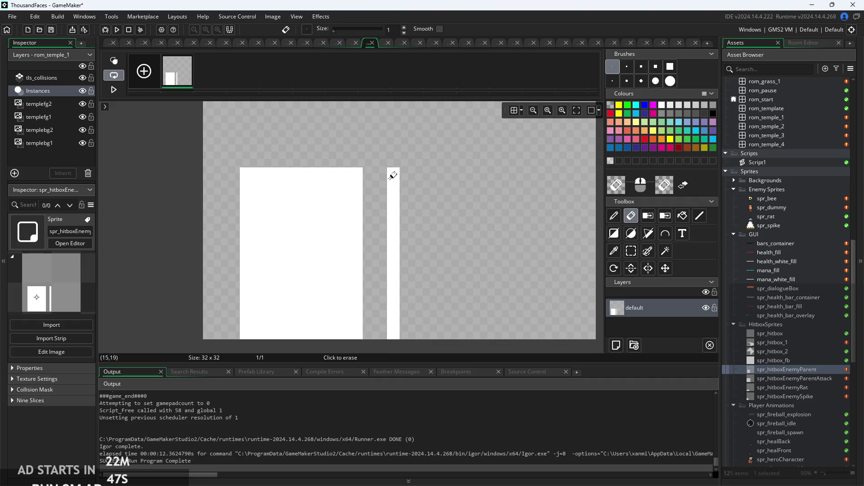
drag(395, 175, 399, 338)
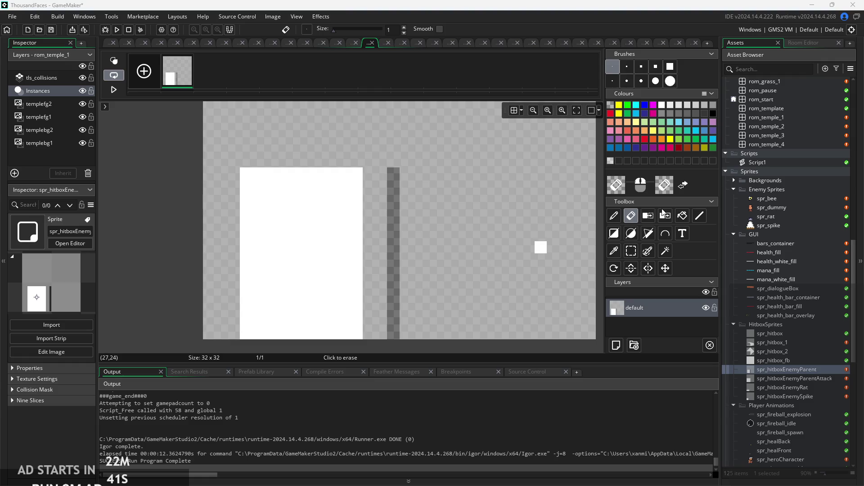
click(682, 216)
right_click(399, 235)
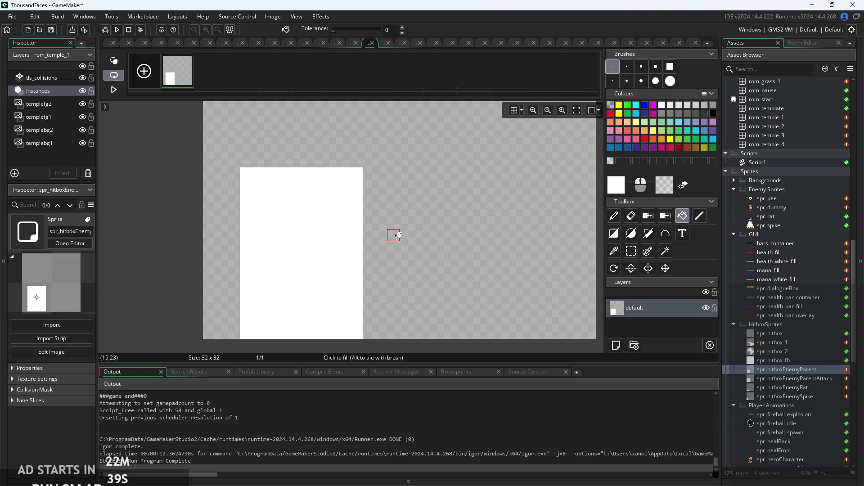
scroll(393, 233, down, 2)
key(s)
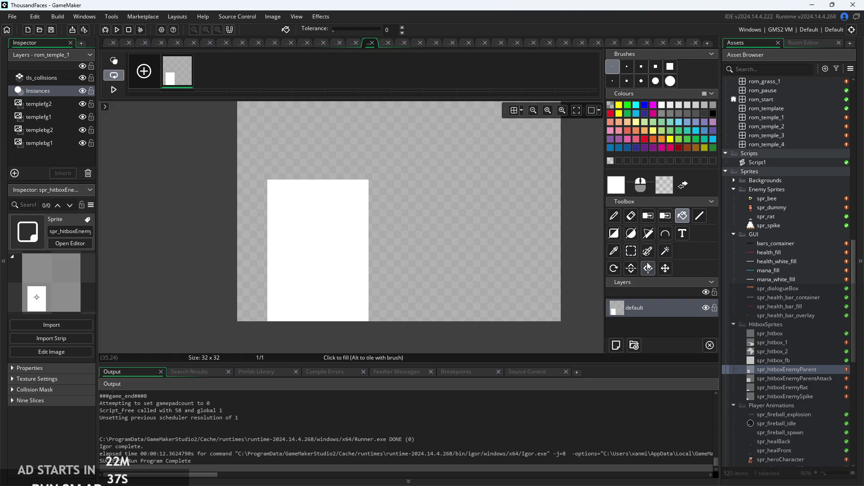
click(105, 44)
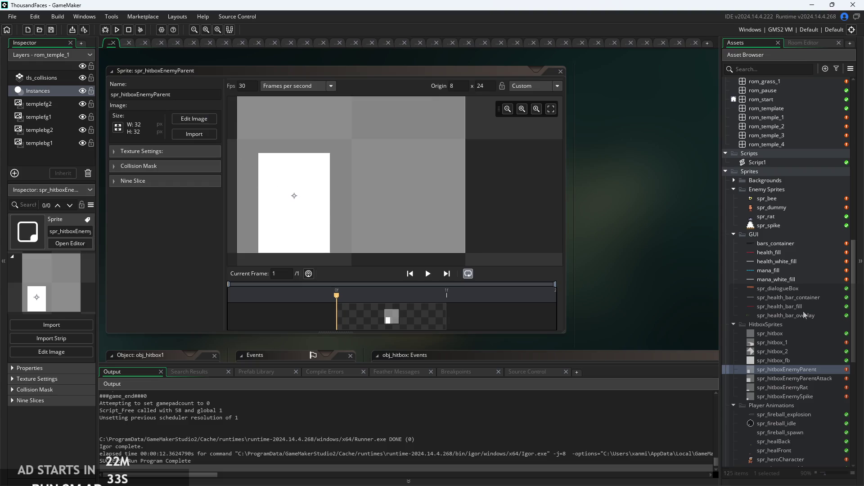
Open spr_dummy and then spr_hitboxEnemyParent to compare their sizes
double_click(779, 210)
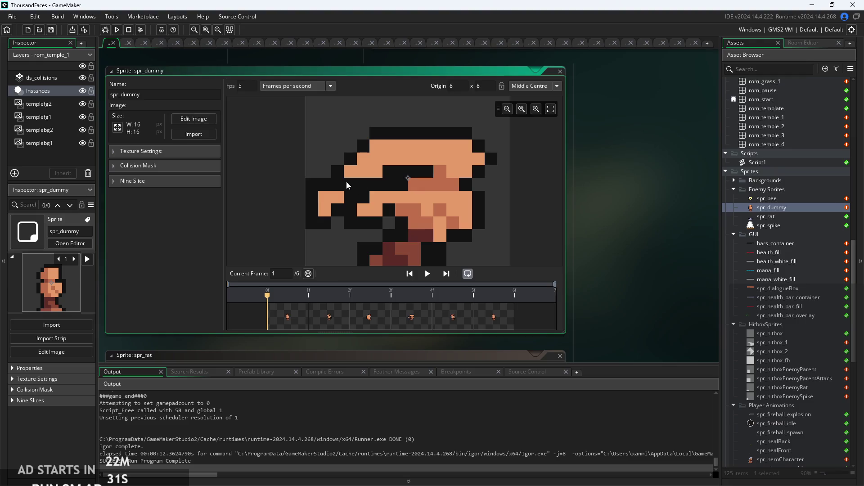
scroll(448, 182, down, 2)
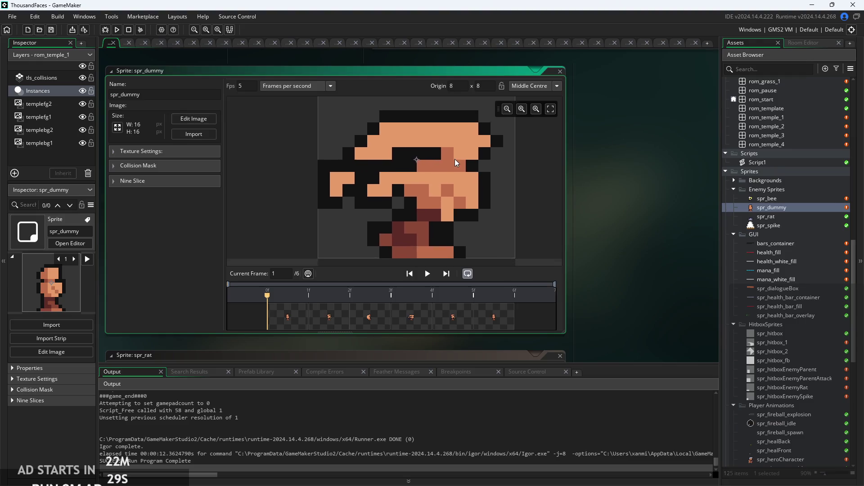
scroll(413, 176, down, 1)
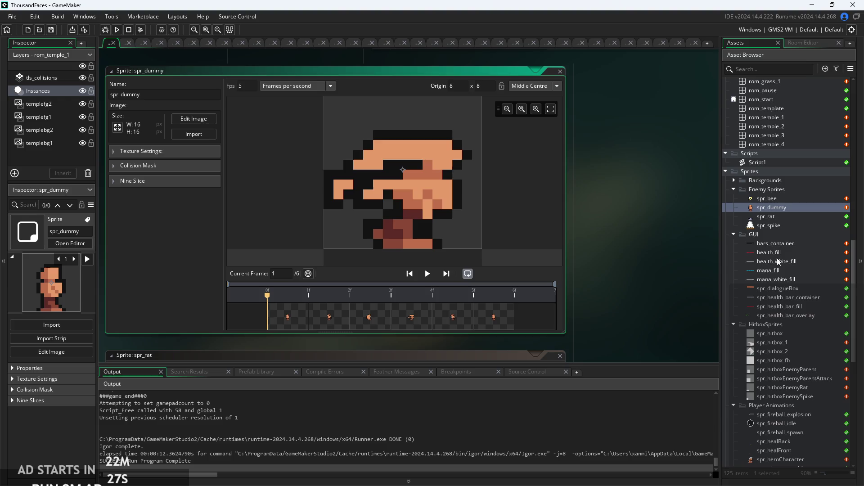
double_click(787, 372)
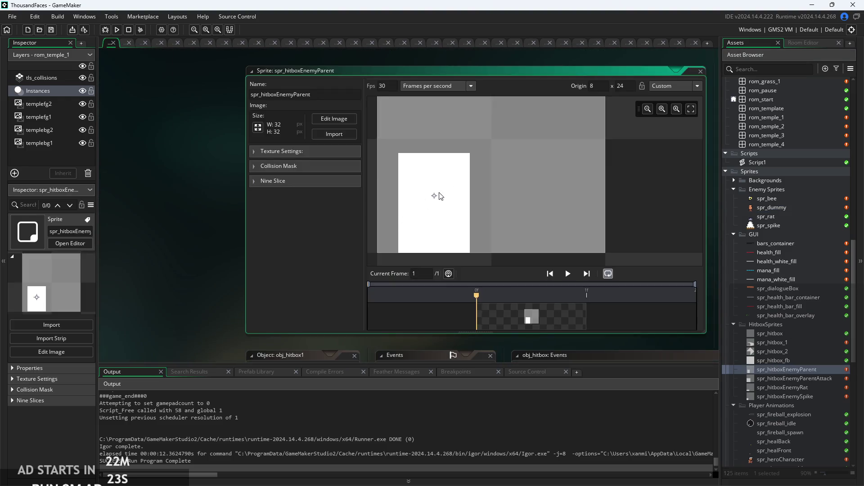
scroll(438, 191, up, 1)
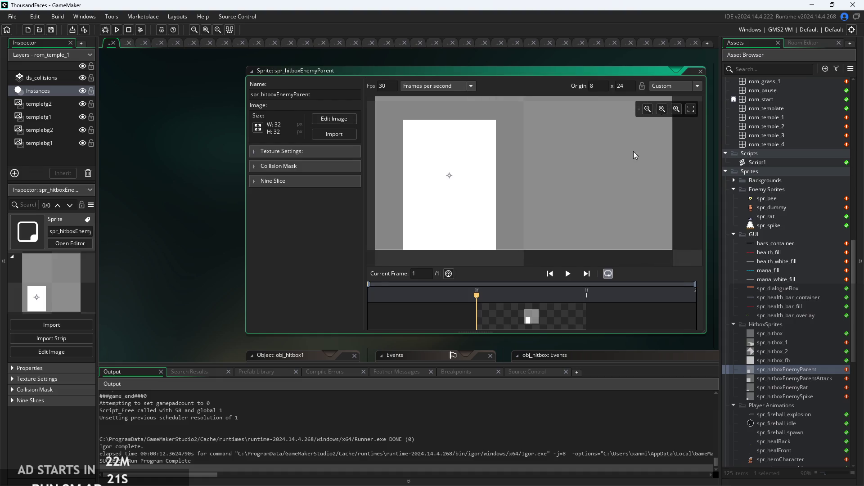
scroll(433, 190, down, 2)
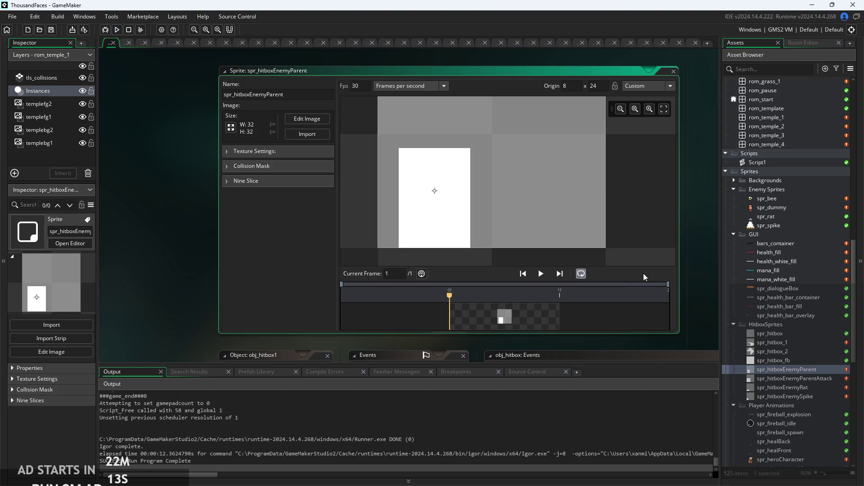
Return to spr_dummy and expand its Collision Mask, an automatic 0–15 rectangle
double_click(756, 207)
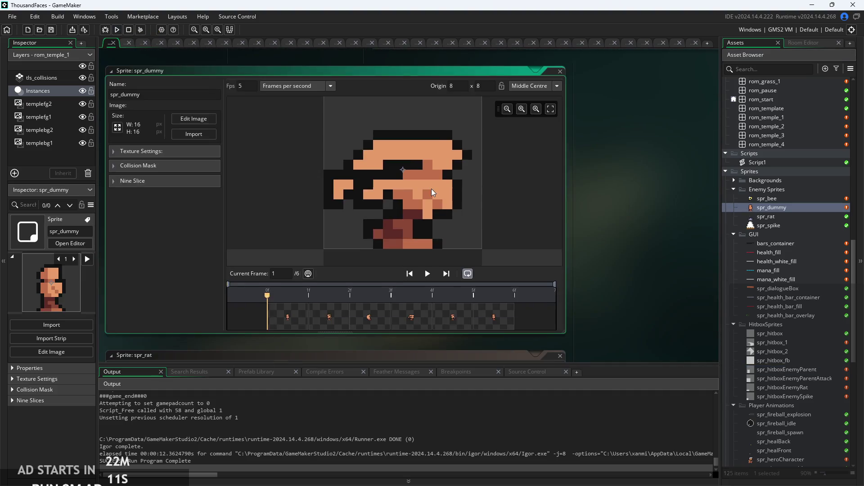
mouse_move(412, 185)
mouse_down()
mouse_move(431, 179)
mouse_move(407, 191)
mouse_up()
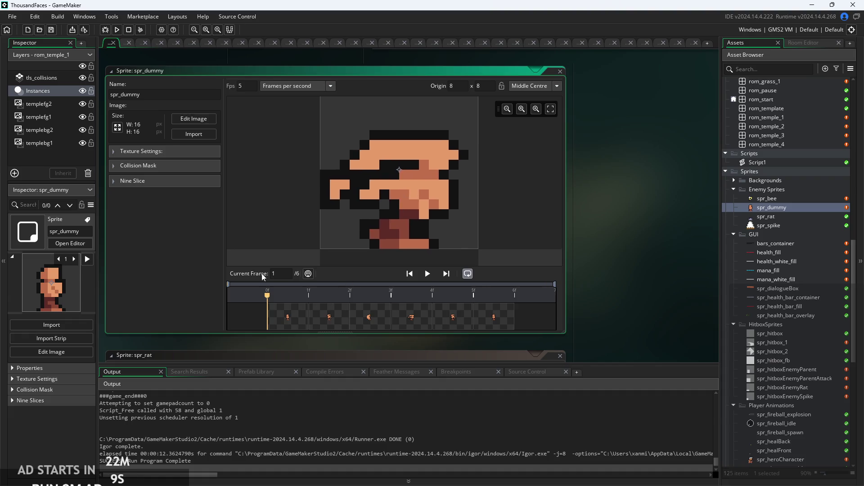
click(123, 165)
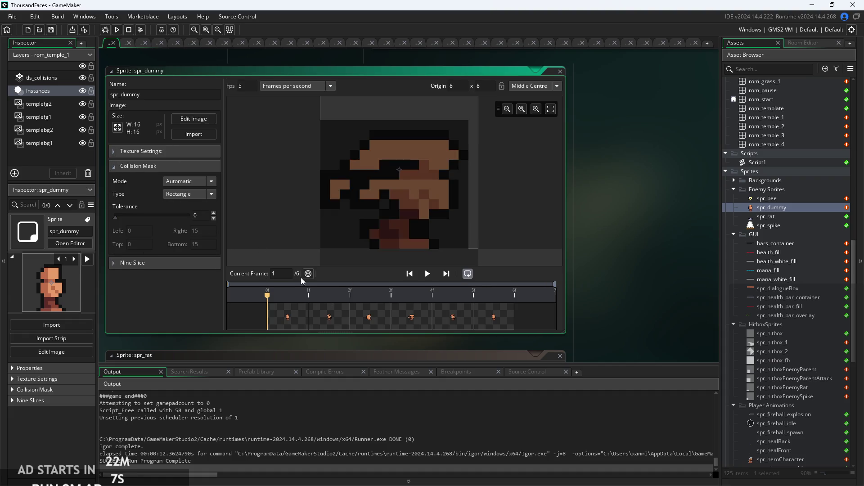
key(Right)
key(Right)
key(Right)
key(Right)
key(Right)
key(Right)
click(282, 310)
click(329, 316)
click(375, 321)
click(425, 318)
click(269, 315)
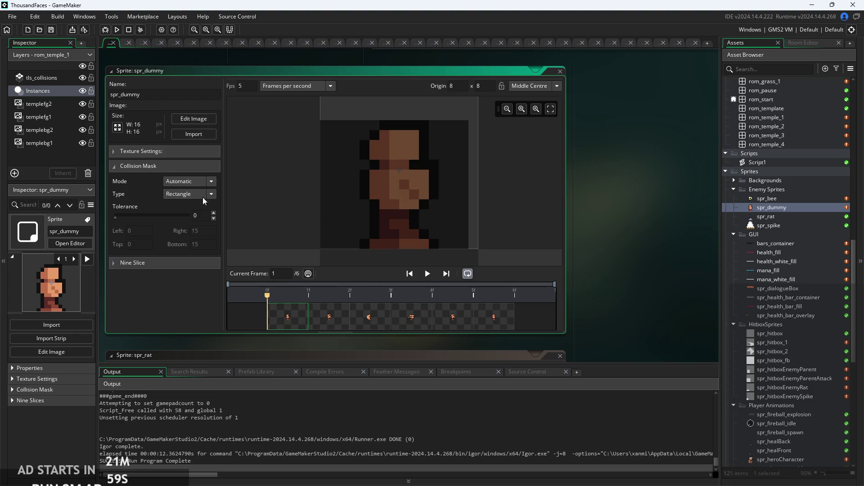
click(331, 317)
click(412, 316)
click(452, 320)
click(507, 320)
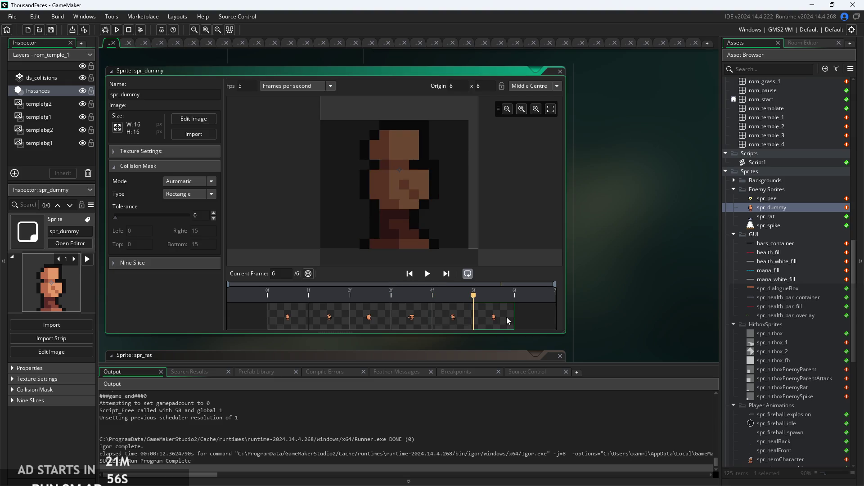
click(289, 318)
click(395, 321)
click(342, 318)
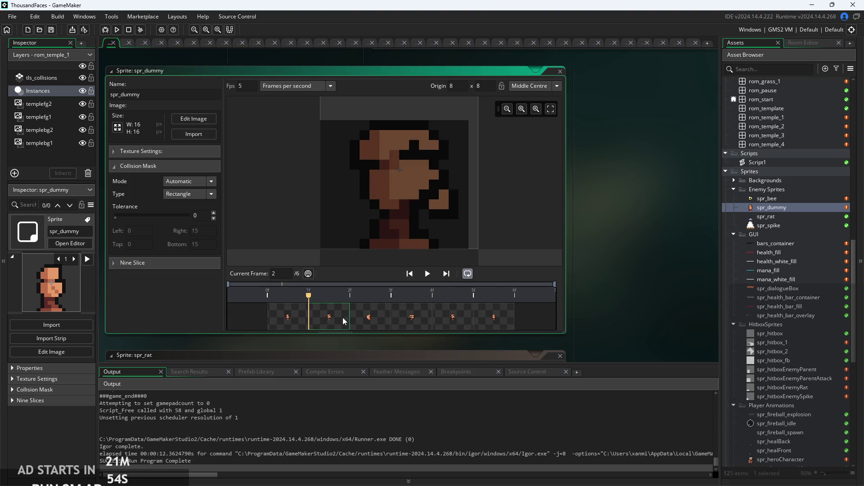
click(382, 322)
click(408, 317)
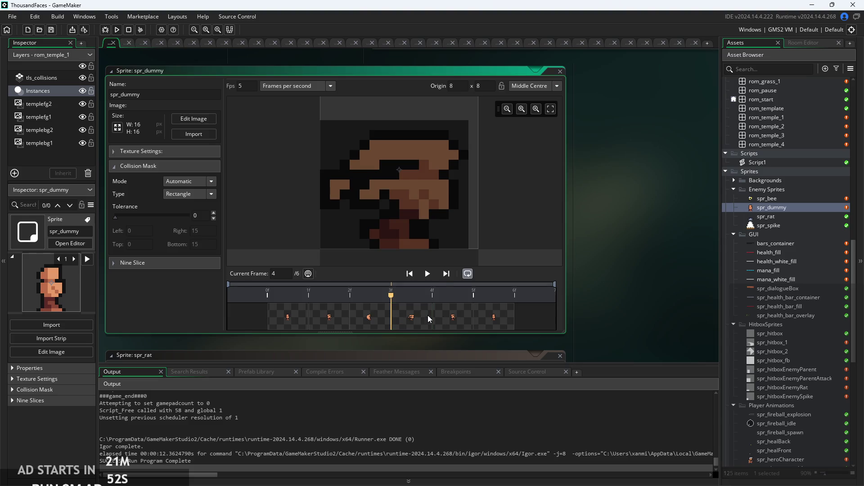
click(447, 320)
click(485, 320)
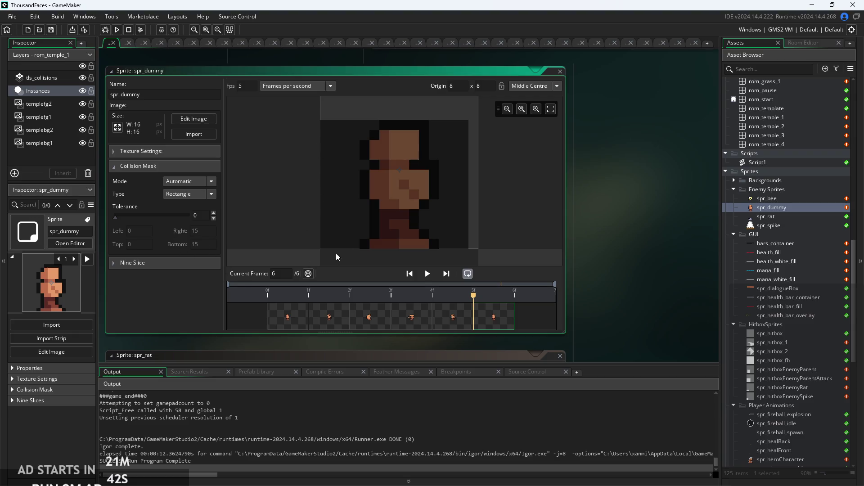
scroll(473, 183, up, 2)
scroll(521, 178, down, 2)
scroll(521, 177, right, 1)
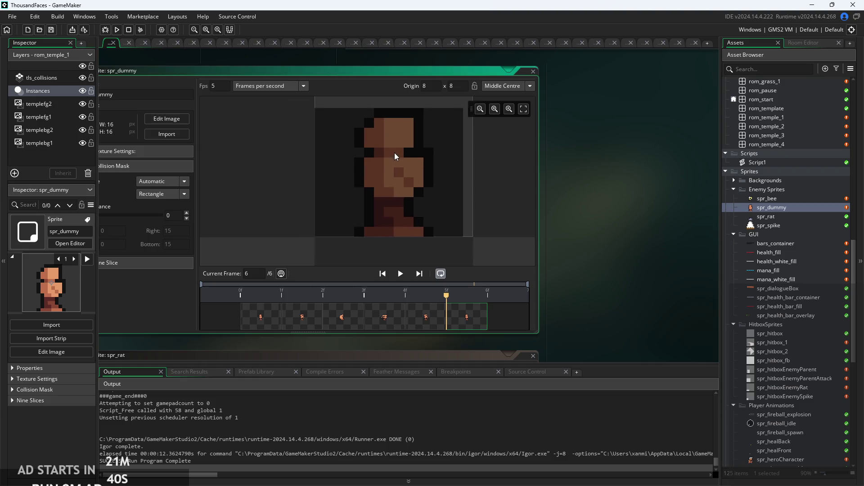
scroll(585, 196, left, 1)
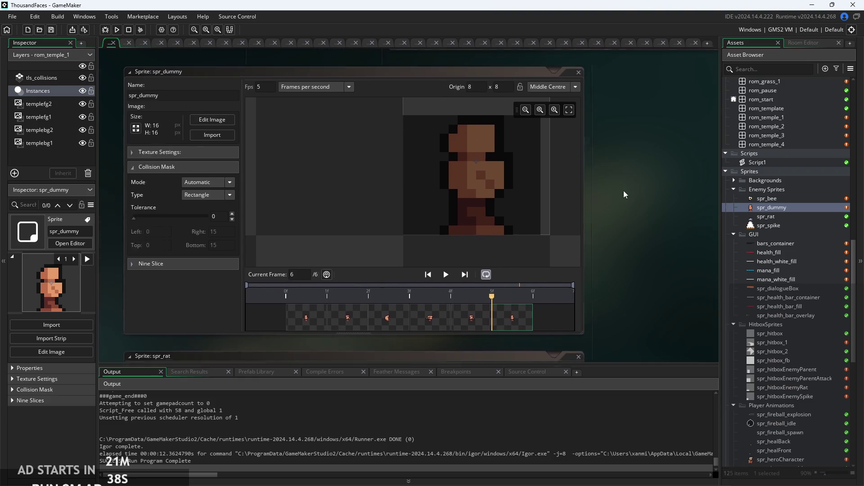
scroll(618, 197, left, 2)
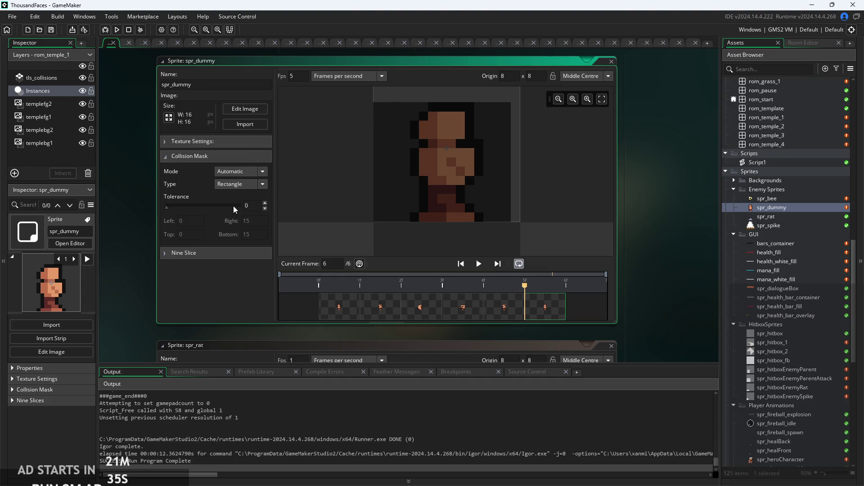
scroll(448, 189, up, 1)
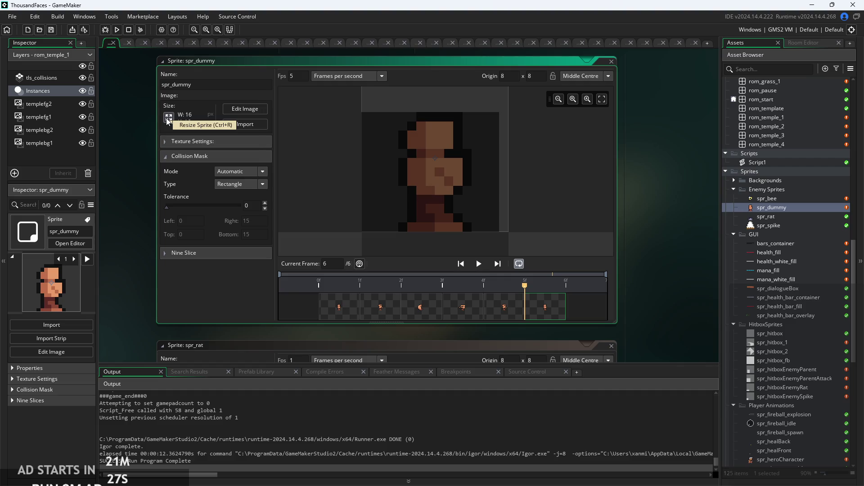
click(168, 118)
click(232, 189)
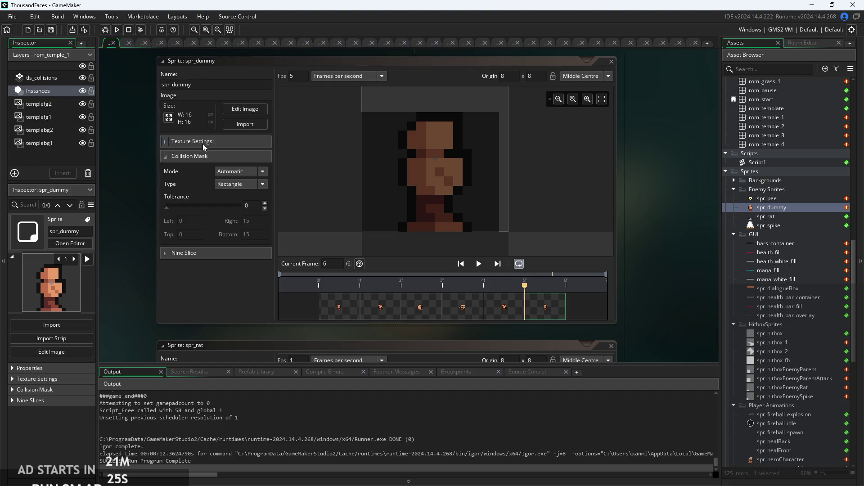
Measure the dummy figure with a rectangle selection in the image editor, then open spr_rat
click(241, 116)
mouse_move(253, 145)
mouse_down()
mouse_move(449, 301)
mouse_move(453, 319)
mouse_up()
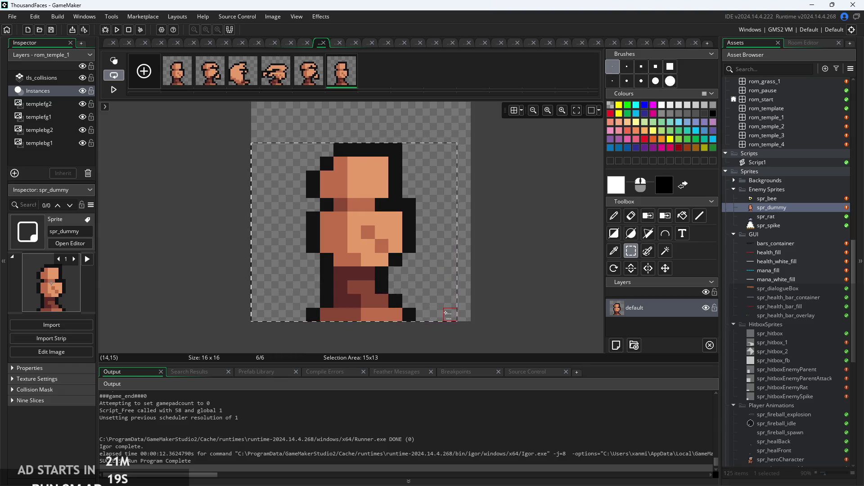
click(525, 247)
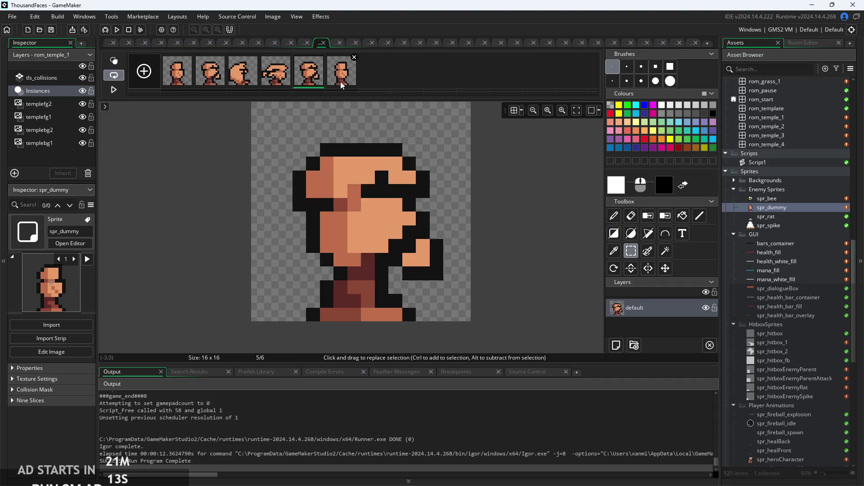
double_click(770, 217)
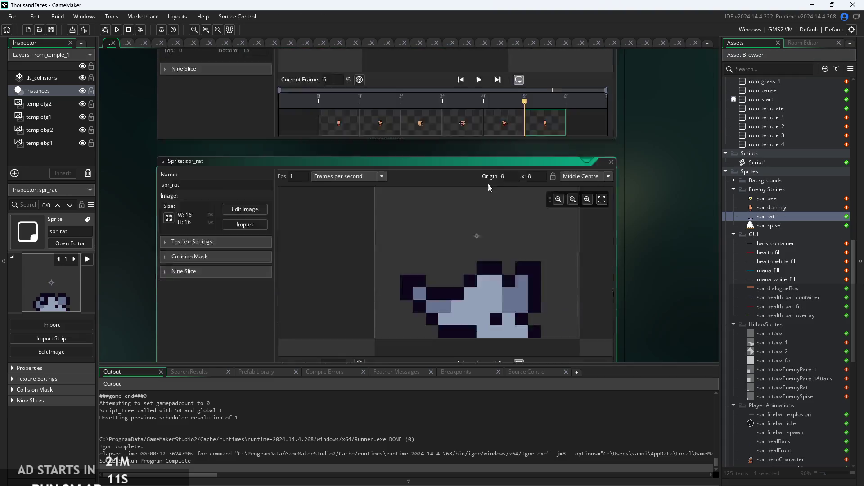
Switch spr_rat's collision mask mode from Full Image to Automatic, then open its frames in the Image Editor
click(237, 167)
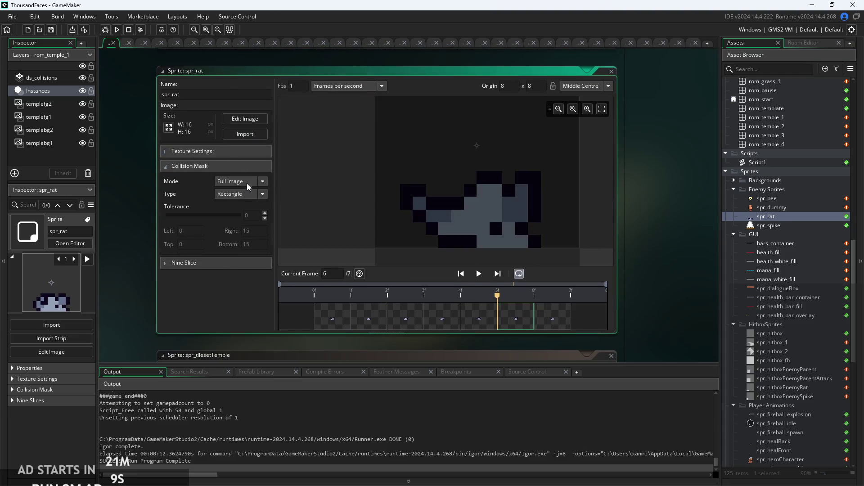
scroll(345, 186, up, 3)
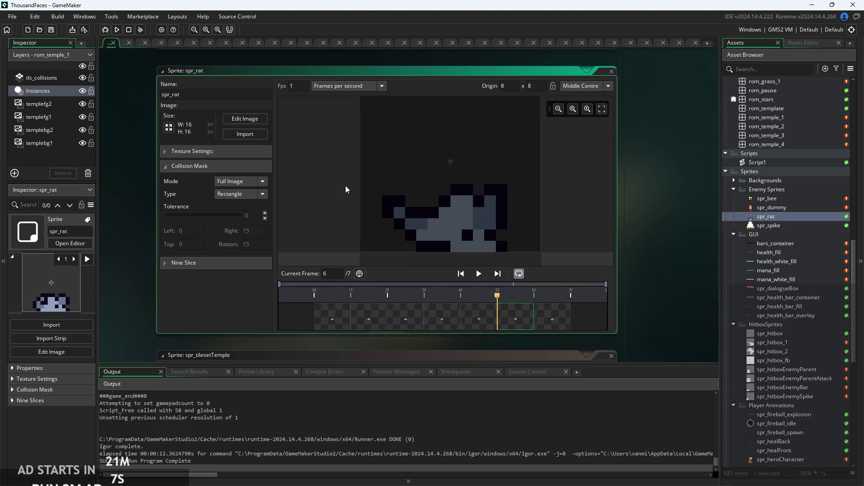
scroll(337, 197, down, 2)
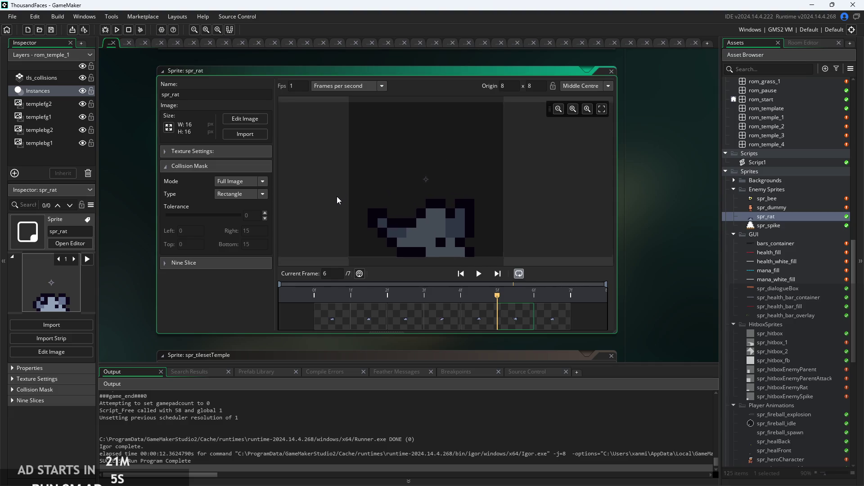
click(261, 182)
click(259, 194)
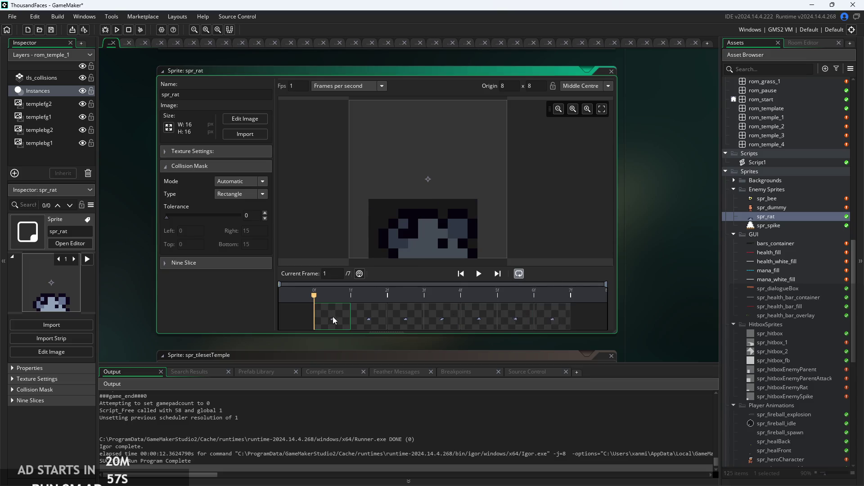
click(245, 119)
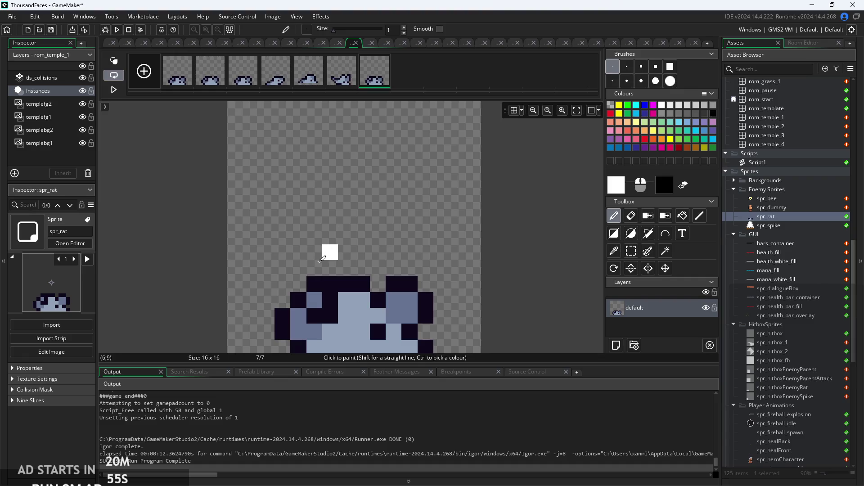
On frame 6, measure the rat's body with a rectangle selection (11x6), then deselect
click(352, 58)
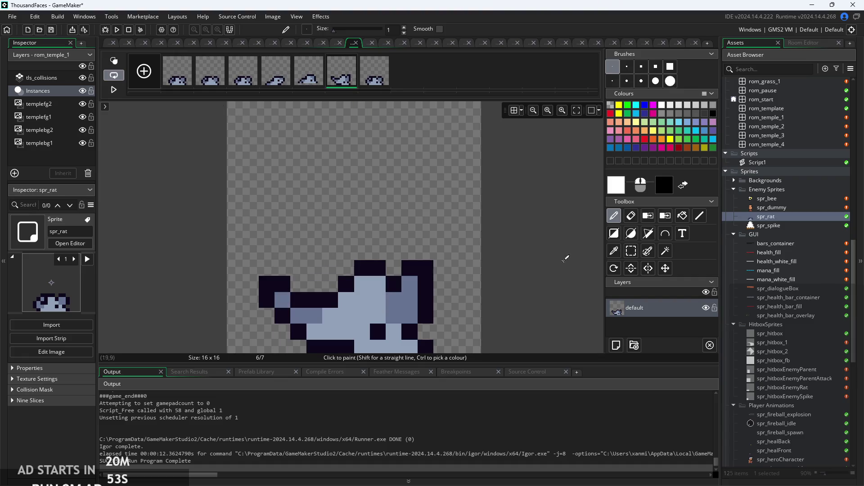
click(632, 251)
mouse_move(264, 265)
mouse_down()
mouse_move(373, 310)
mouse_move(434, 354)
mouse_up()
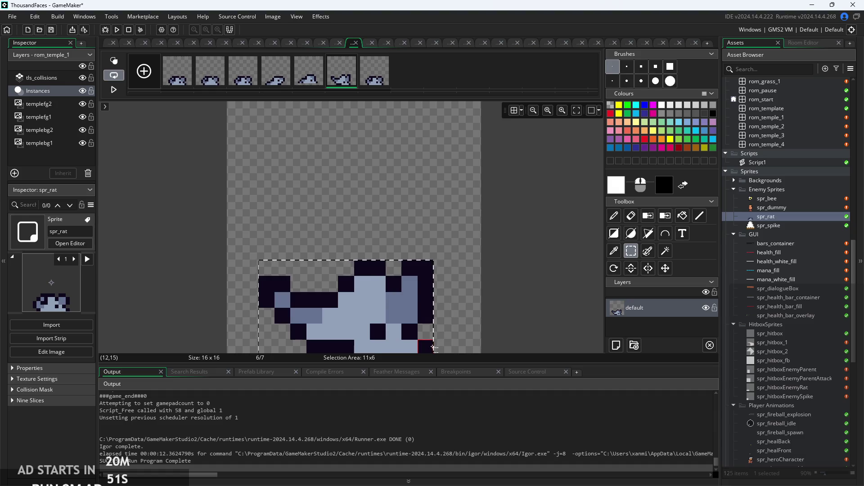
click(533, 217)
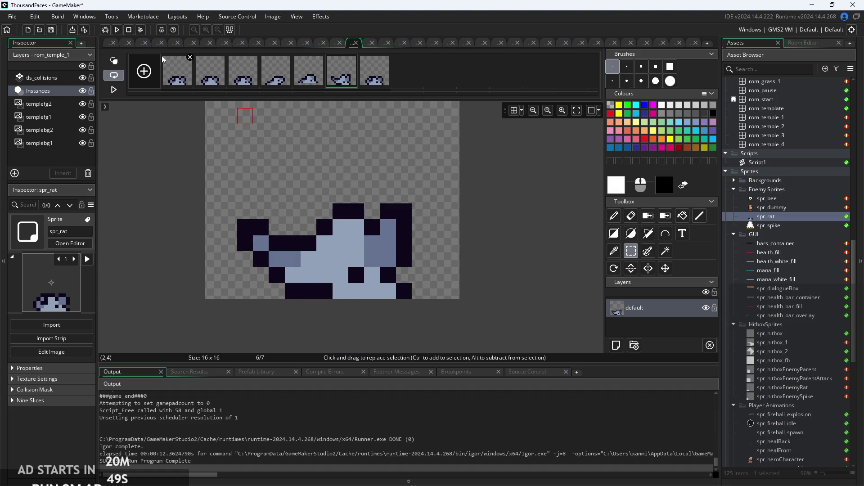
Close the Image Editor, show frame 6 of spr_rat, and collapse the Collision Mask section
click(109, 43)
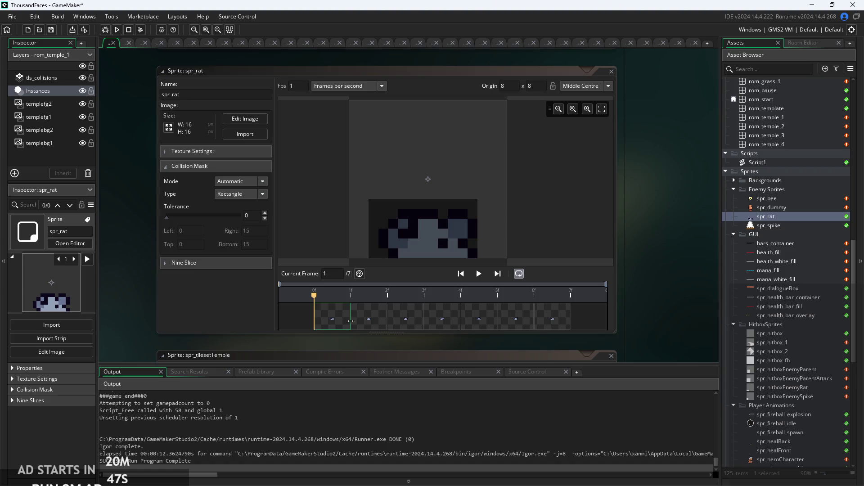
click(504, 320)
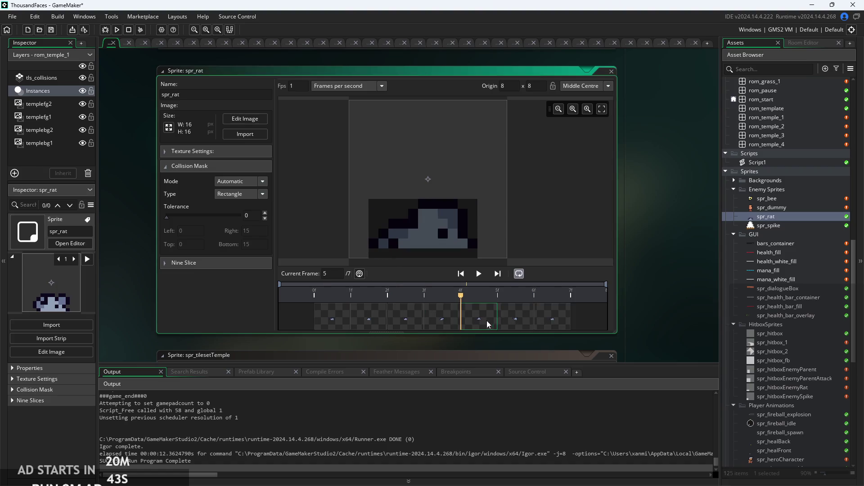
click(176, 165)
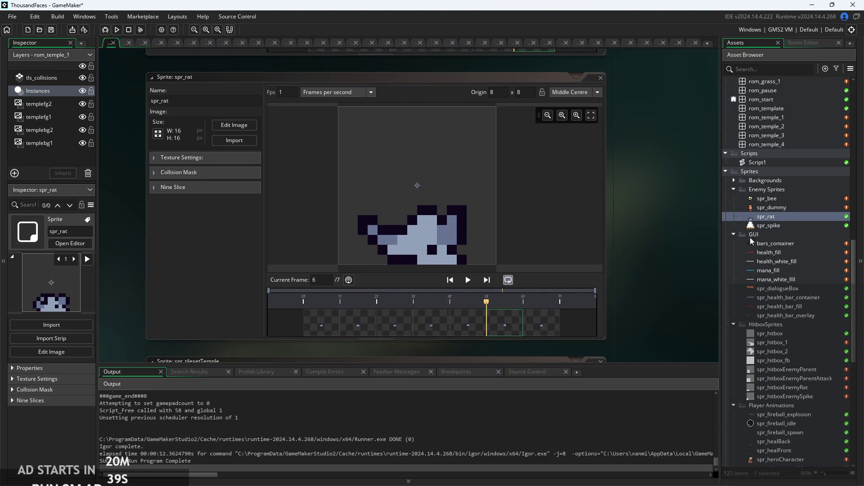
scroll(759, 261, down, 3)
double_click(772, 316)
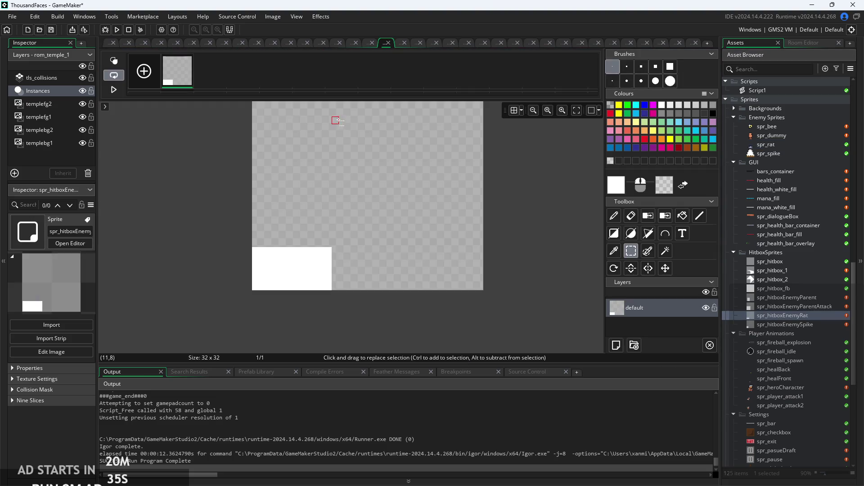
click(338, 120)
click(105, 42)
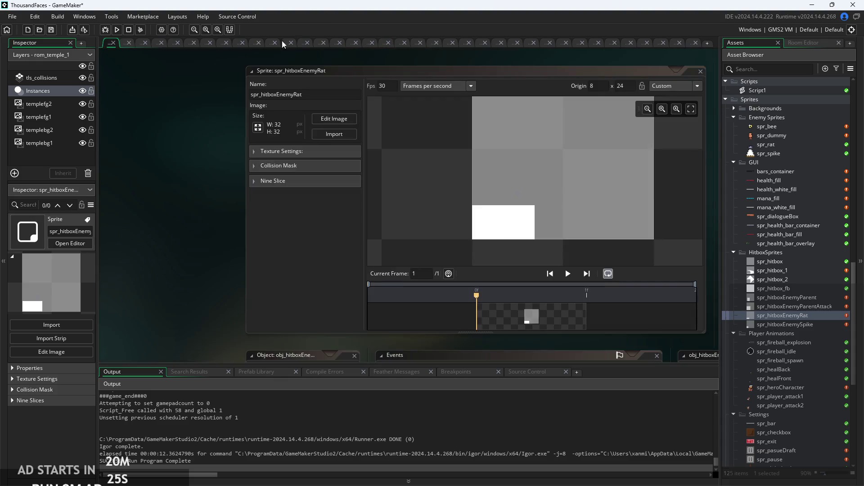
double_click(774, 144)
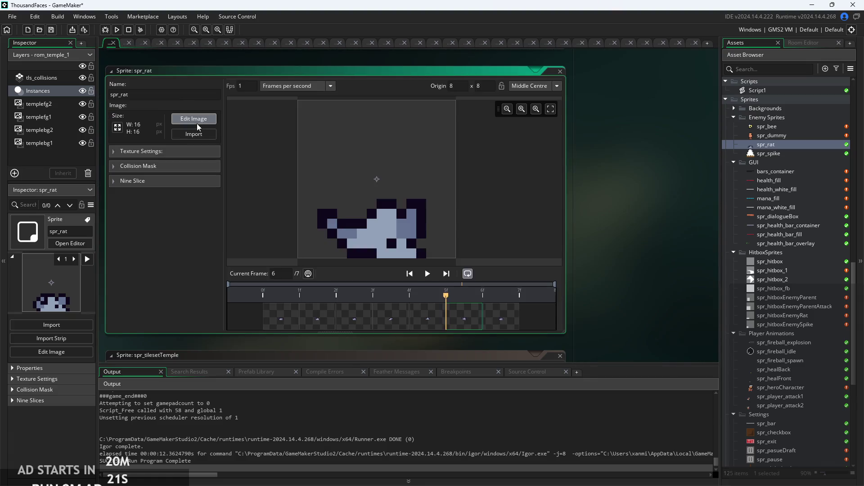
click(196, 121)
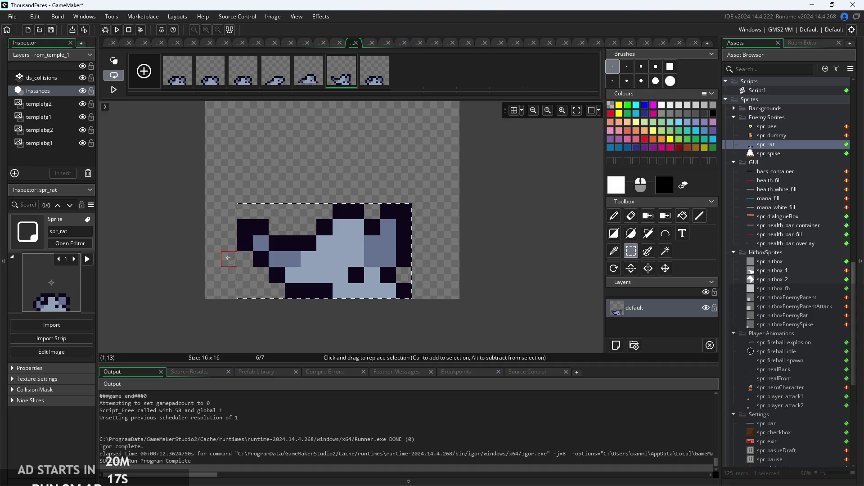
click(112, 43)
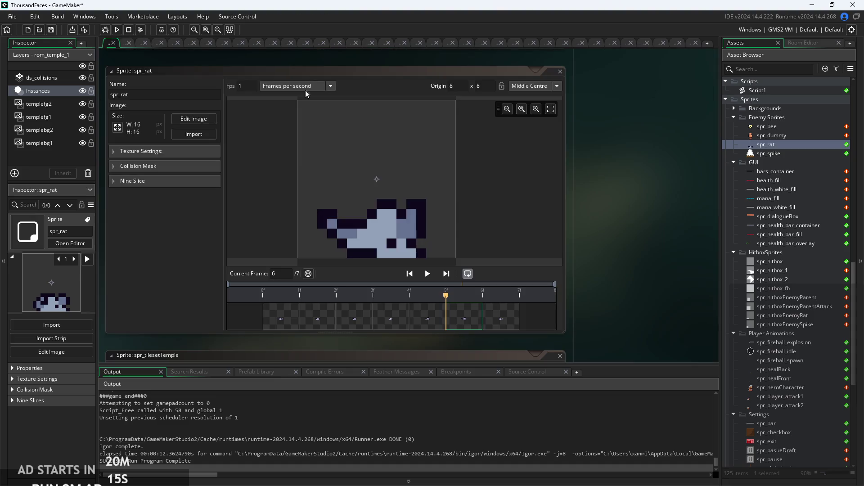
double_click(774, 317)
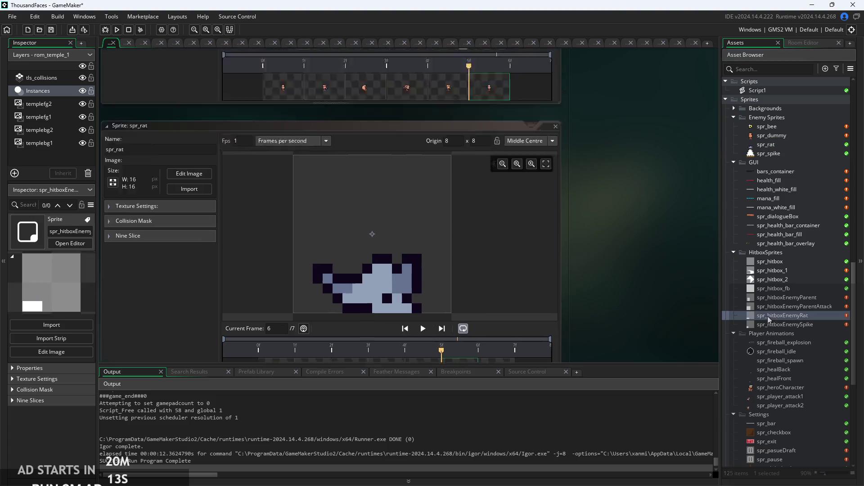
Shift spr_hitboxEnemyRat's white hitbox block a few pixels right, then run a test build
click(333, 120)
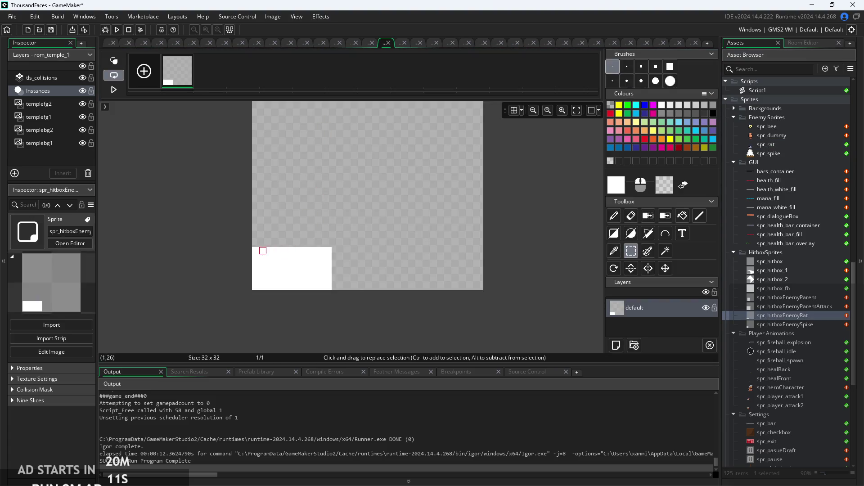
click(315, 279)
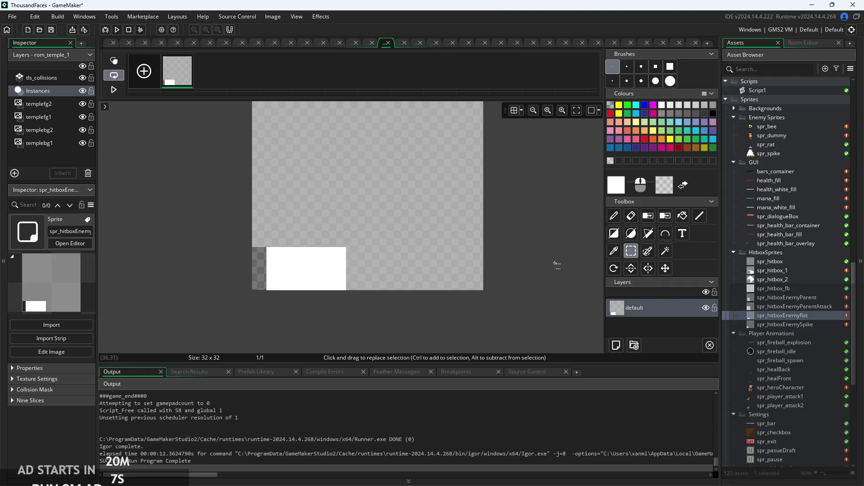
click(688, 216)
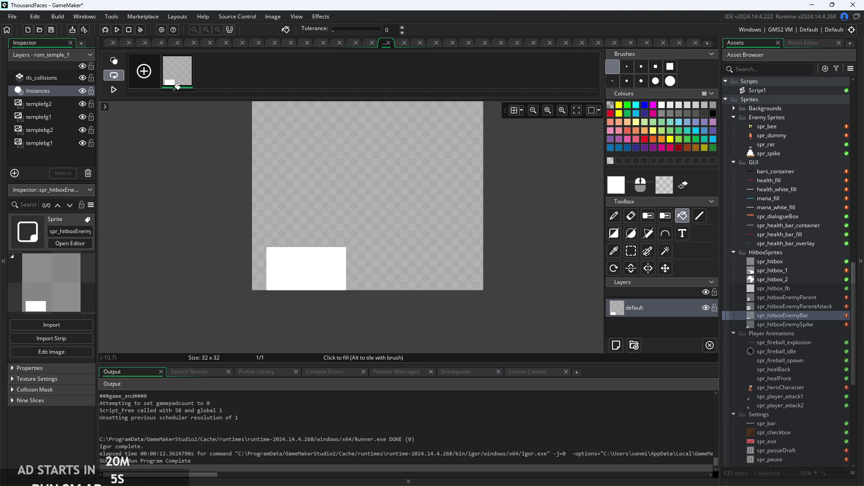
click(118, 29)
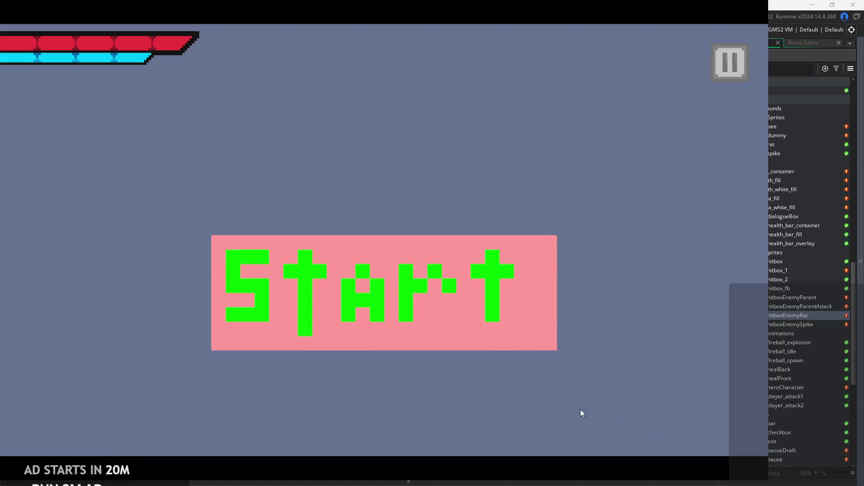
Play the level briefly, walking the hero right, quit the game, and reopen spr_rat
click(523, 261)
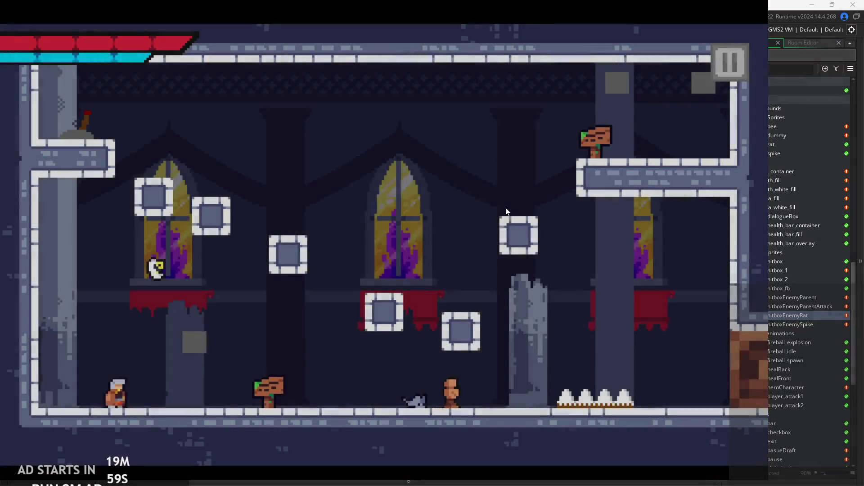
key(Right)
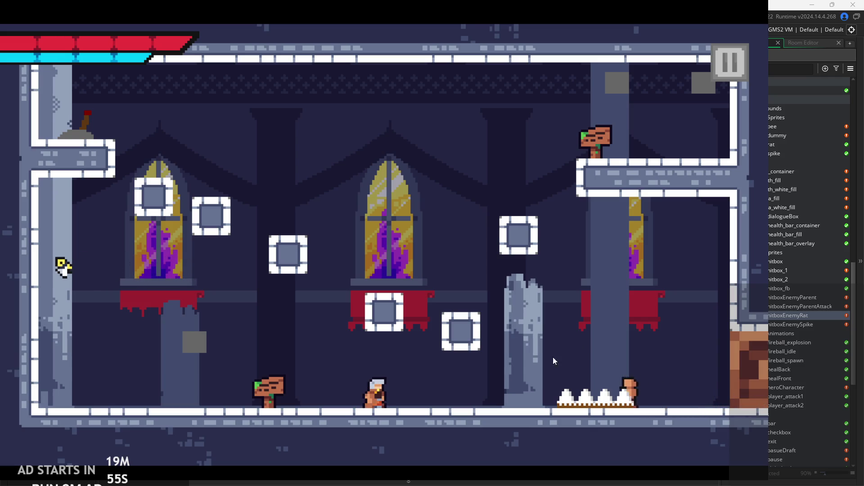
click(736, 80)
key(Escape)
scroll(777, 209, up, 3)
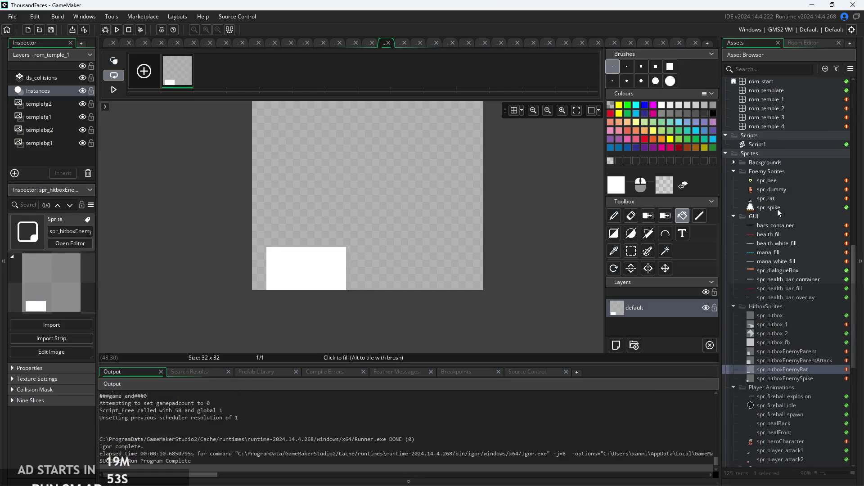
double_click(773, 213)
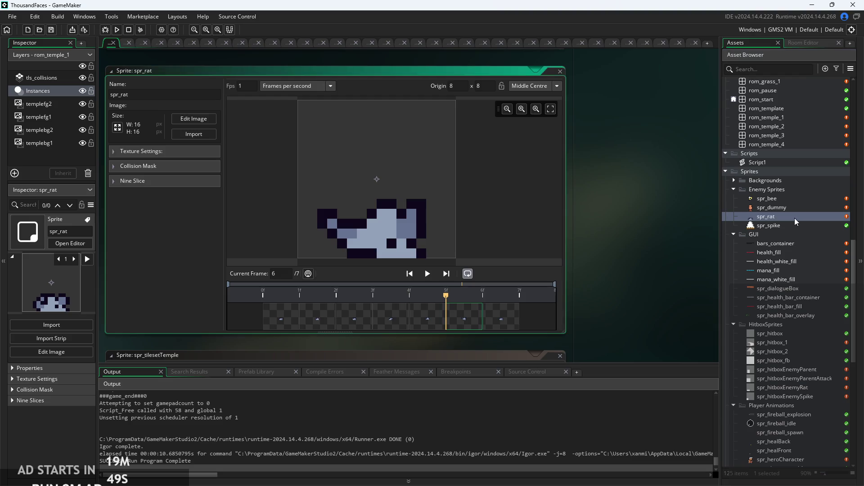
Open obj_enemyRat and show its Step event code
scroll(793, 216, up, 8)
scroll(791, 240, up, 13)
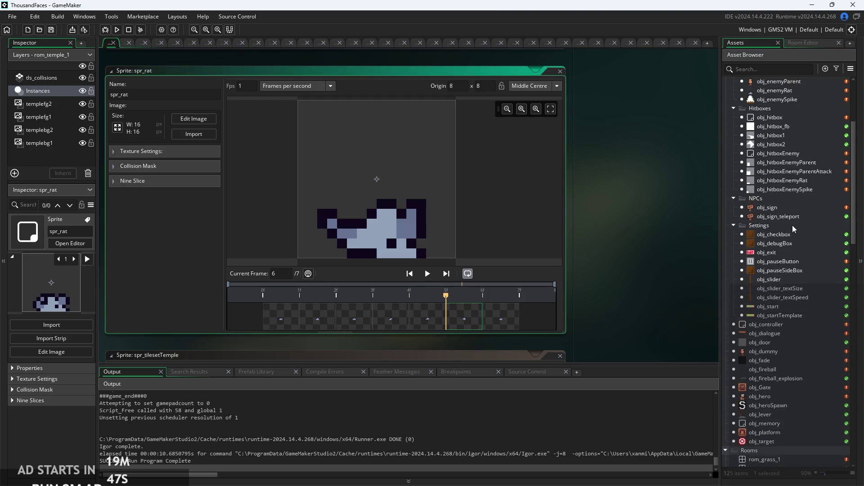
double_click(778, 183)
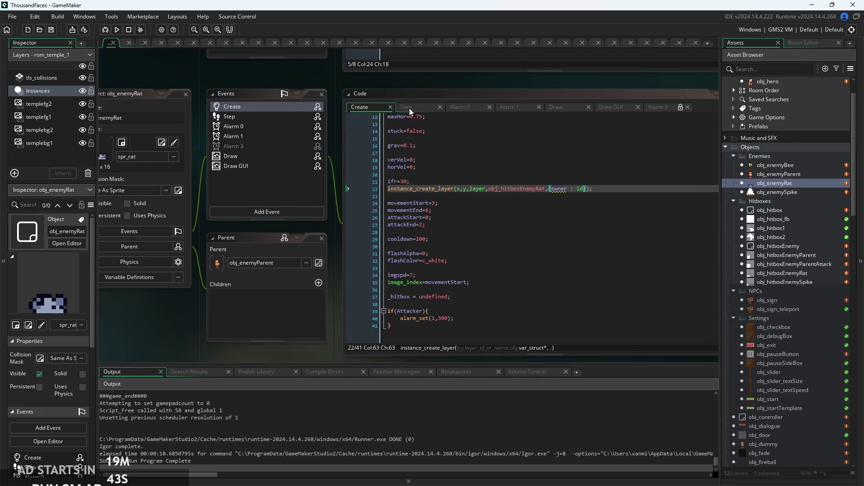
click(407, 109)
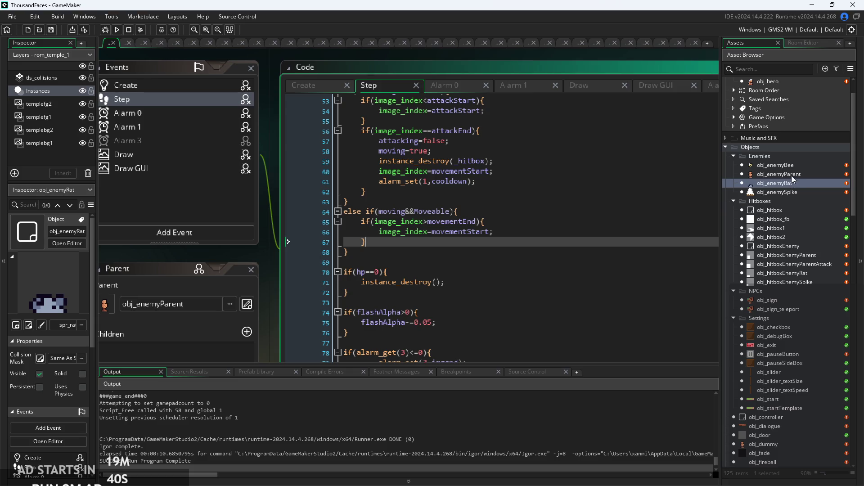
Inspect the rat's Step code around lines 44–47, then open obj_enemyParent for comparison
click(509, 232)
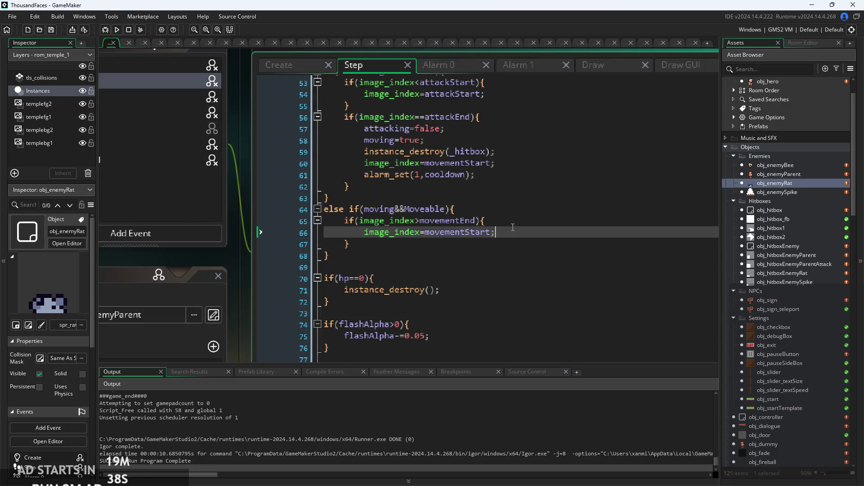
scroll(509, 233, up, 3)
scroll(509, 235, down, 4)
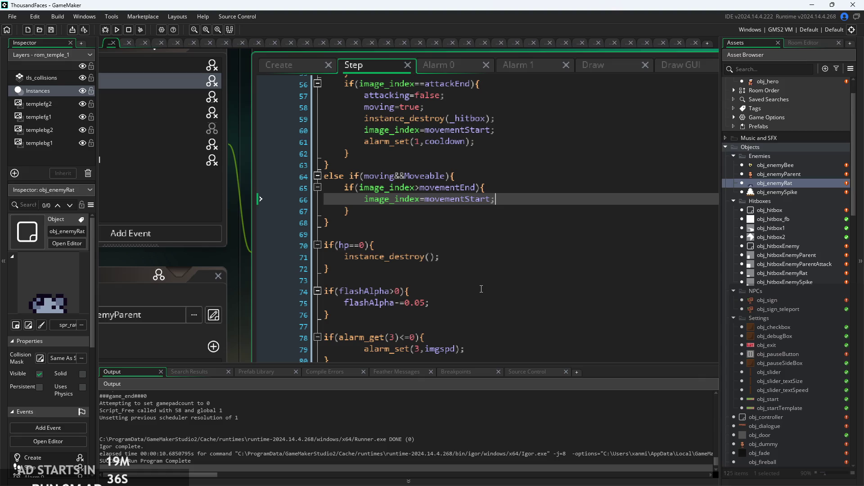
scroll(487, 277, up, 10)
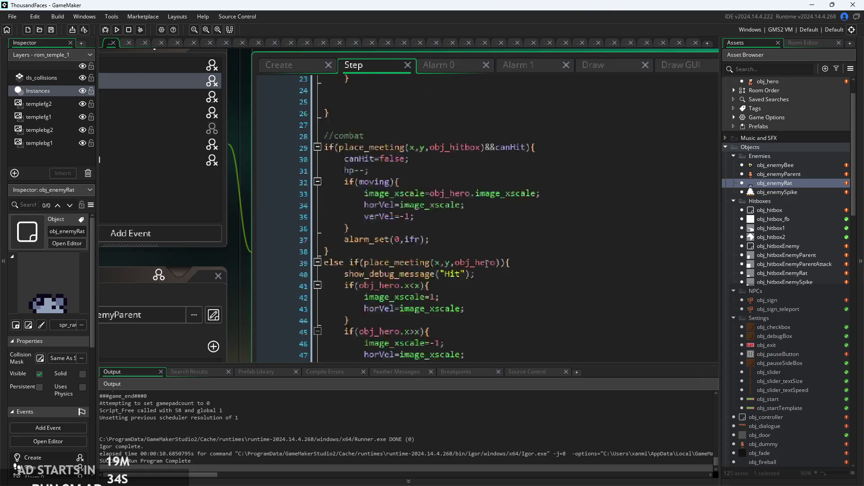
scroll(485, 267, down, 5)
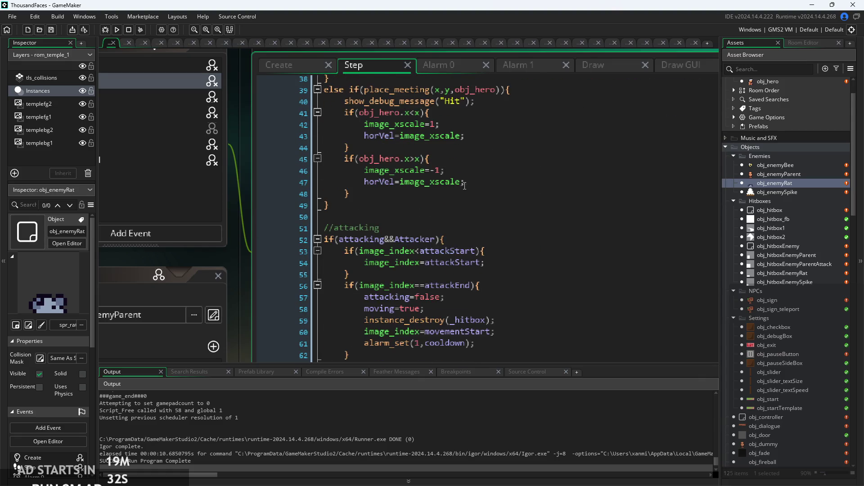
scroll(464, 186, up, 3)
click(470, 195)
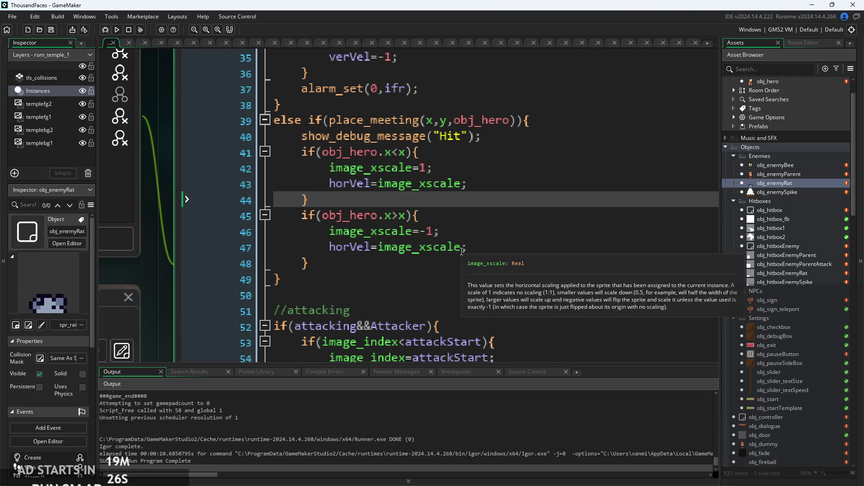
click(515, 252)
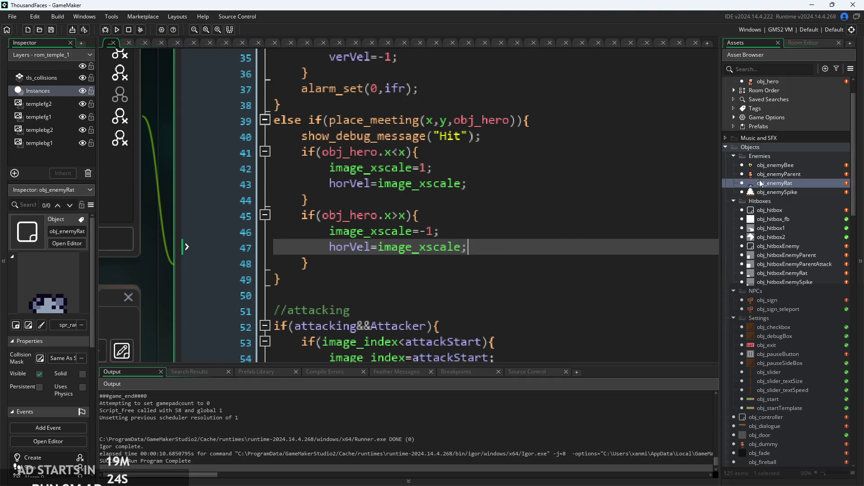
double_click(781, 174)
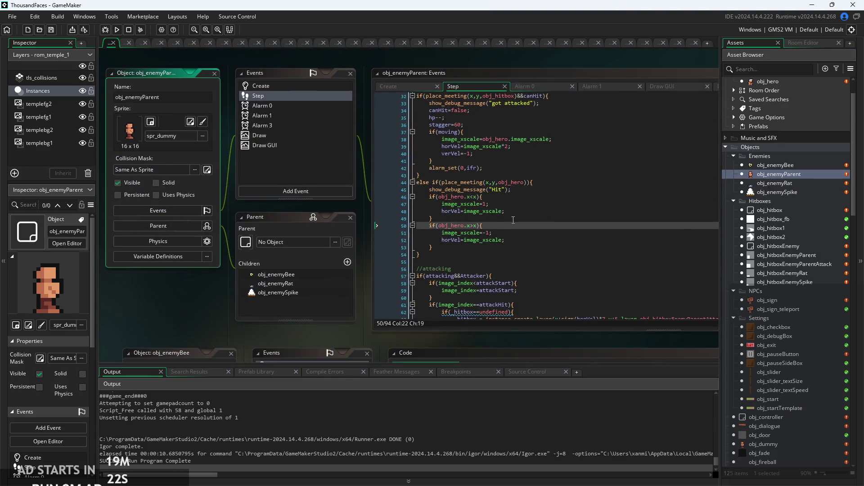
Review obj_enemyParent's Step code around line 48
scroll(495, 216, up, 3)
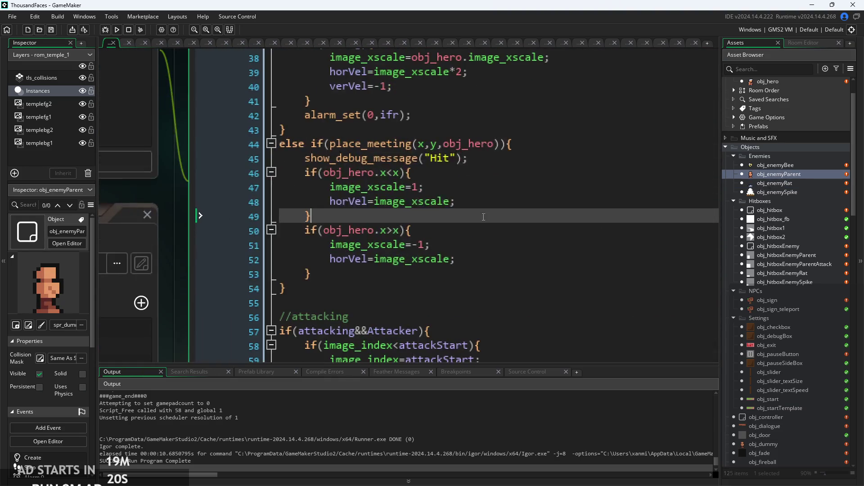
click(477, 201)
key(Up)
key(Down)
key(Up)
key(Down)
key(Down)
key(Down)
key(Down)
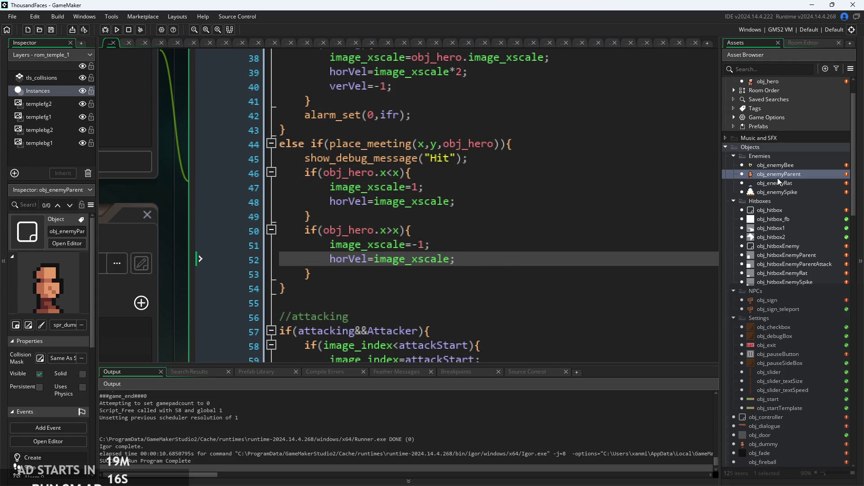
Reopen obj_enemyRat and read its Step code upward from line 43 to lines 16–18
double_click(808, 184)
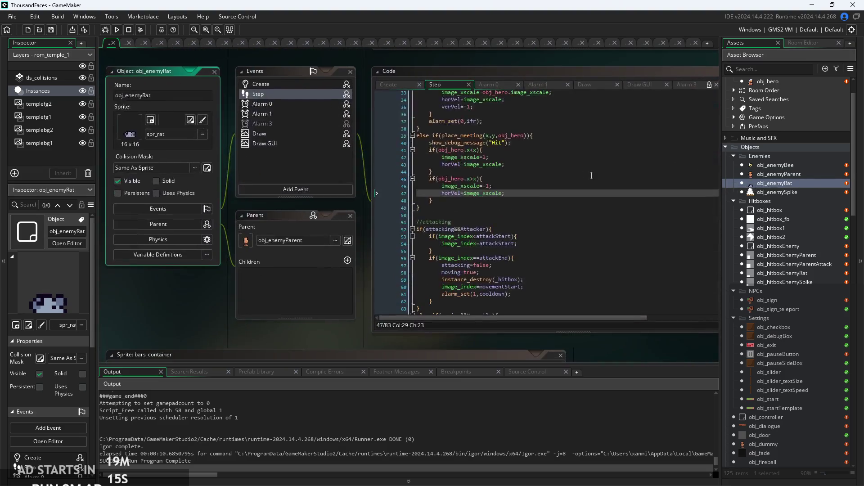
key(Up)
key(Up)
key(Up)
ctrl+scroll(500, 217, up, 3)
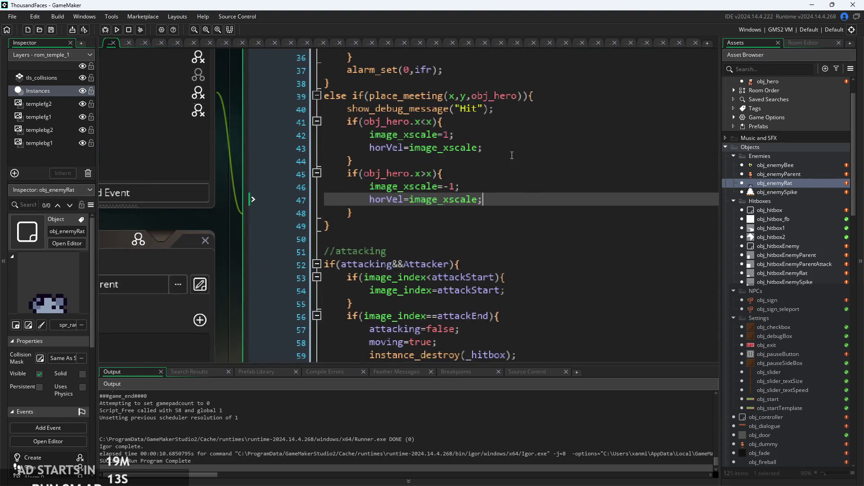
scroll(508, 214, up, 3)
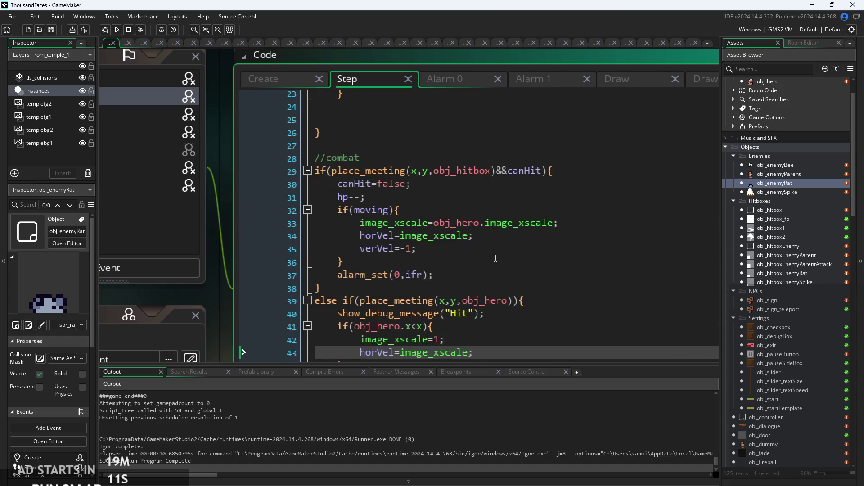
scroll(496, 258, up, 2)
key(Up)
key(Up)
key(Up)
click(489, 218)
scroll(481, 218, up, 4)
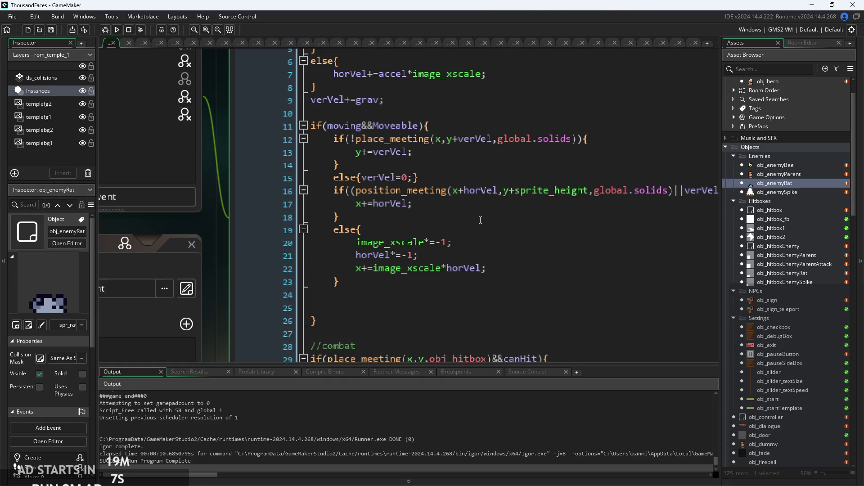
scroll(481, 220, up, 1)
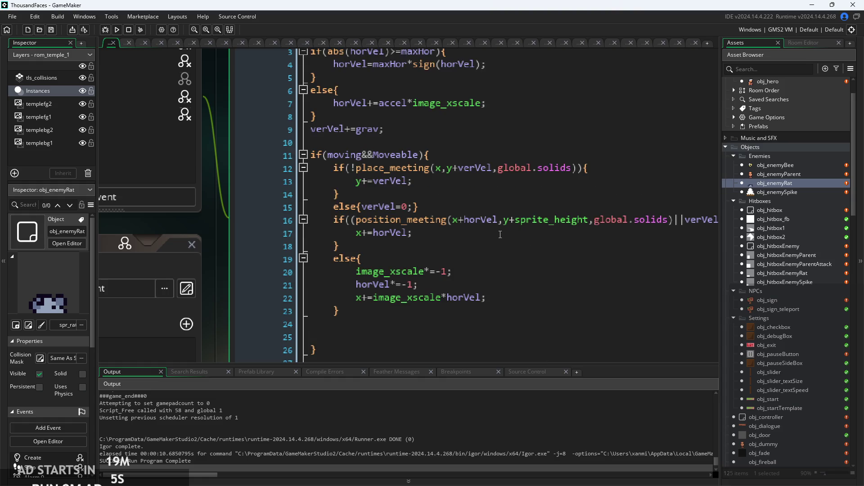
click(501, 235)
drag(320, 224, 264, 226)
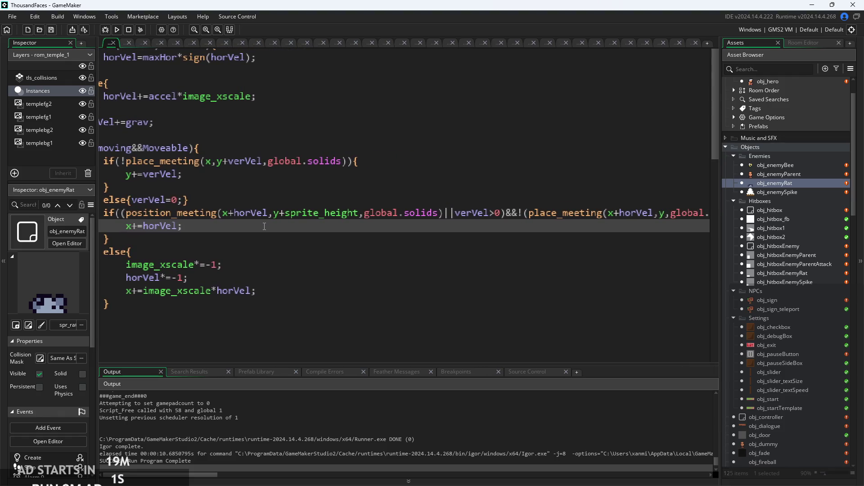
click(275, 234)
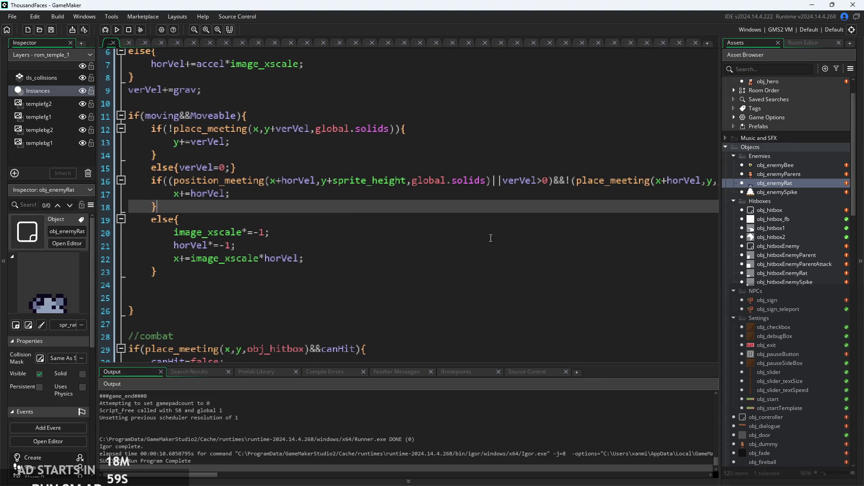
Check obj_enemyParent's Step code at lines 24–25
double_click(773, 174)
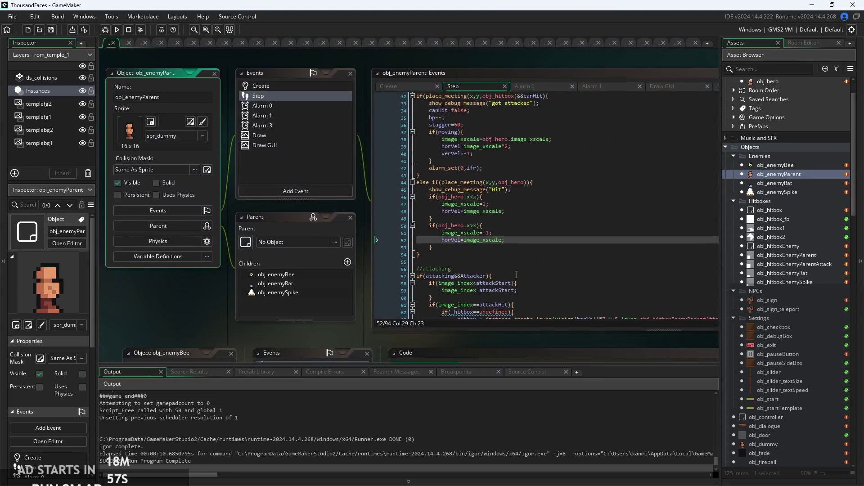
scroll(521, 266, up, 9)
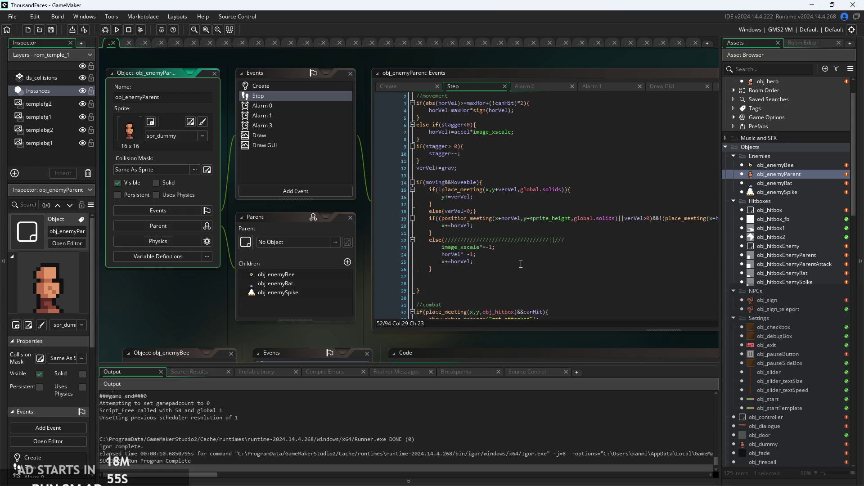
scroll(520, 264, up, 5)
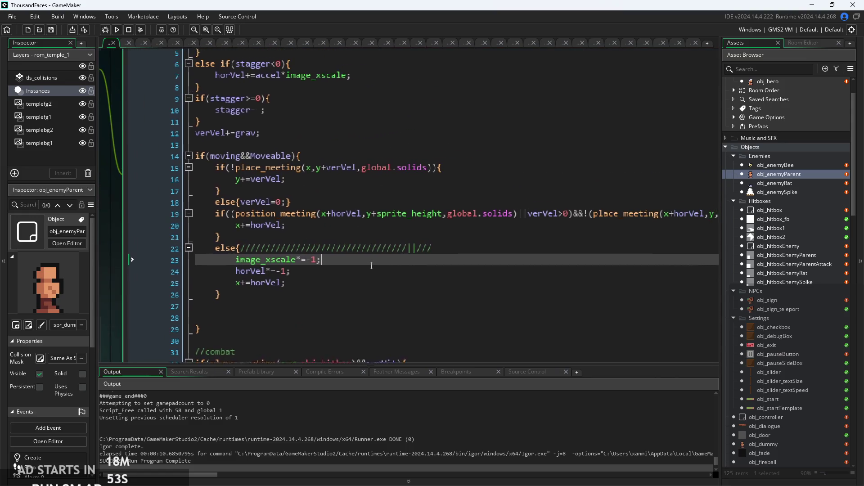
click(357, 278)
click(370, 269)
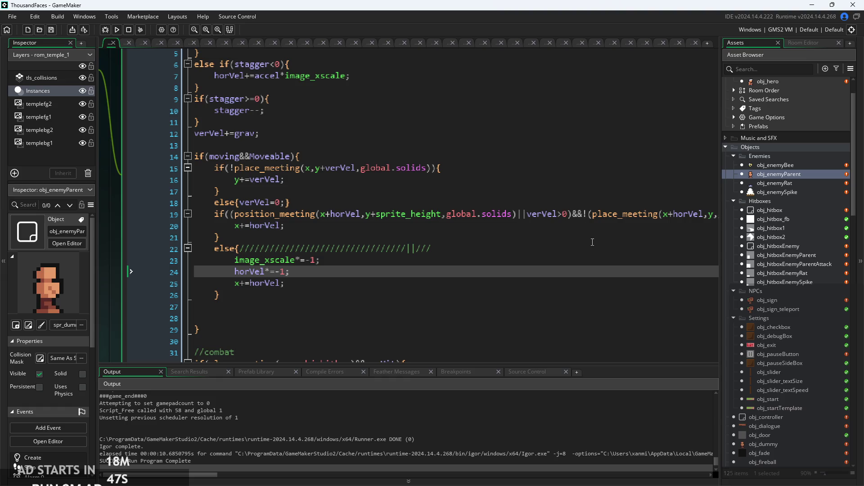
Compare the obj_enemyParent and obj_enemyRat Step code side by side
double_click(803, 174)
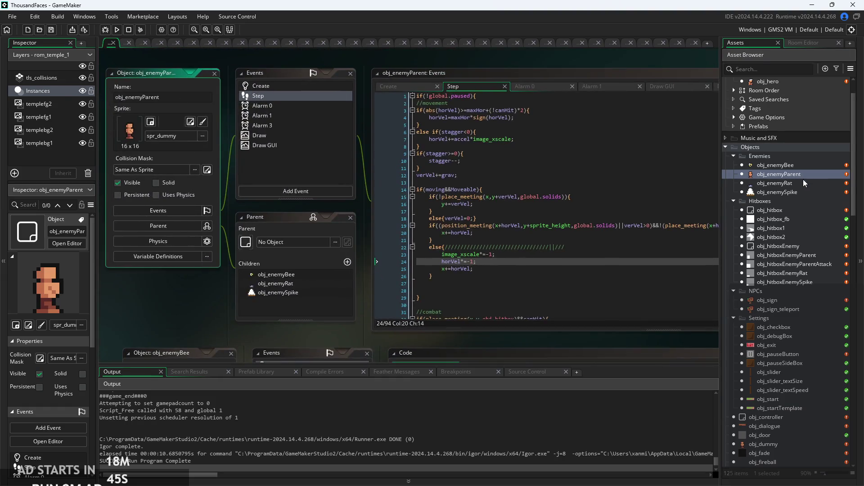
double_click(802, 184)
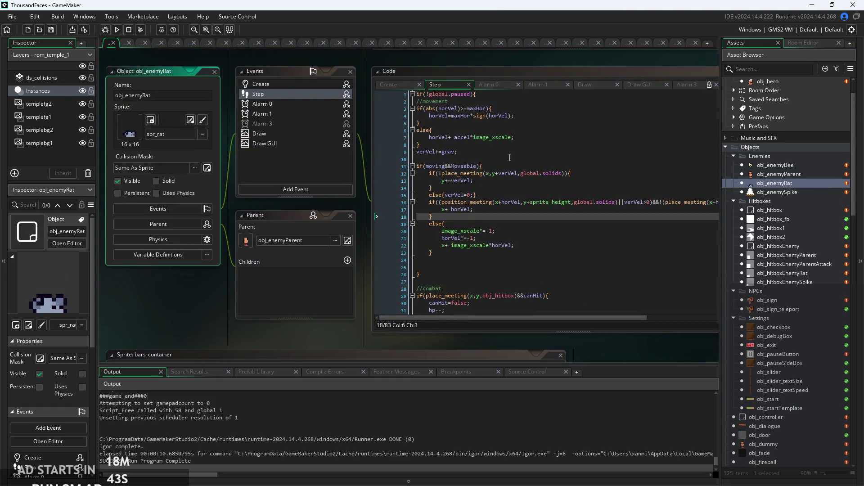
ctrl+scroll(478, 181, up, 2)
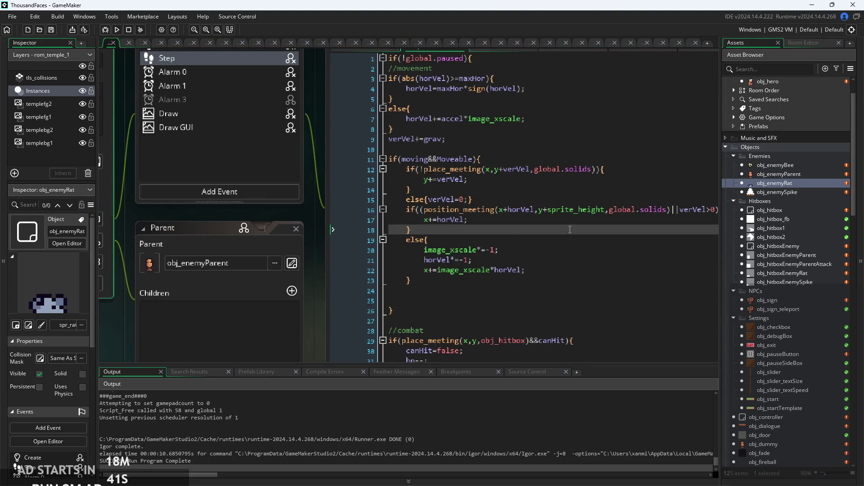
ctrl+scroll(450, 276, up, 3)
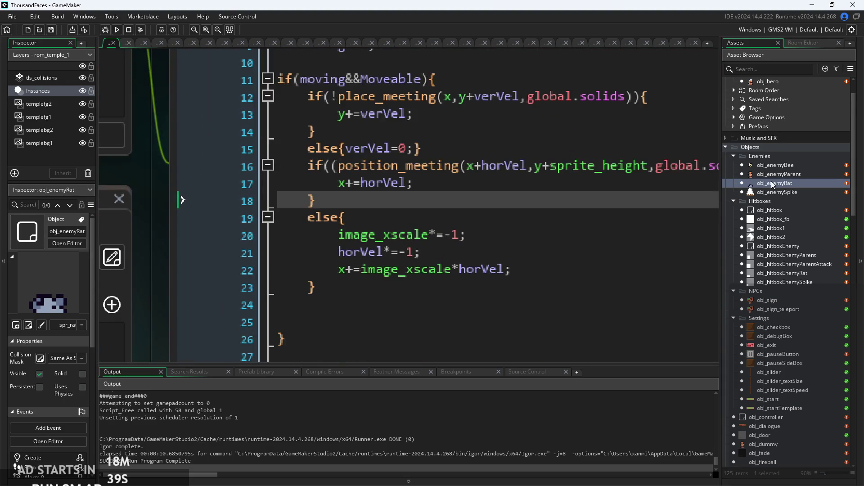
Remove 'image_xscale*' from obj_enemyRat's line 22 so it reads x+=horVel, then run the game
double_click(779, 174)
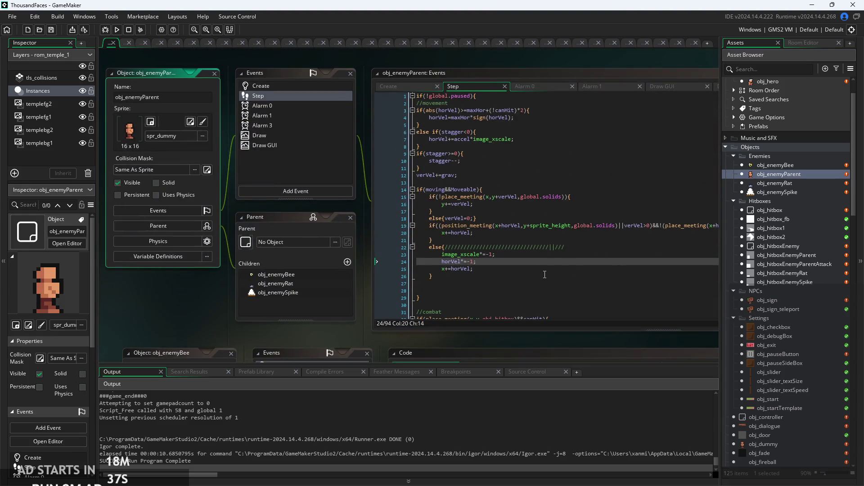
double_click(792, 183)
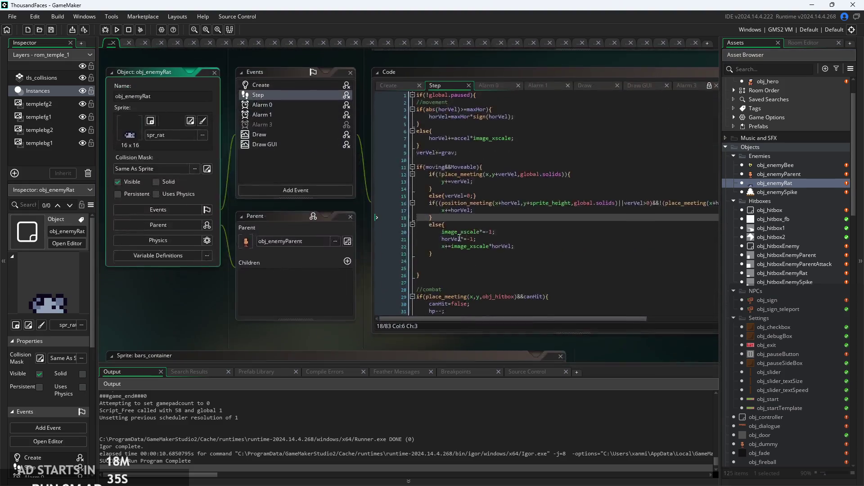
ctrl+scroll(529, 274, up, 3)
click(534, 265)
drag(459, 269, 455, 270)
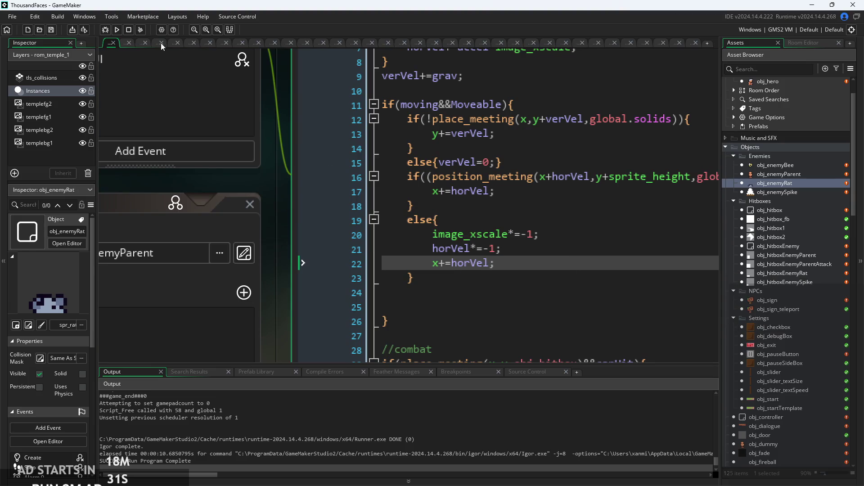
click(117, 30)
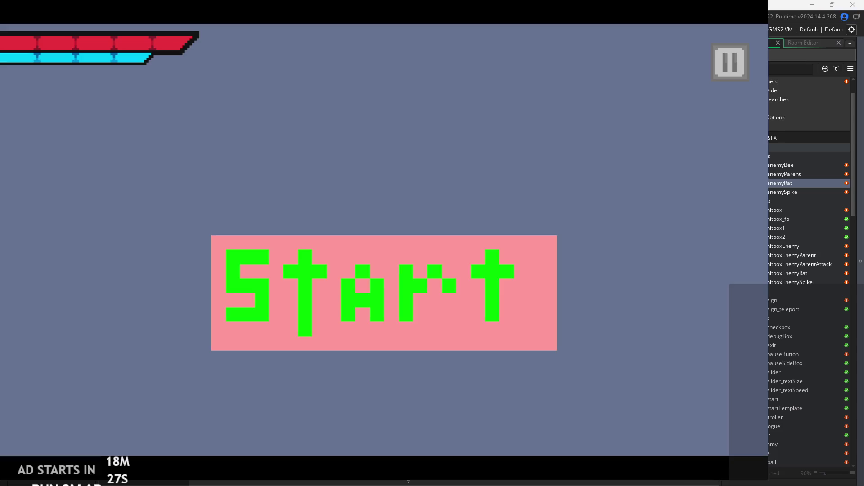
Start the game, run the hero right, and jump over and near the enemies
click(508, 251)
key(Right)
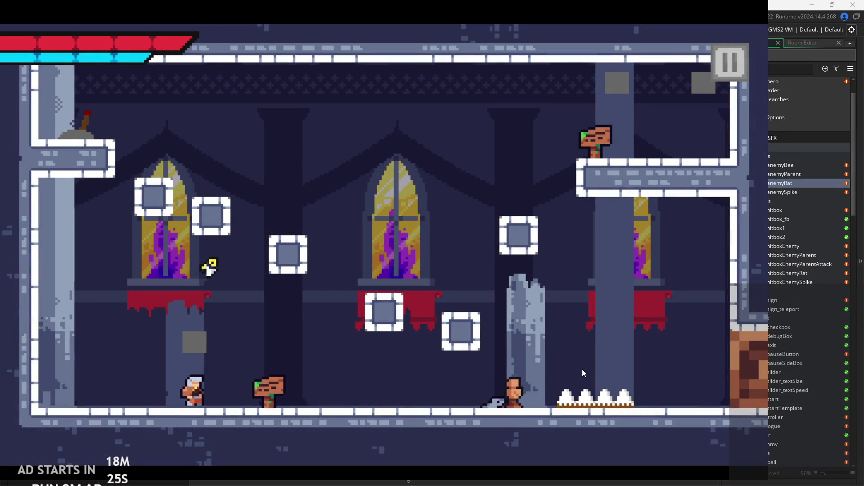
key(space)
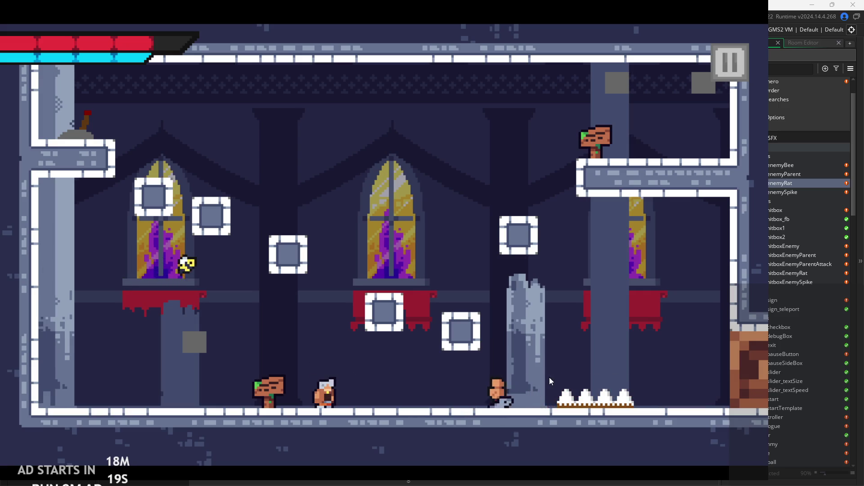
key(space)
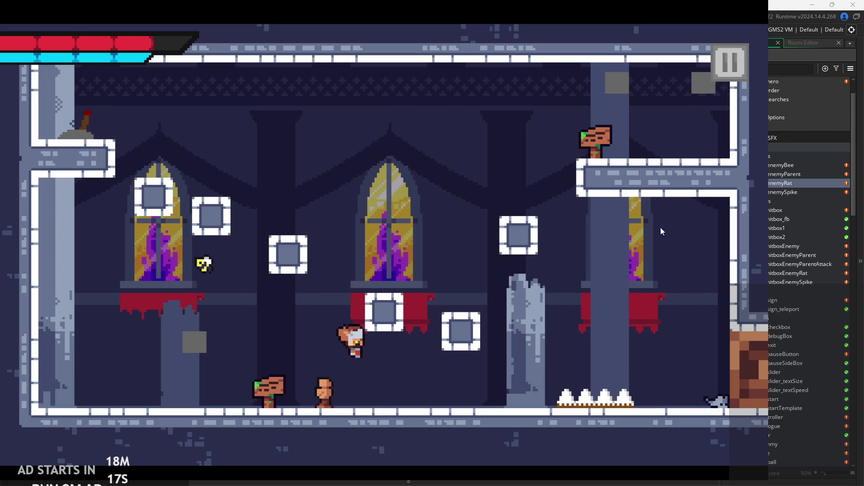
key(Left)
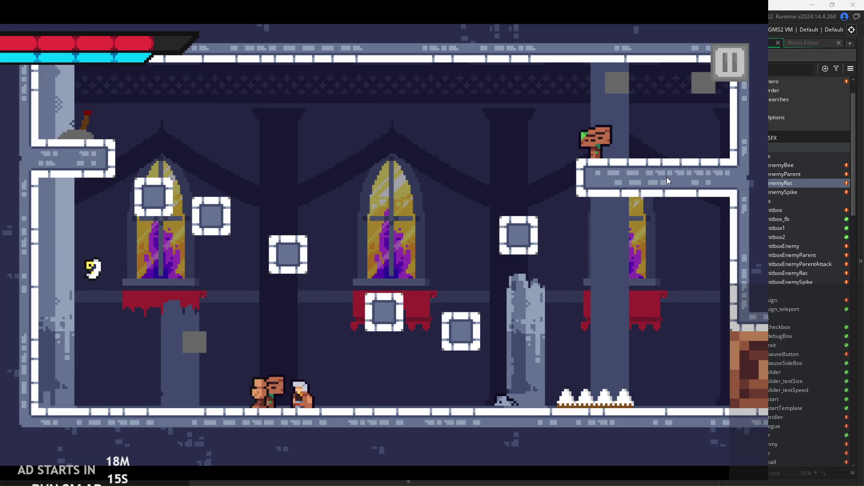
key(space)
key(space)
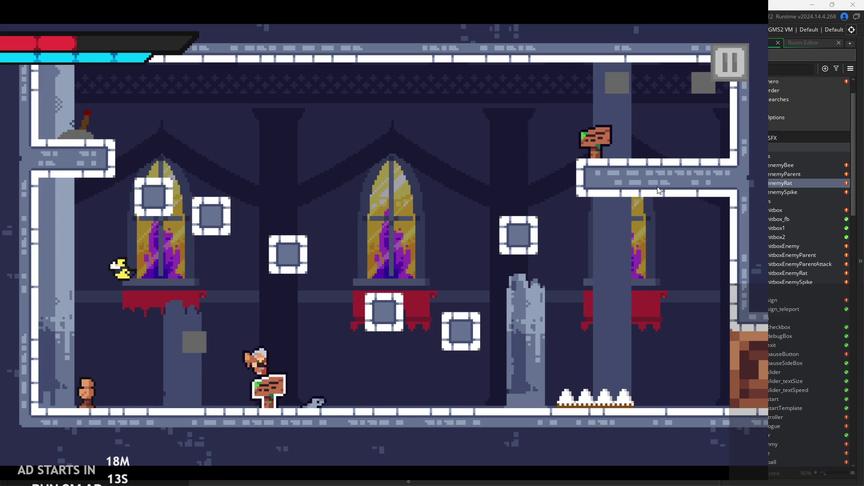
Walk the hero back and forth around the signpost, then pause the game
key(Left)
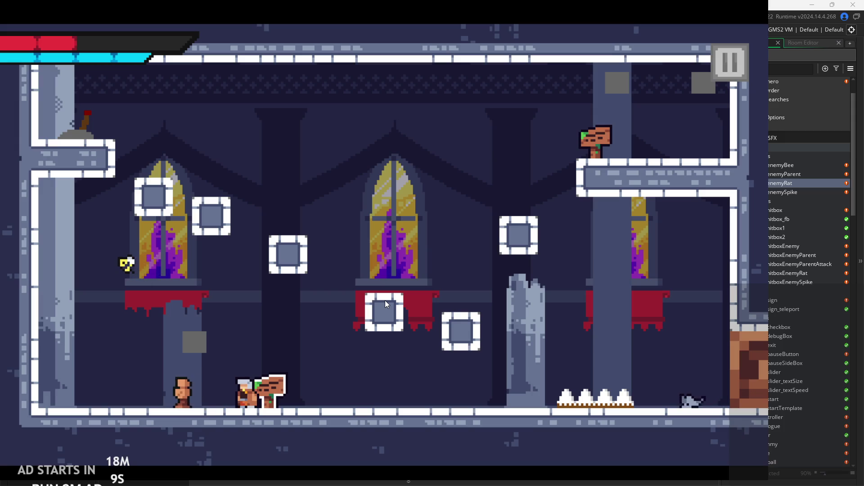
key(Left)
key(Right)
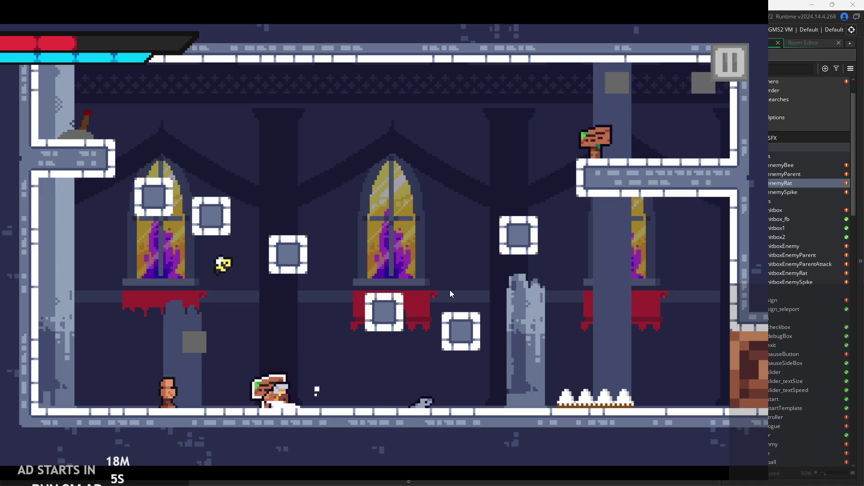
key(Left)
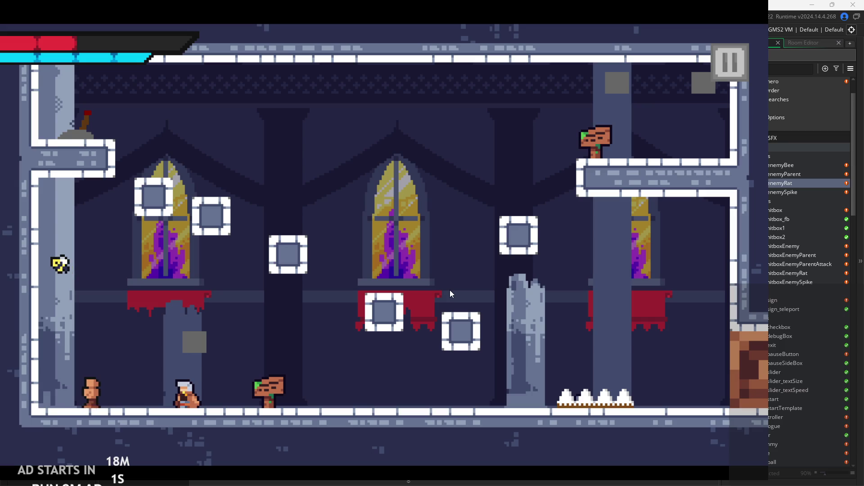
key(Right)
click(729, 74)
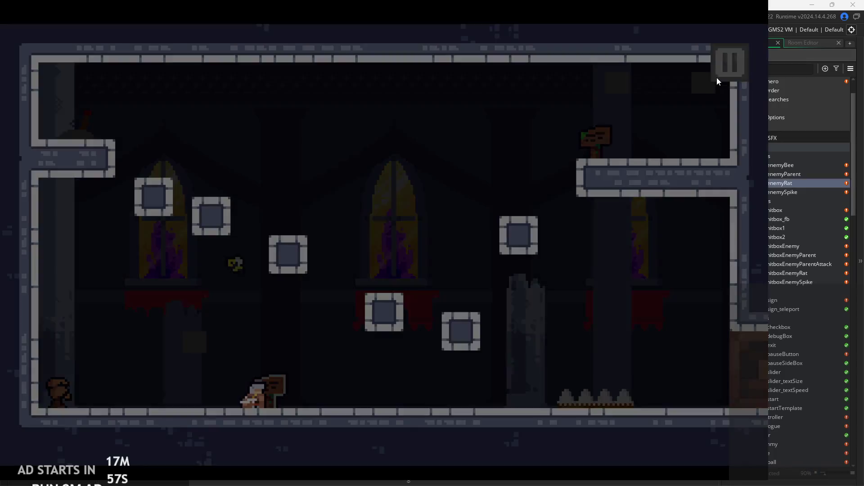
Enable Debug Stats with text size 0 and resume the game
click(153, 139)
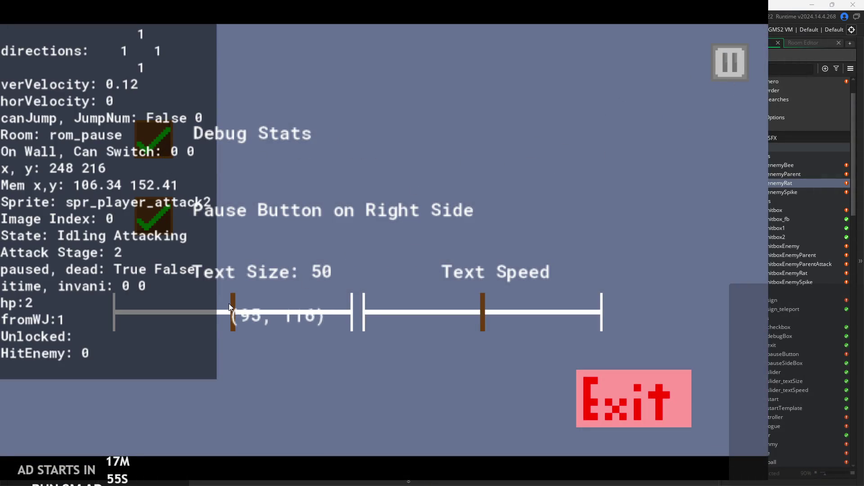
drag(227, 312, 1, 313)
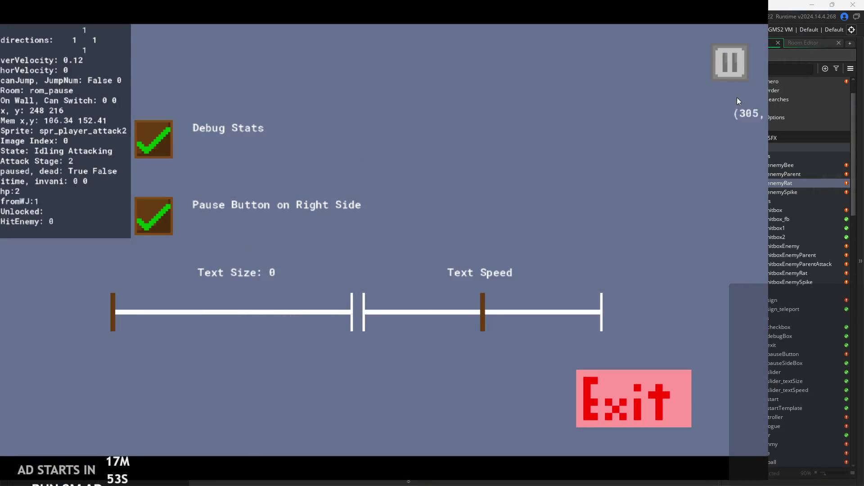
key(Escape)
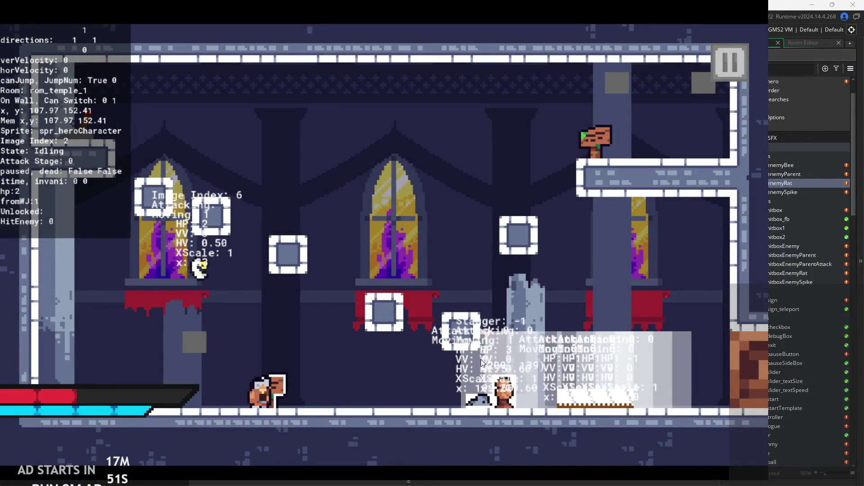
Walk the hero right, attack the enemies, and pause again
key(Right)
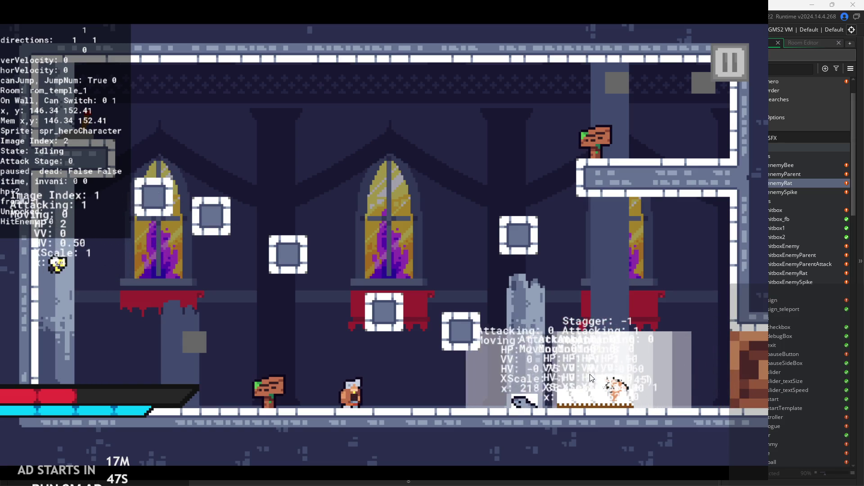
key(Left)
key(x)
key(x)
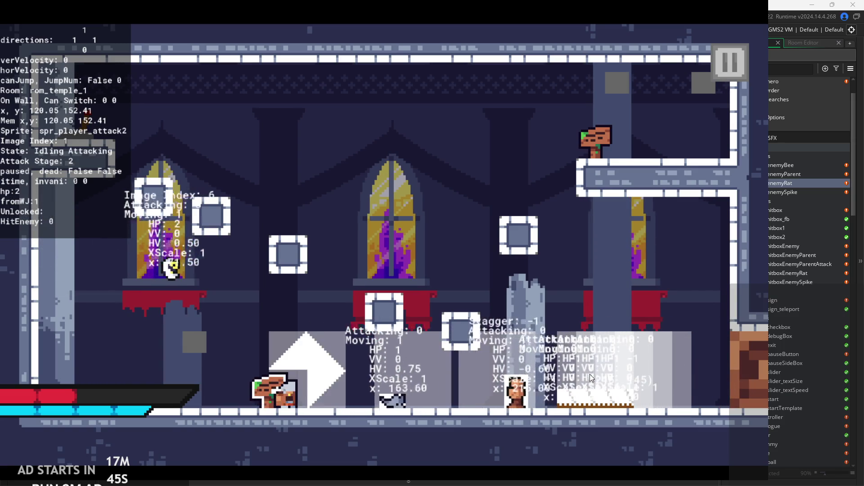
key(Right)
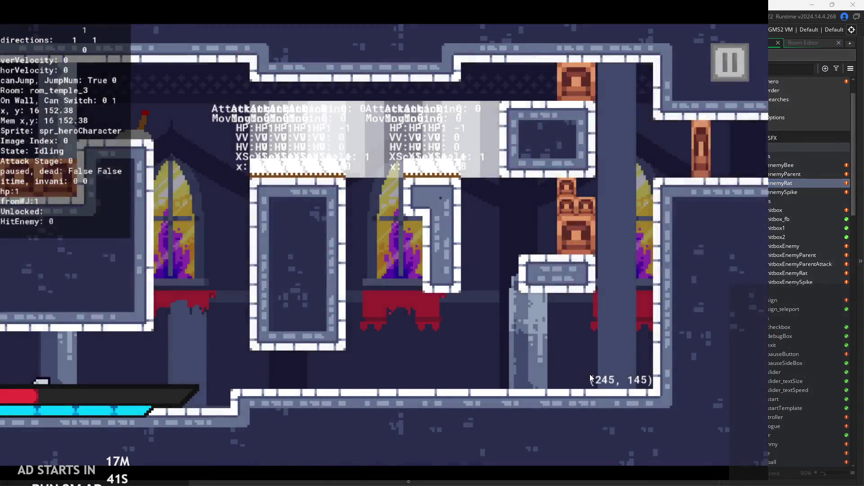
click(742, 59)
Quit the game, rebuild with Run, and start from the title screen
key(Escape)
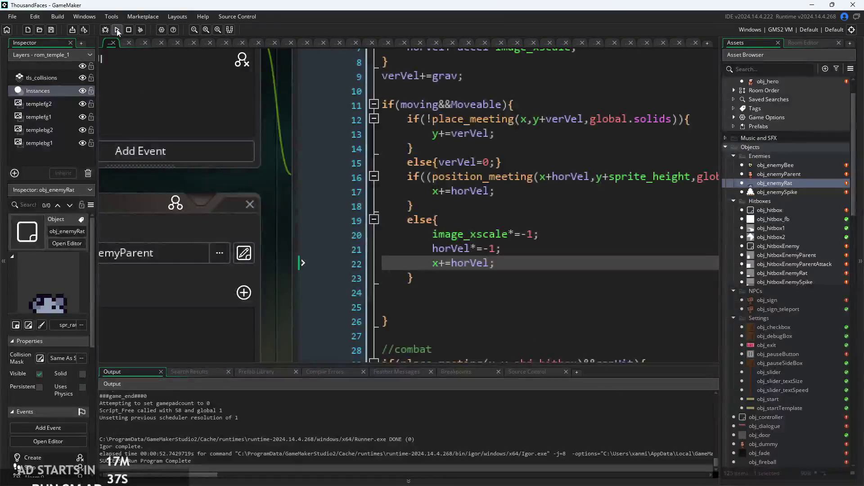
click(116, 31)
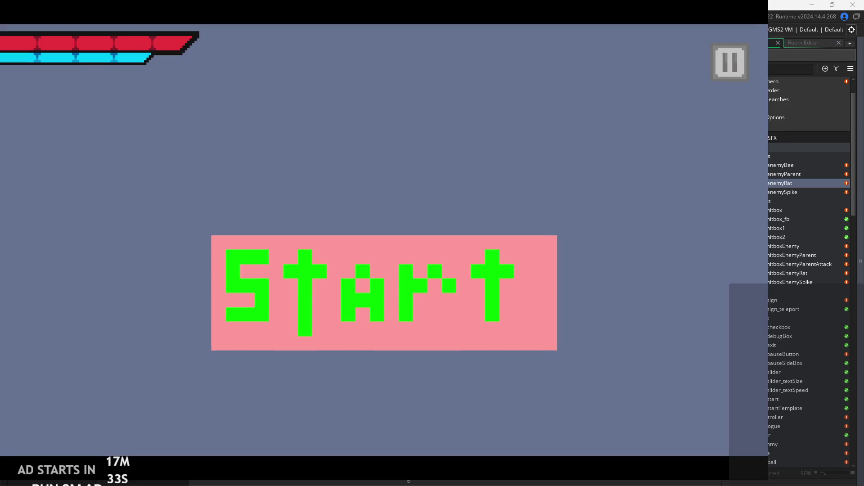
click(253, 249)
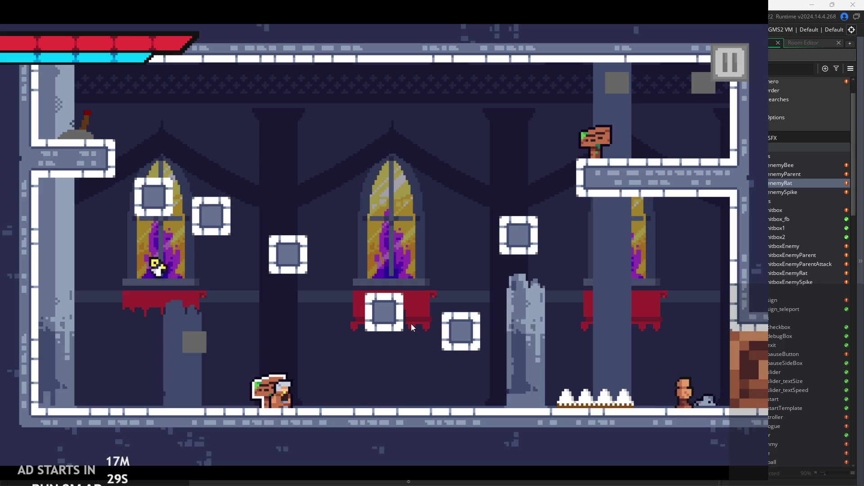
Walk the hero right and left, then pause and turn on Debug Stats
key(Right)
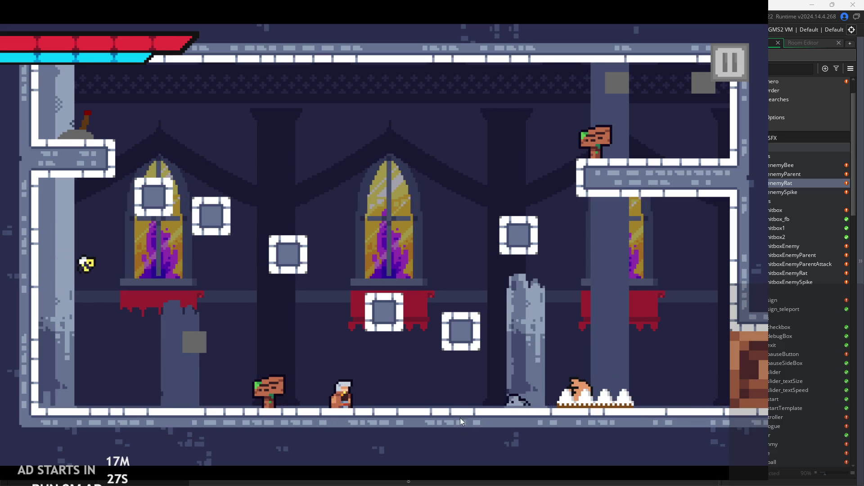
key(Left)
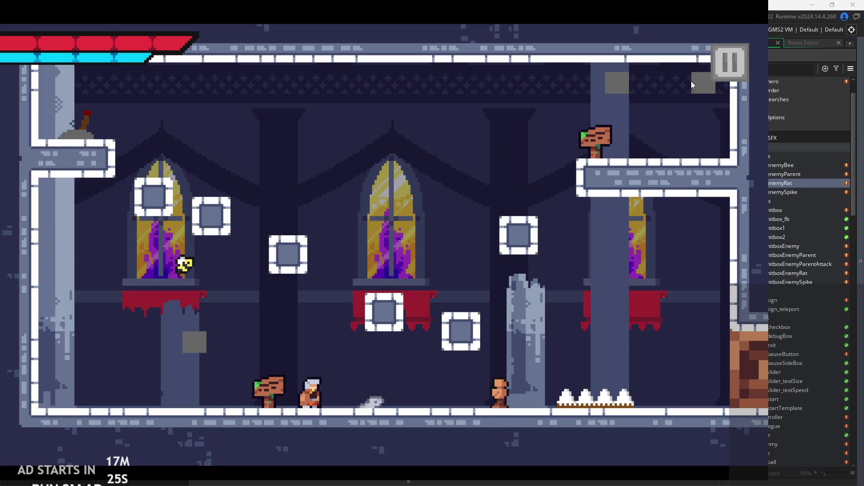
key(Escape)
click(153, 139)
Set the Debug Stats text size to 7, resume, and jump the hero onto the block
drag(240, 310, 130, 311)
click(731, 64)
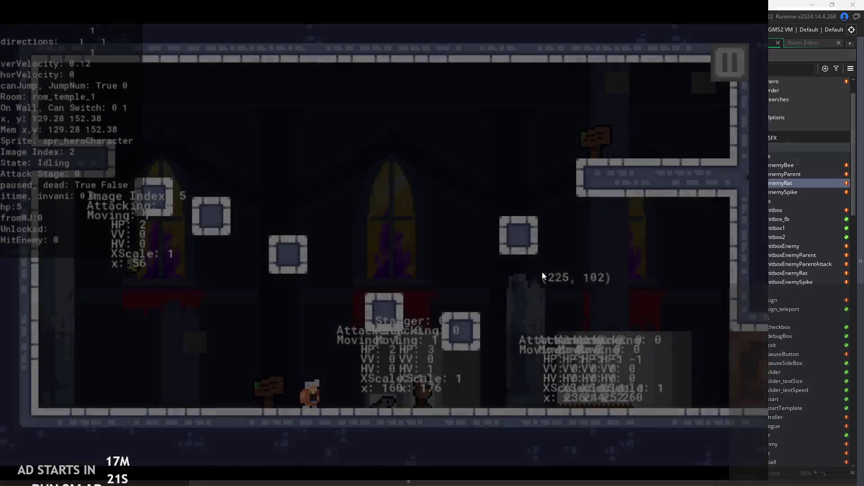
key(Right)
key(Left)
key(space)
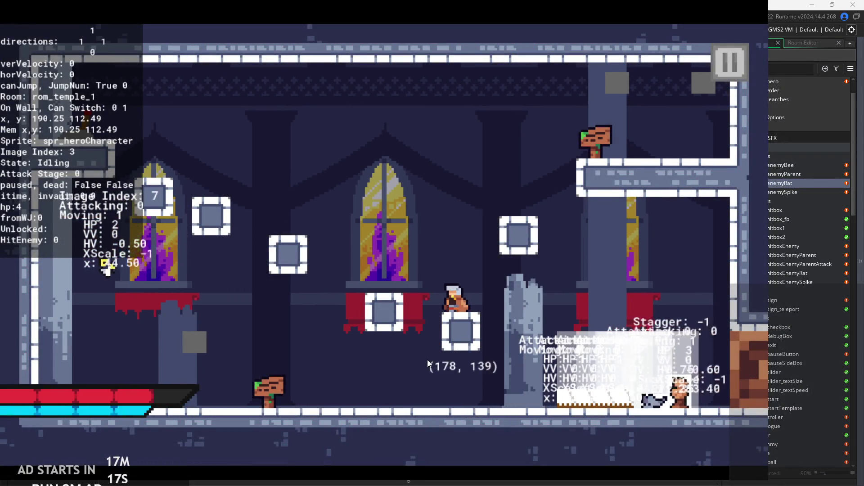
Jump off the block and fight the enemies, running left and right with attacks
key(Left)
key(space)
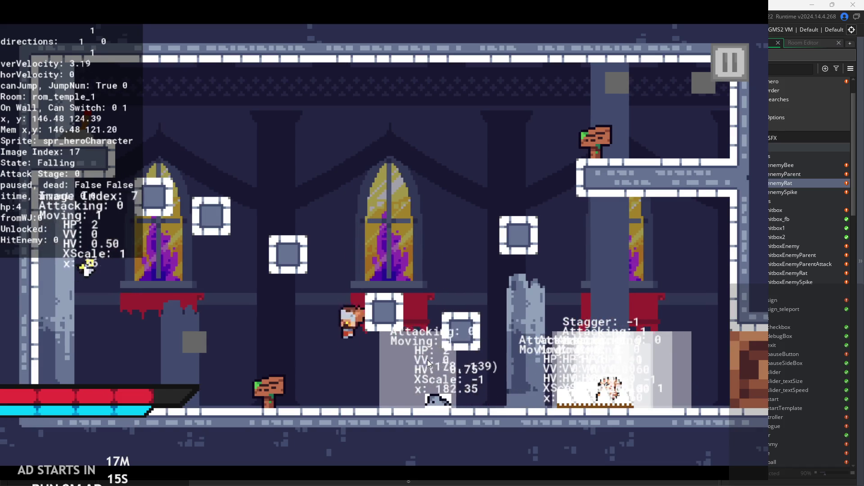
key(x)
key(space)
key(Left)
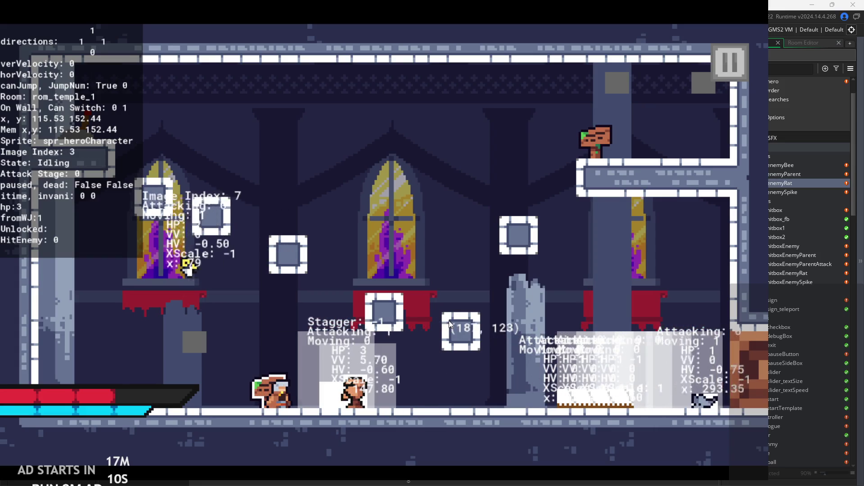
key(Right)
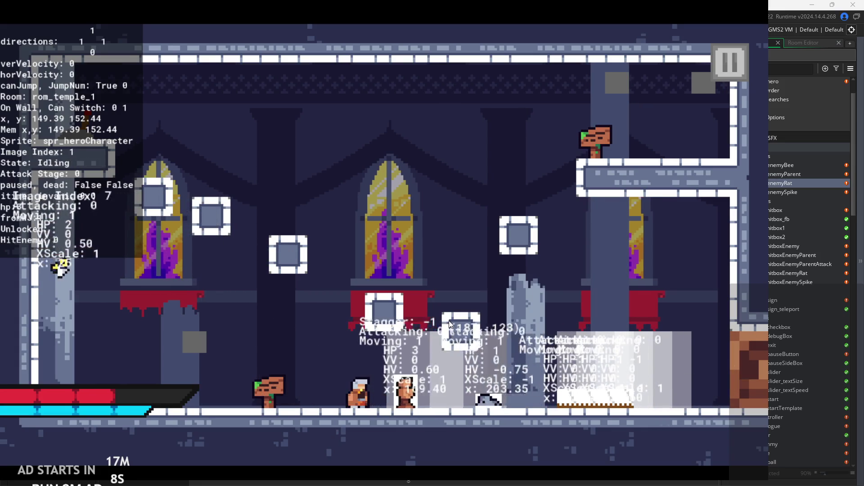
key(x)
key(x)
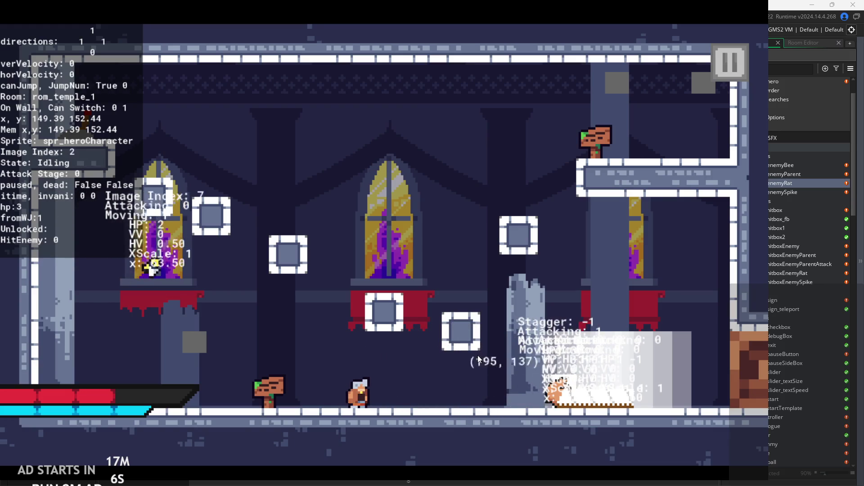
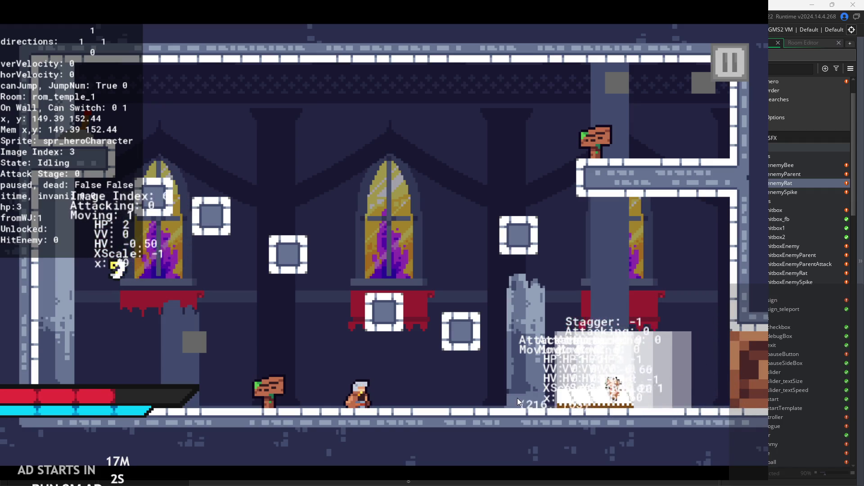
Nudge the hero right in the running rom_temple_1 test, then pause the game
key(Right)
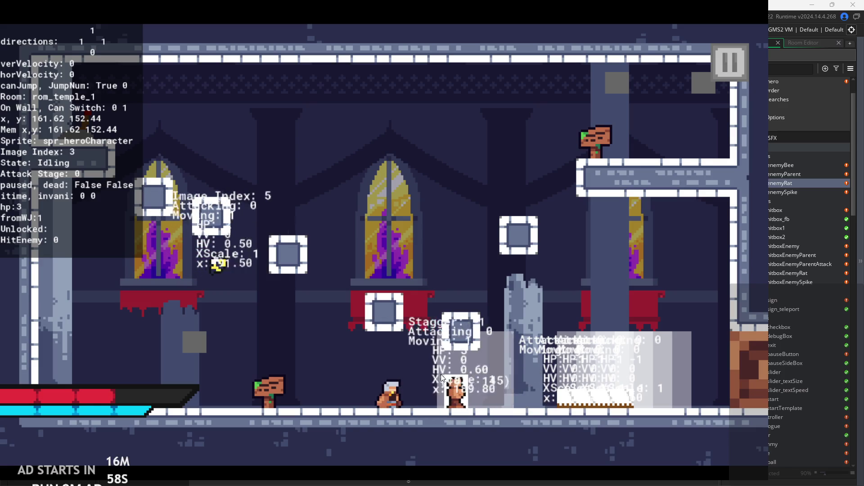
click(734, 56)
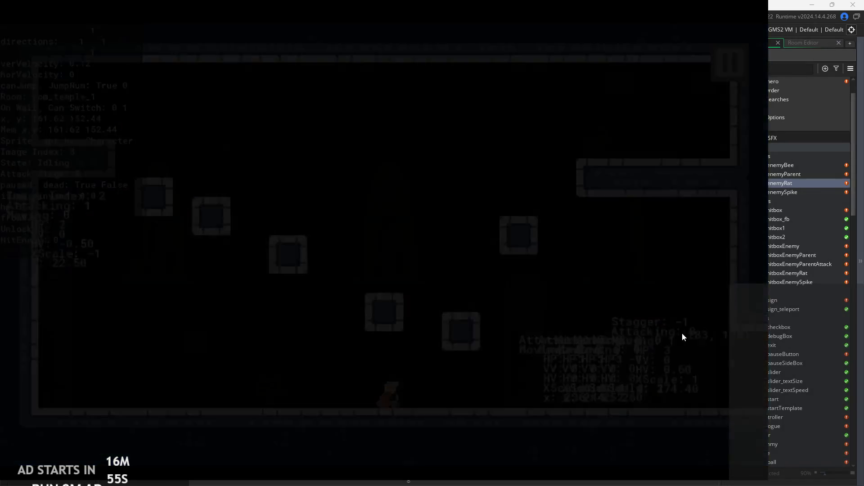
Exit the test game, then open obj_enemyParent and the spr_dummy sprite editor
click(616, 399)
scroll(517, 249, down, 3)
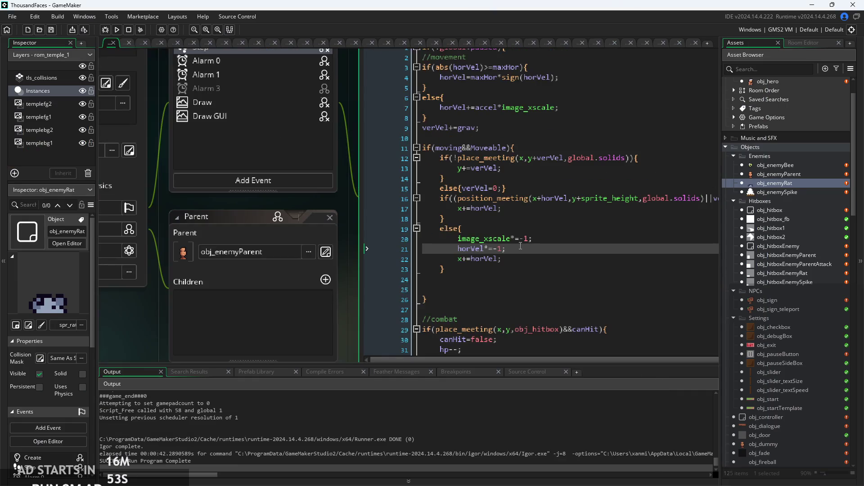
scroll(520, 246, down, 3)
scroll(521, 245, up, 2)
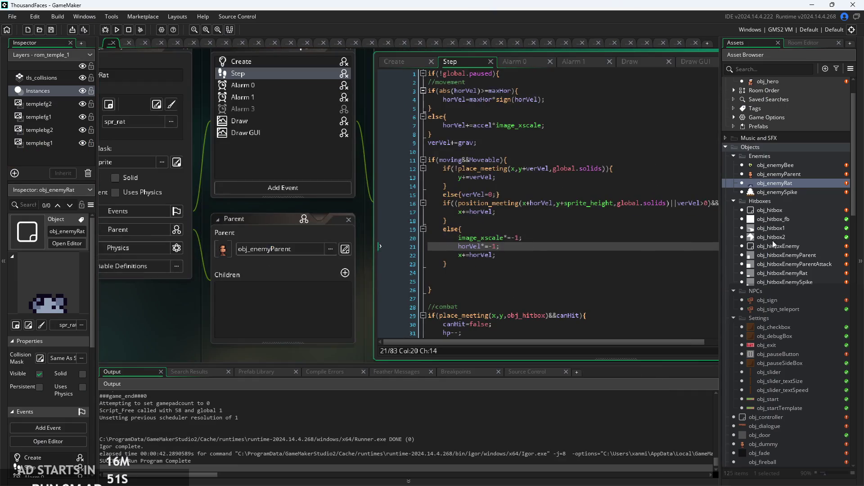
double_click(788, 176)
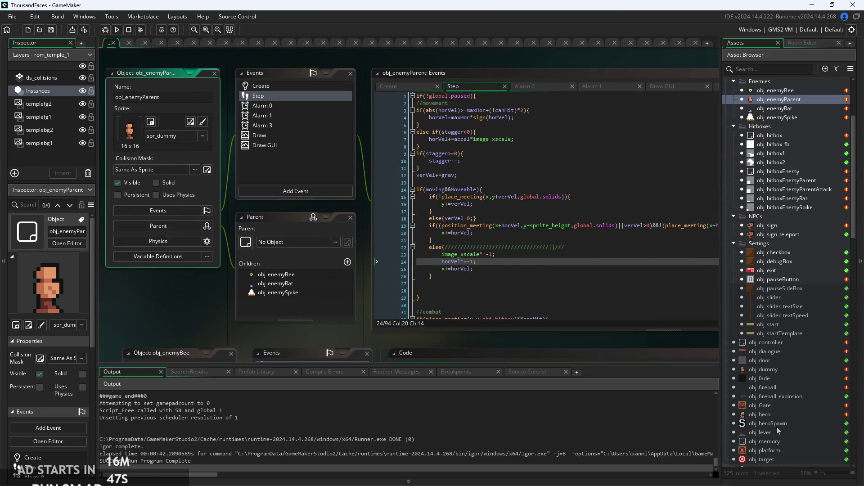
scroll(780, 368, down, 10)
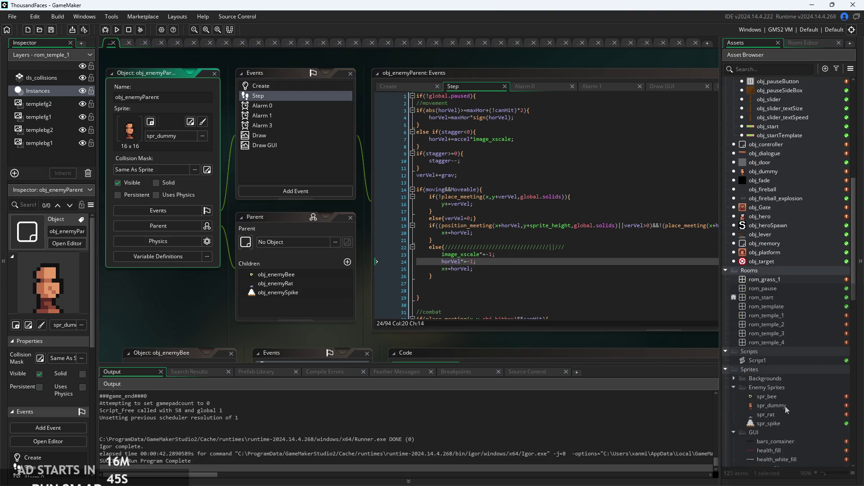
double_click(774, 299)
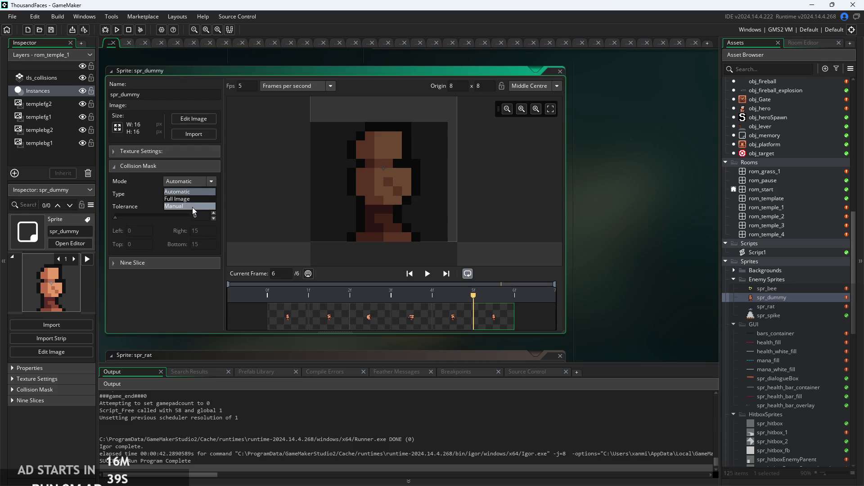
Make spr_dummy's mask Manual (left 3, right 12, top 2, bottom 15), then run and start the game
click(194, 206)
drag(315, 127, 346, 131)
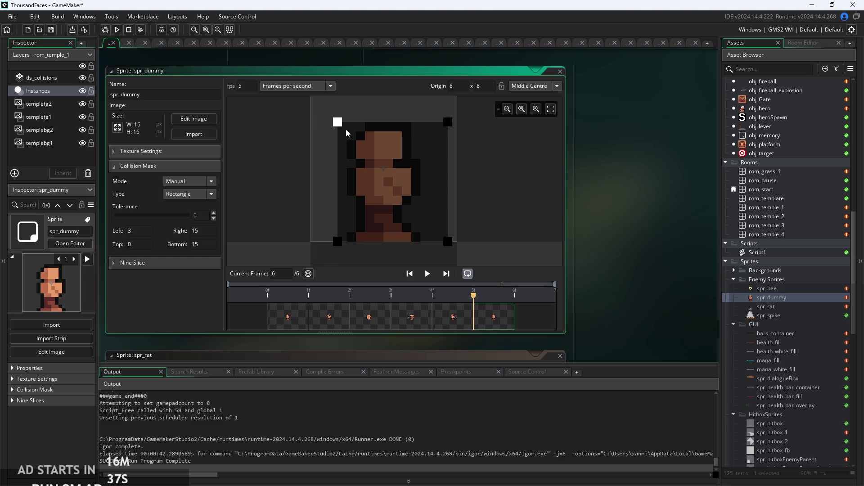
drag(452, 126, 414, 126)
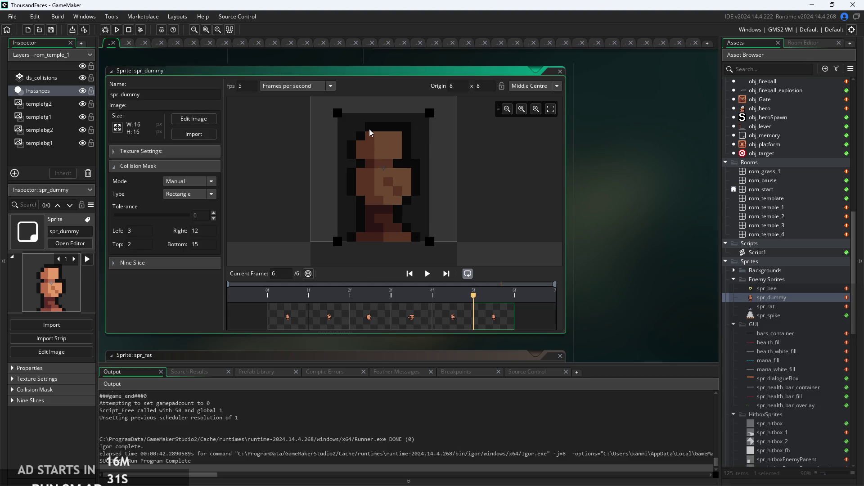
click(581, 190)
click(116, 31)
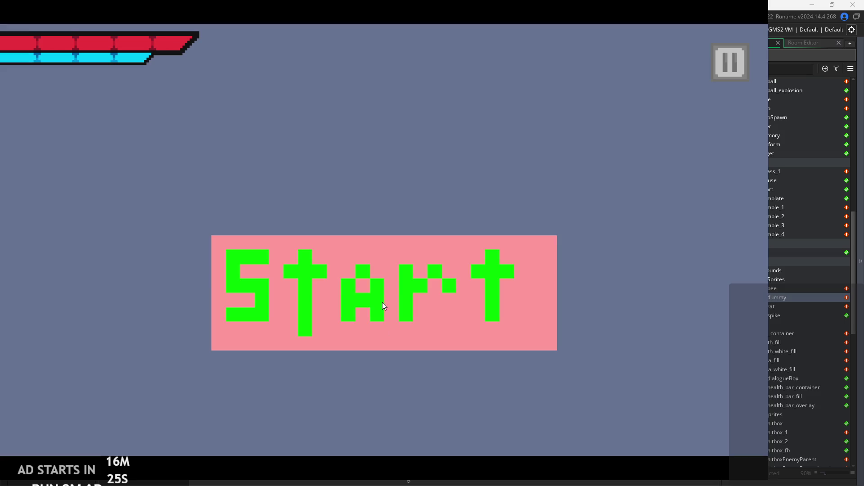
click(383, 305)
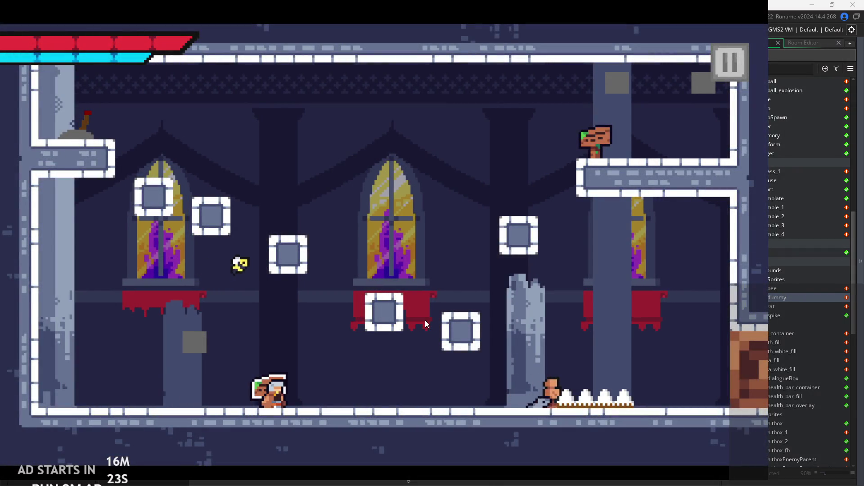
Walk the hero right, turn, jump and attack the nearby dummy enemy
key(Right)
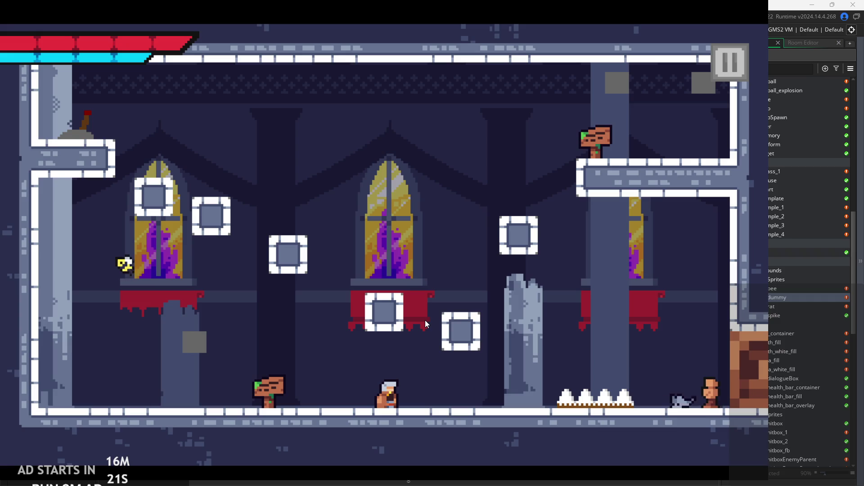
key(Left)
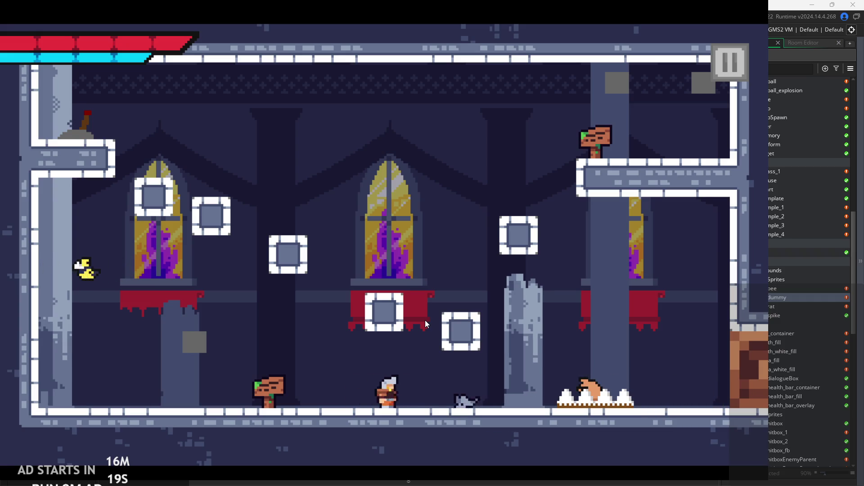
key(space)
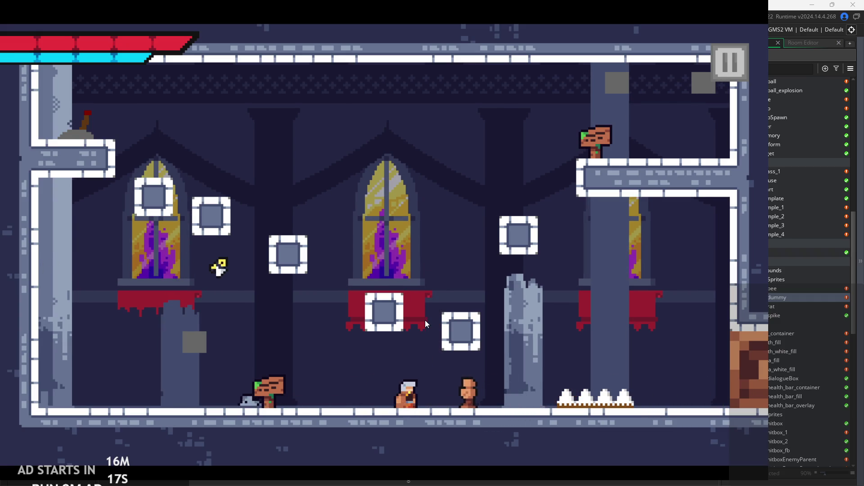
key(x)
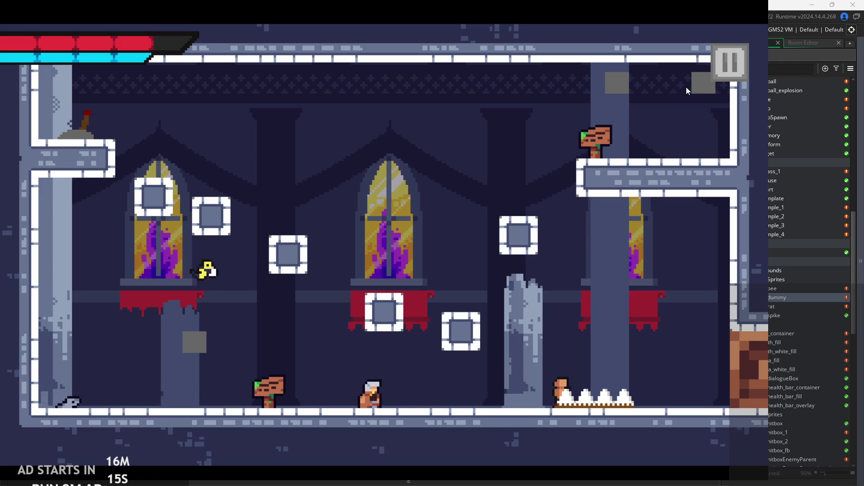
Run left jumping over the obstacle, come back right, then exit through the pause menu
key(Left)
key(space)
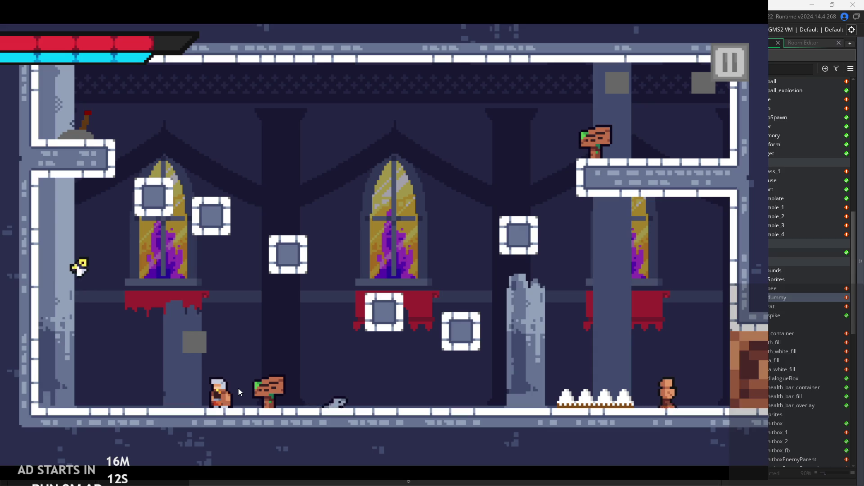
key(Left)
key(space)
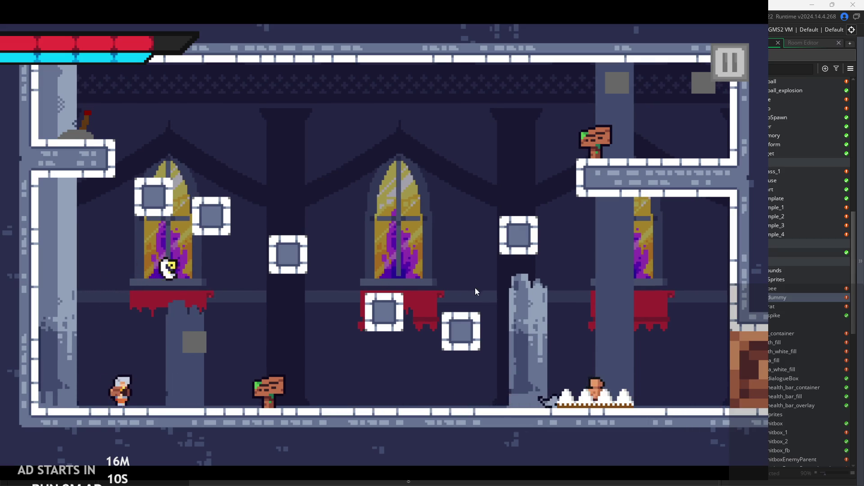
key(Right)
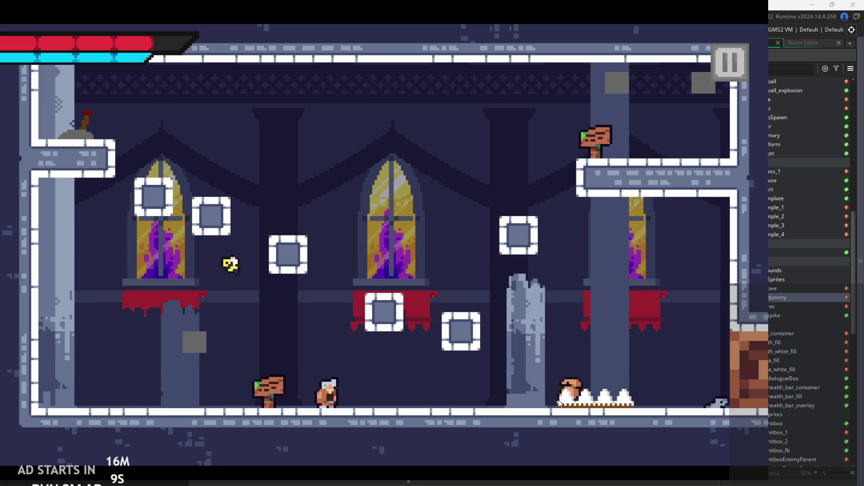
key(Right)
key(Left)
key(Escape)
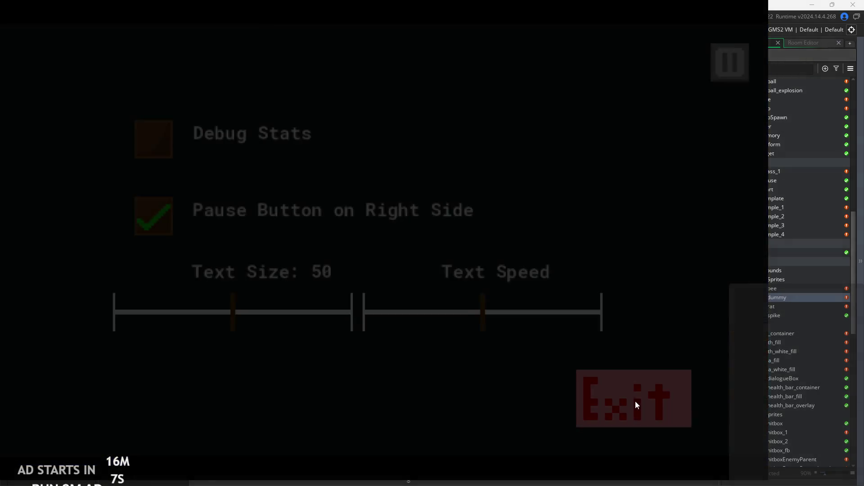
click(641, 384)
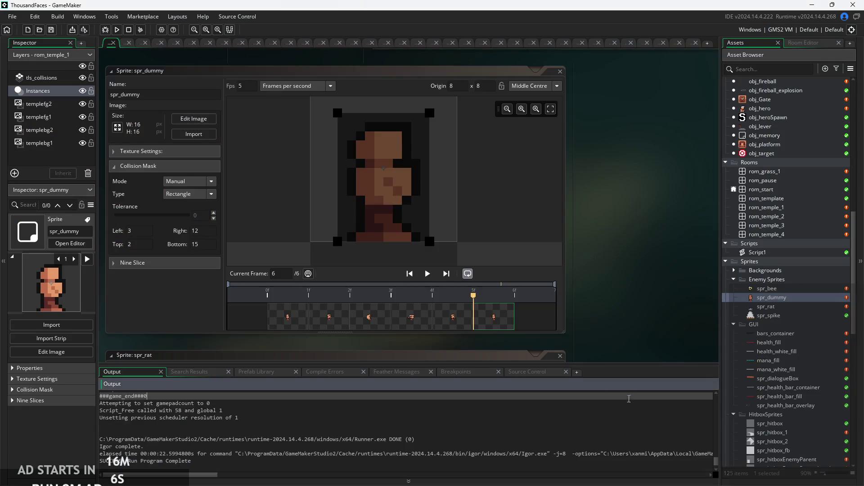
Change spr_dummy's collision mask mode and collapse its mask settings
click(179, 181)
click(179, 200)
click(114, 167)
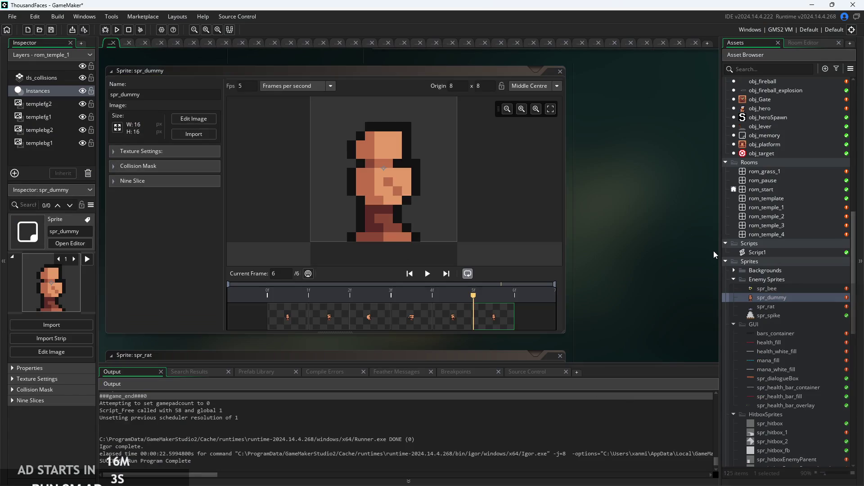
scroll(767, 239, up, 15)
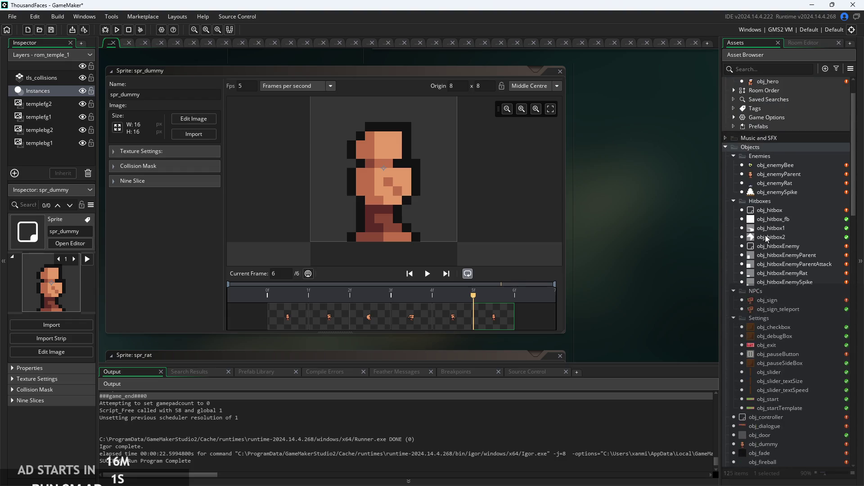
Set obj_enemyParent's collision mask to spr_hitboxEnemyParent
double_click(780, 175)
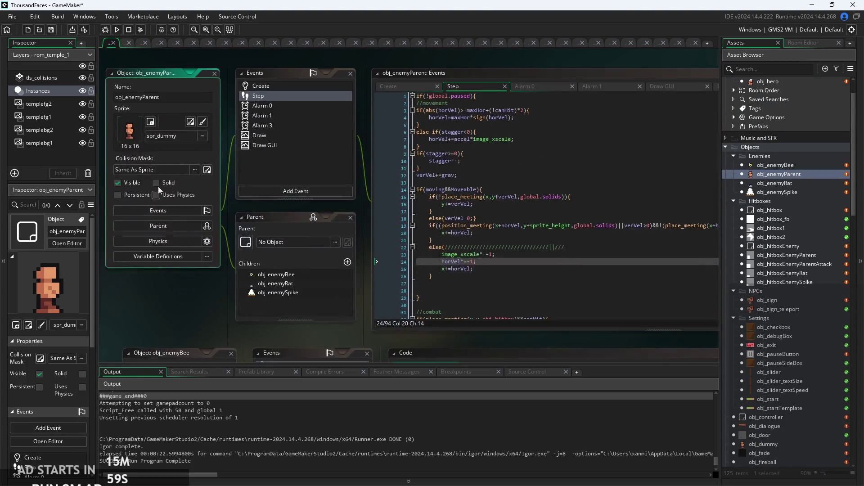
click(161, 172)
scroll(190, 242, down, 3)
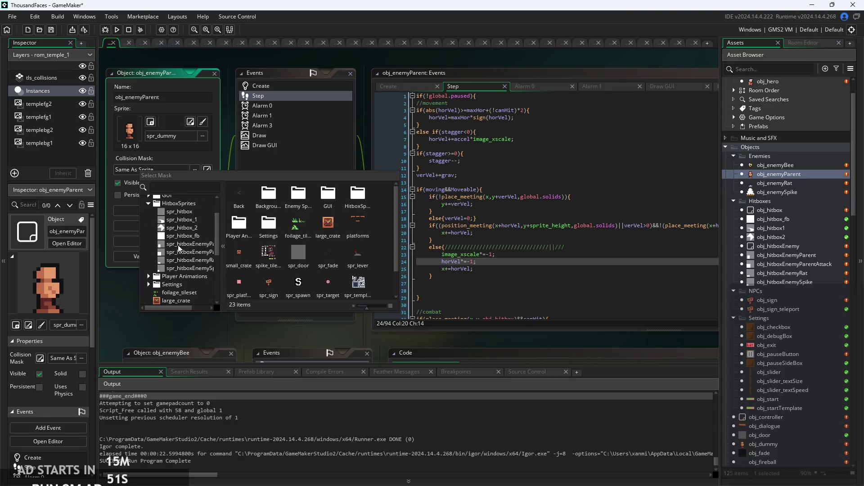
click(179, 250)
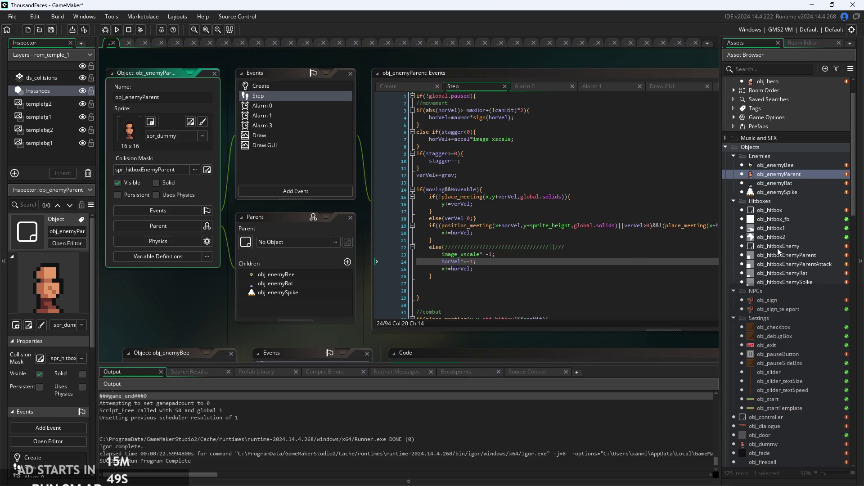
Open obj_hitboxEnemyParent, then the 32×32 spr_hitboxEnemyParent sprite in the image editor
double_click(780, 264)
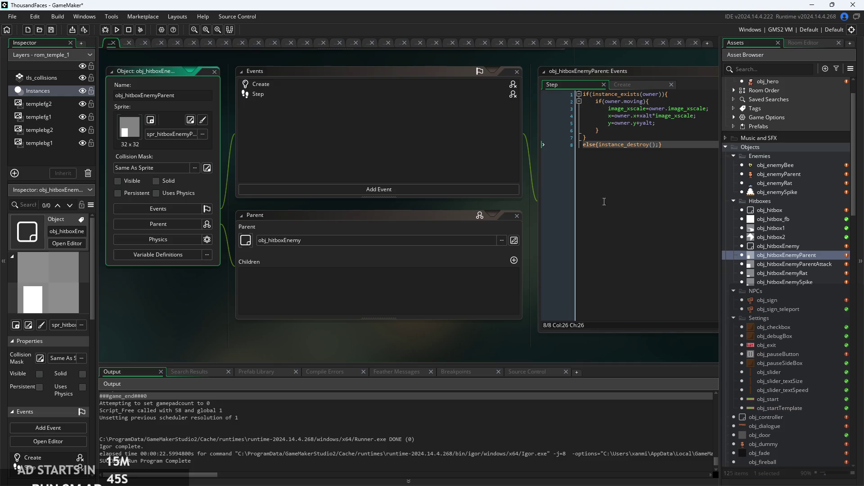
scroll(794, 308, down, 2)
scroll(790, 324, down, 15)
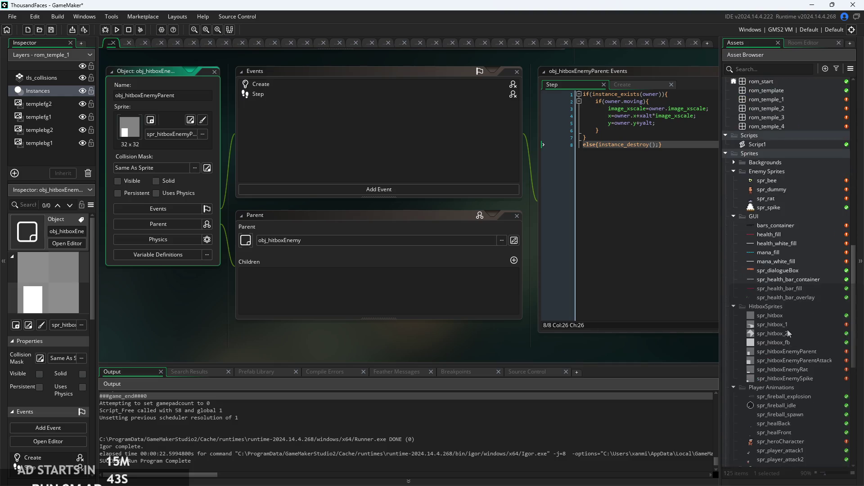
double_click(785, 295)
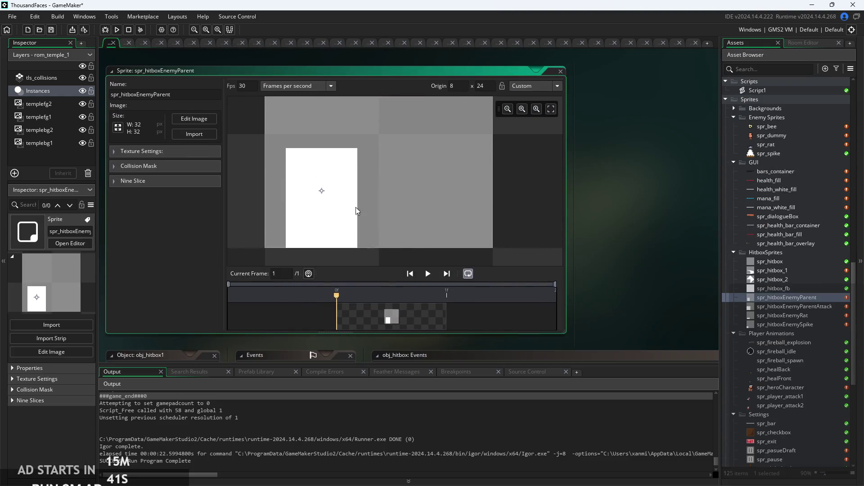
click(193, 119)
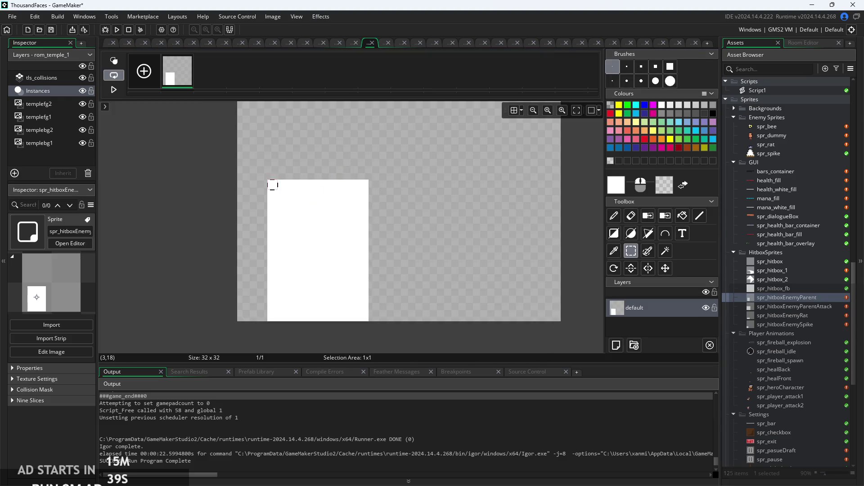
Delete the right pixel column and flood-erase the dark band around the white hitbox rectangle
click(358, 326)
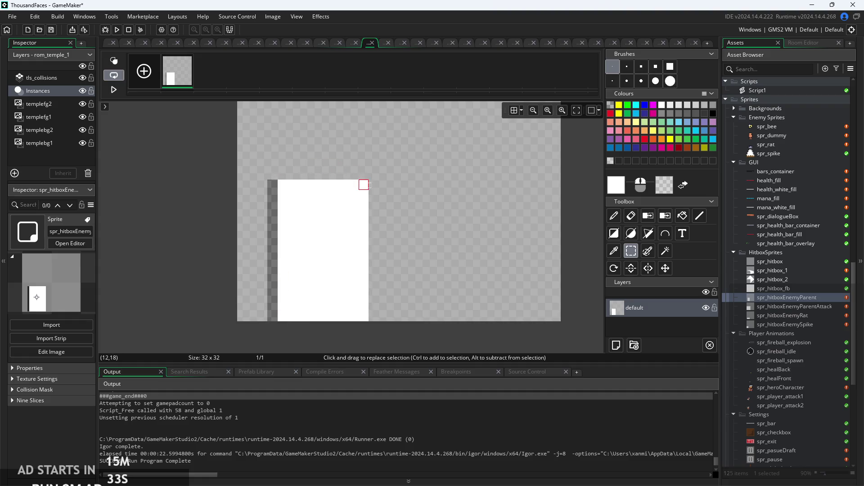
key(Delete)
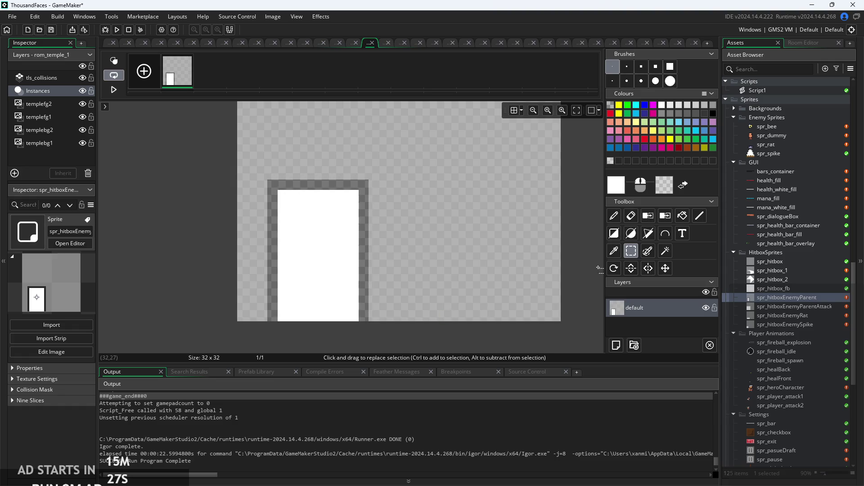
click(683, 216)
right_click(363, 219)
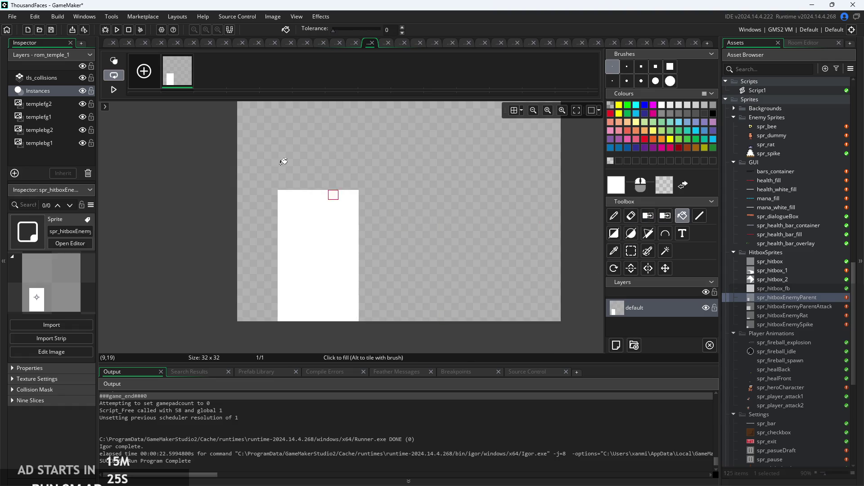
click(109, 44)
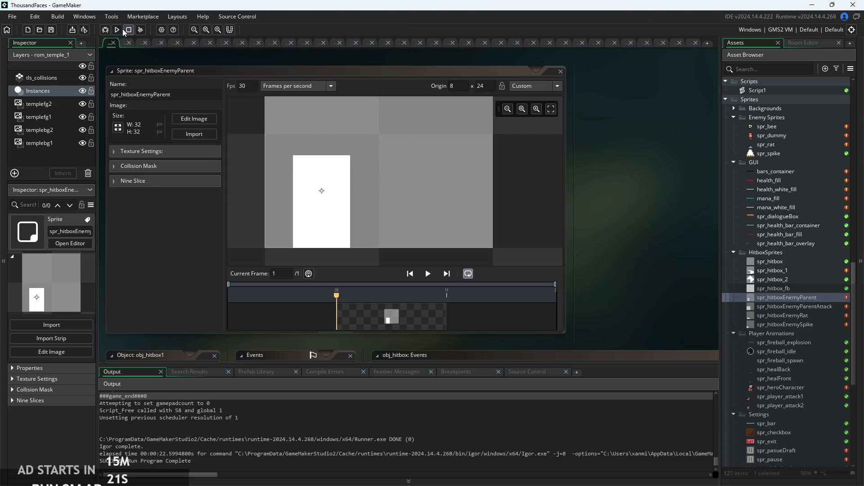
Look over spr_bee and obj_enemyBee, then open the obj_enemyRat object editor
scroll(759, 265, up, 5)
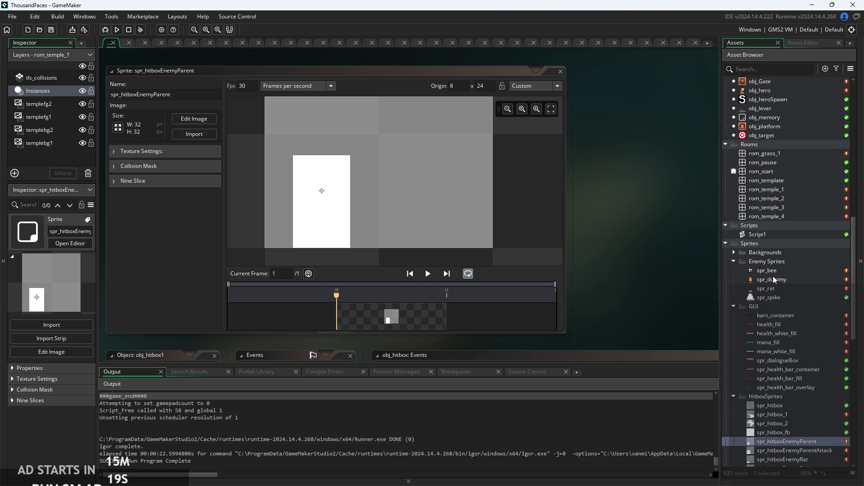
double_click(771, 271)
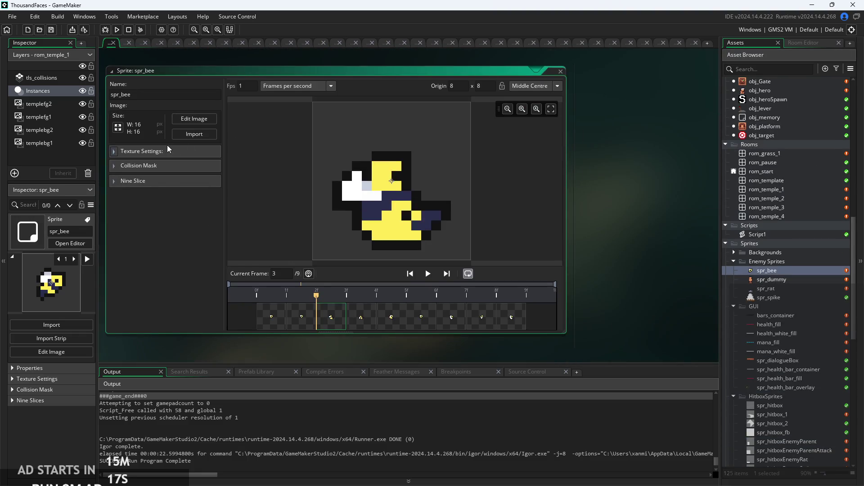
scroll(777, 211, up, 15)
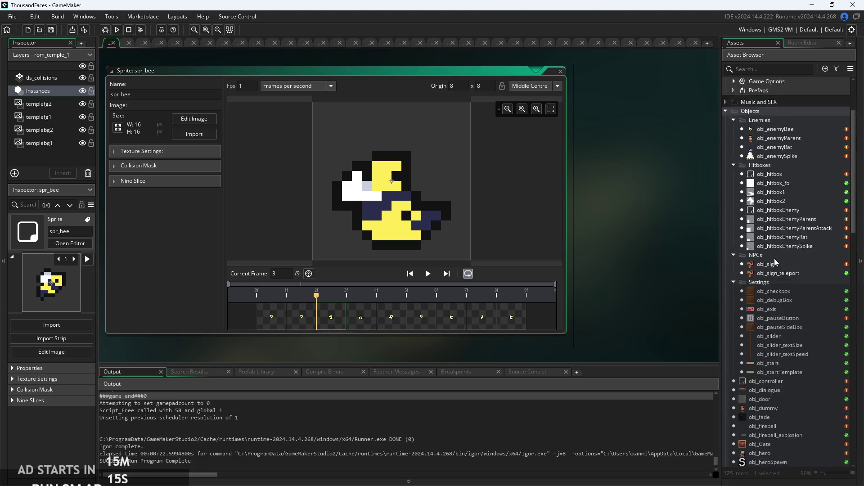
double_click(775, 201)
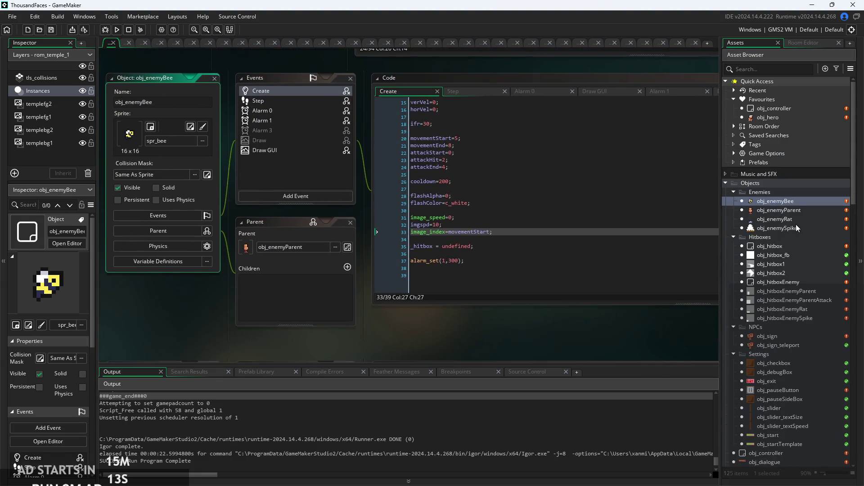
click(796, 221)
click(796, 221)
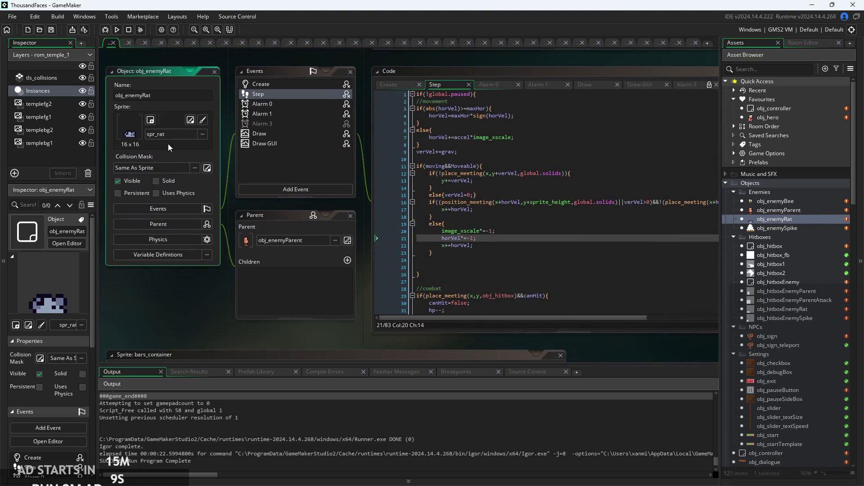
Set obj_enemyRat's collision mask to spr_hitboxEnemyRat from the HitboxSprites folder
click(176, 166)
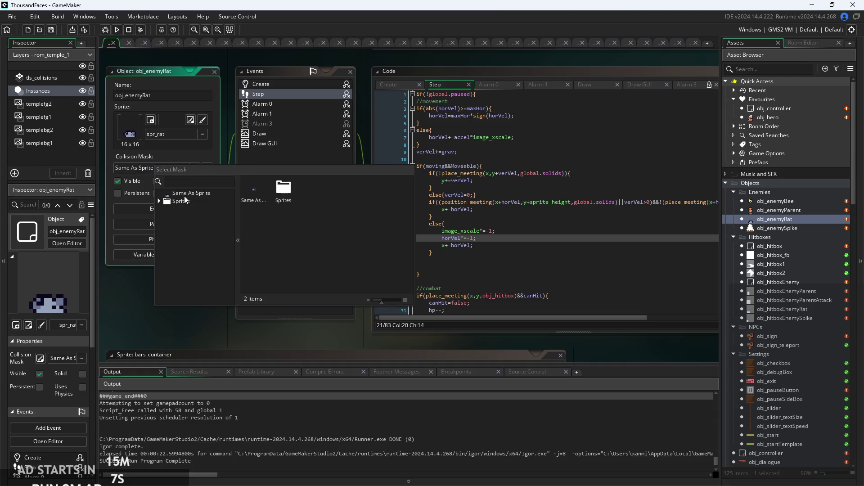
scroll(213, 237, down, 3)
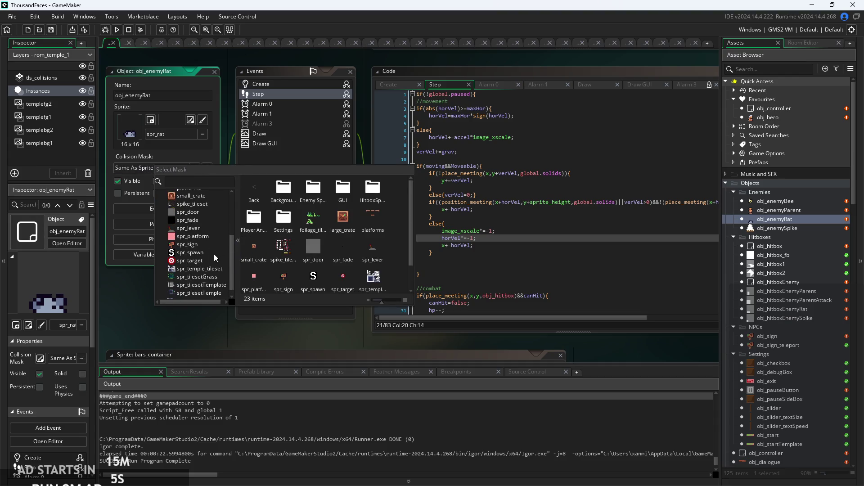
scroll(197, 288, up, 5)
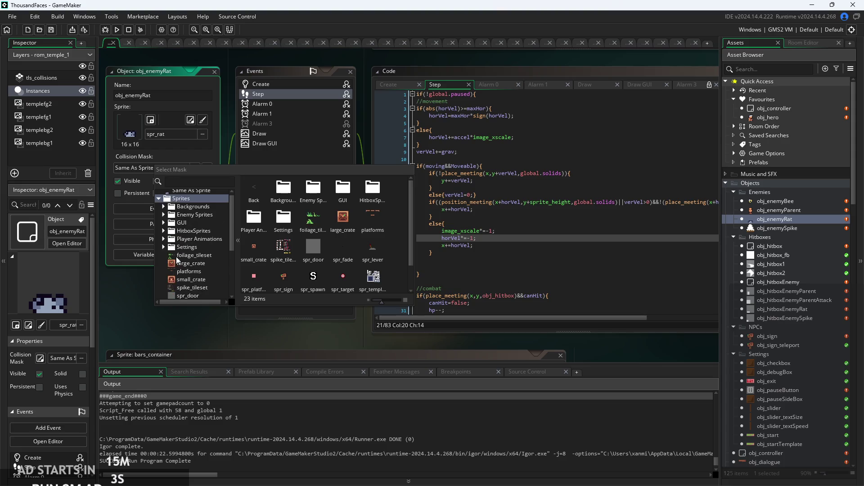
click(164, 215)
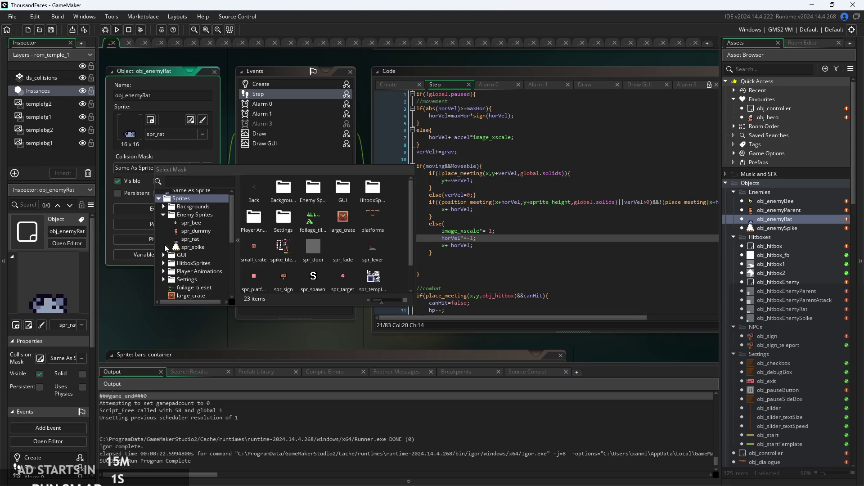
click(164, 215)
click(164, 231)
scroll(195, 263, down, 1)
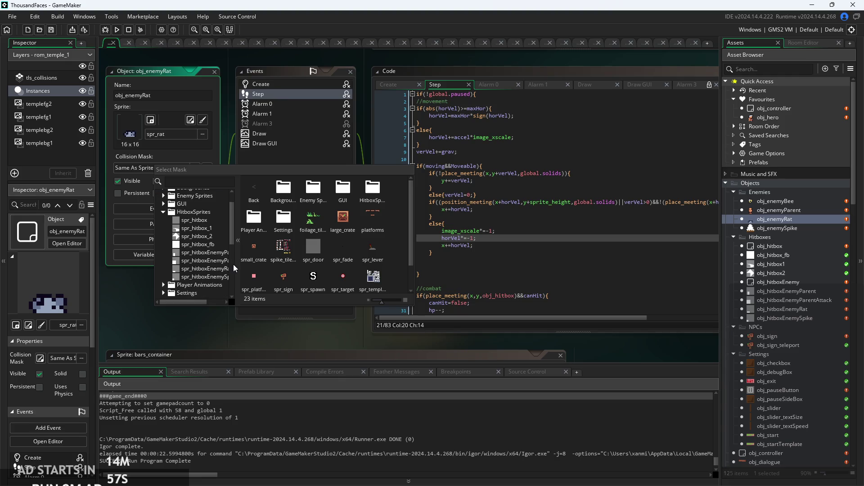
click(202, 269)
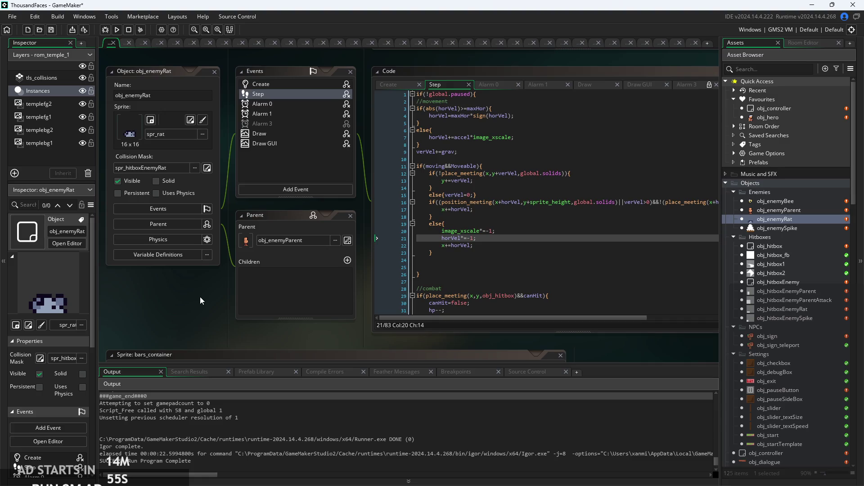
Give obj_enemySpike the spr_hitboxEnemySpike collision mask and open its Create code
drag(199, 296, 239, 296)
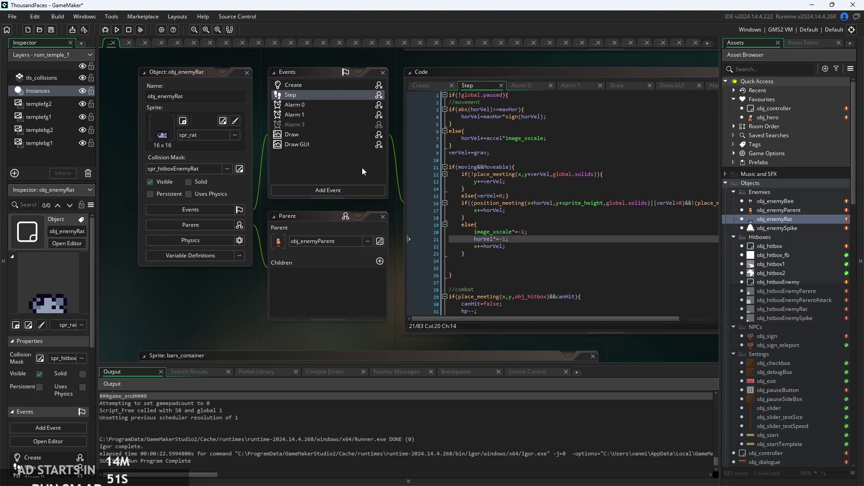
double_click(807, 230)
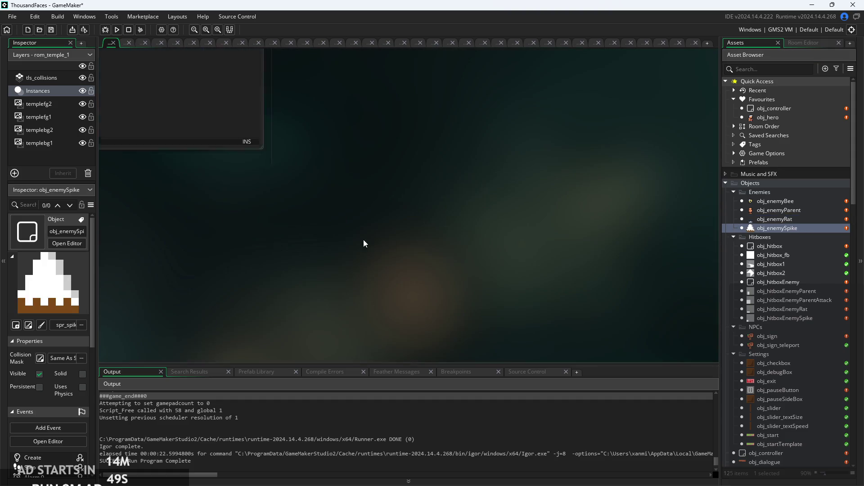
click(171, 166)
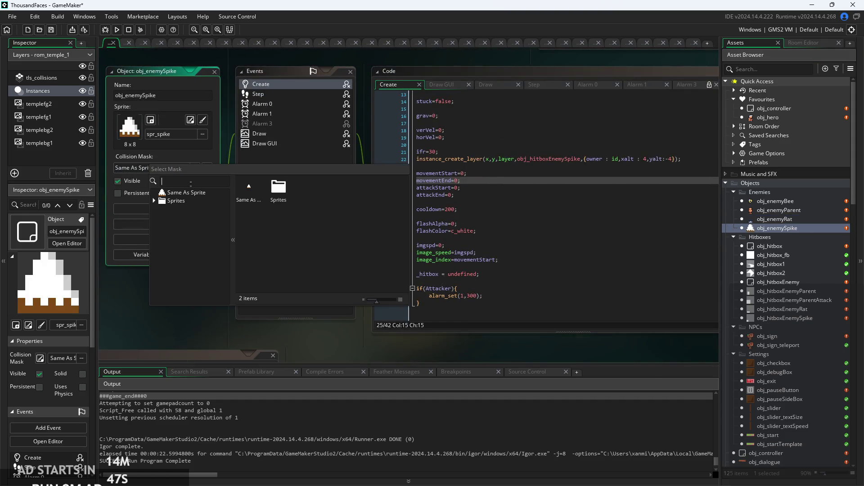
scroll(180, 266, down, 3)
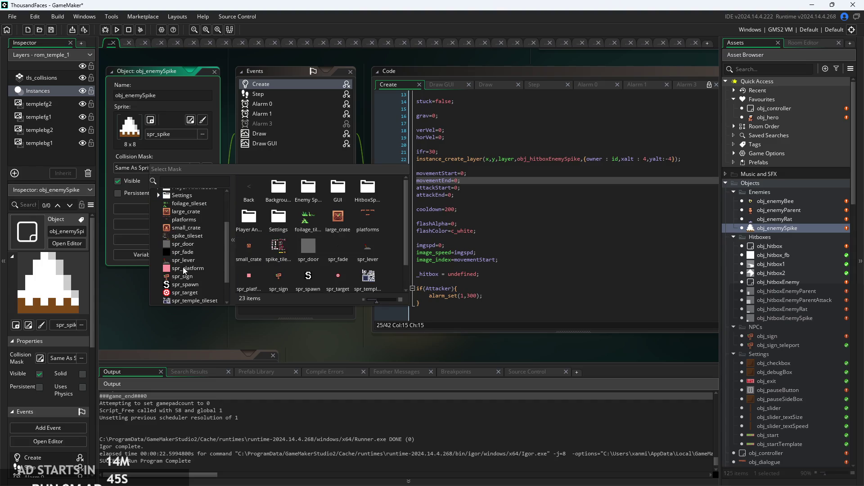
scroll(171, 265, up, 3)
click(159, 233)
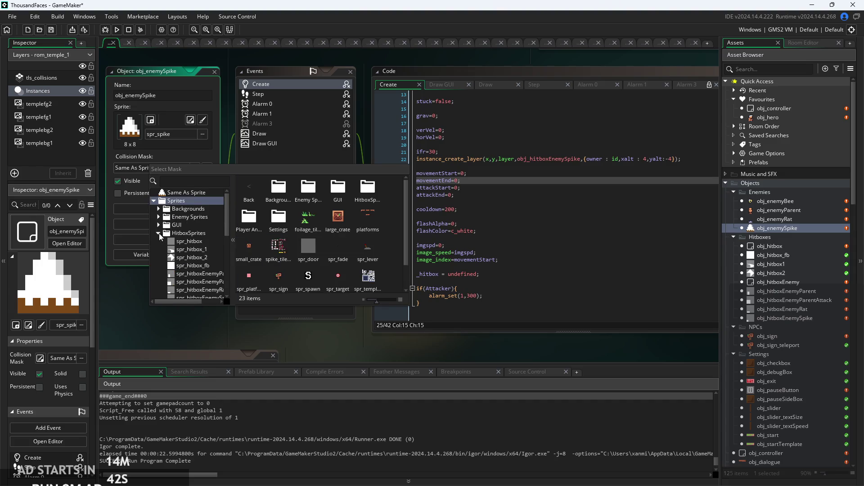
scroll(158, 233, down, 2)
click(193, 262)
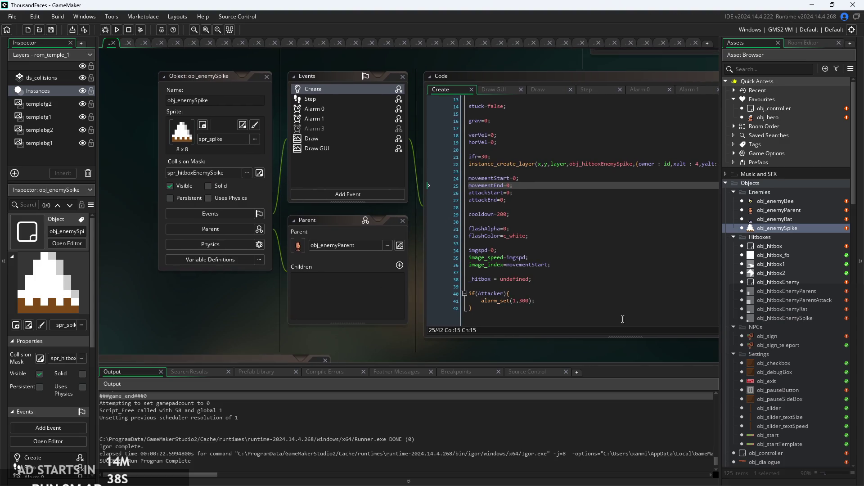
scroll(764, 266, down, 5)
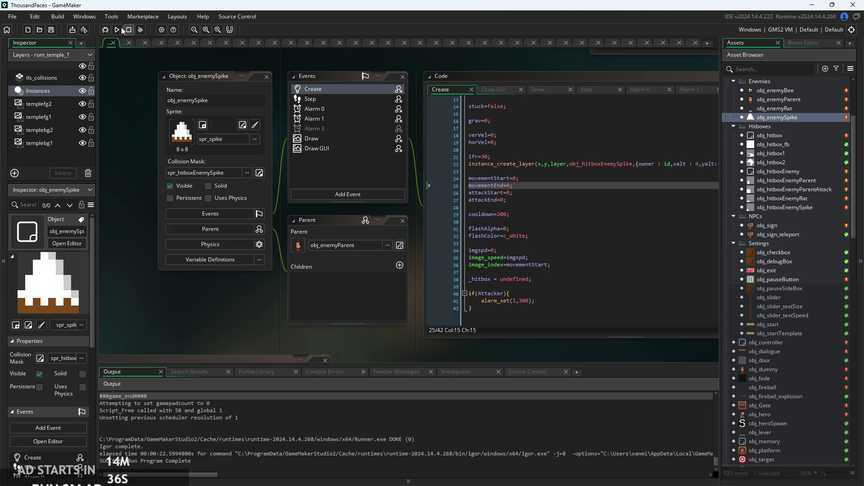
click(562, 215)
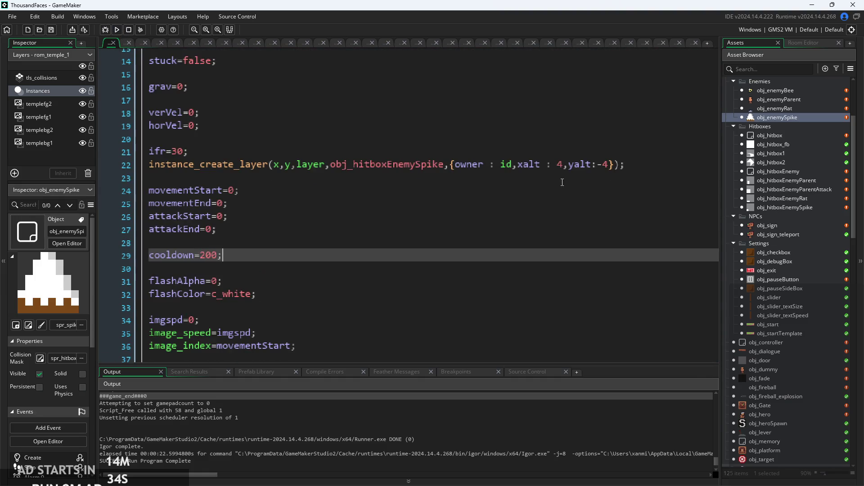
Strip xalt and yalt from line 22's hitbox call, leaving {owner : id}, and rerun the game
drag(518, 167, 558, 167)
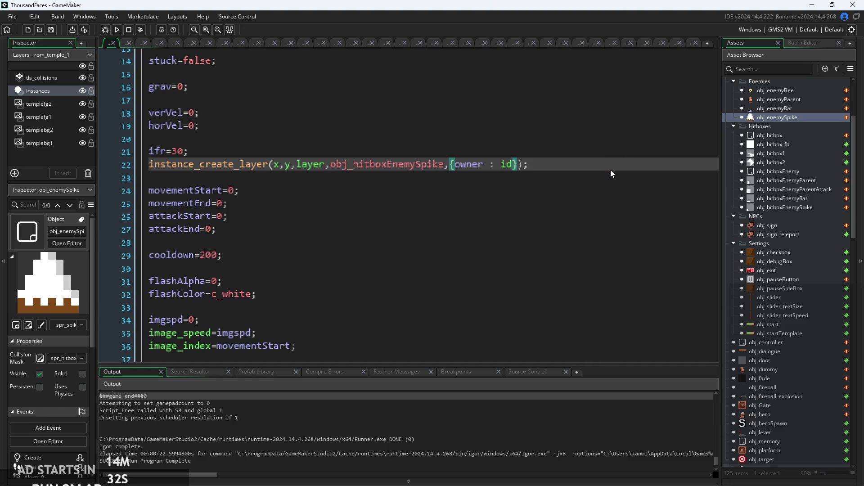
click(605, 153)
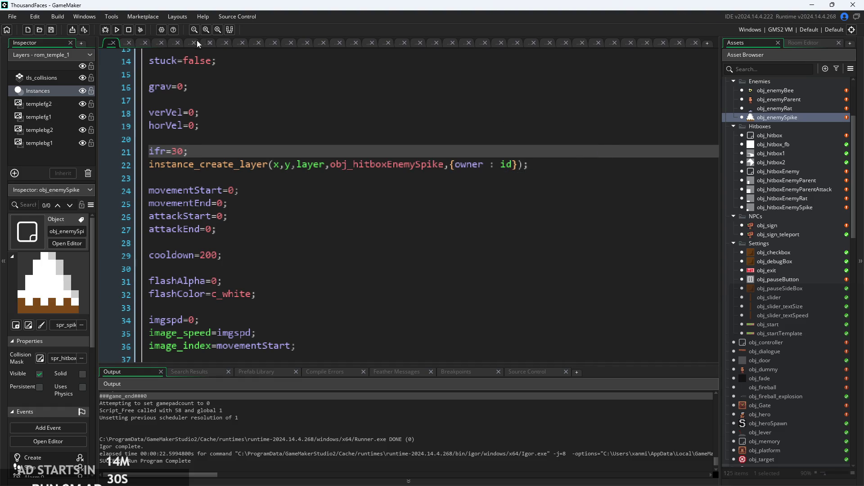
click(117, 29)
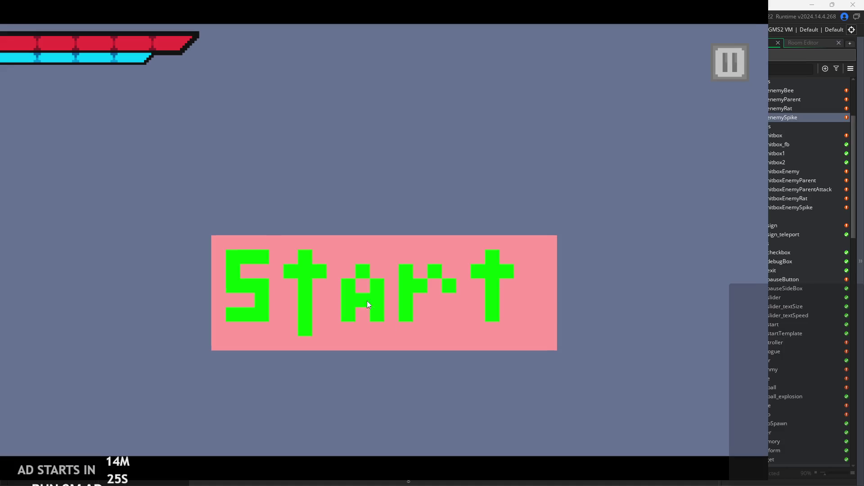
Start the game, enable Debug Stats with Text Size 0 in the pause menu, and resume
click(368, 304)
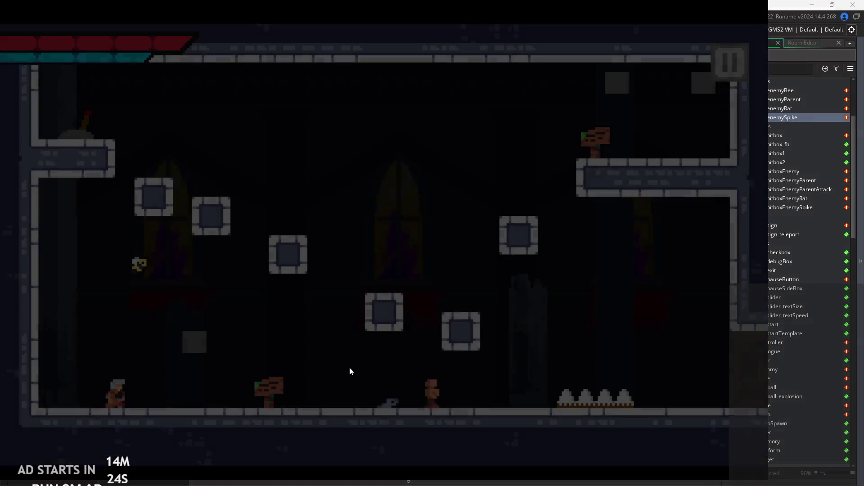
key(Escape)
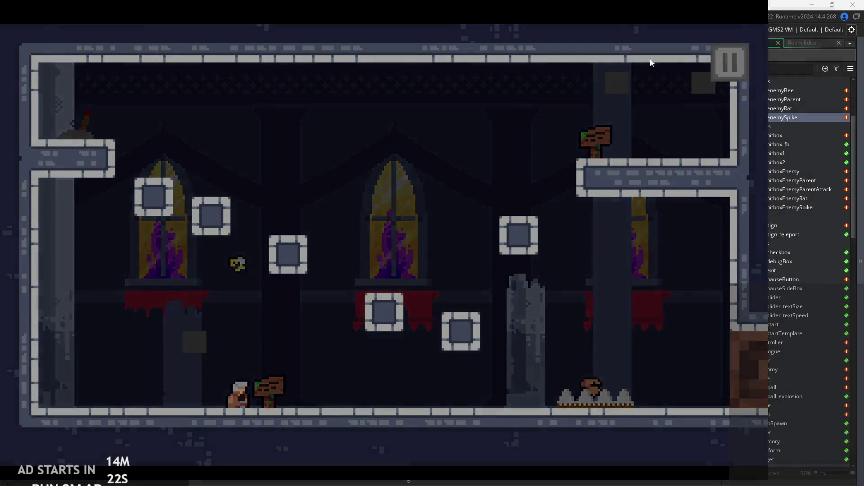
click(209, 142)
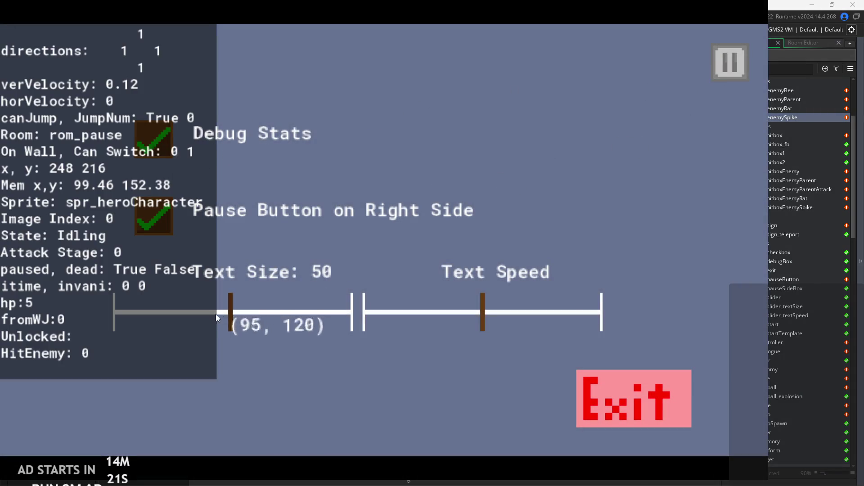
drag(216, 318, 114, 312)
click(732, 60)
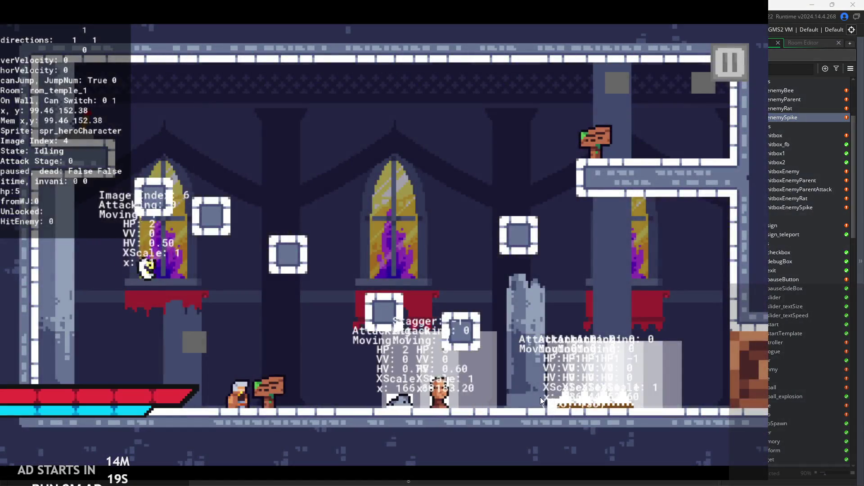
Walk the hero right and left, attack, then pause and exit the game
key(Right)
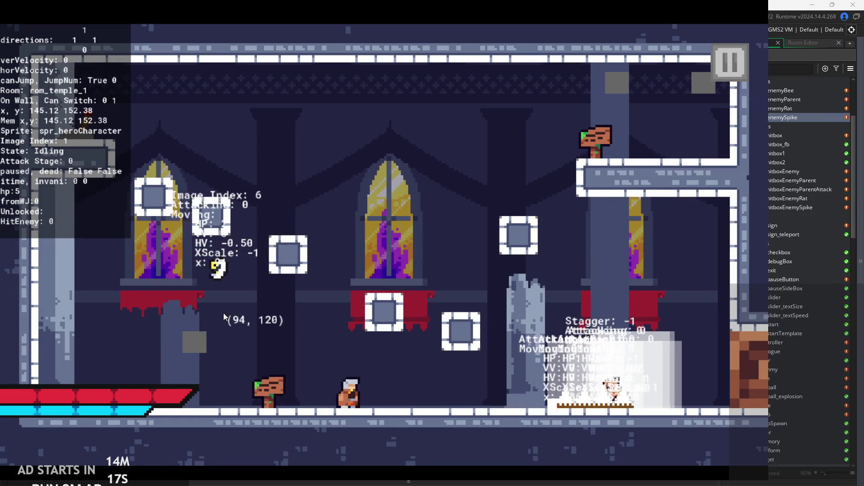
key(Right)
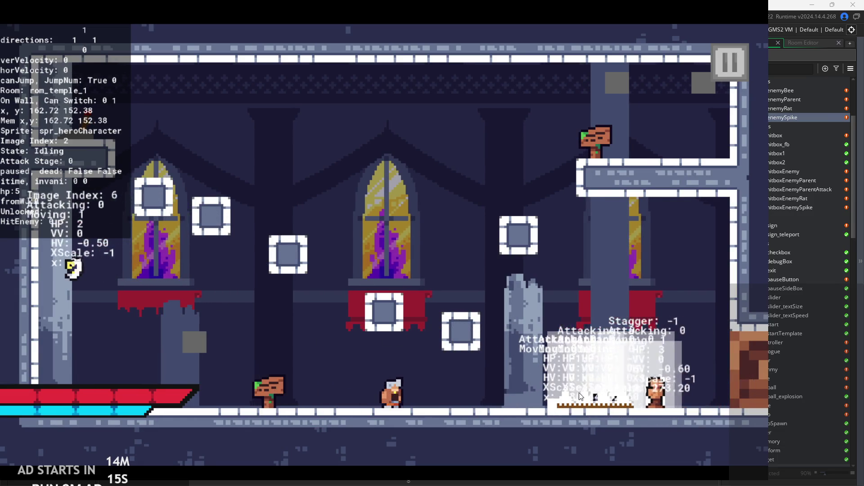
key(Left)
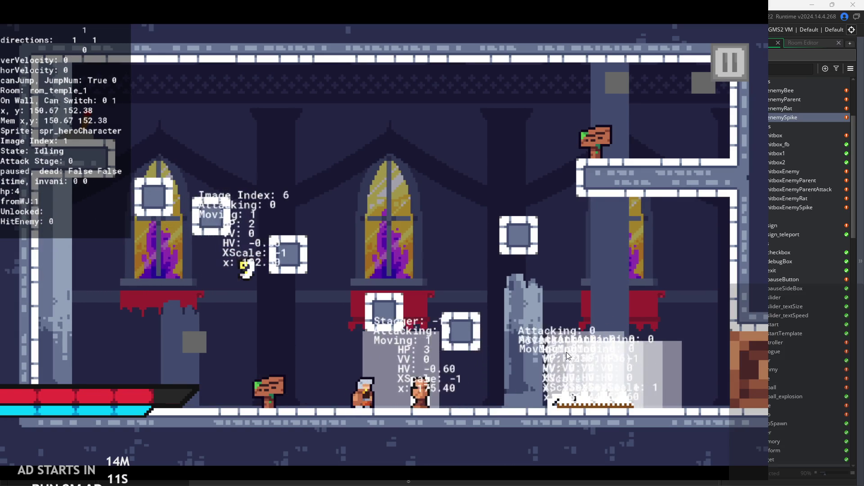
key(x)
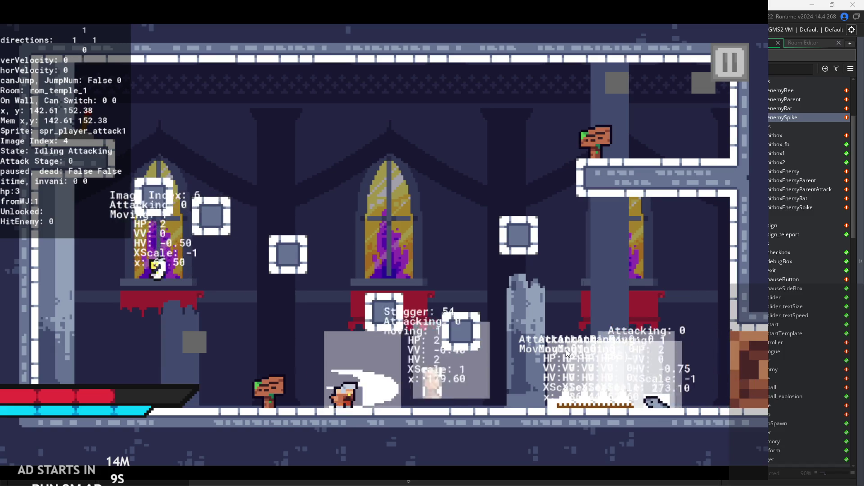
key(Right)
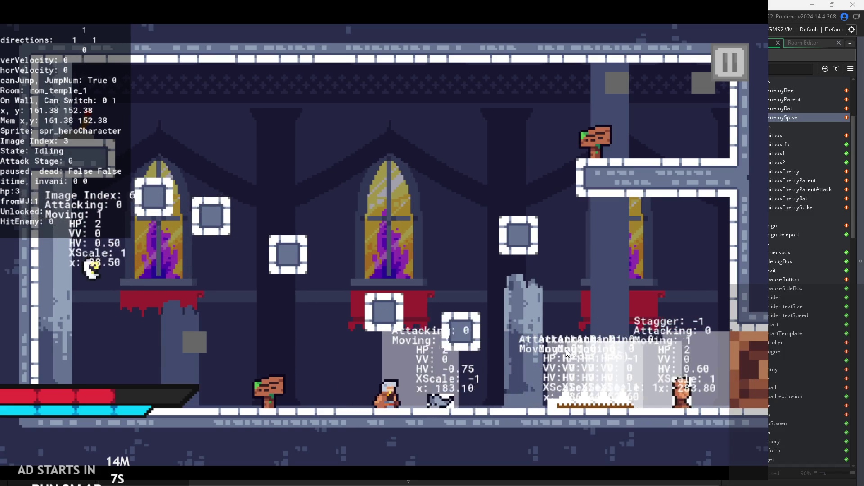
click(718, 65)
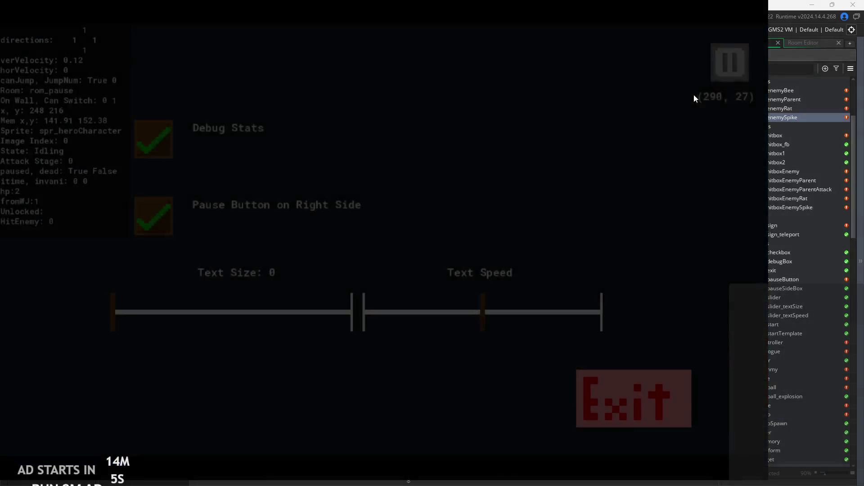
click(605, 402)
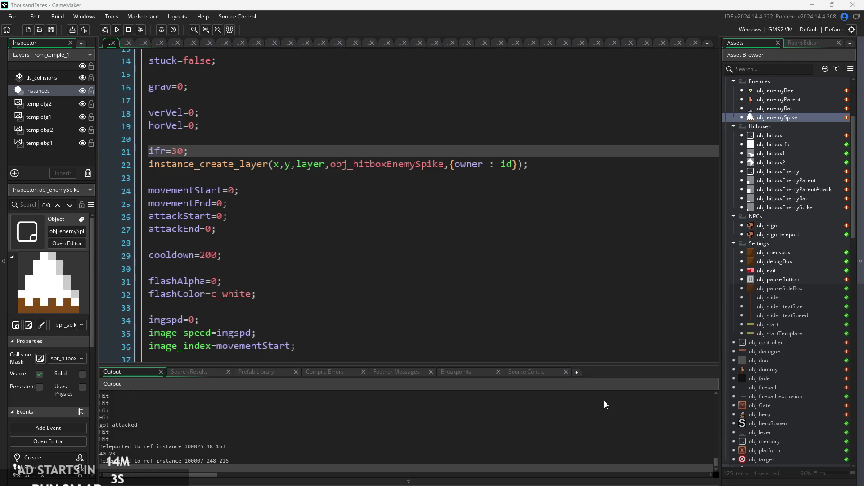
Review obj_hitboxEnemyParentAttack and obj_hitboxEnemySpike, then open spr_hitboxEnemySpike (32×32, origin 8, 24)
click(496, 238)
scroll(412, 184, down, 3)
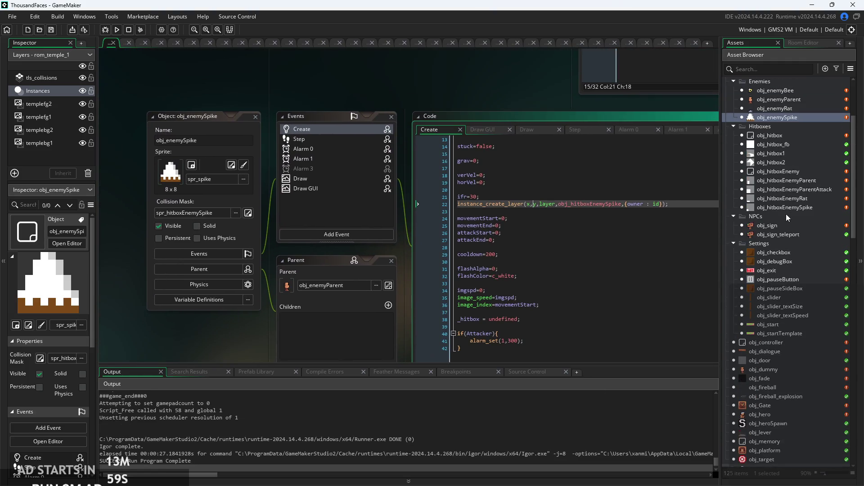
double_click(784, 193)
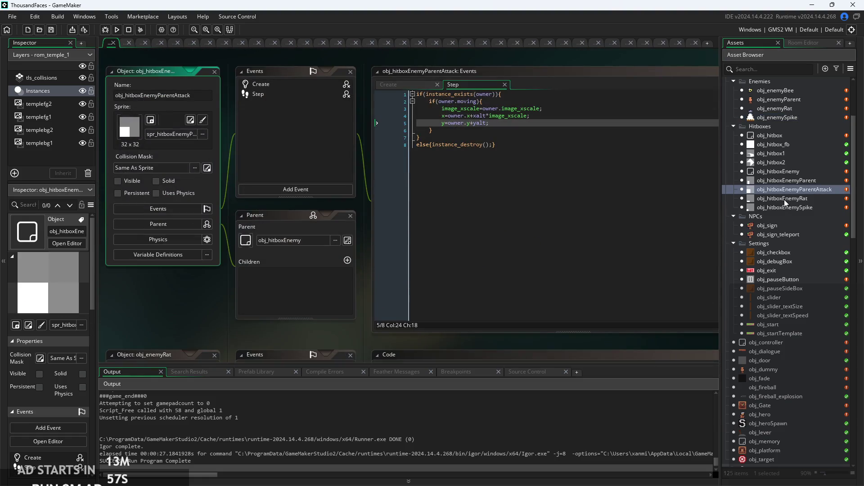
double_click(790, 208)
scroll(346, 194, up, 5)
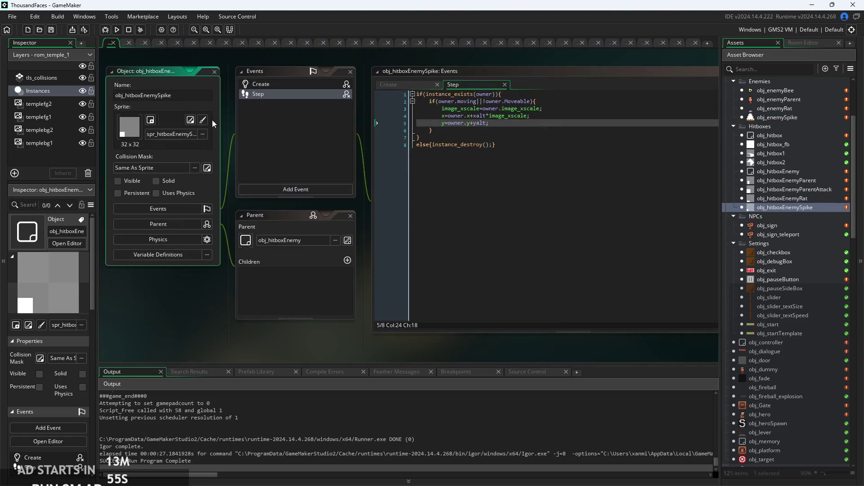
scroll(814, 364, down, 10)
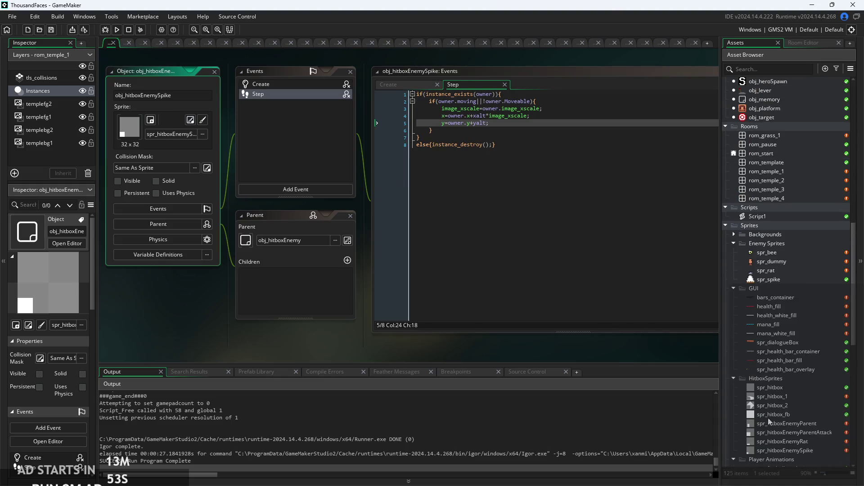
double_click(781, 433)
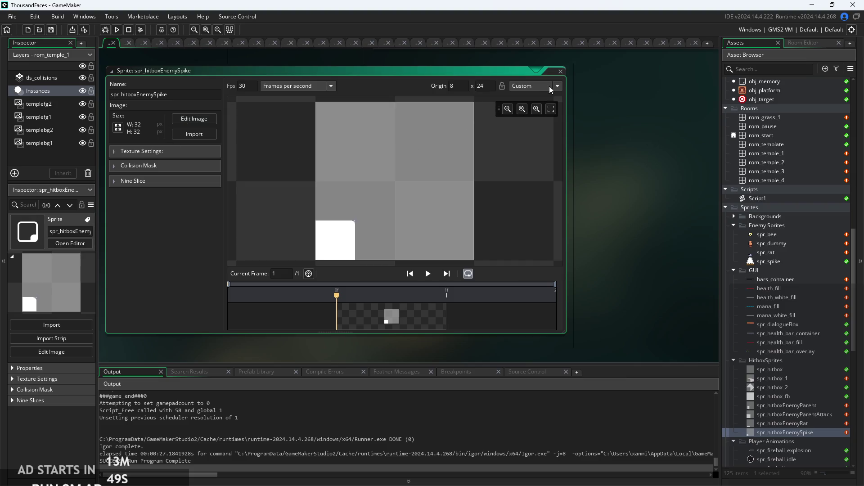
Drag the spike hitbox sprite's origin to 4, 28, then save, test-run and close the game
drag(356, 222, 336, 240)
key(F5)
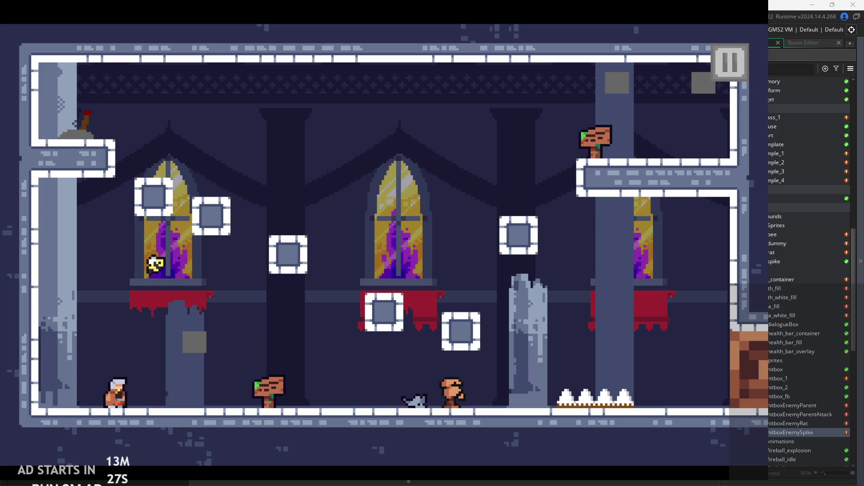
key(Escape)
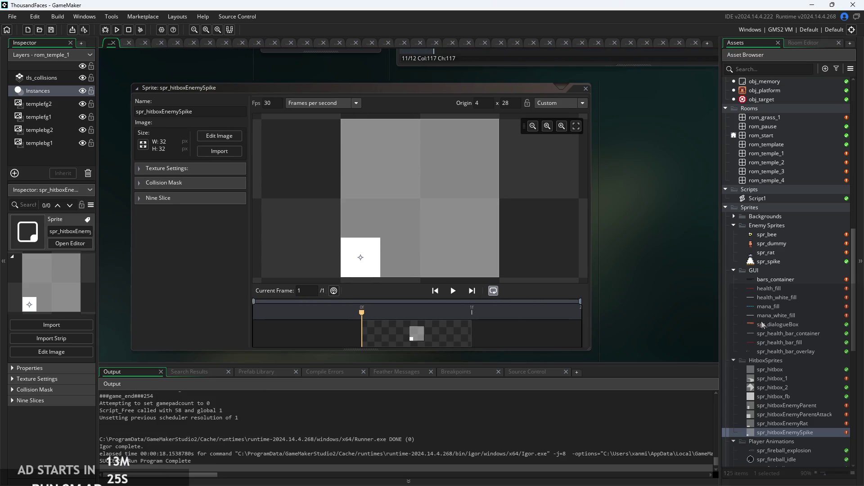
scroll(793, 347, up, 10)
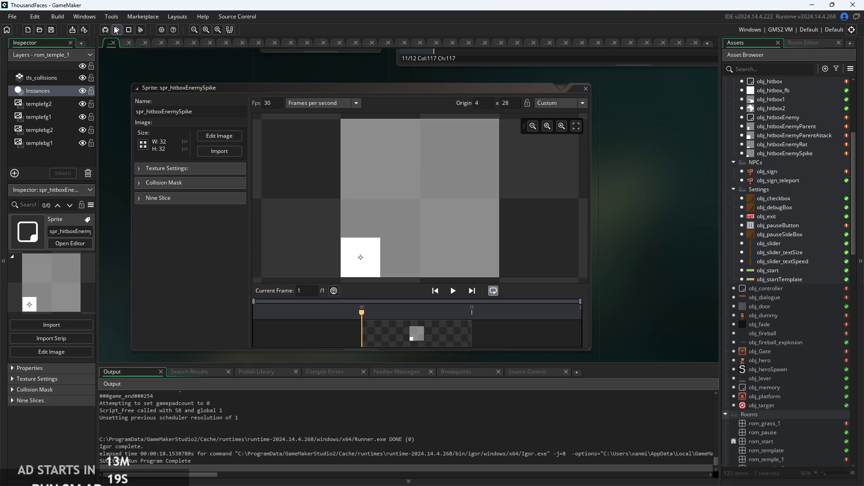
scroll(191, 399, up, 3)
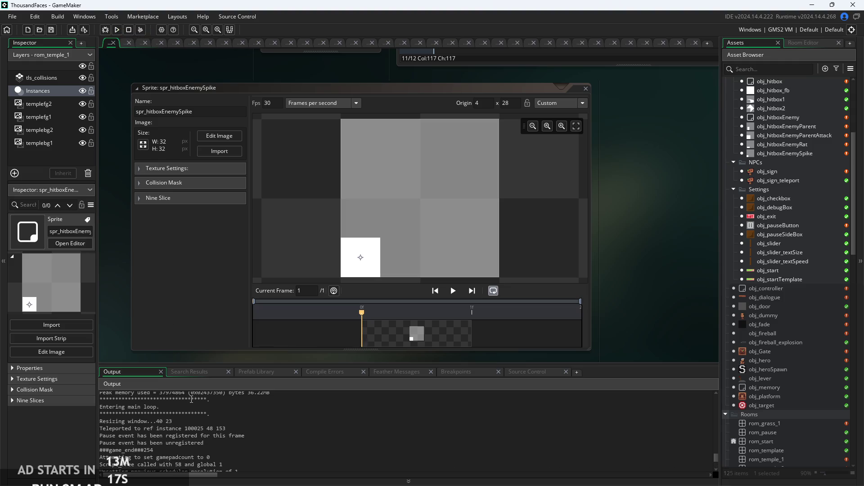
scroll(193, 410, down, 3)
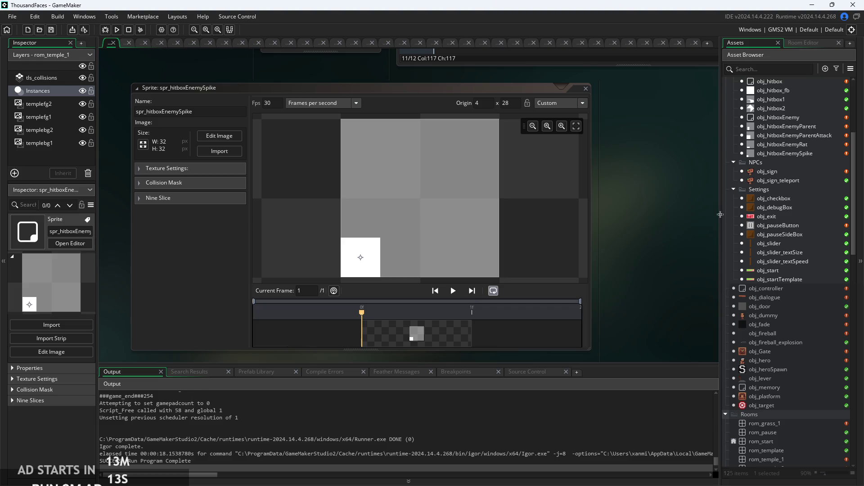
click(119, 33)
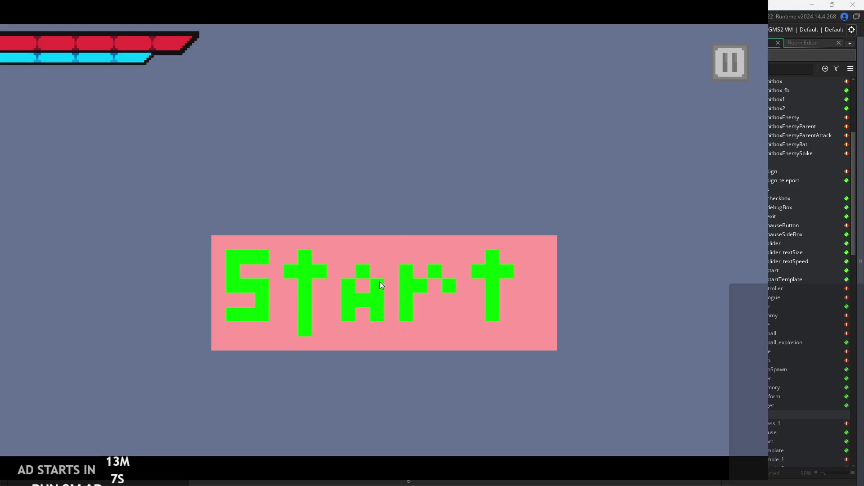
click(381, 284)
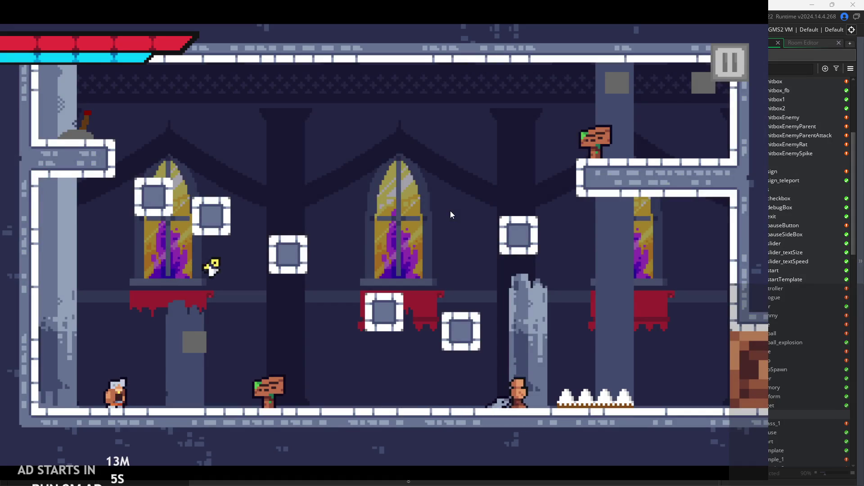
click(731, 60)
click(649, 378)
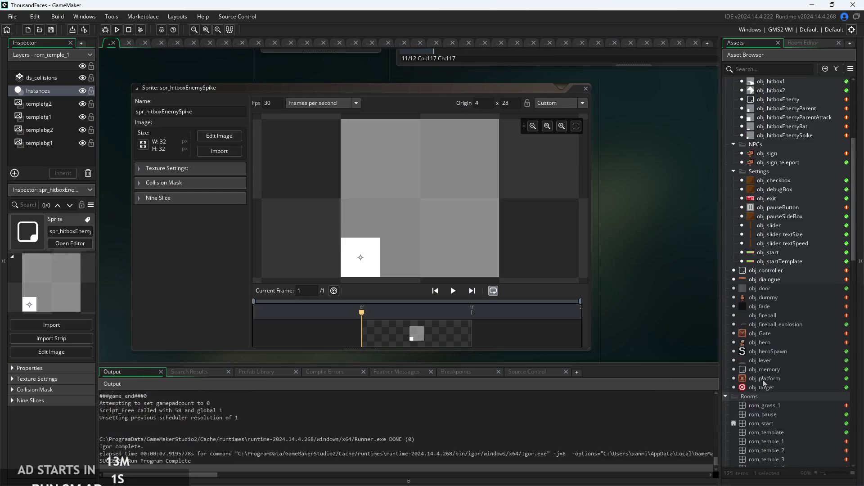
scroll(763, 377, up, 5)
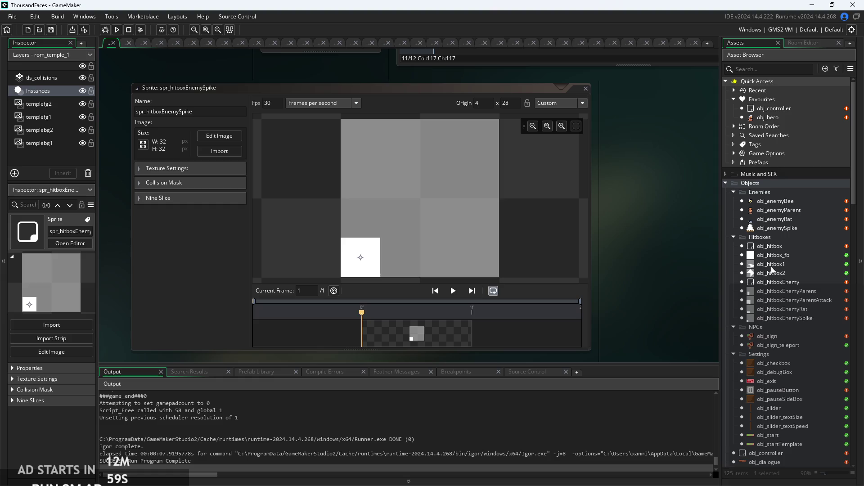
Browse obj_controller, obj_door, obj_heroSpawn and obj_fireball_explosion, then open obj_pauseButton
scroll(760, 333, down, 4)
scroll(760, 334, down, 2)
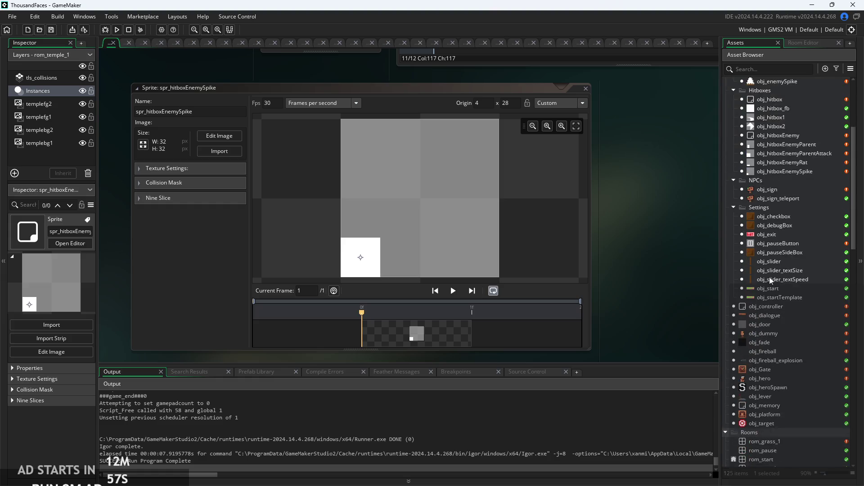
click(771, 271)
click(785, 252)
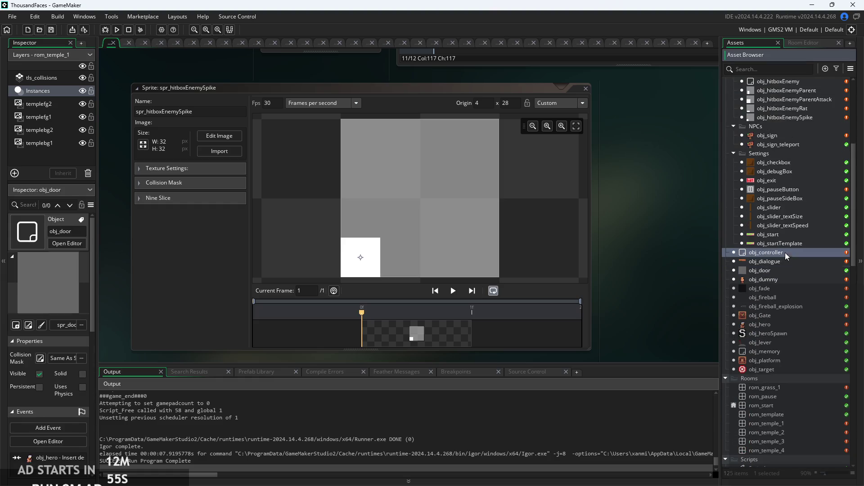
click(787, 331)
click(786, 306)
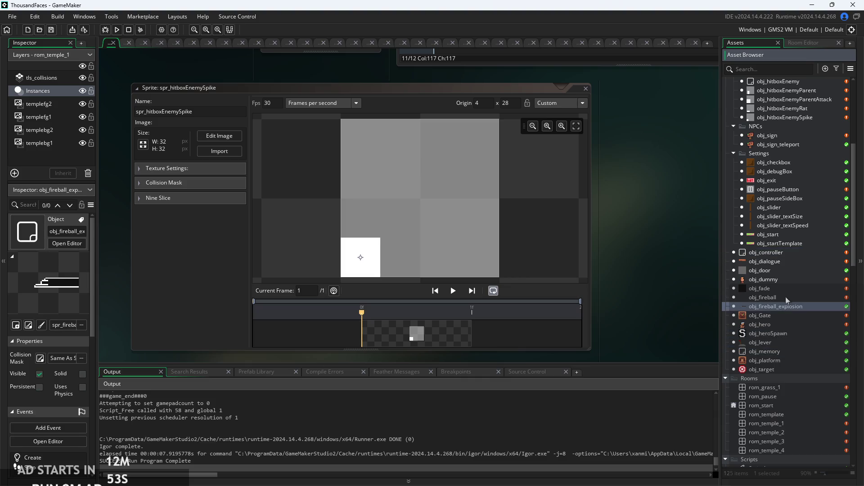
scroll(781, 295, up, 4)
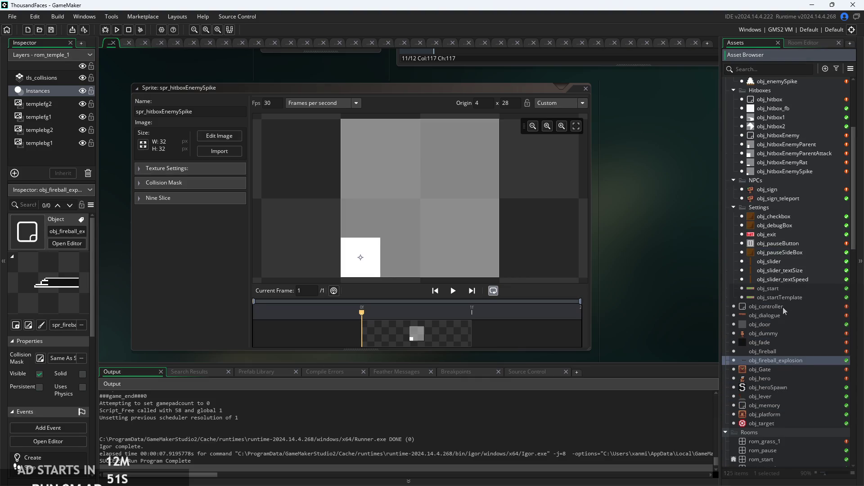
double_click(779, 317)
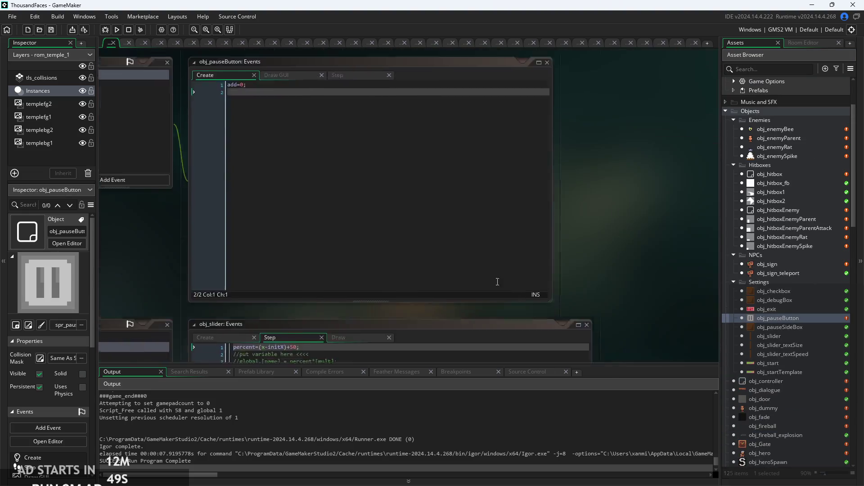
Review obj_pauseButton's Step code: the hover check, image change and right-side placement lines
click(482, 100)
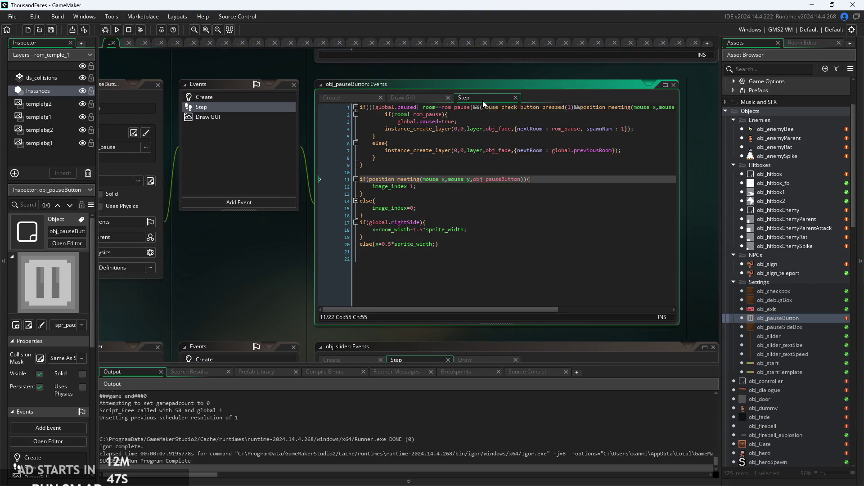
scroll(416, 173, up, 2)
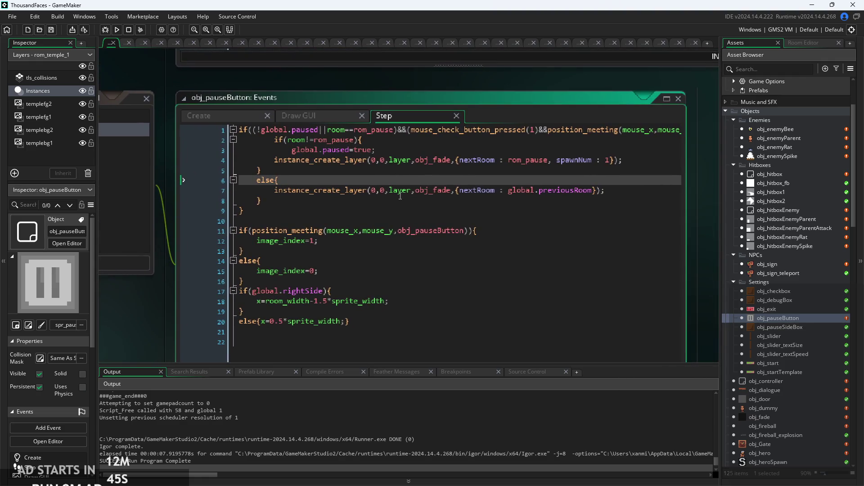
click(354, 247)
scroll(347, 249, up, 2)
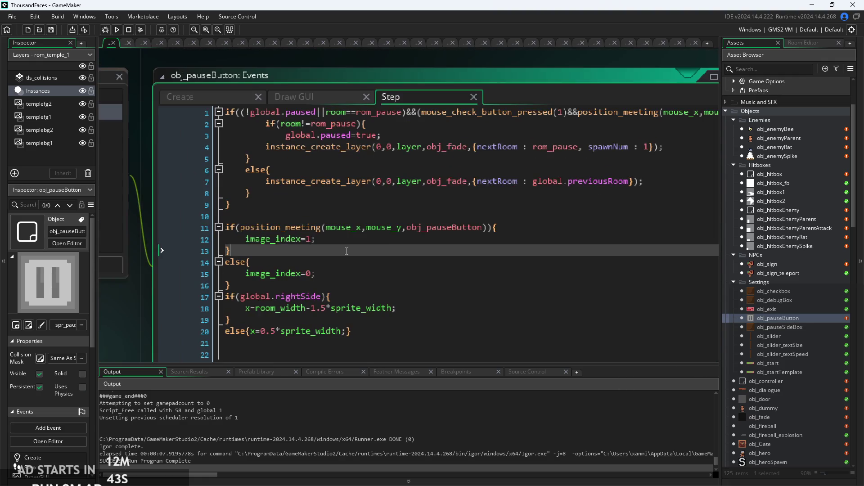
click(387, 228)
click(375, 250)
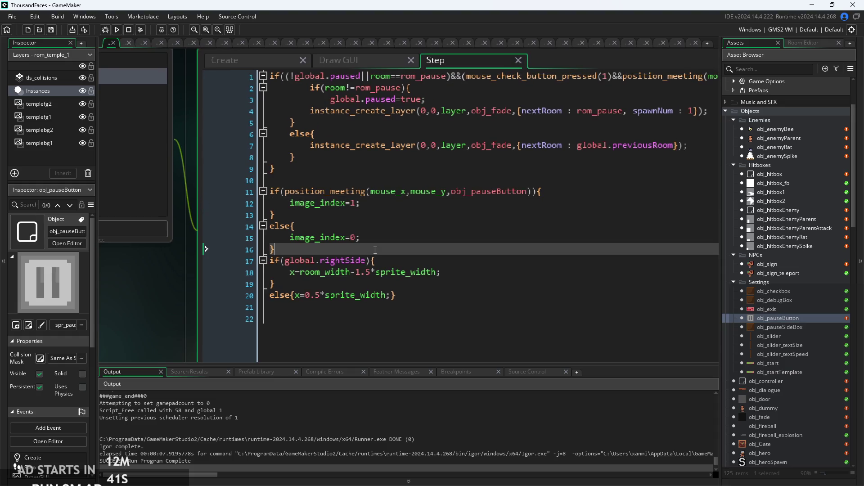
click(383, 259)
click(405, 272)
scroll(396, 253, down, 2)
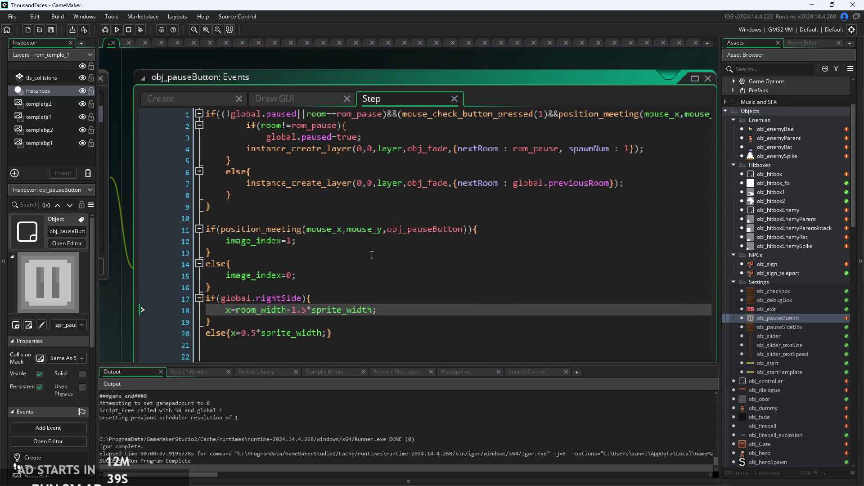
click(473, 224)
click(473, 215)
click(473, 224)
scroll(473, 225, left, 3)
Compare the Draw GUI and Create code, find the global.paused line, and widen the Step editor
click(354, 91)
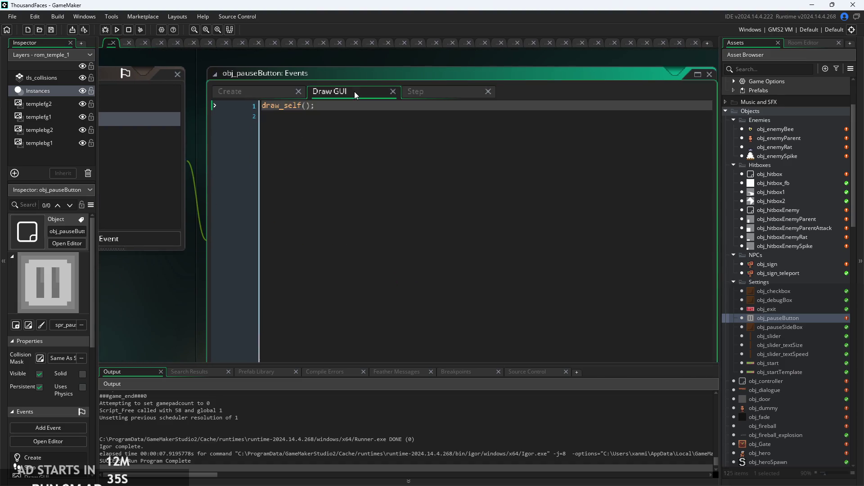
click(268, 96)
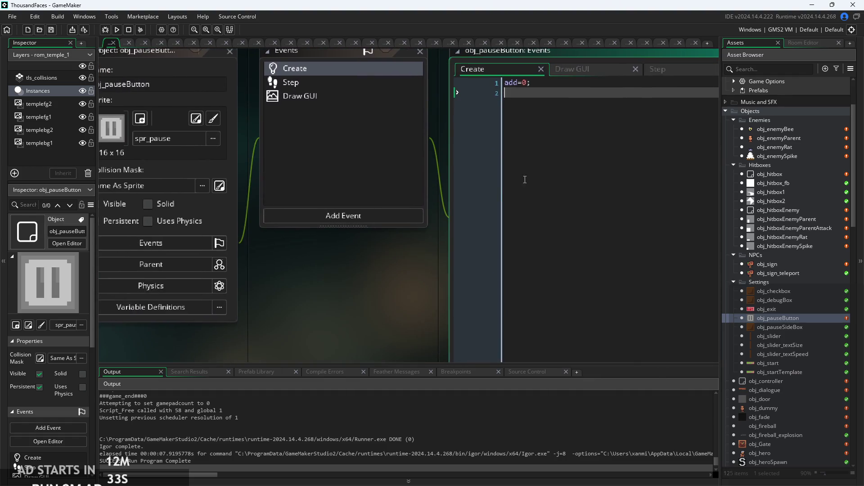
click(529, 113)
scroll(361, 145, up, 2)
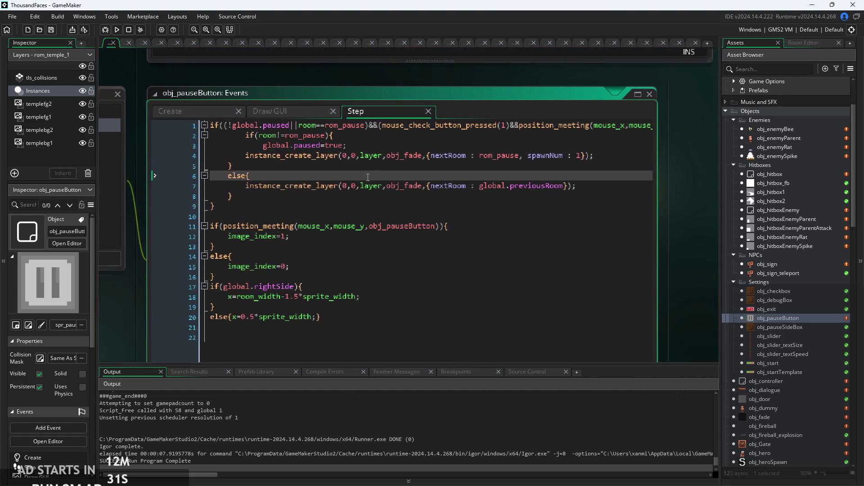
click(361, 145)
scroll(398, 141, down, 2)
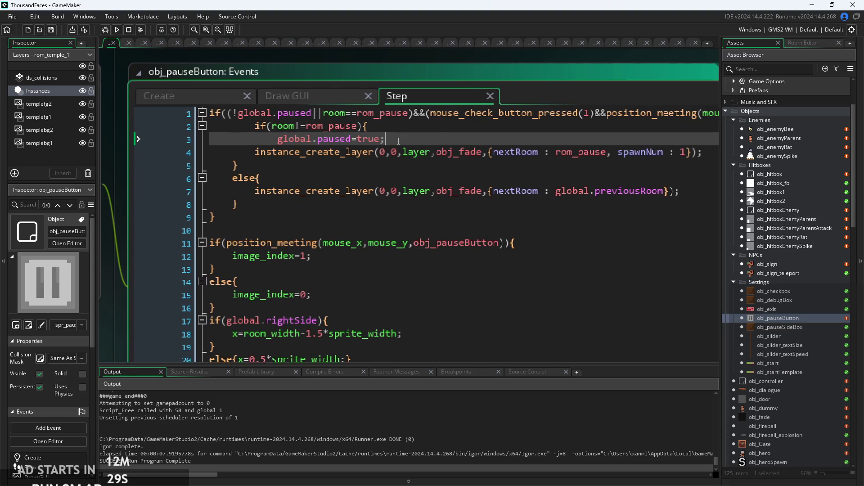
scroll(398, 141, down, 2)
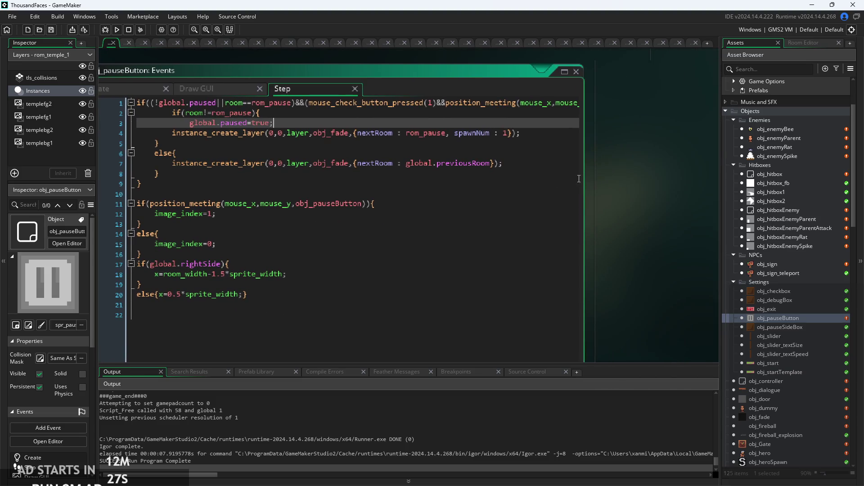
drag(584, 175, 782, 210)
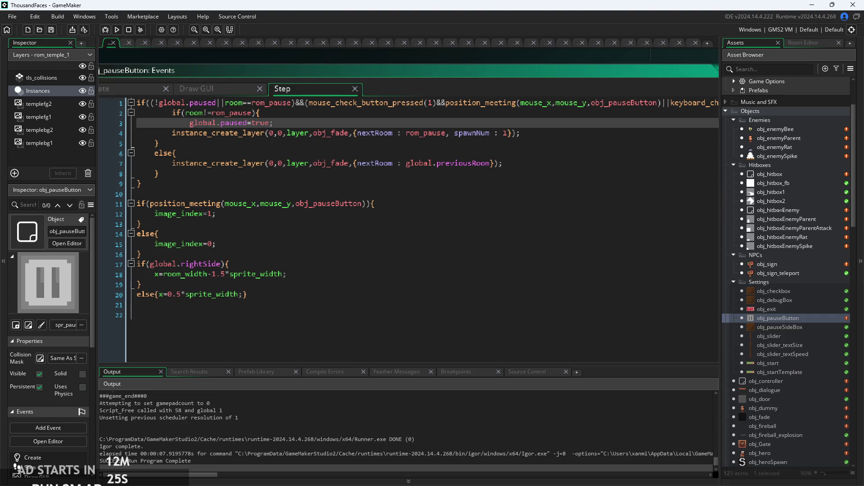
click(617, 184)
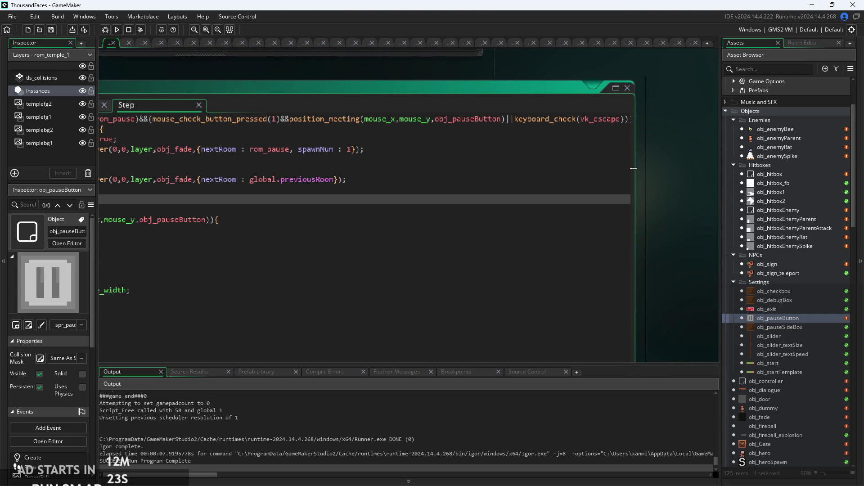
Enlarge the Step code window and insert '!' before mouse_check_button_pressed on line 1
click(633, 179)
drag(634, 179, 670, 180)
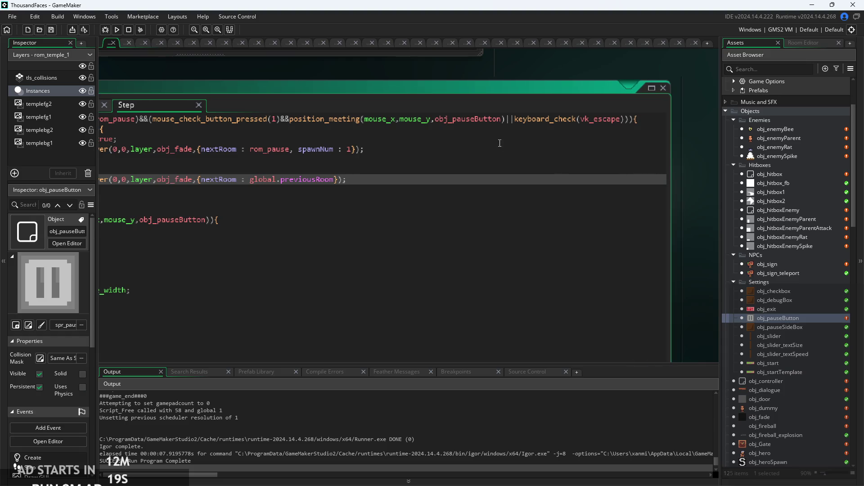
click(375, 124)
click(177, 120)
mouse_move(316, 116)
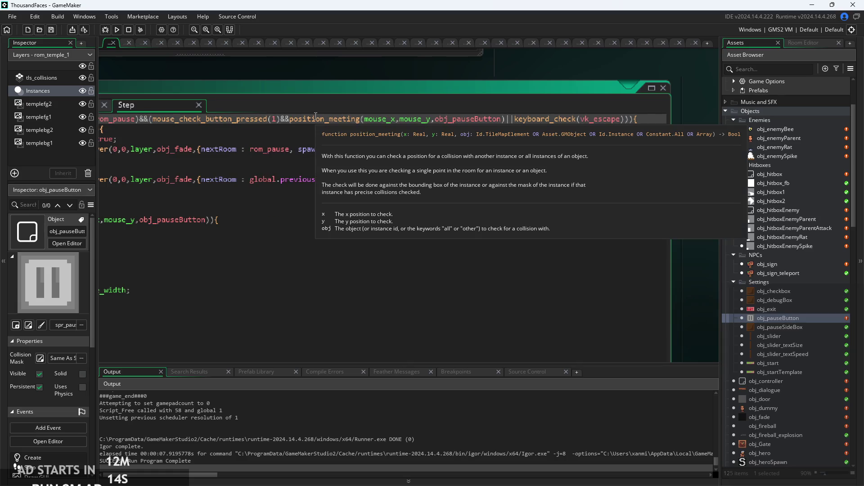
click(507, 121)
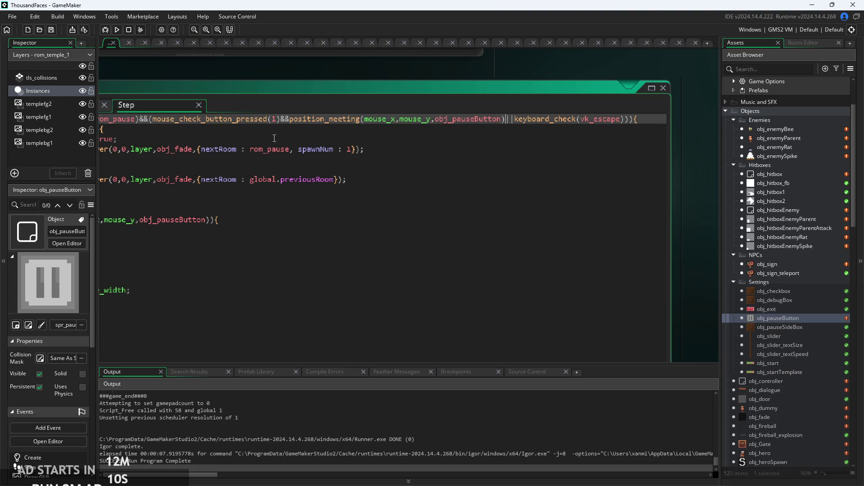
click(374, 131)
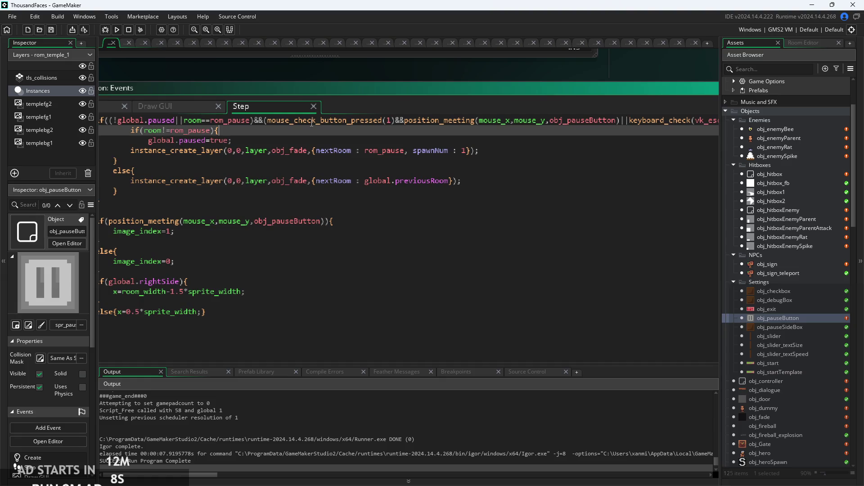
click(267, 120)
text(!)
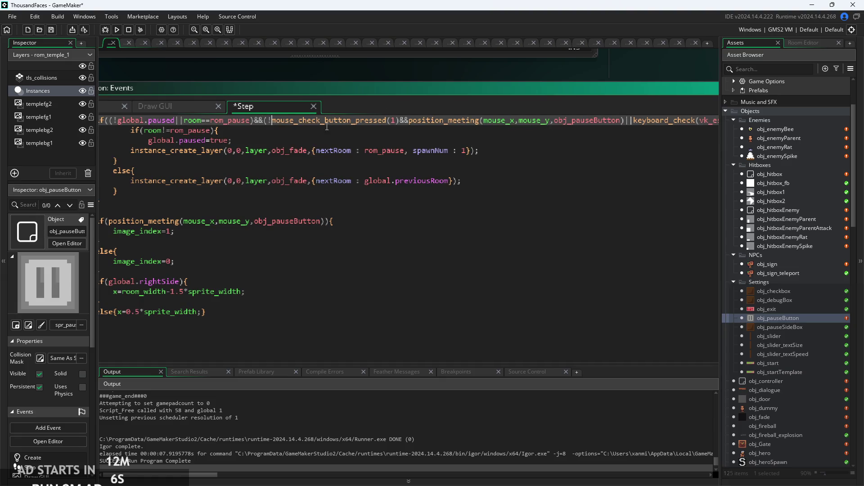
text(|)
Step through lines 2–4 of the pause block to locate the global.paused=true line
click(609, 145)
key(Up)
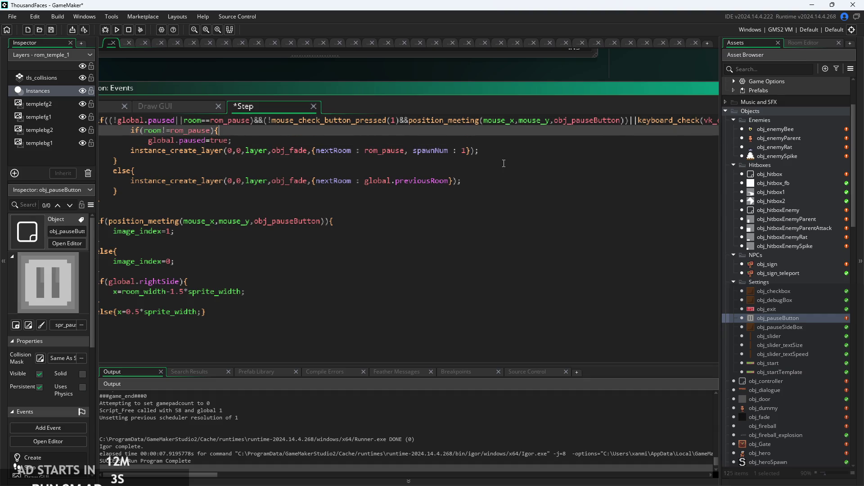
click(523, 229)
key(Up)
key(Up)
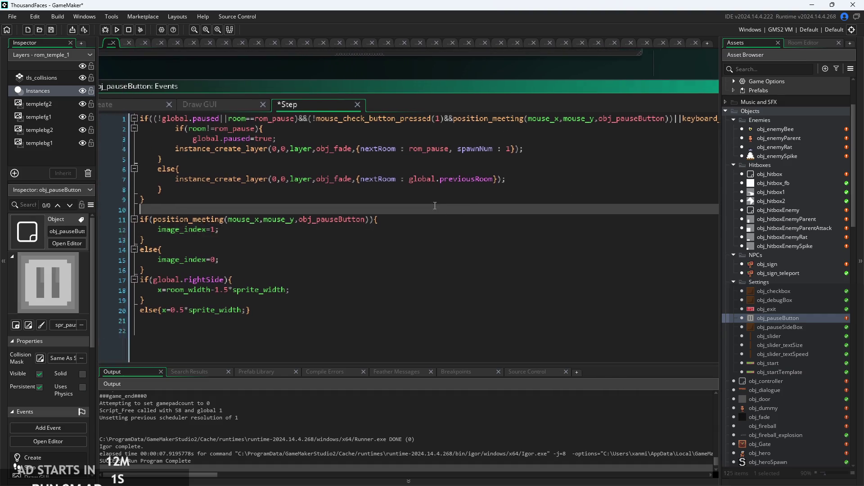
click(374, 128)
scroll(374, 135, up, 2)
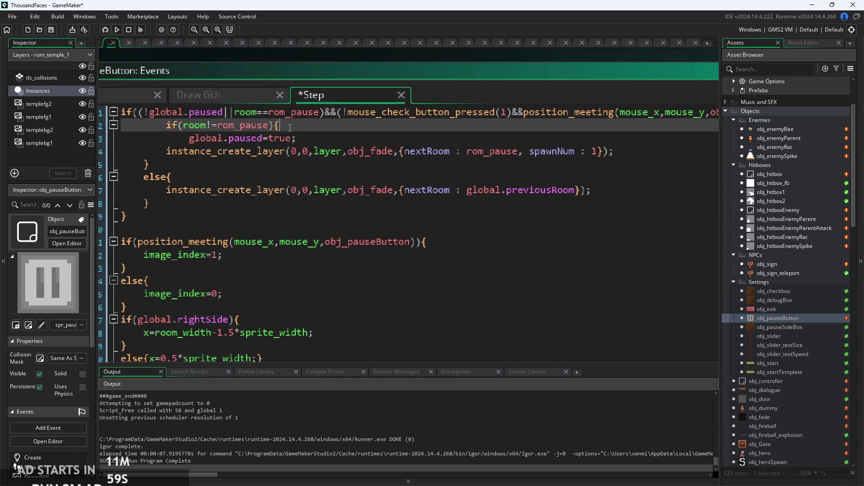
scroll(365, 153, up, 2)
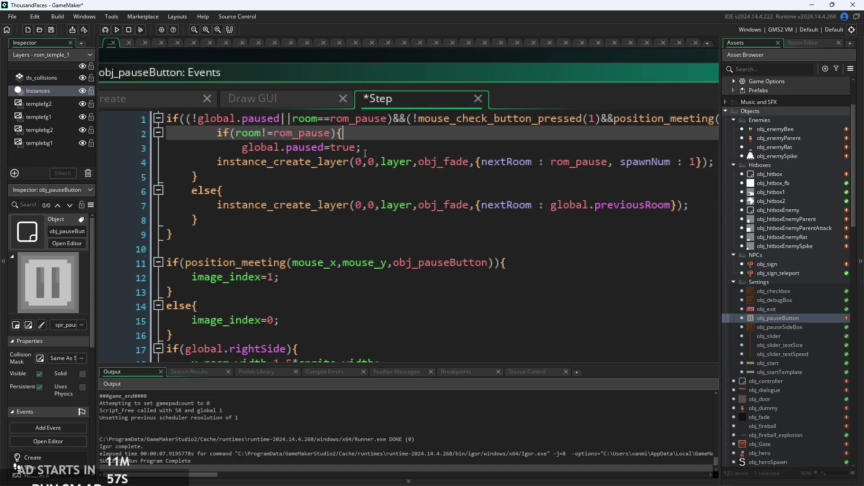
click(371, 146)
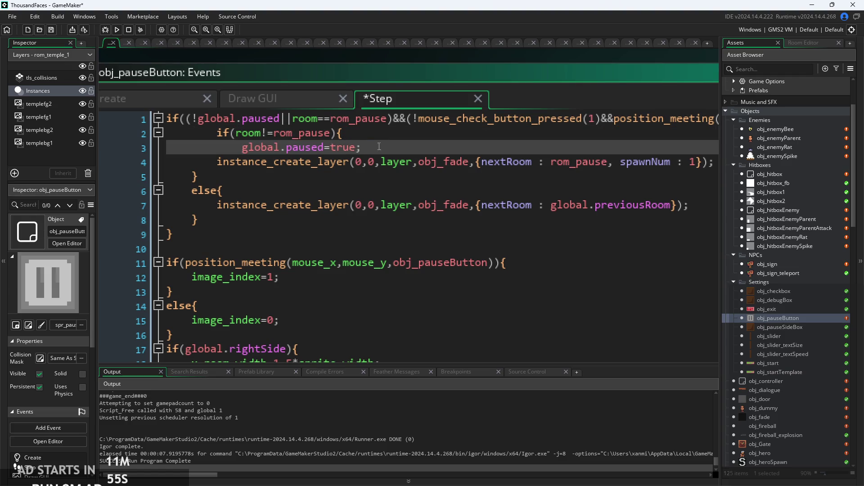
click(456, 168)
click(432, 147)
click(414, 133)
click(403, 145)
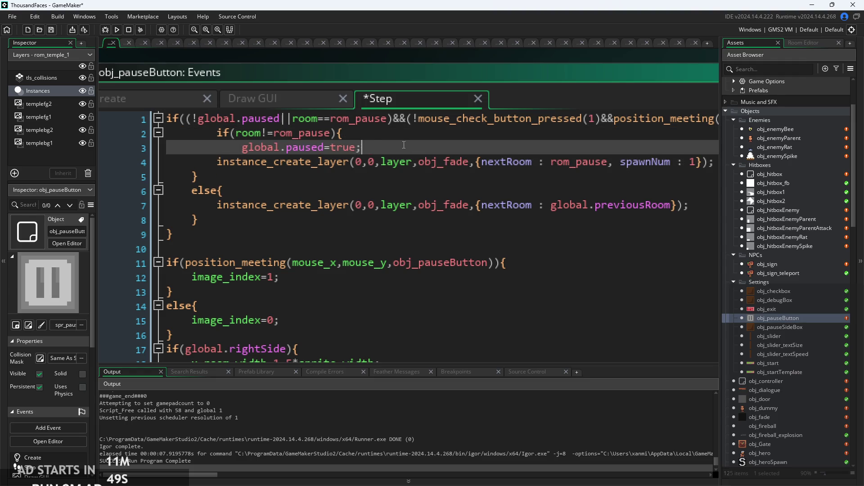
Delete the room check and global.paused lines, then undo to restore them
shift+click(239, 135)
shift+click(219, 133)
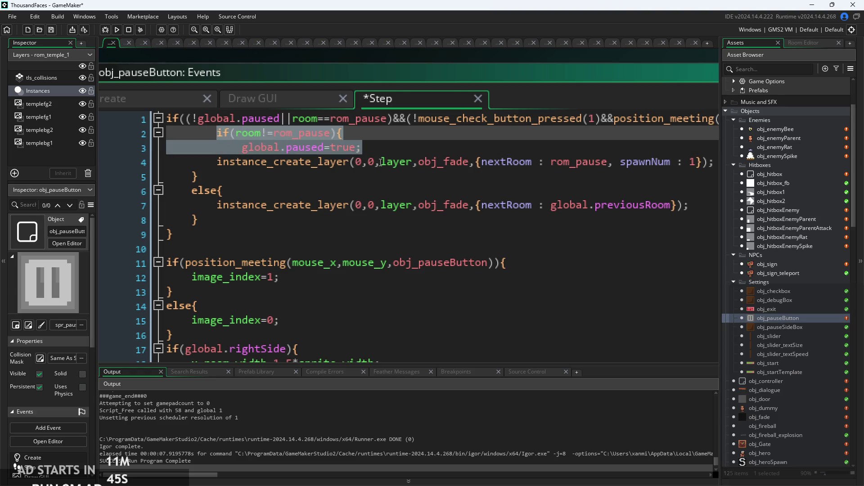
key(BackSpace)
key(BackSpace)
key(BackSpace)
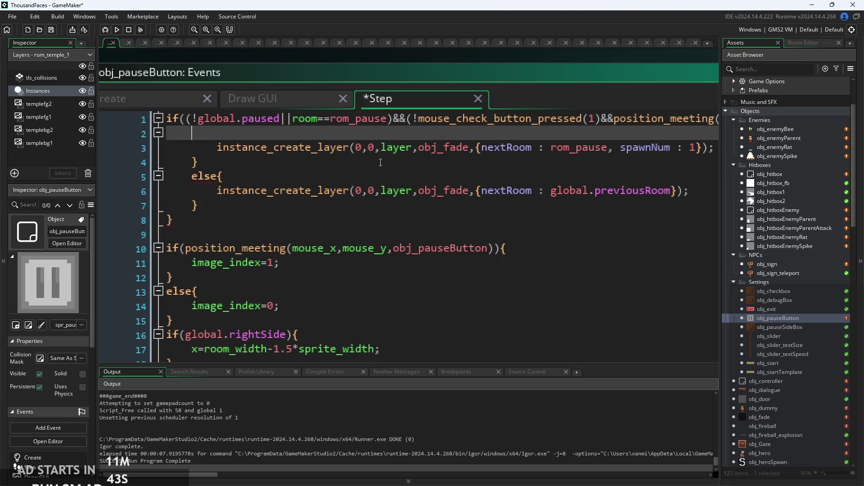
key(Return)
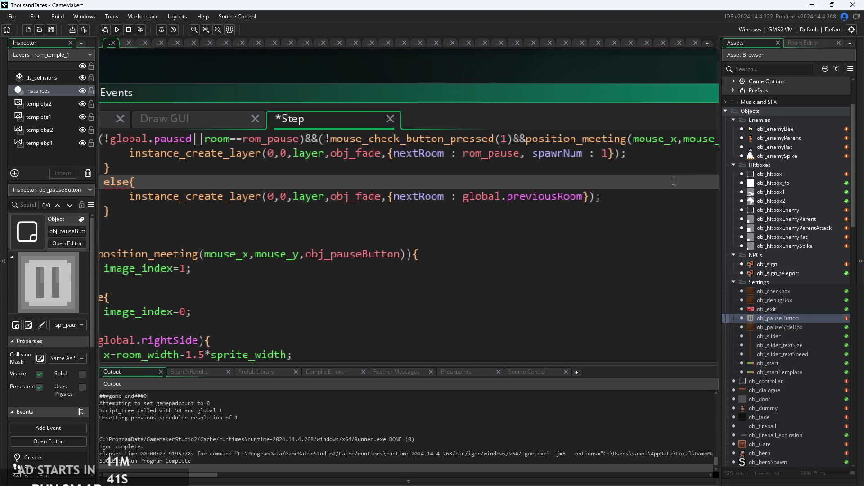
key(ctrl+z)
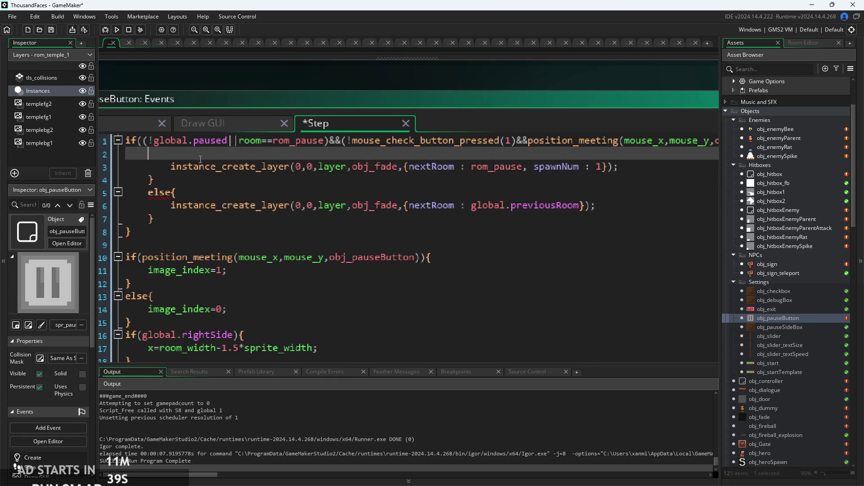
key(ctrl+z)
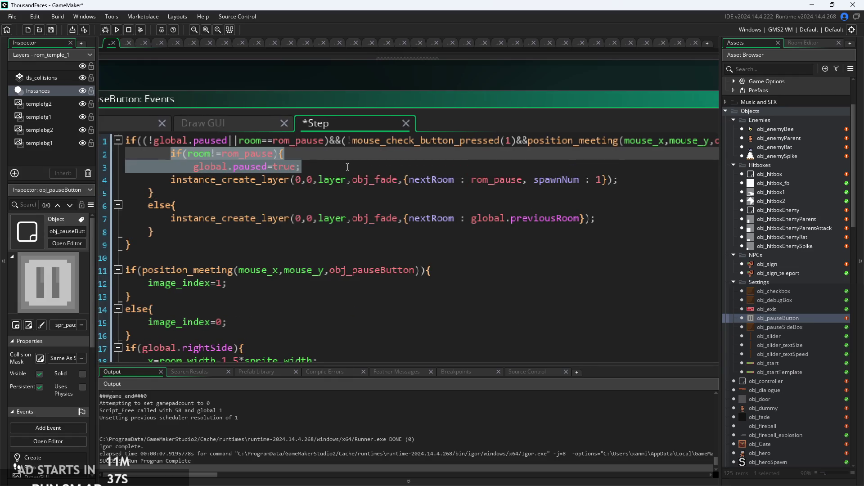
Delete only the global.paused=true line, unindent line 2, and build with F5
click(314, 167)
drag(314, 167, 92, 175)
key(BackSpace)
key(BackSpace)
click(171, 155)
key(BackSpace)
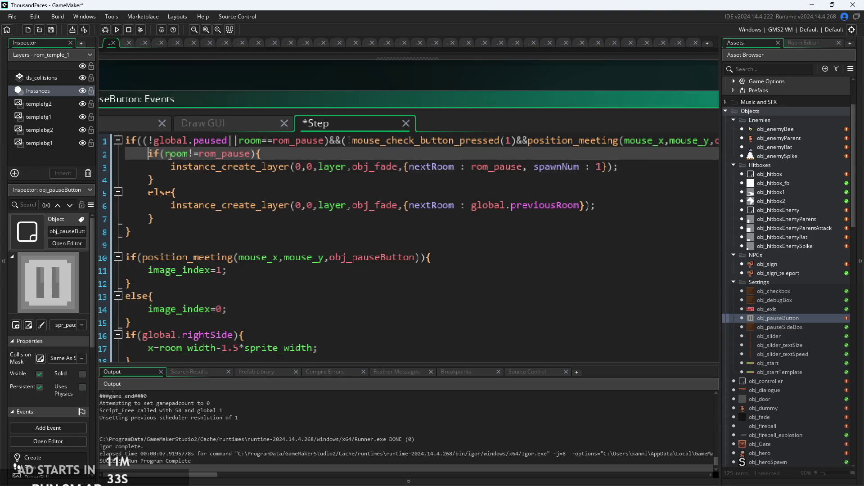
key(F5)
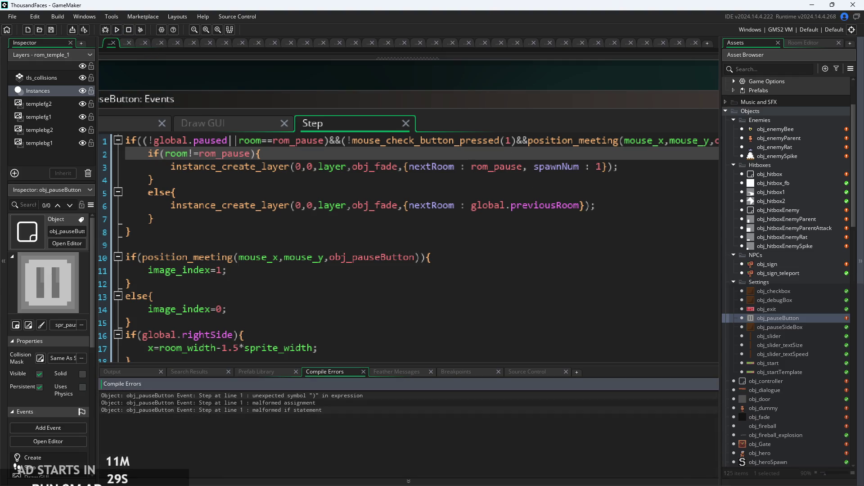
Delete the surplus ')' at the end of line 1's condition, save with Ctrl+S, and run
click(252, 154)
click(520, 257)
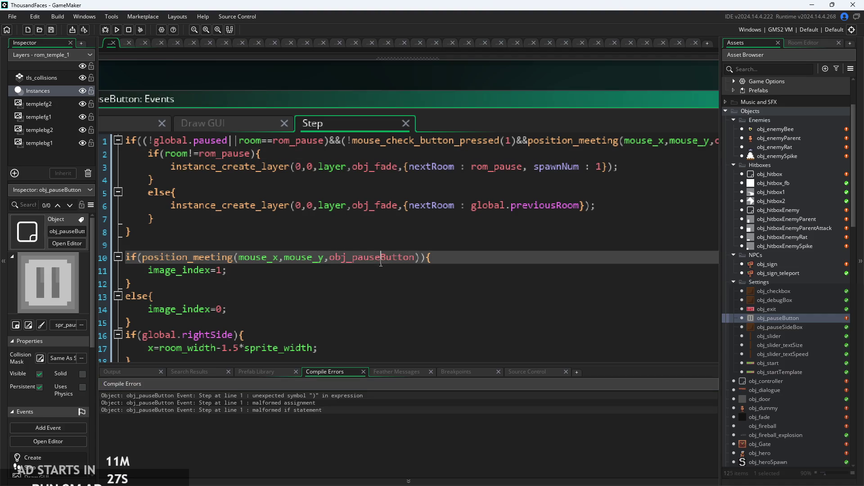
click(599, 206)
scroll(434, 226, down, 2)
scroll(532, 179, right, 2)
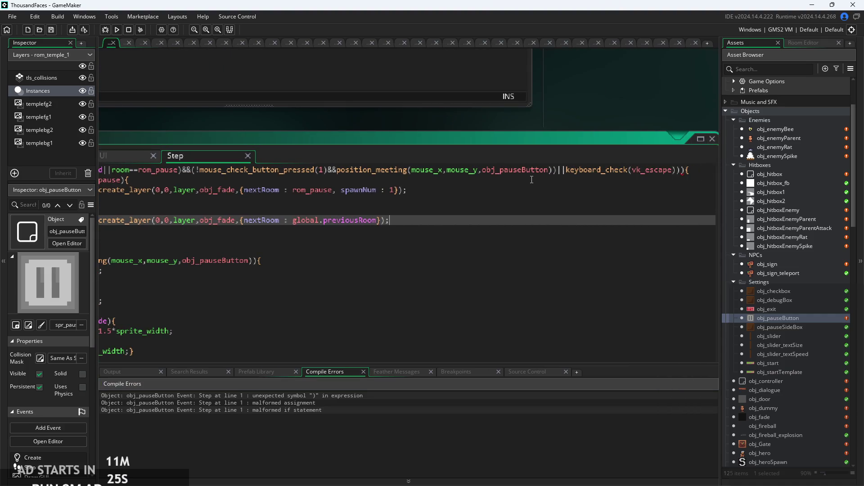
click(684, 170)
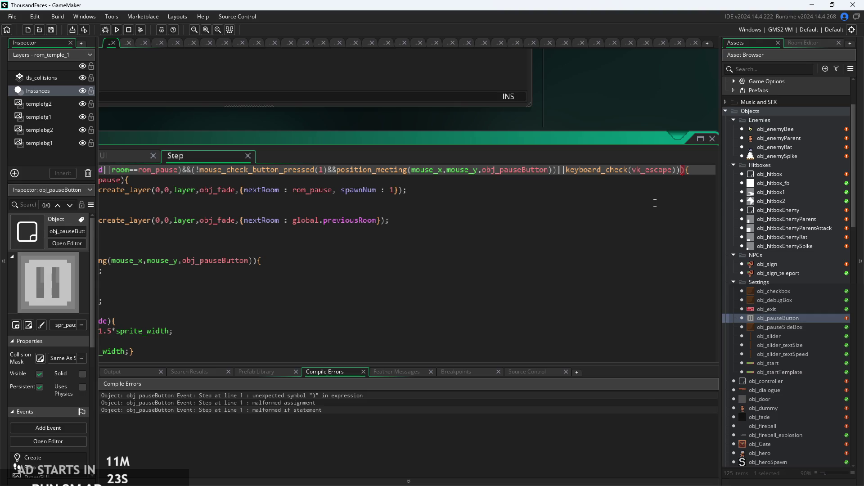
key(BackSpace)
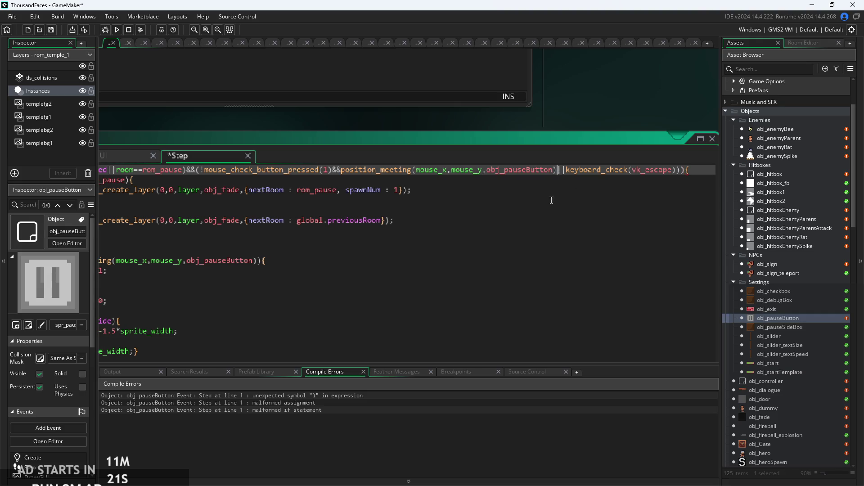
click(515, 191)
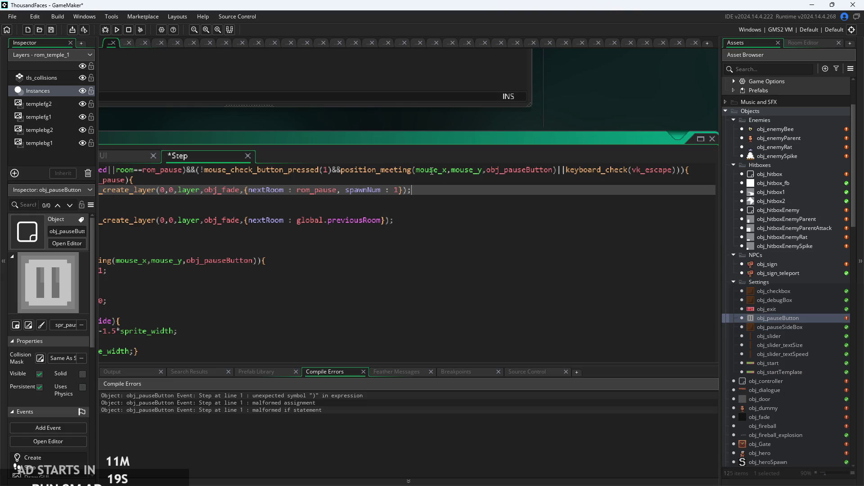
click(196, 170)
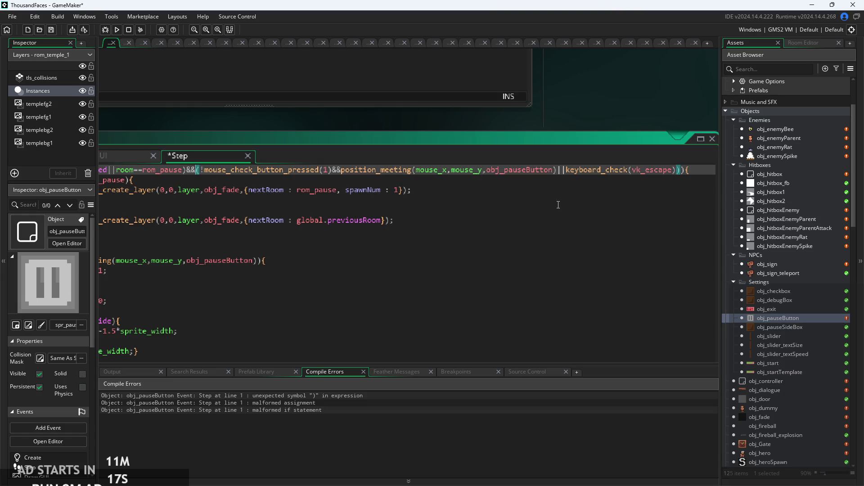
key(ctrl+s)
click(117, 28)
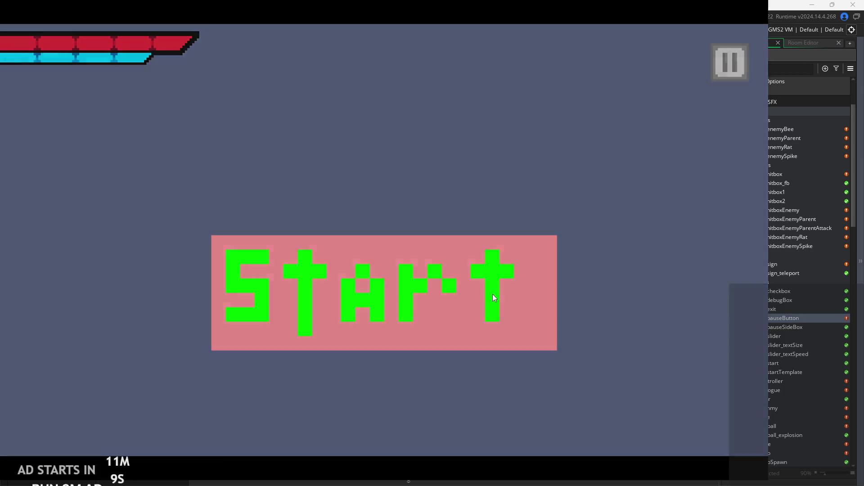
Start the game, toggle the pause options menu repeatedly and with Escape, then exit
click(493, 293)
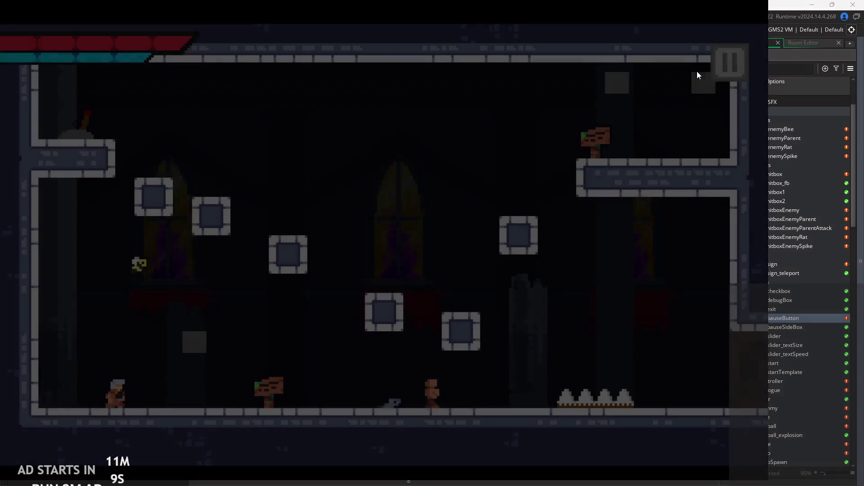
click(718, 59)
click(718, 72)
click(718, 72)
click(725, 70)
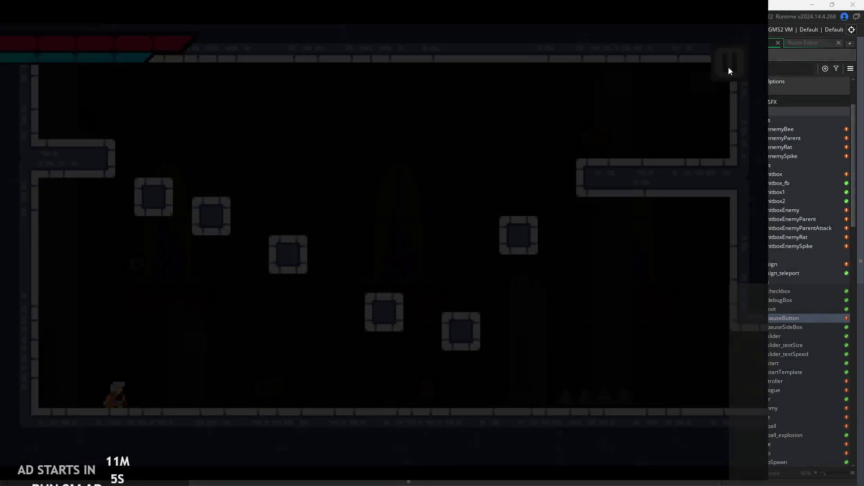
click(736, 61)
click(727, 134)
key(Escape)
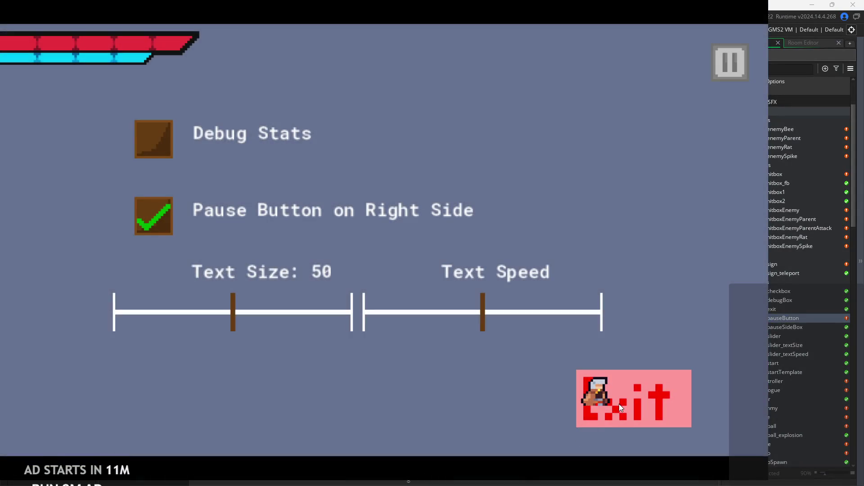
click(630, 403)
click(300, 180)
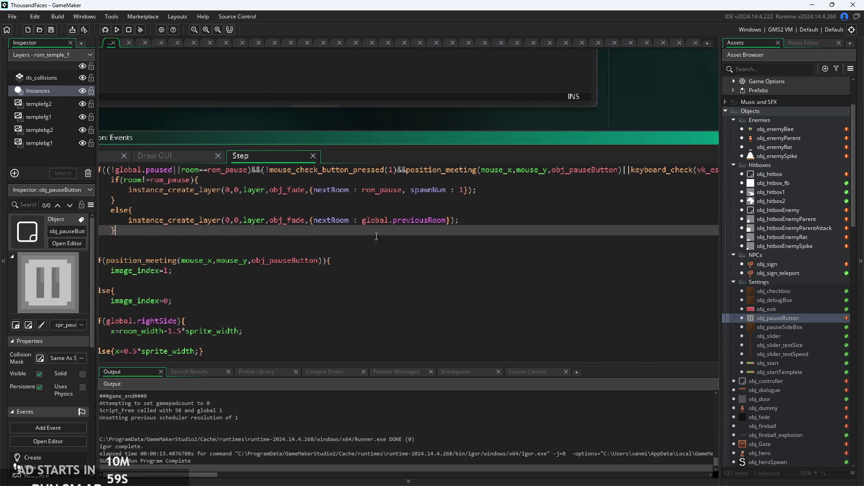
Insert ')' before !mouse_check_button_pressed in the first condition
click(328, 188)
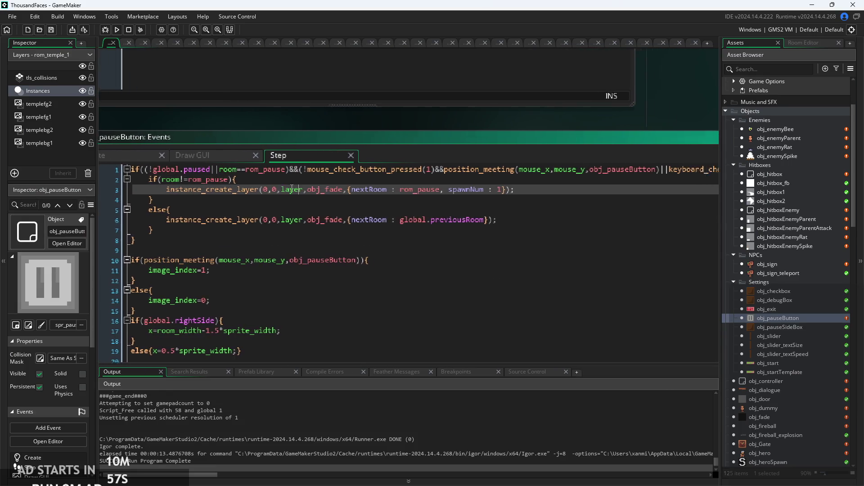
click(234, 174)
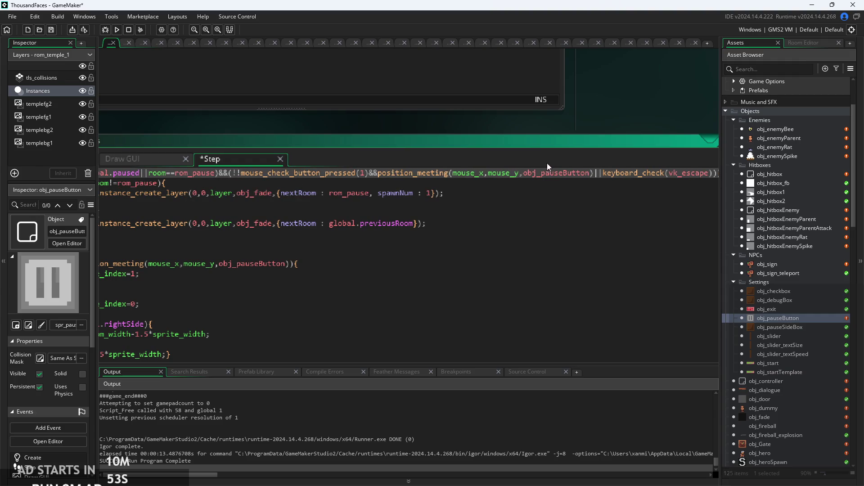
text())
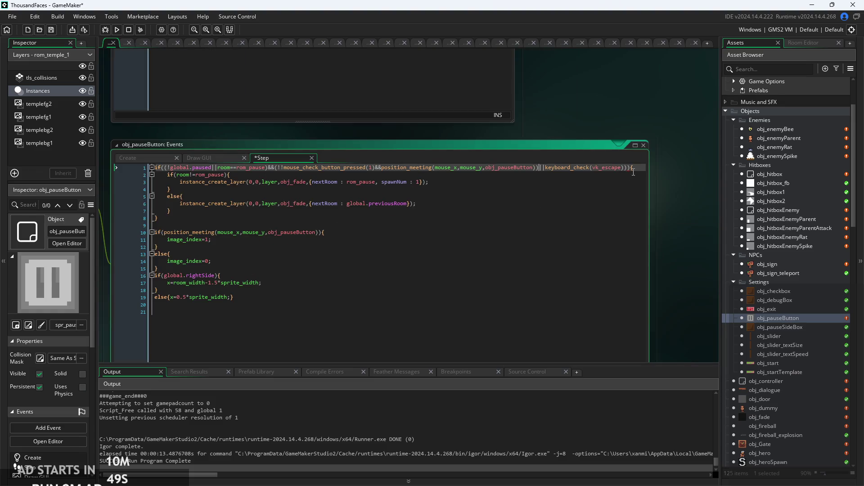
scroll(486, 231, up, 3)
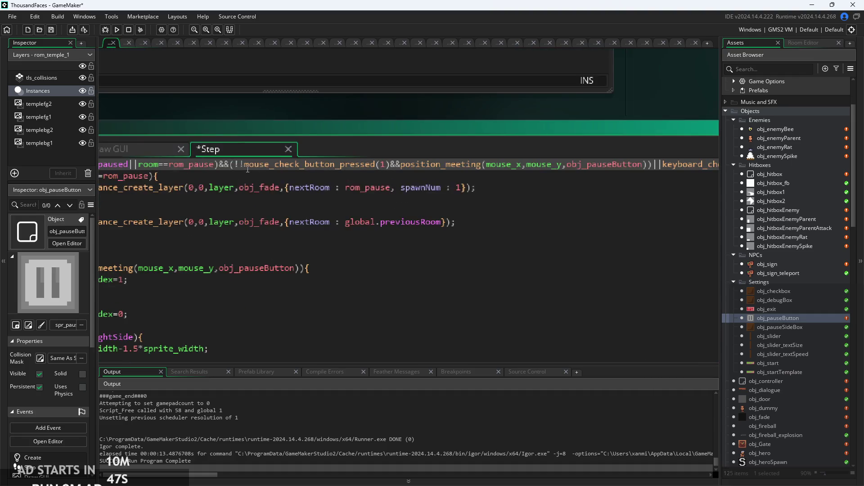
scroll(486, 232, down, 1)
scroll(486, 231, up, 2)
scroll(484, 198, down, 2)
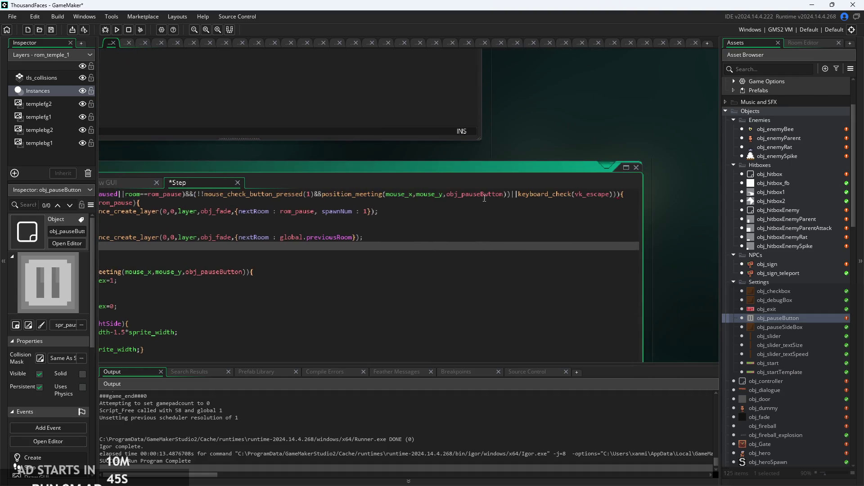
scroll(251, 217, up, 1)
Check the first condition's bracket pairing against the room check and rom_pause fade lines
click(221, 205)
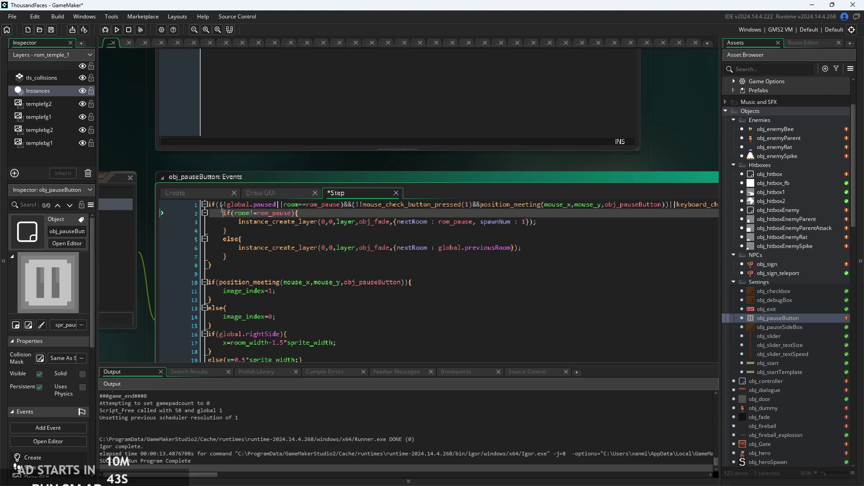
scroll(486, 207, up, 2)
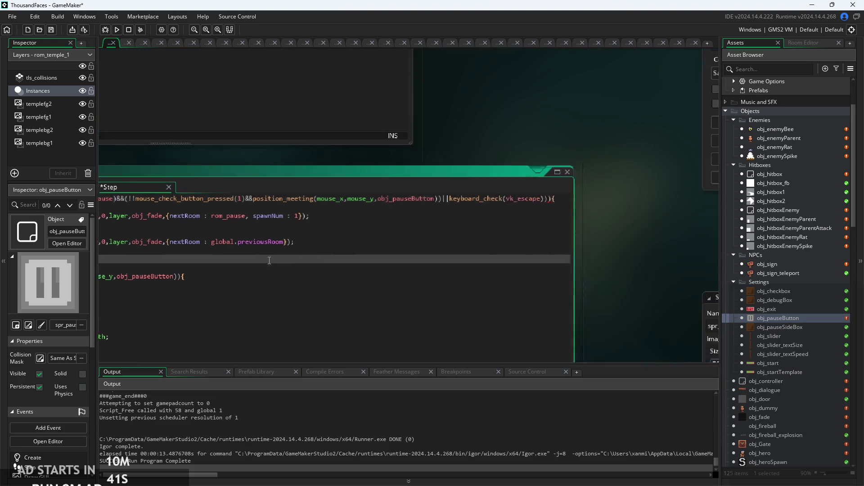
click(473, 196)
scroll(474, 203, up, 2)
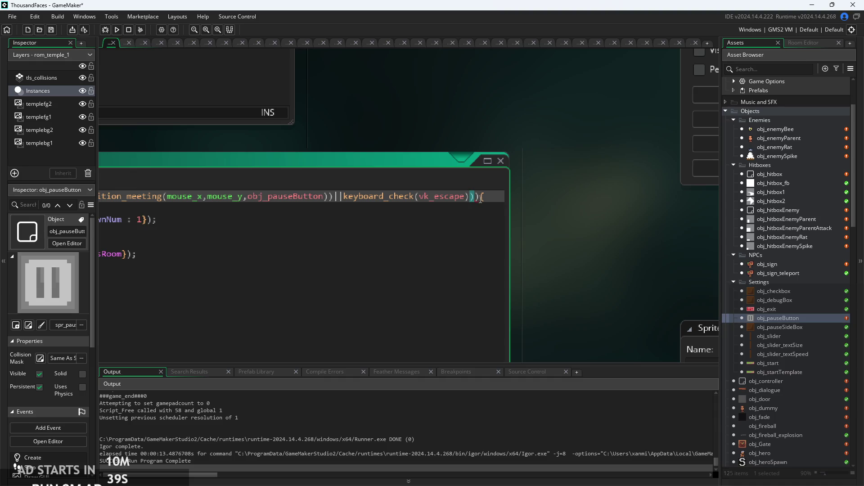
click(512, 213)
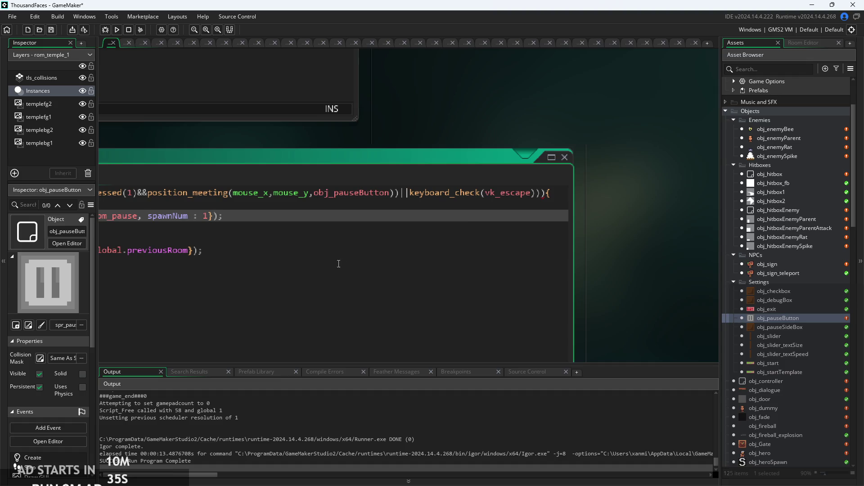
scroll(344, 262, down, 3)
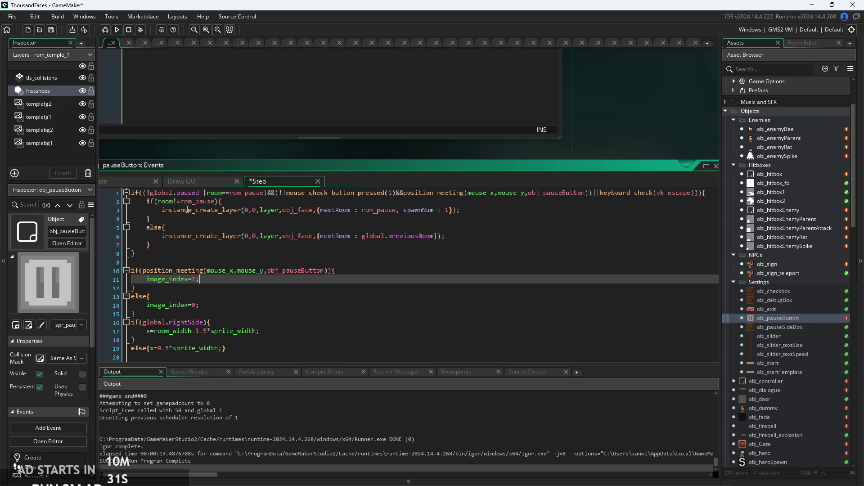
click(251, 192)
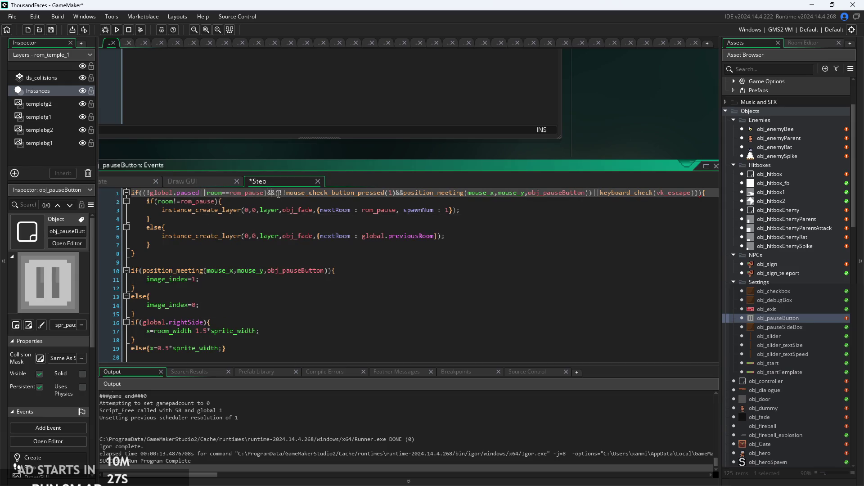
click(287, 198)
click(275, 193)
Replace the extra '!' before the mouse check with '(' and save the Step code
click(284, 195)
key(BackSpace)
text(()
key(ctrl+s)
Run the game, start it, open, close and reopen the pause menu, then exit
click(116, 29)
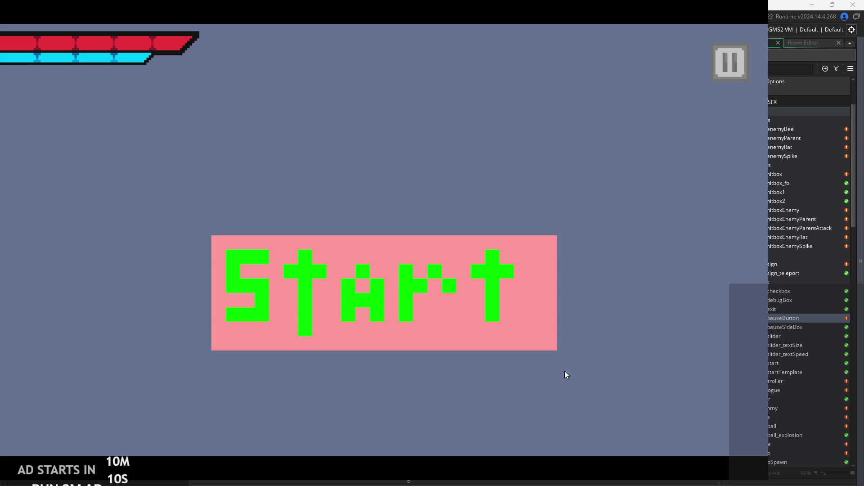
click(536, 251)
click(723, 72)
click(723, 72)
click(737, 56)
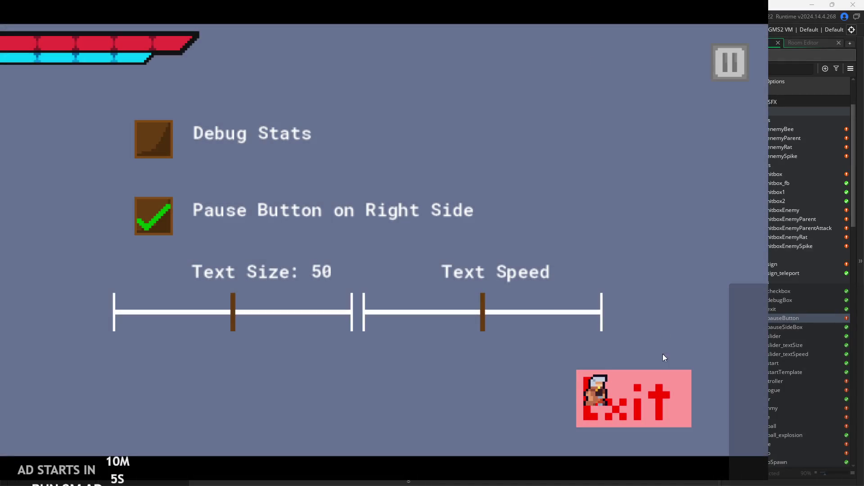
click(661, 384)
click(447, 229)
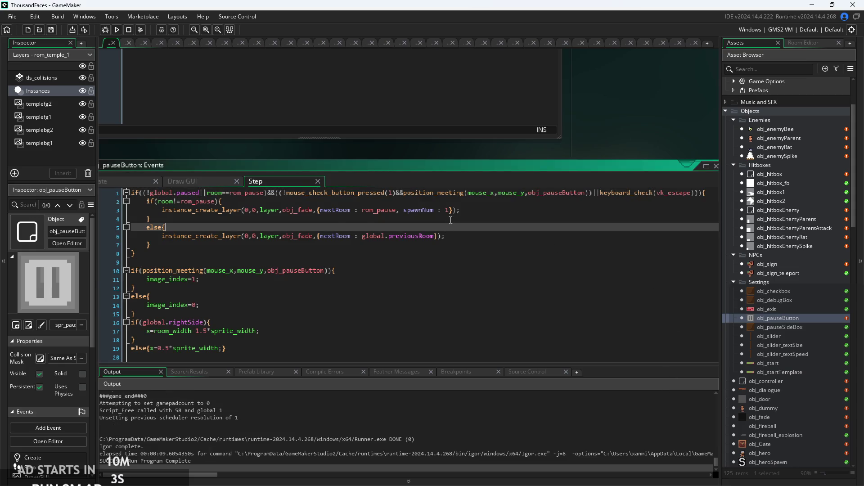
Delete the extra '(' on line 1 and paste global.paused=true on a new line under the room check
scroll(448, 229, up, 2)
click(270, 188)
key(BackSpace)
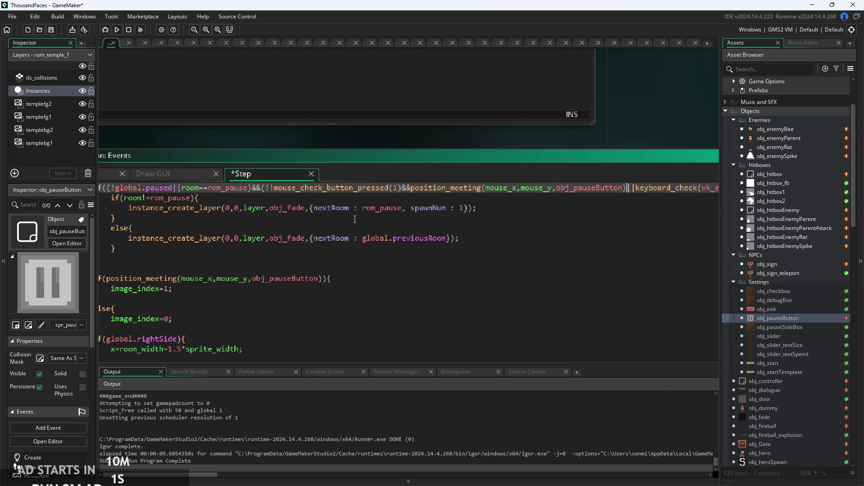
key(Return)
key(ctrl+v)
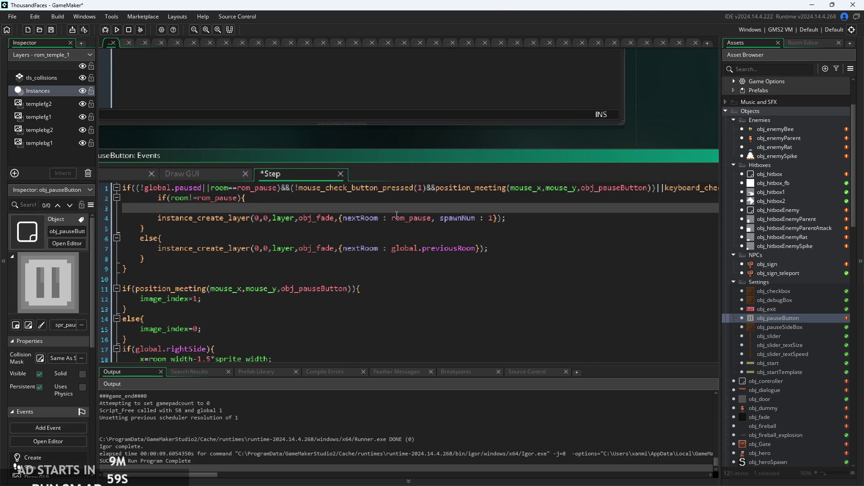
triple_click(399, 207)
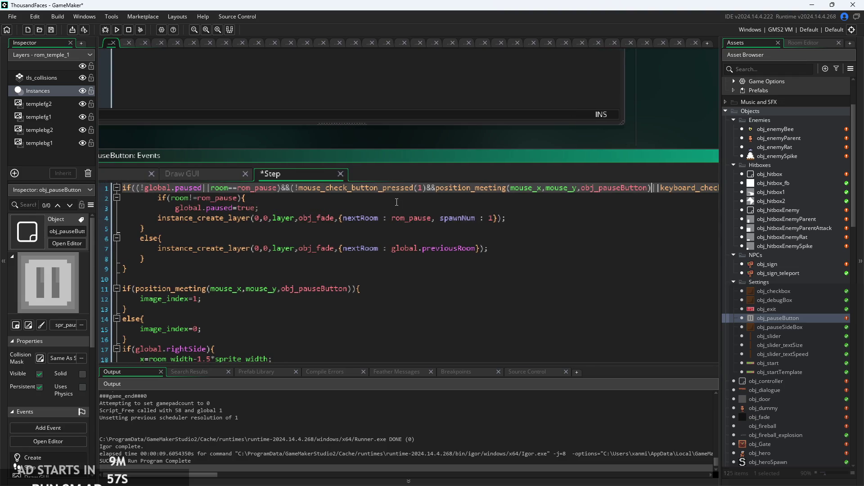
click(362, 199)
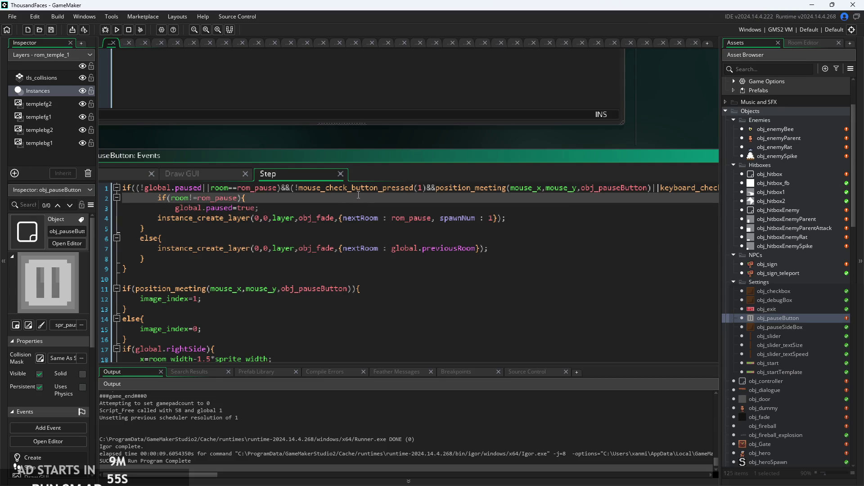
click(340, 208)
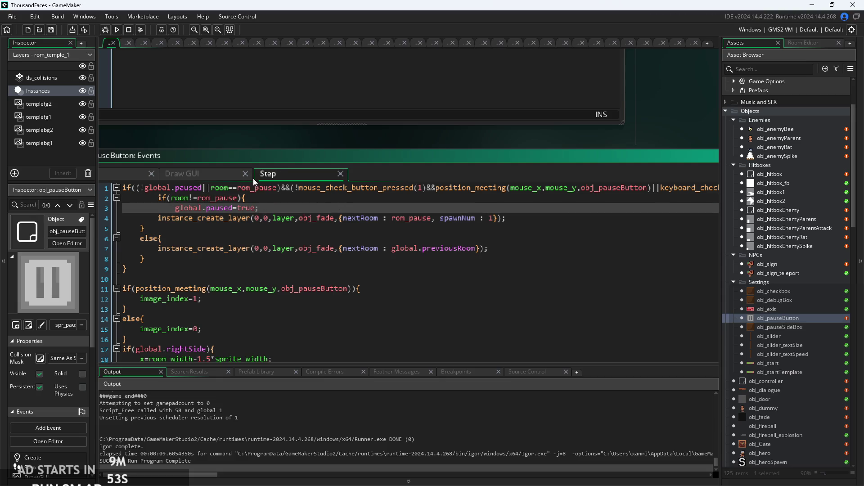
Remove one indent from the room check line and verify the if block's closing brace
click(171, 198)
ctrl+scroll(223, 193, up, 2)
click(329, 200)
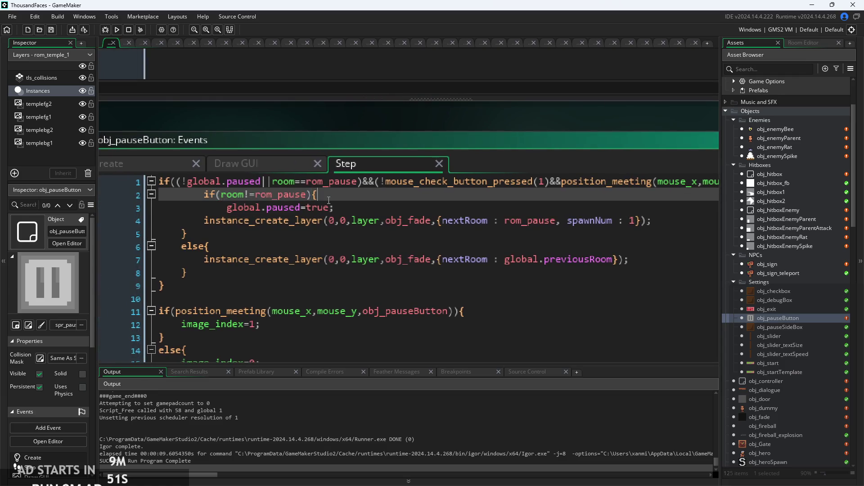
ctrl+scroll(229, 201, up, 2)
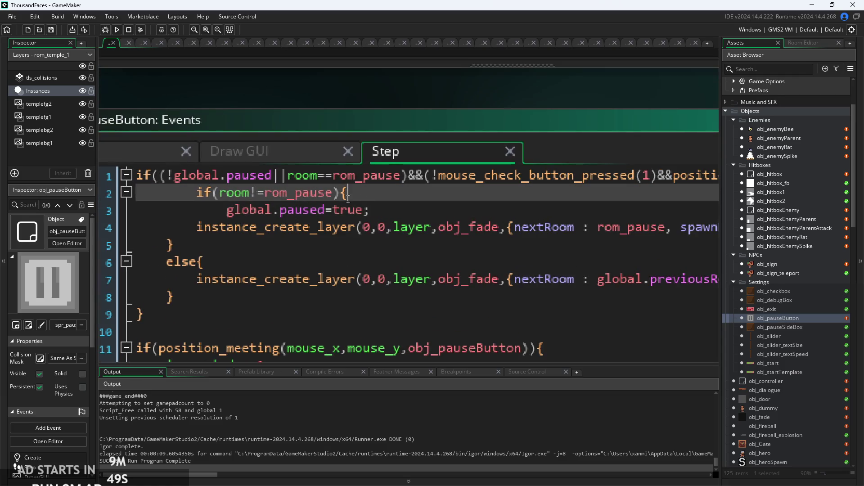
ctrl+scroll(297, 205, down, 2)
key(Home)
key(BackSpace)
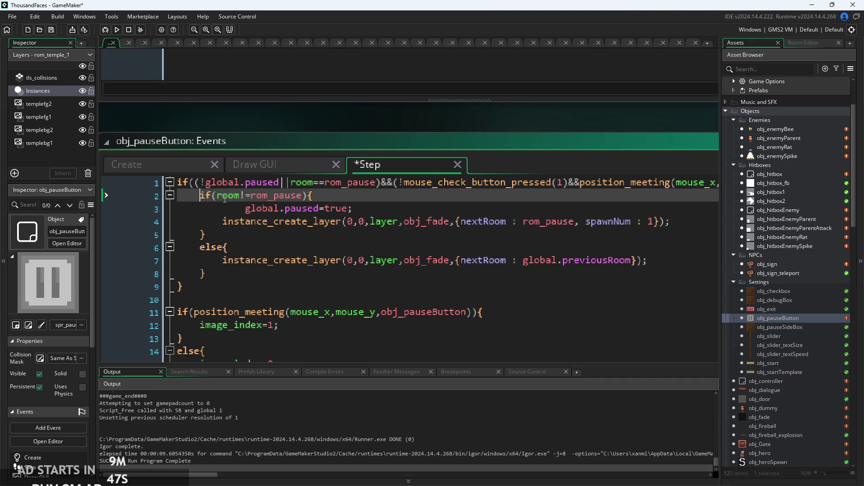
click(242, 208)
click(266, 229)
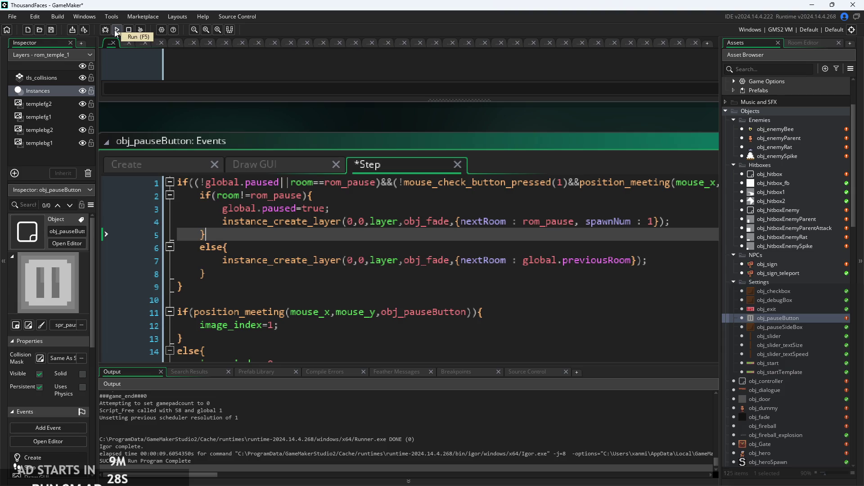
Review the global.paused part of the first condition
click(241, 183)
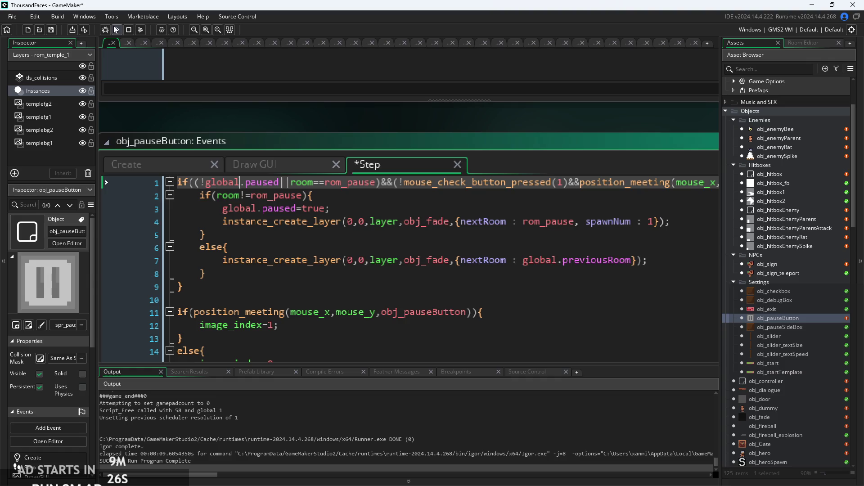
mouse_move(223, 182)
drag(303, 183, 215, 190)
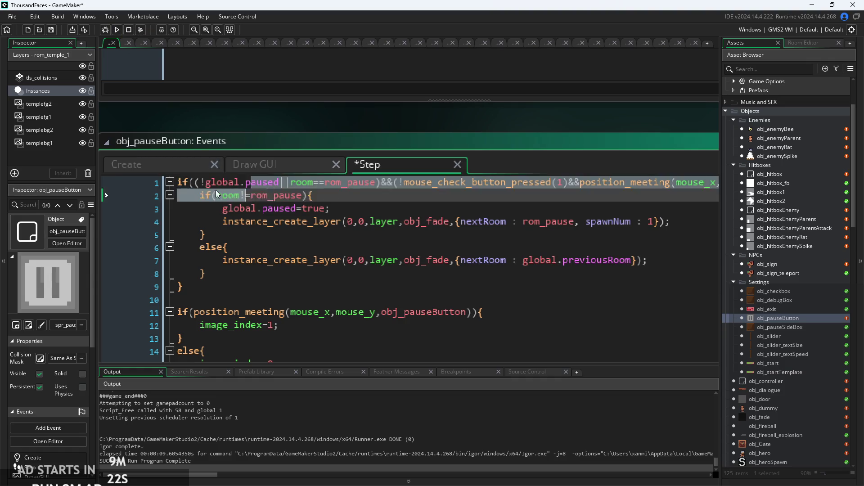
click(284, 183)
Run the game, open the pause menu, press Escape back to Start, then exit
click(118, 30)
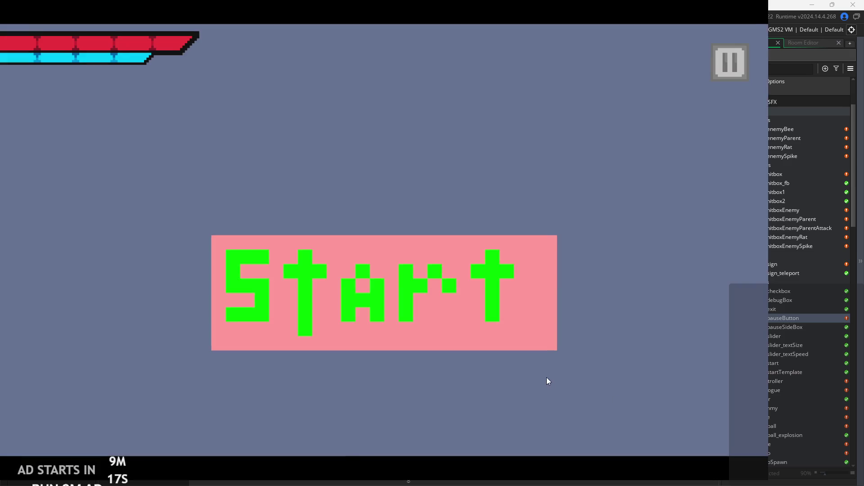
click(729, 62)
key(Escape)
key(Escape)
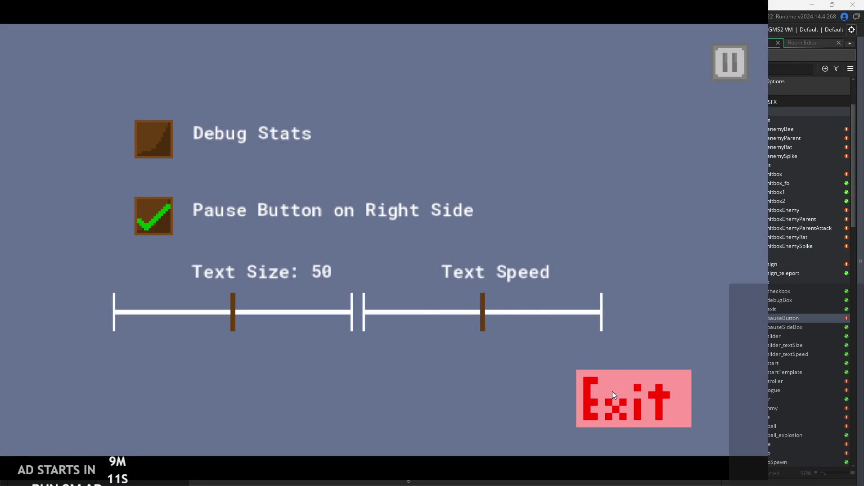
click(613, 395)
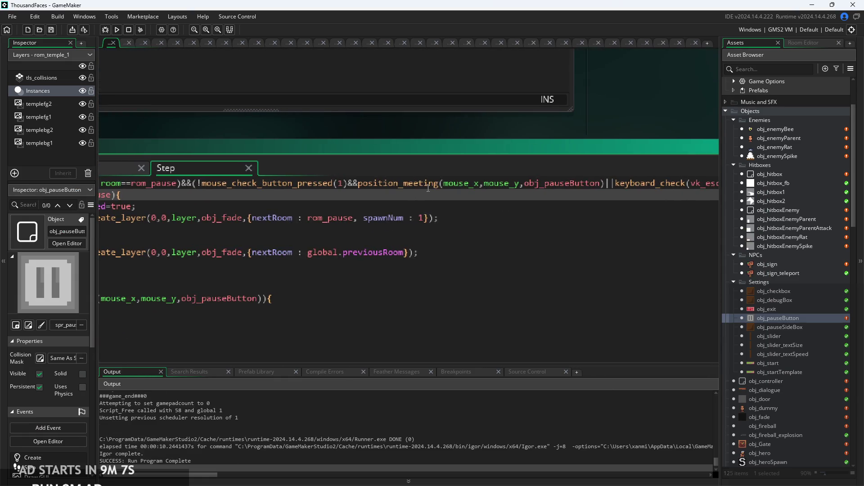
Fix the parentheses in obj_pauseButton's Step condition so mouse_check_button_pressed(1) is no longer negated
mouse_move(428, 189)
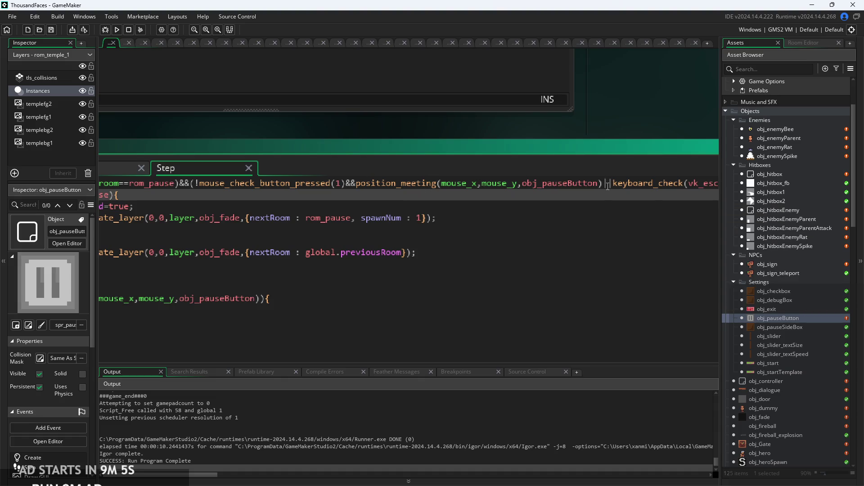
click(645, 208)
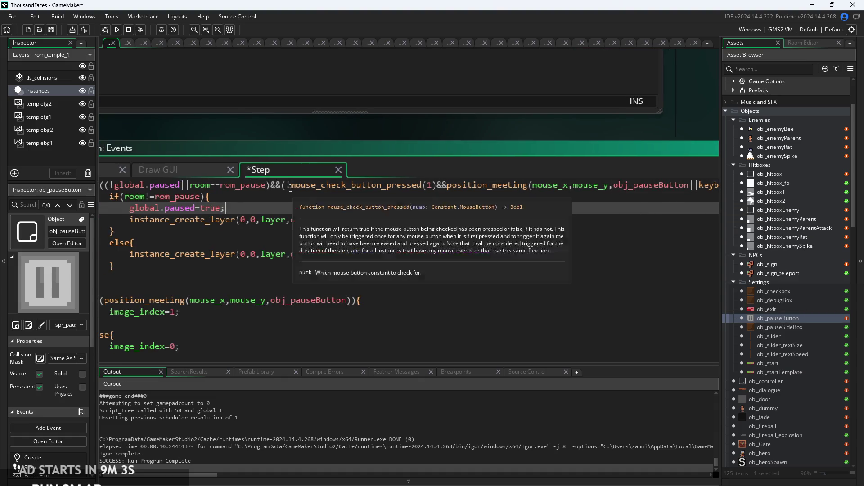
click(415, 200)
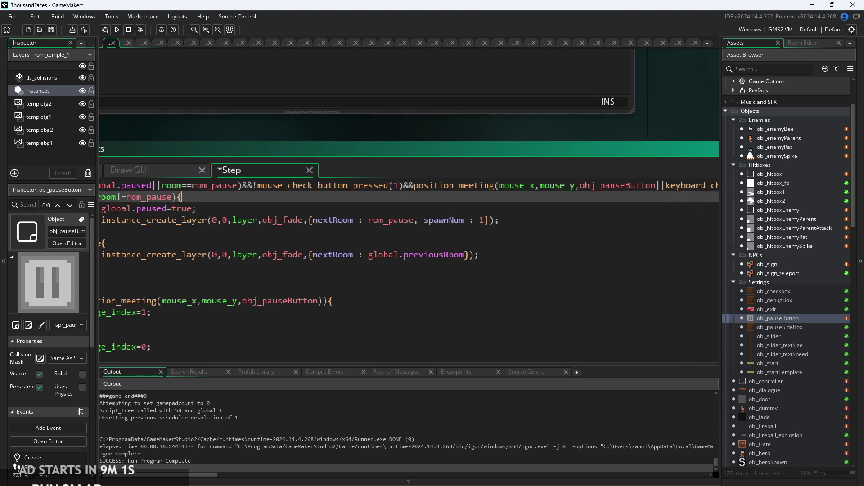
click(655, 186)
text())
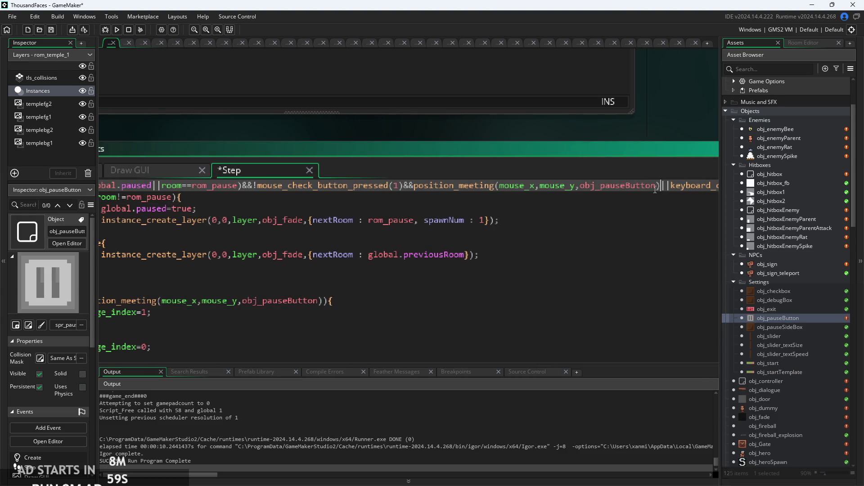
click(256, 185)
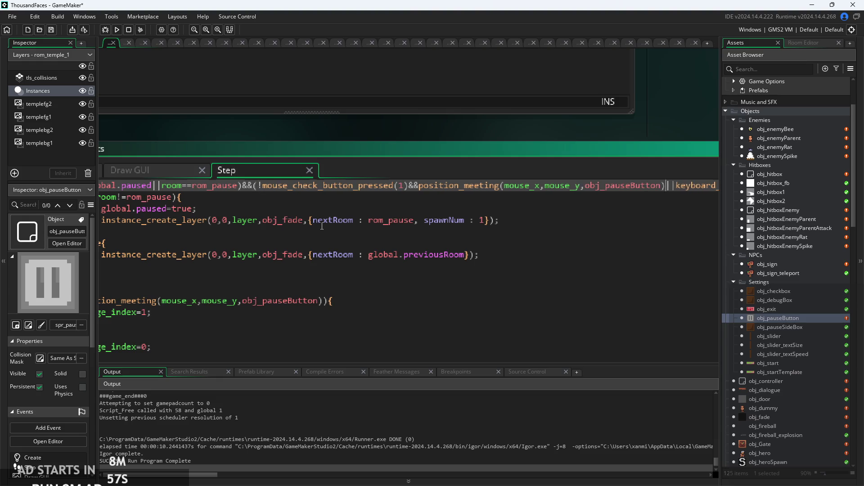
text(((!gl)
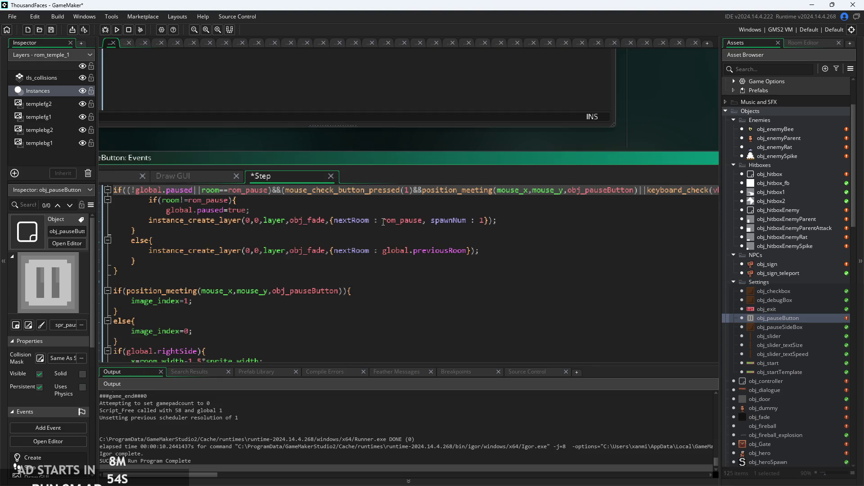
Review the else branch and Draw GUI code, then save and launch a test run
scroll(552, 247, down, 2)
click(494, 190)
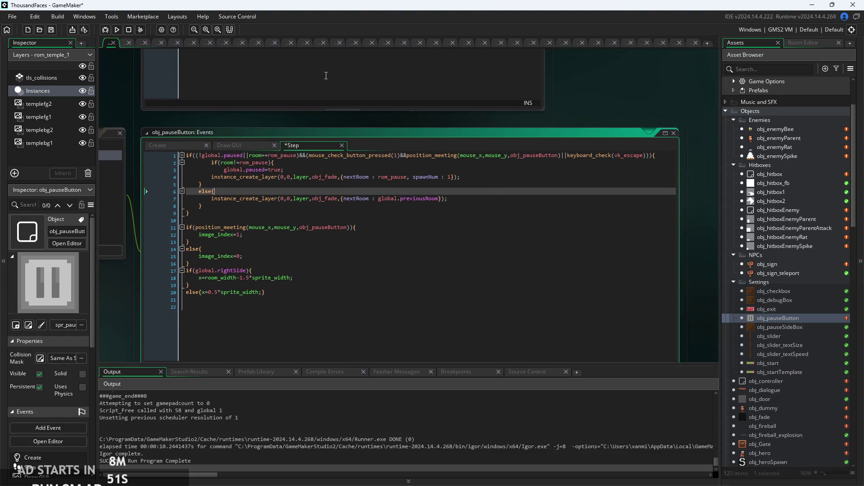
click(228, 145)
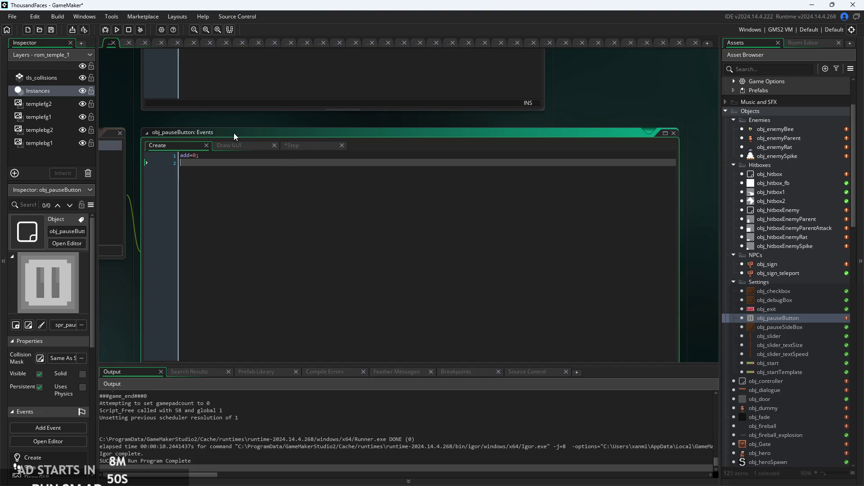
click(292, 146)
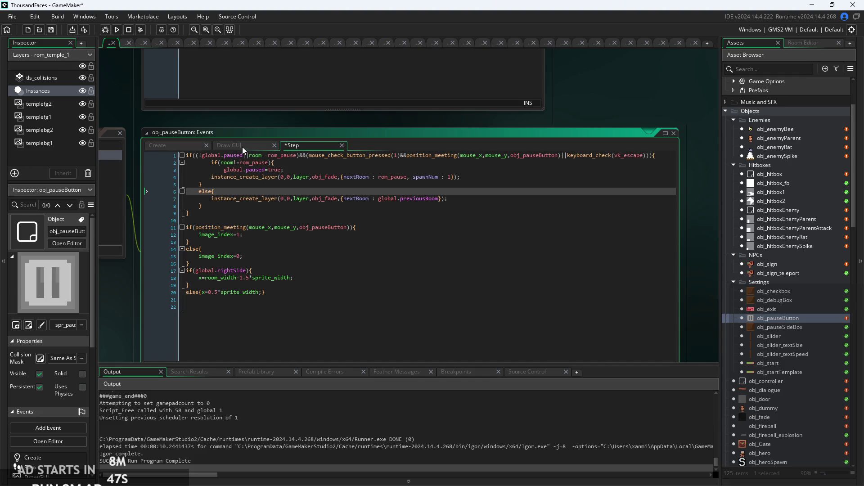
click(117, 30)
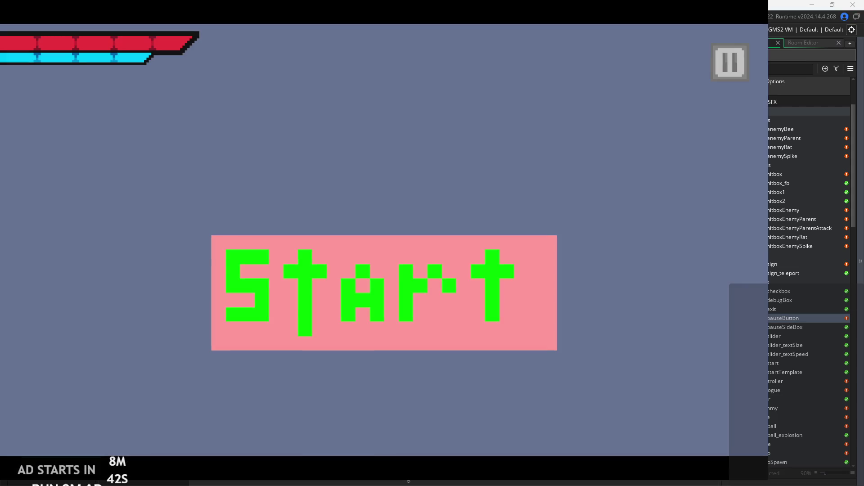
Start the game, open and close the pause menu repeatedly, then Exit the game
click(535, 244)
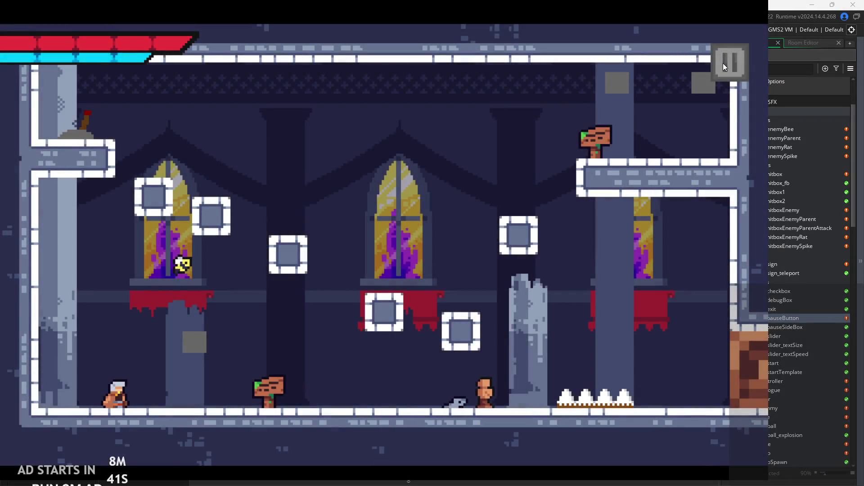
click(724, 65)
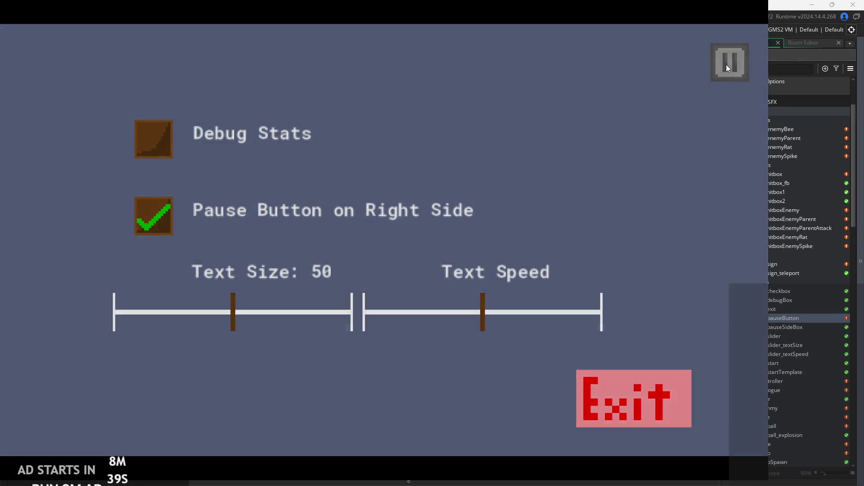
click(726, 67)
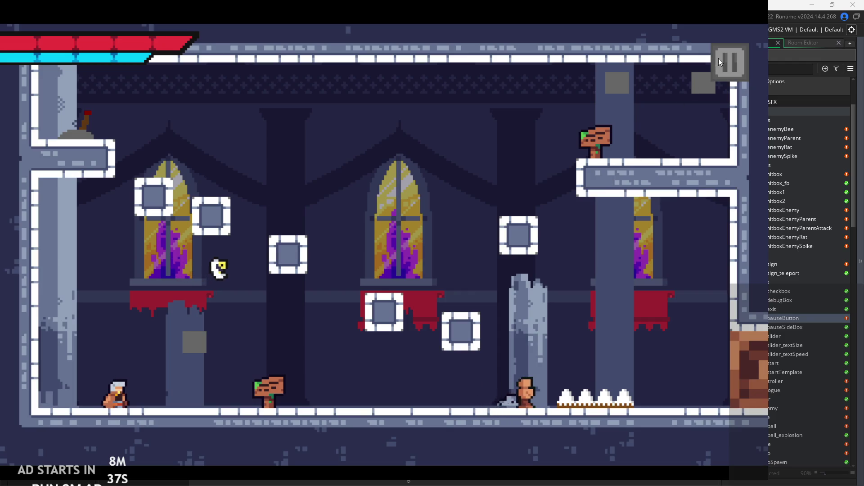
click(718, 60)
click(717, 69)
click(717, 70)
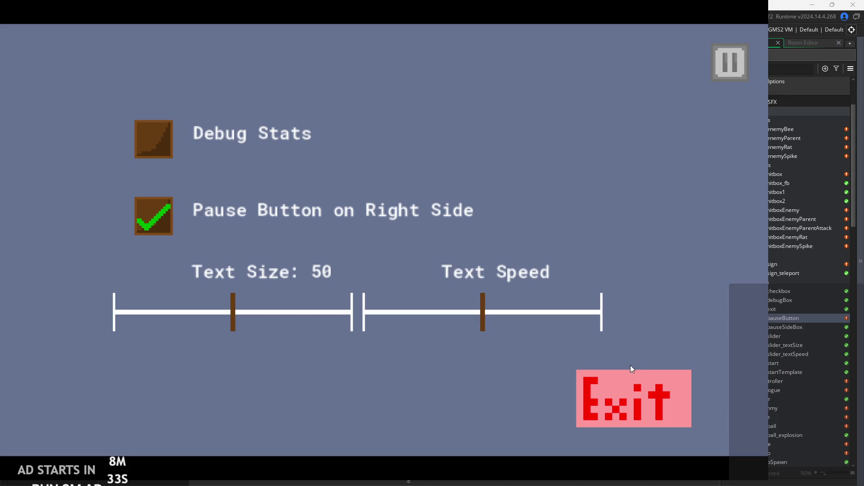
click(586, 374)
Rerun with F5, click Start to load the temple level, then close the game
key(F5)
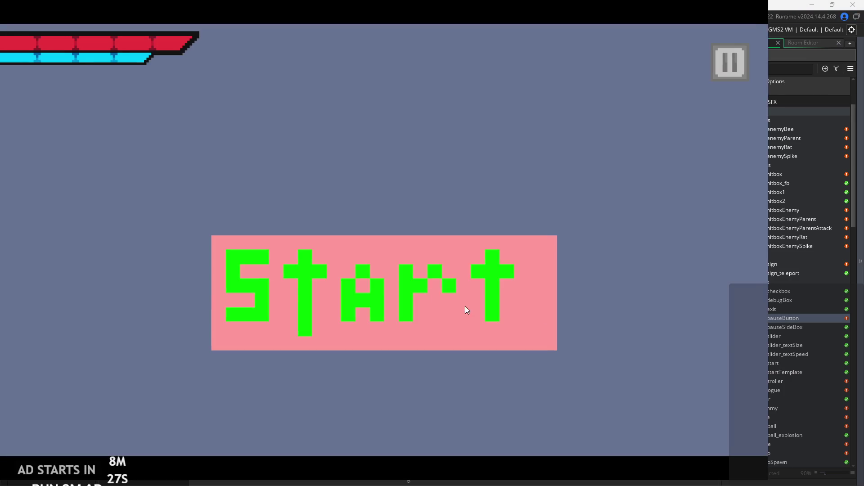
click(466, 306)
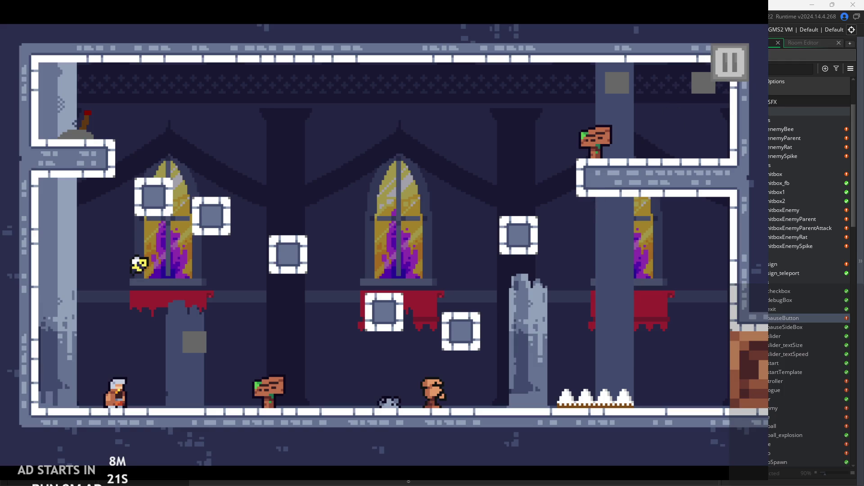
key(alt+F4)
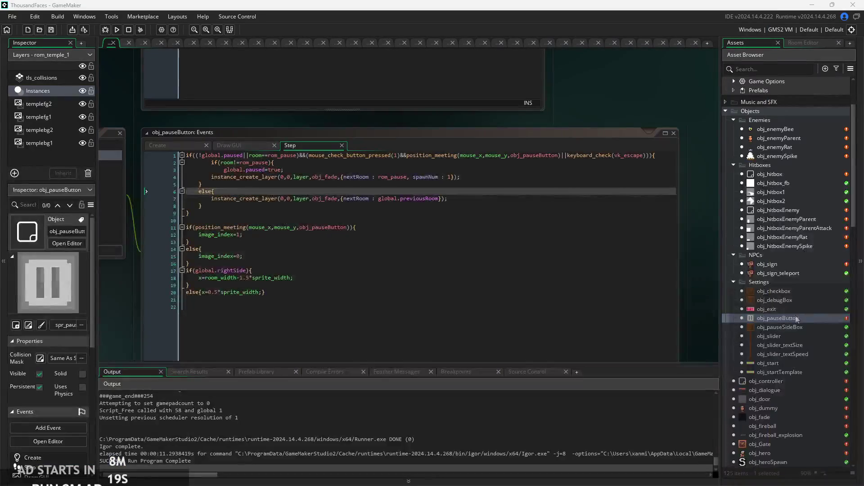
Open obj_start's Left Pressed code and insert an empty line above the obj_fade code
double_click(790, 311)
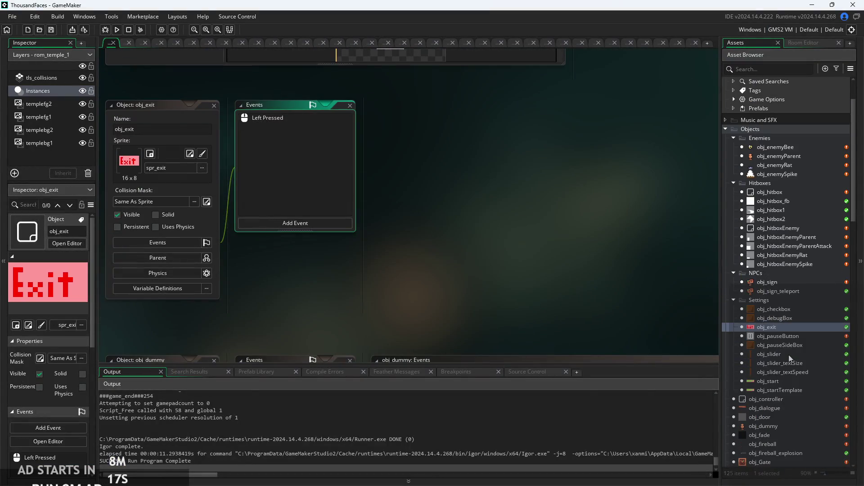
double_click(779, 381)
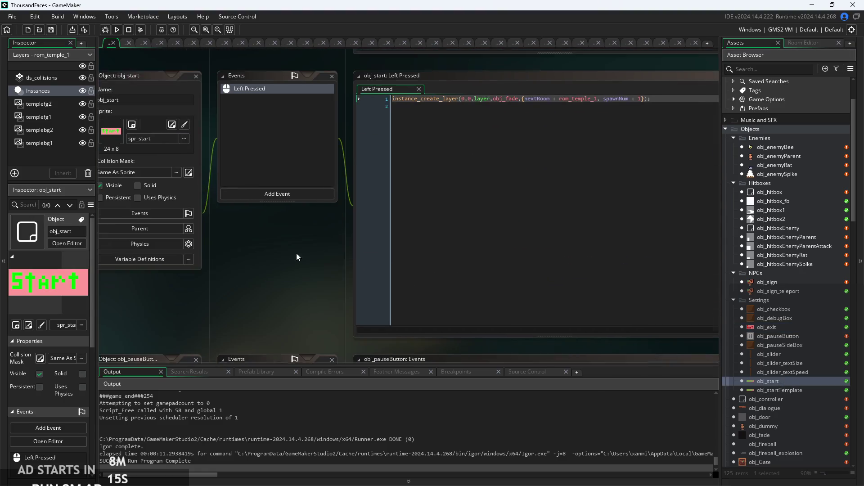
click(508, 131)
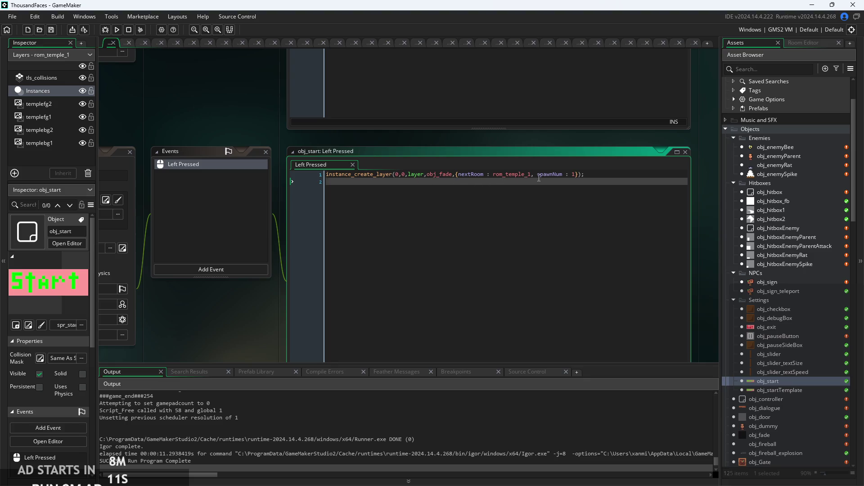
click(591, 176)
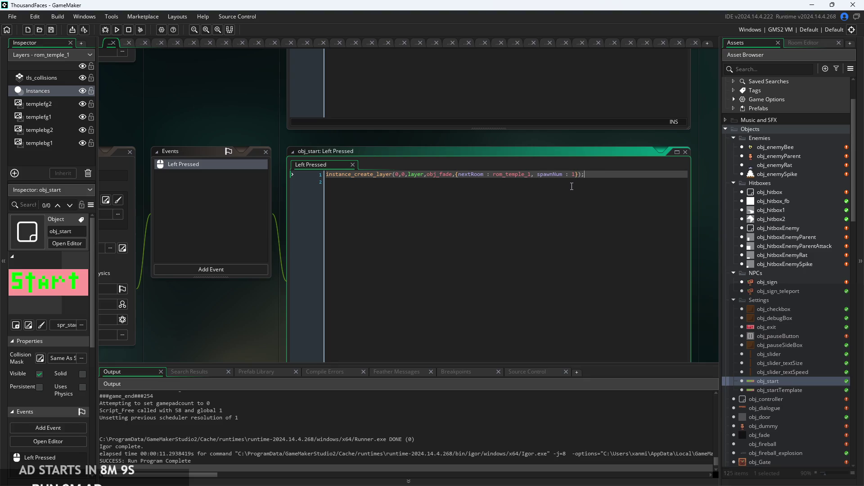
mouse_move(272, 306)
mouse_down()
mouse_move(456, 282)
mouse_move(241, 301)
mouse_up()
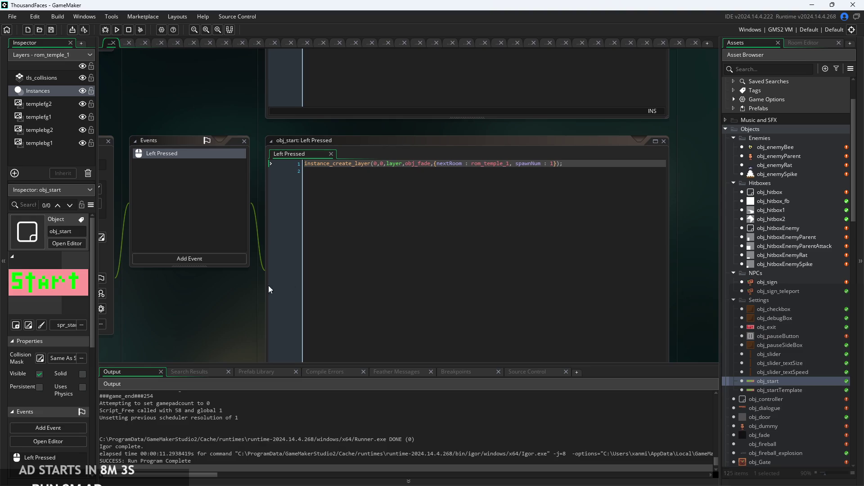
click(582, 160)
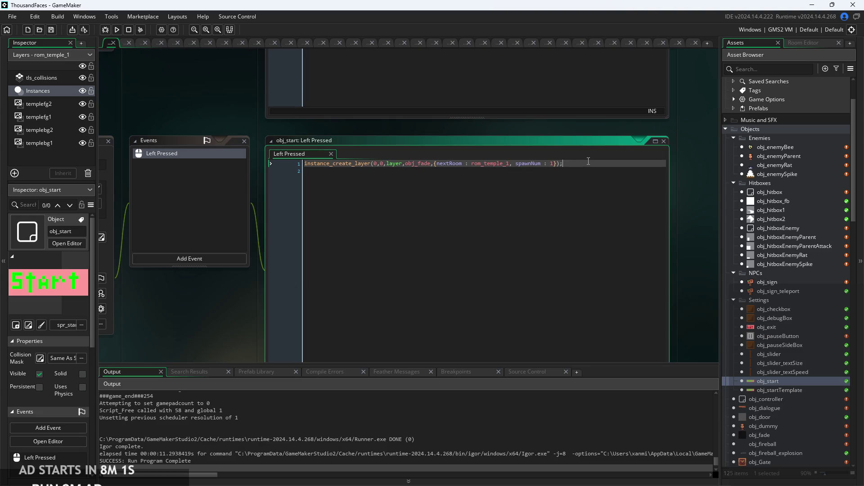
key(Return)
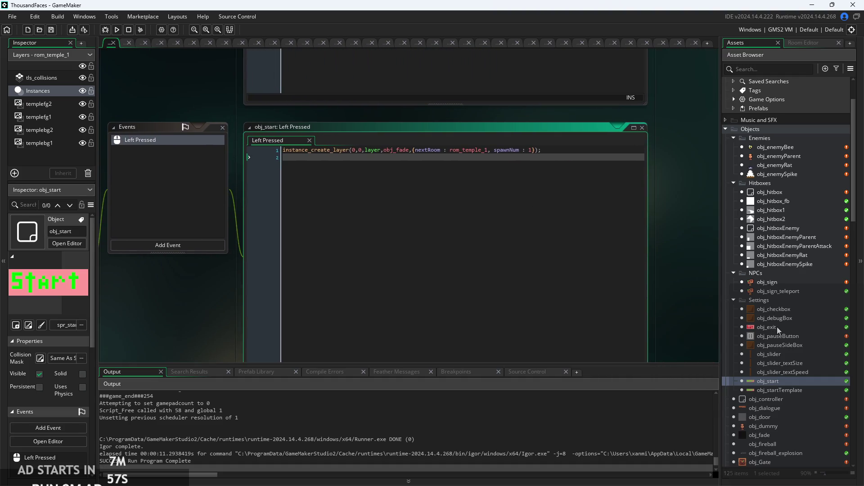
scroll(790, 275, up, 2)
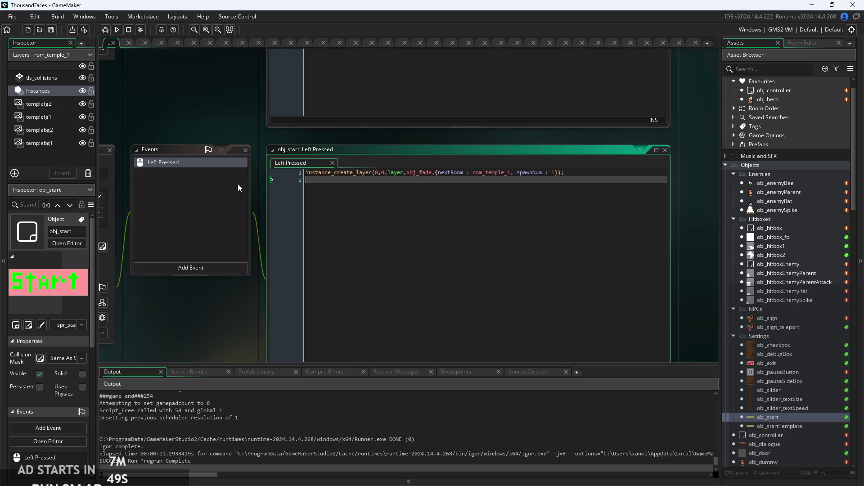
click(307, 173)
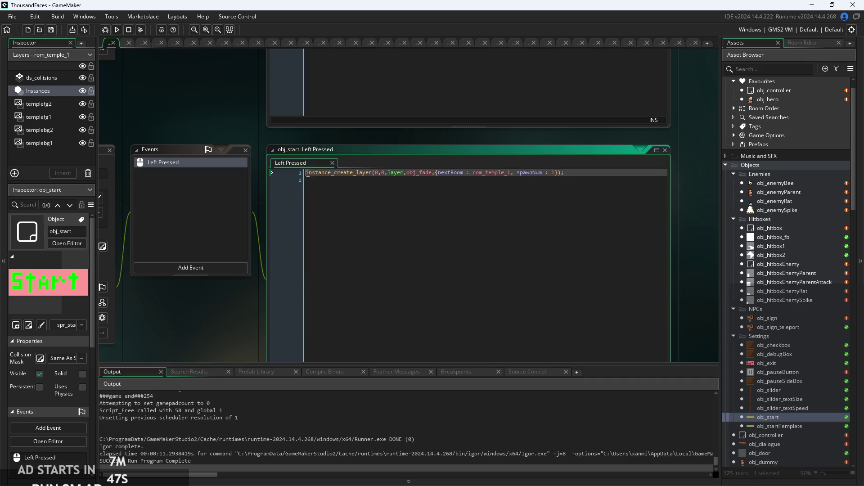
key(Return)
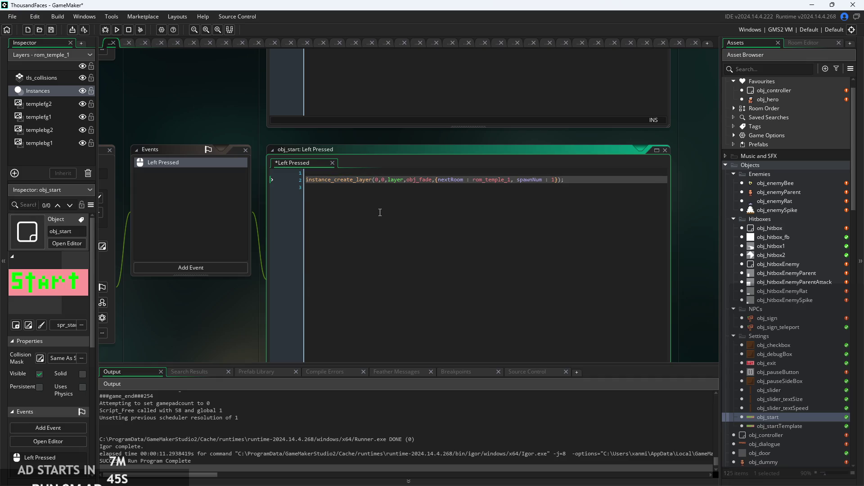
Add a Step event to obj_start, then select all of the Left Pressed code
click(228, 270)
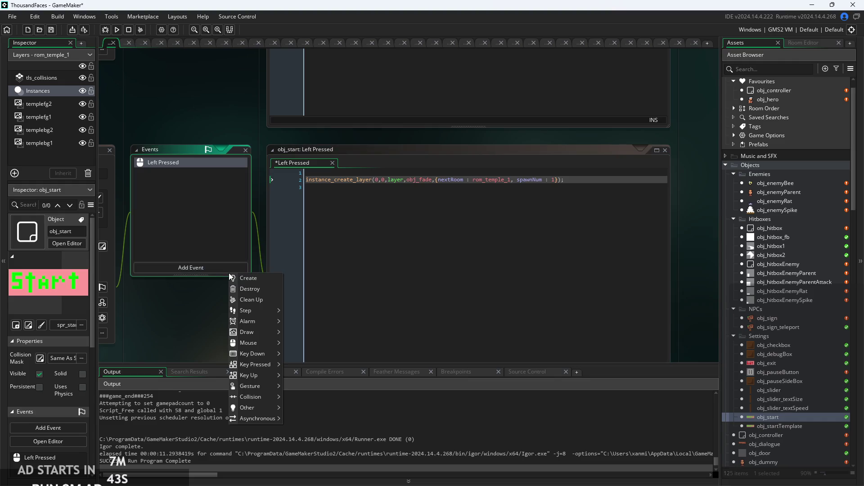
mouse_move(263, 310)
click(296, 311)
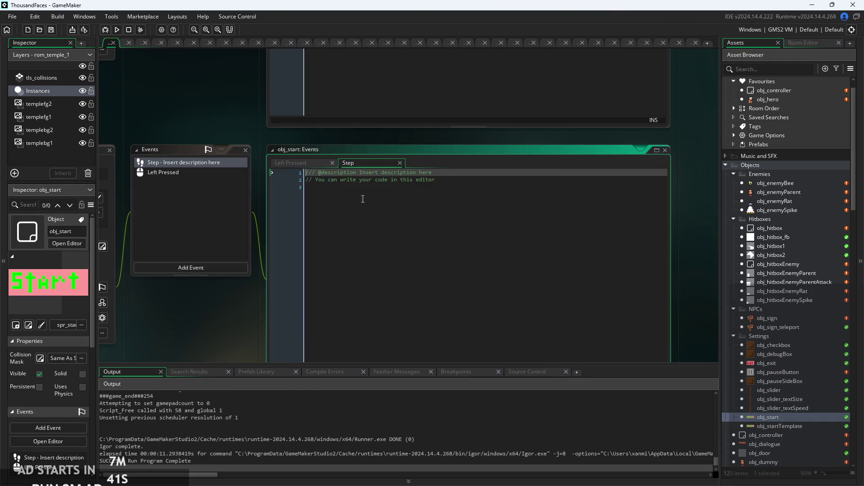
click(282, 163)
key(ctrl+a)
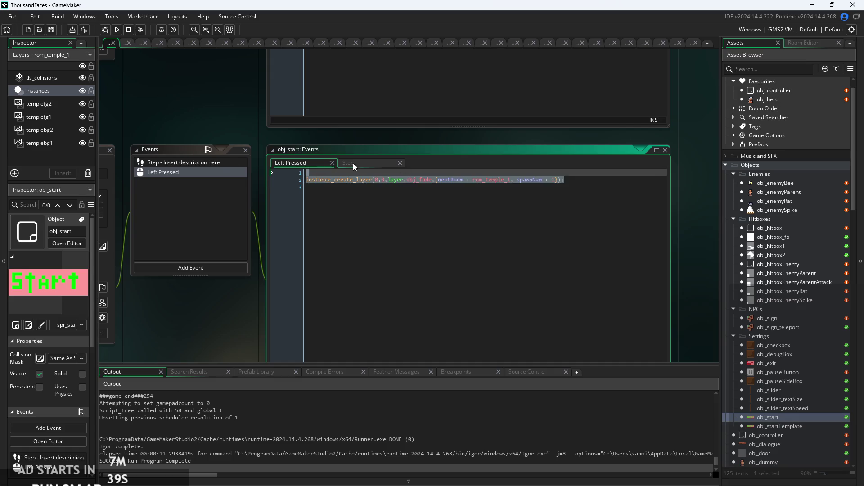
Move the obj_fade code from Left Pressed into the Step event, replacing the template, and indent it
key(ctrl+x)
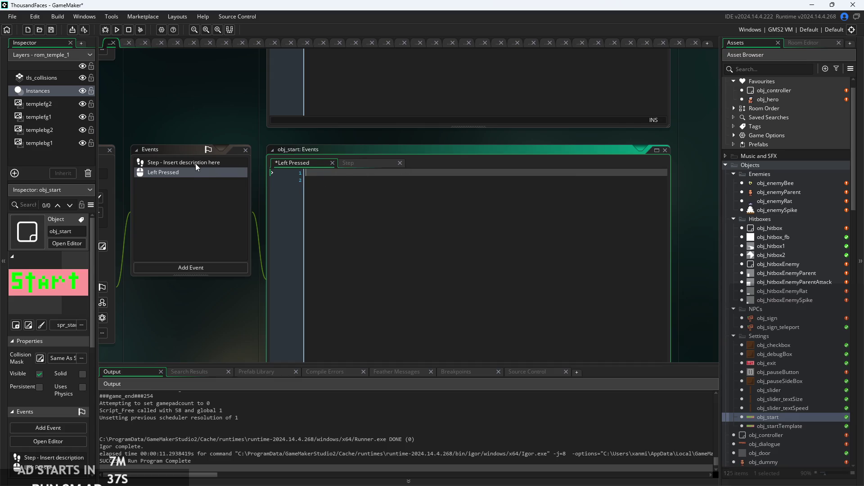
click(195, 162)
key(ctrl+a)
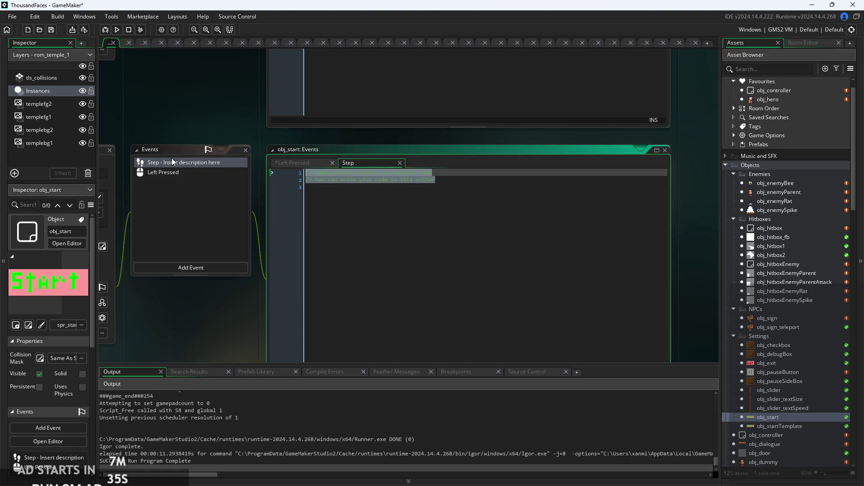
key(ctrl+v)
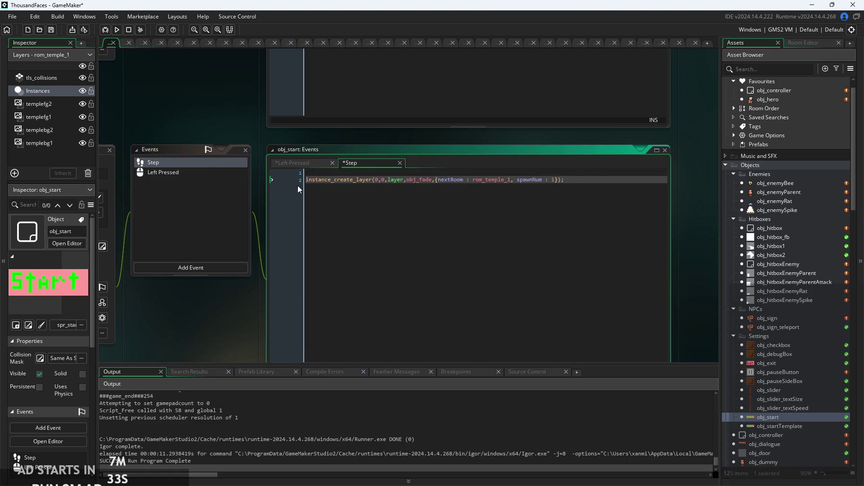
ctrl+scroll(298, 186, up, 2)
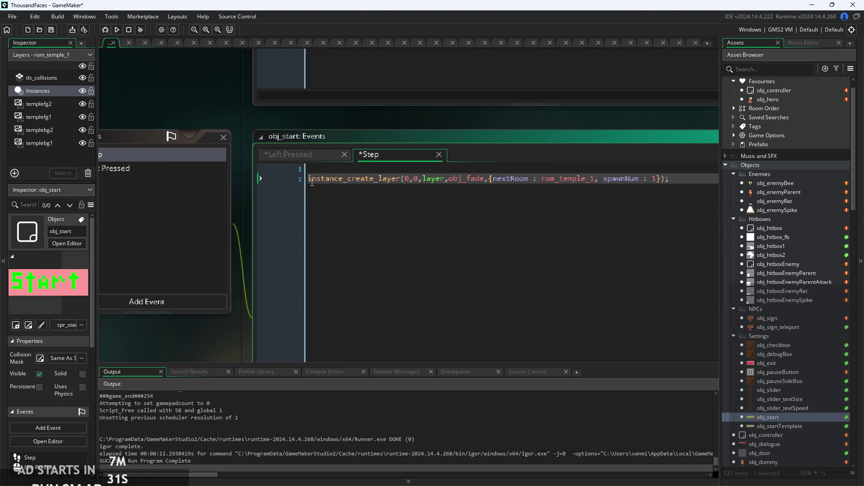
key(Tab)
click(320, 170)
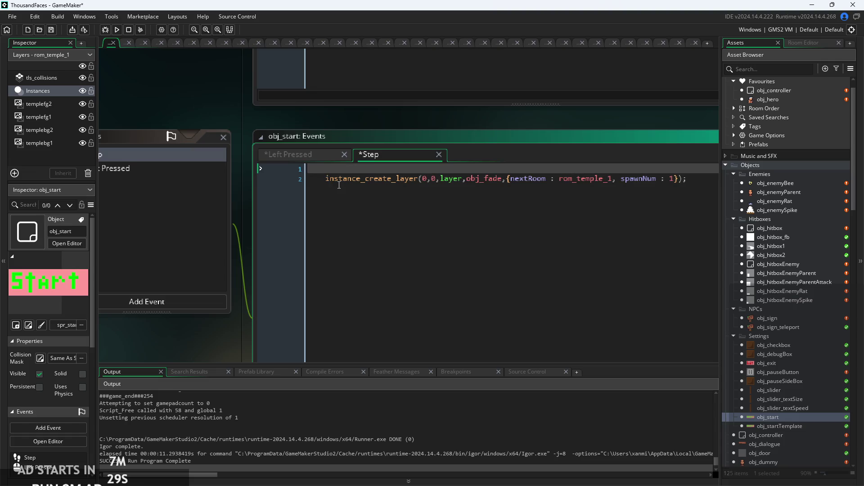
key(BackSpace)
key(BackSpace)
Wrap the fade code in if(place_meeting(mouse_x,mouse_y,obj_start)){ … }
text(if()
text(mo)
key(BackSpace)
key(BackSpace)
text(plac)
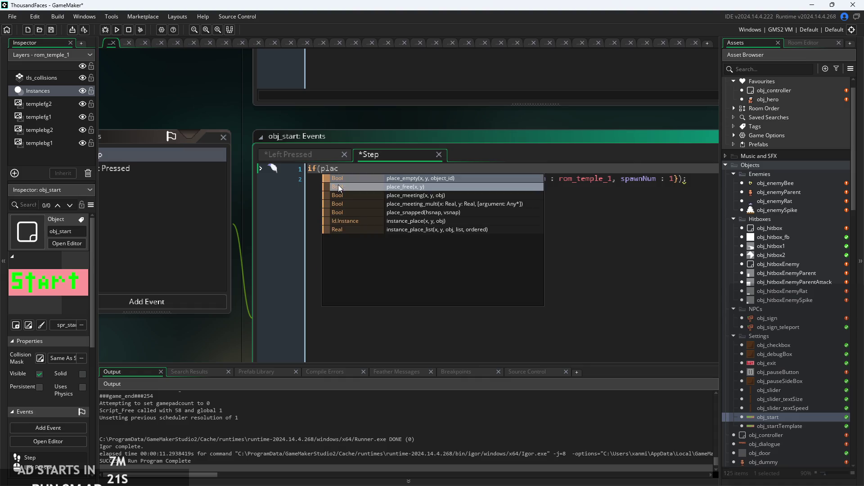
click(372, 195)
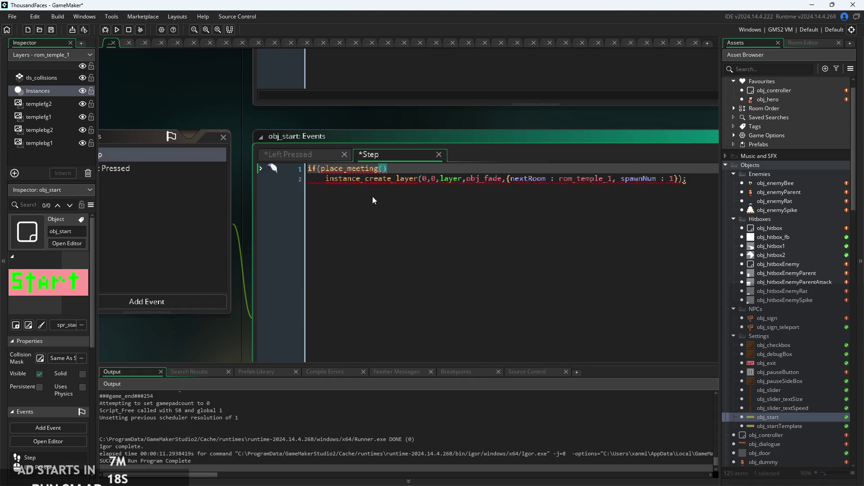
text(mouse_x)
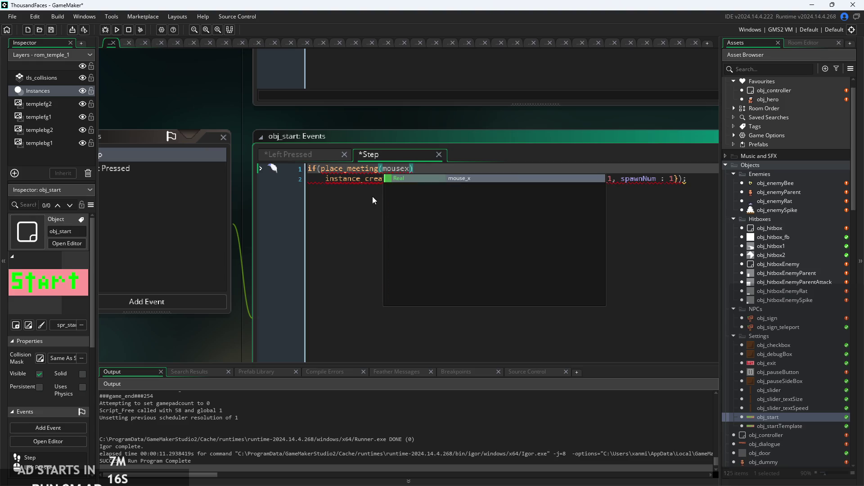
text(,)
text(mou)
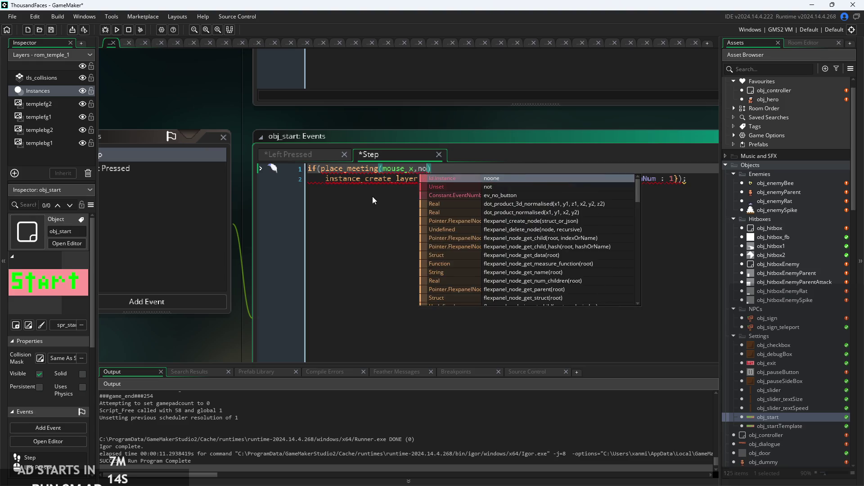
key(Down)
key(Down)
key(Down)
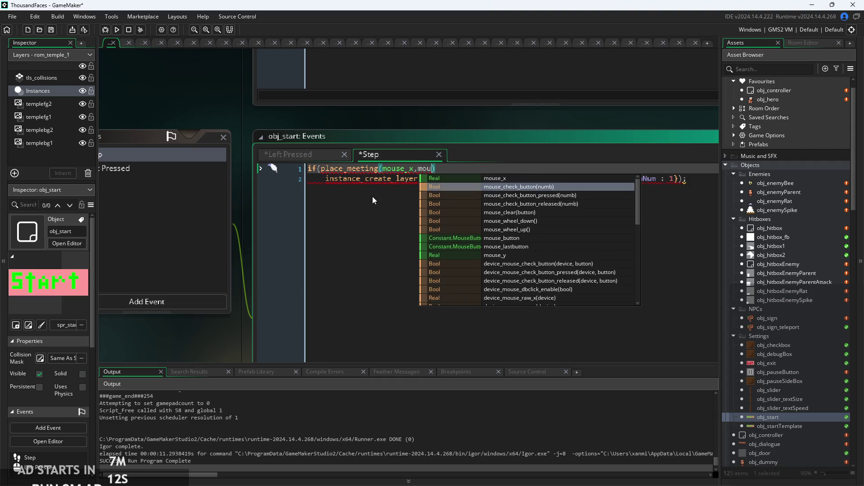
key(Up)
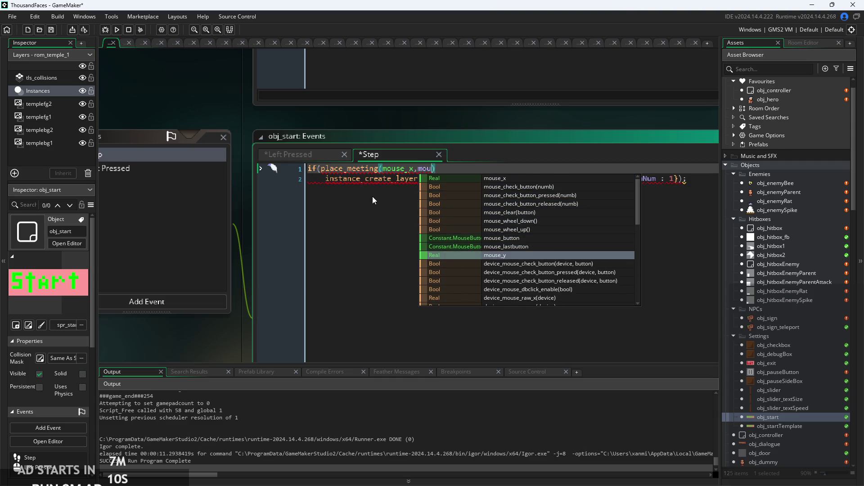
key(Return)
text(,)
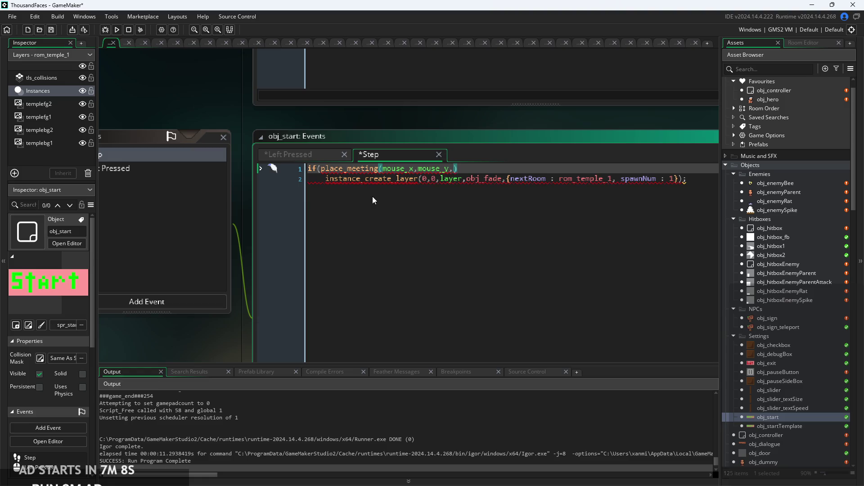
text(obj_sig)
key(BackSpace)
key(BackSpace)
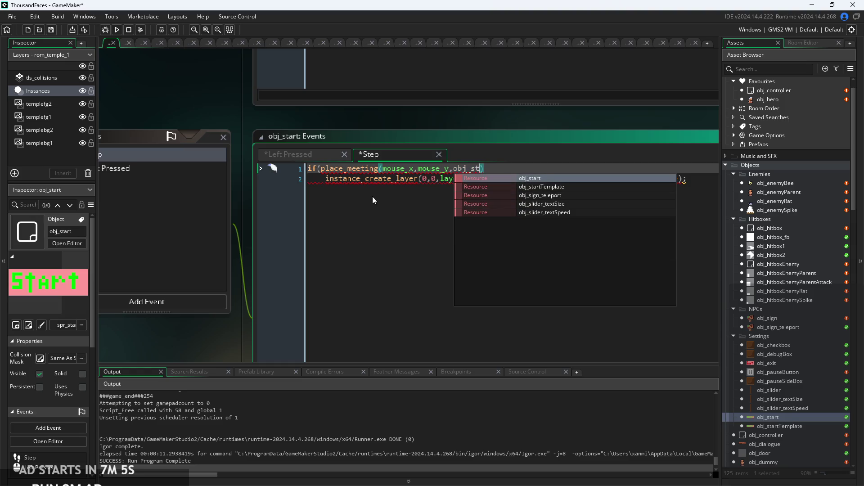
text(tart)){)
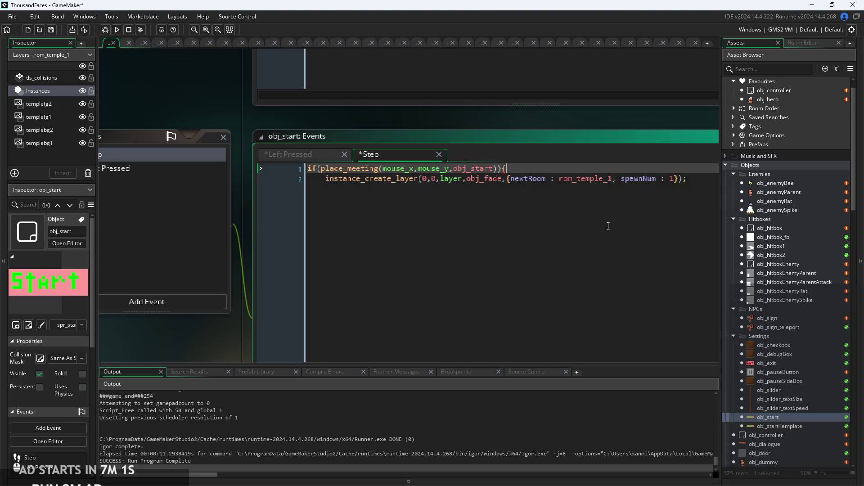
click(704, 178)
key(Return)
text(})
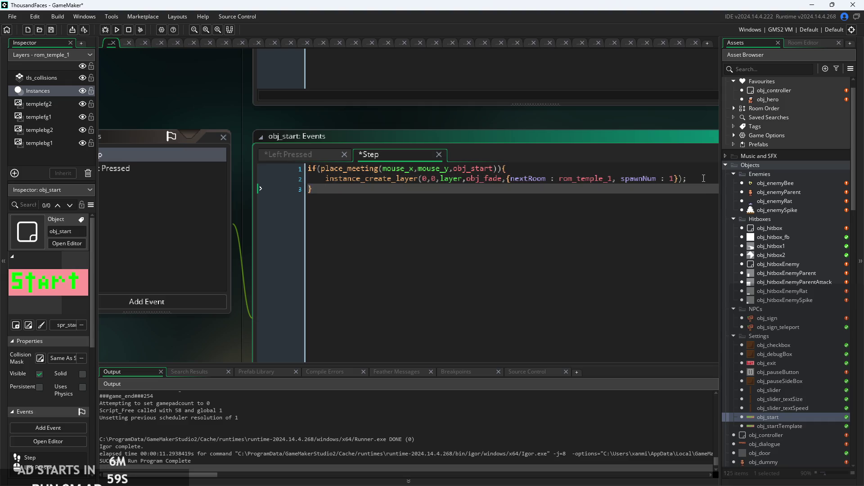
Add &&mouse_check_button(1) to the condition, then save and run with F5
click(501, 169)
text(&&mous)
text(e)
key(BackSpace)
key(BackSpace)
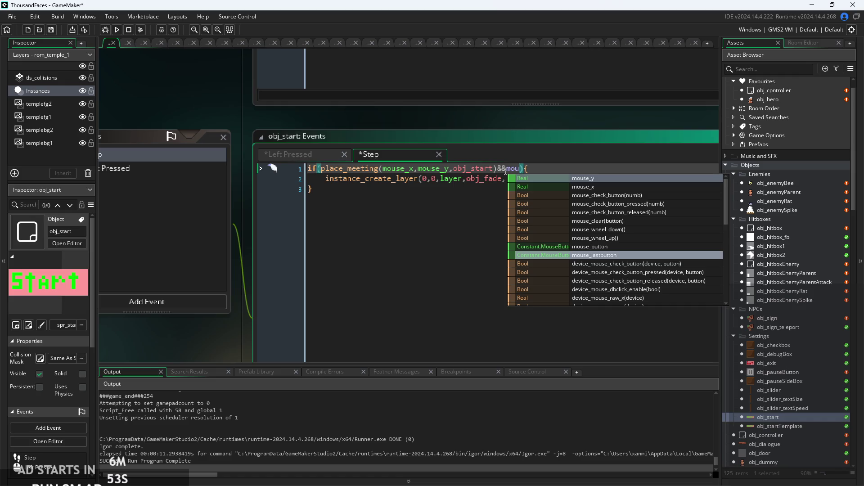
double_click(618, 198)
text(1)
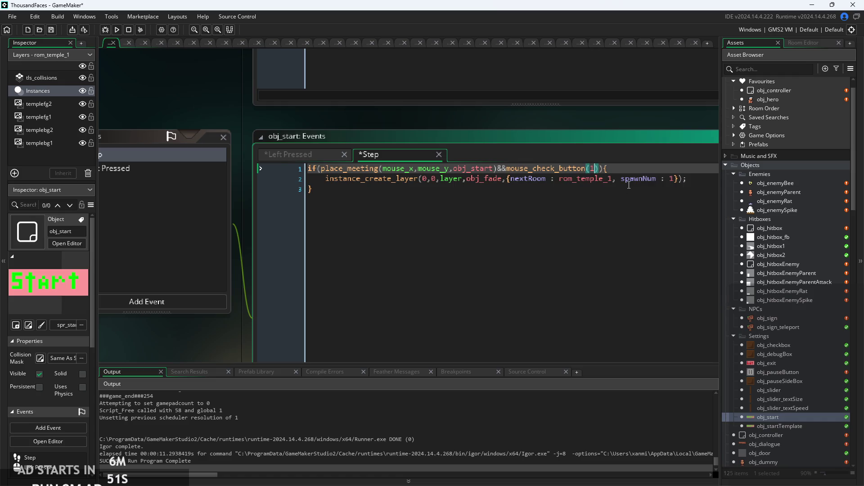
click(626, 176)
key(F5)
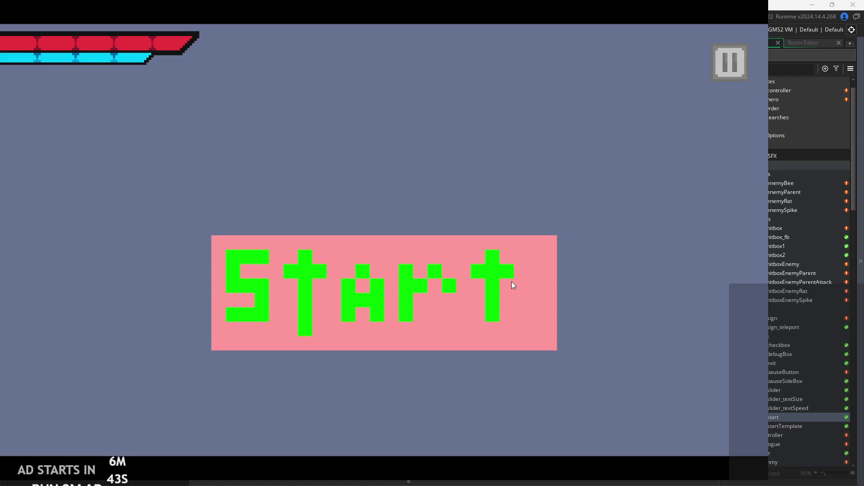
key(Escape)
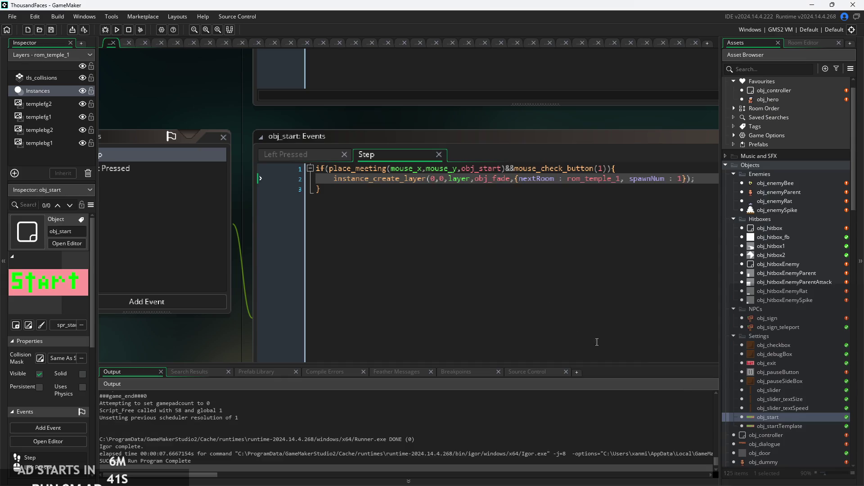
scroll(501, 172, up, 1)
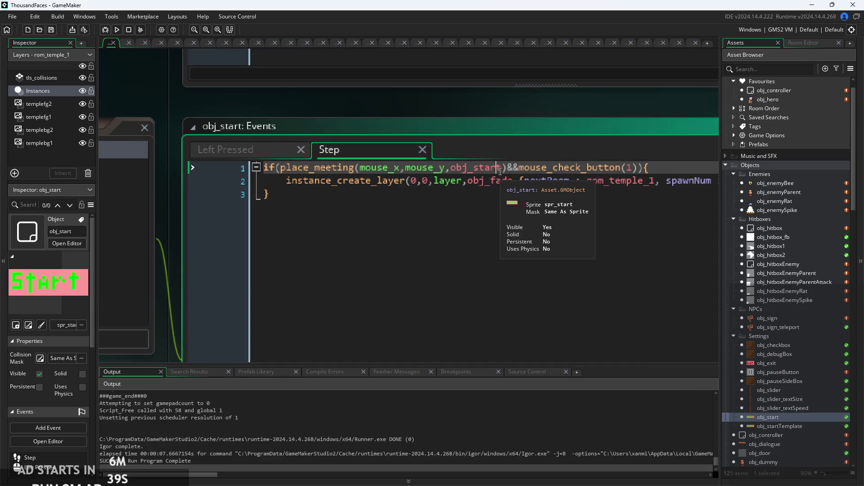
scroll(499, 172, down, 1)
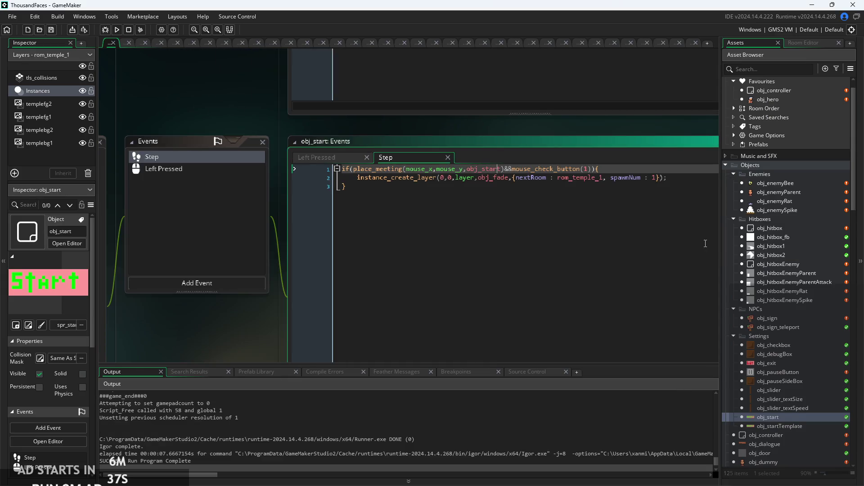
scroll(790, 217, up, 2)
scroll(782, 247, down, 4)
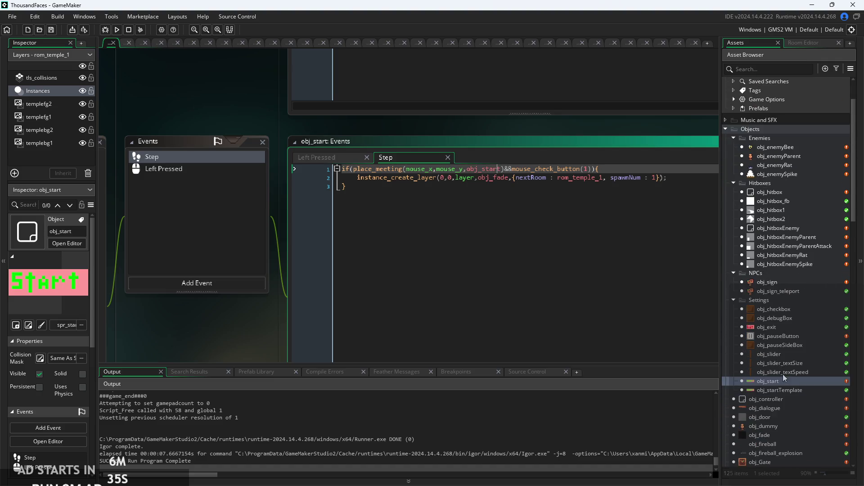
scroll(772, 430, down, 3)
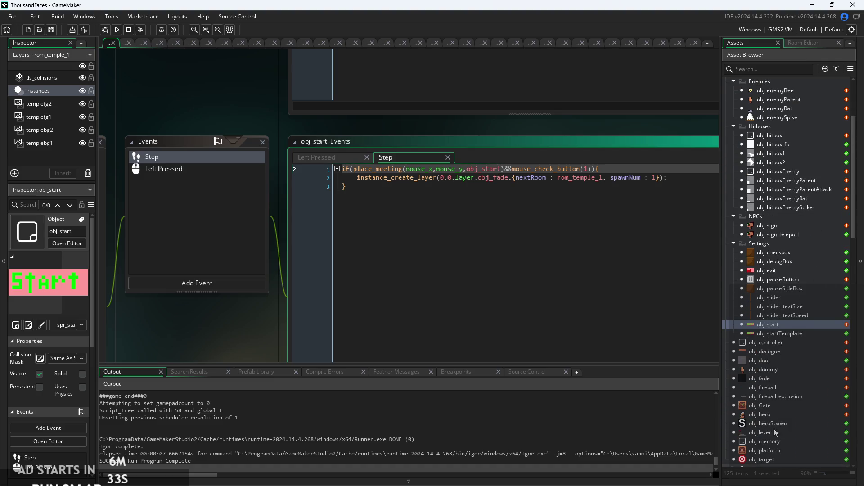
scroll(790, 355, up, 4)
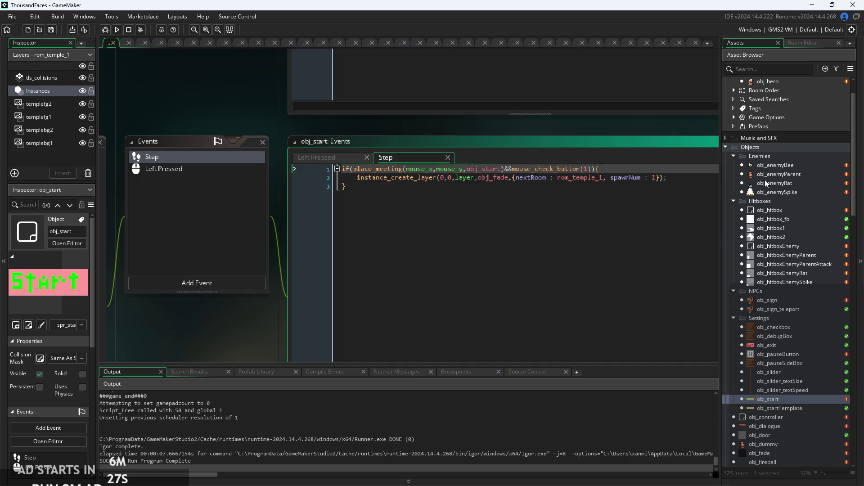
scroll(765, 180, up, 2)
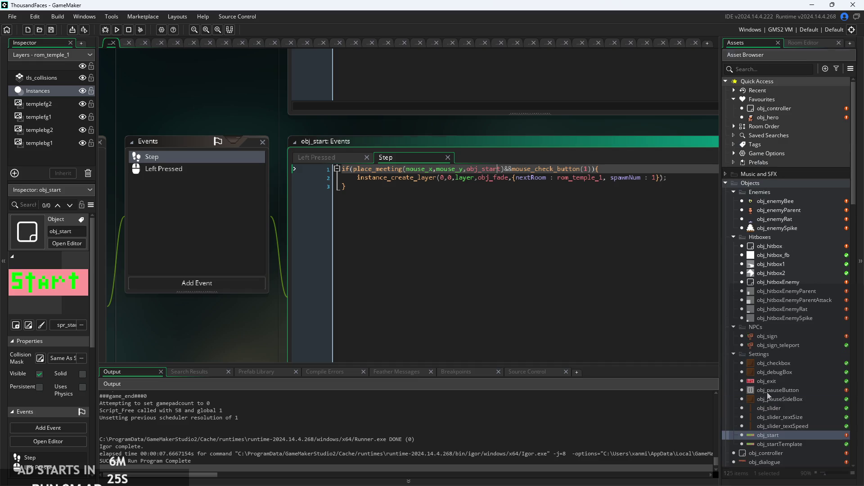
Inspect obj_pauseButton's Step code to see how its position_meeting mouse check is written
double_click(767, 392)
scroll(390, 181, up, 5)
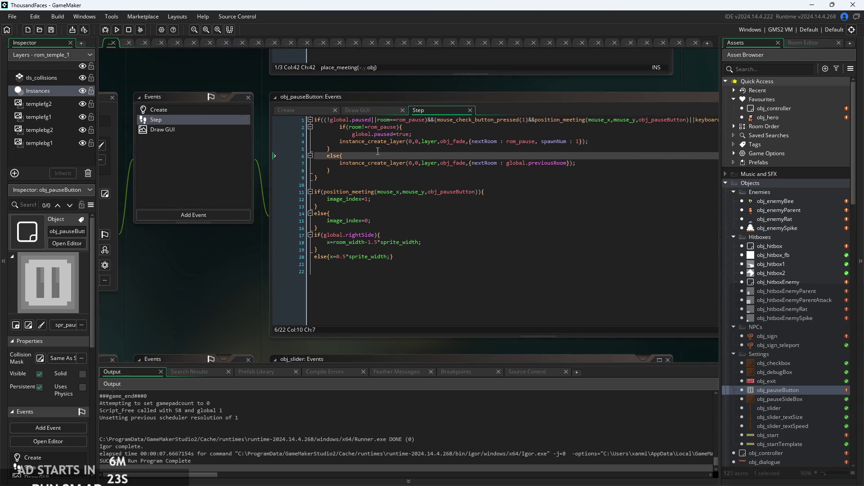
click(390, 147)
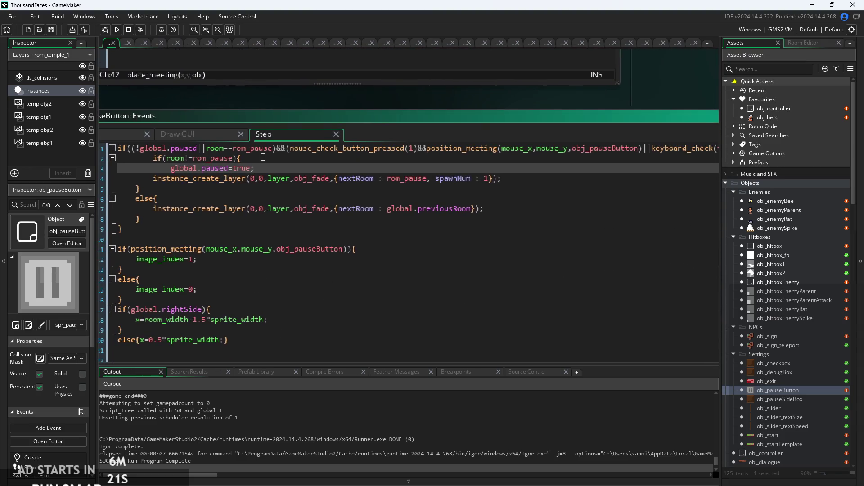
drag(303, 148, 433, 155)
click(433, 155)
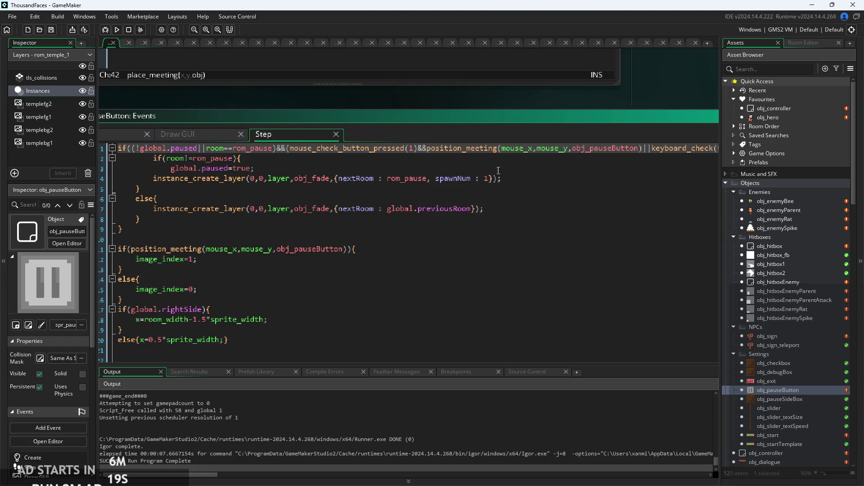
click(548, 175)
drag(568, 167, 361, 171)
click(361, 171)
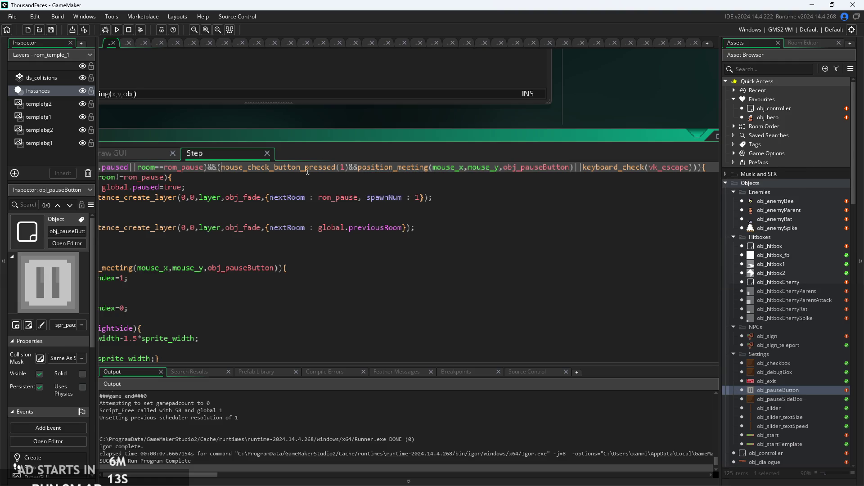
Change place_meeting to position_meeting in obj_start's Step code, then run the game
scroll(542, 160, up, 5)
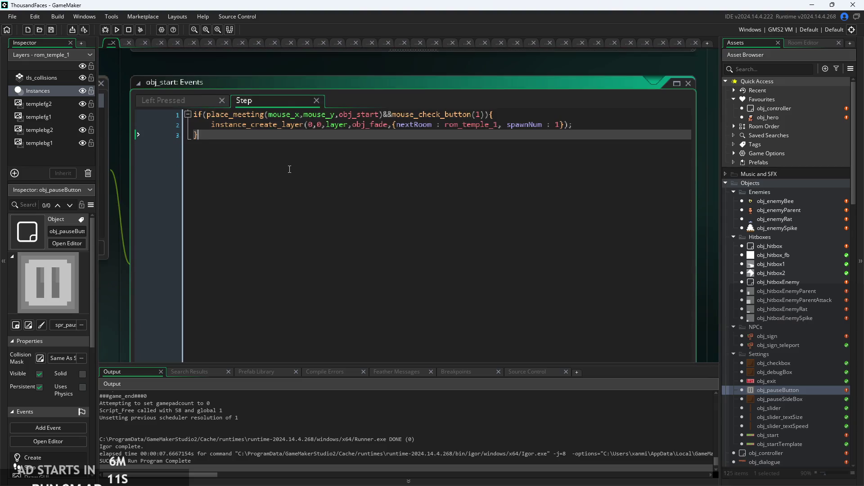
key(shift+space)
click(188, 99)
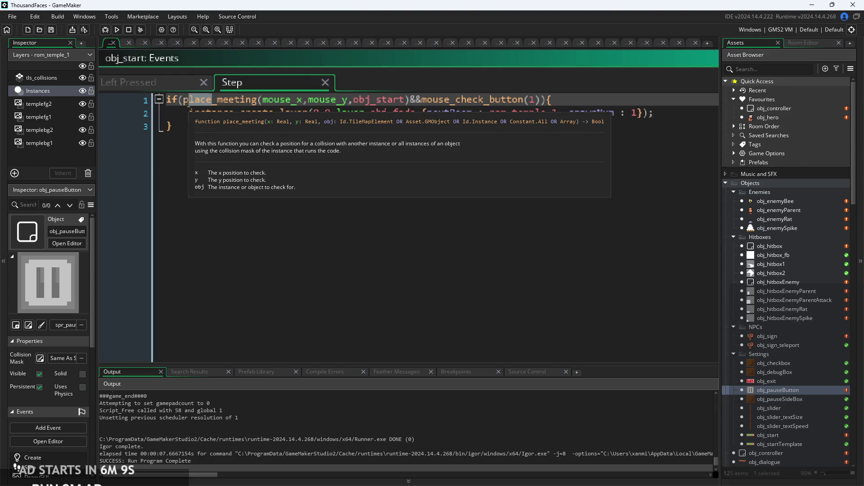
text(position)
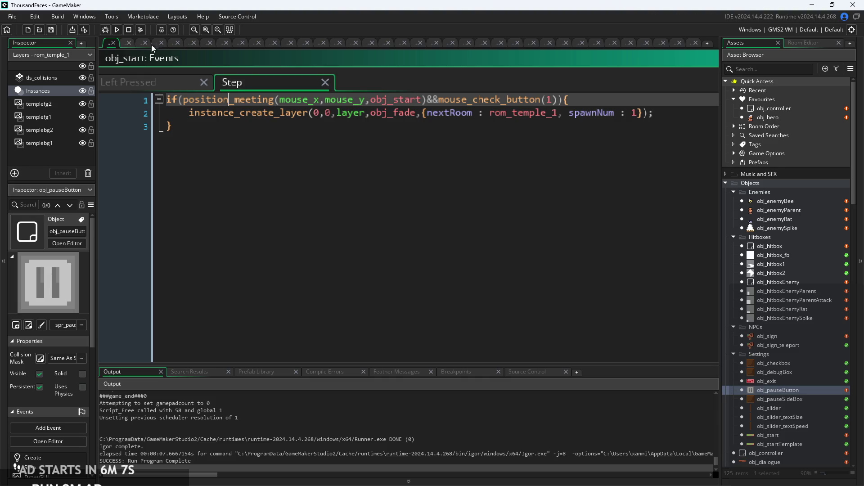
click(116, 29)
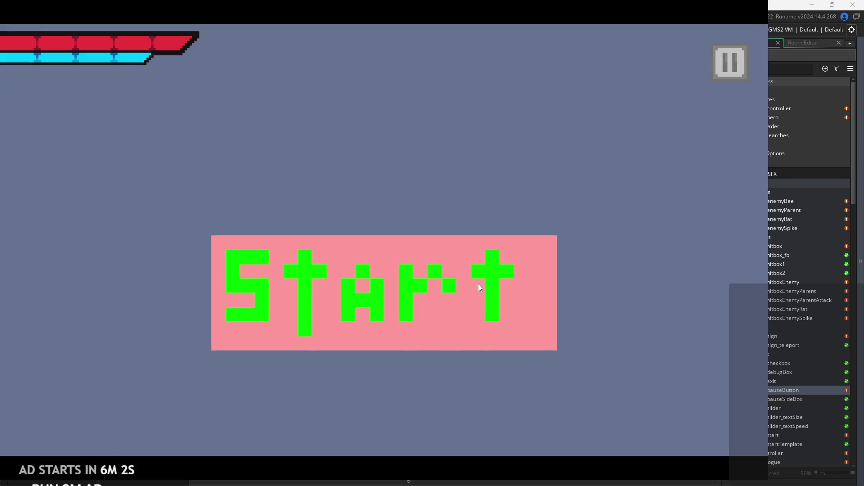
Test Start and the pause screen across three runs, ending with the temple level loaded
click(479, 287)
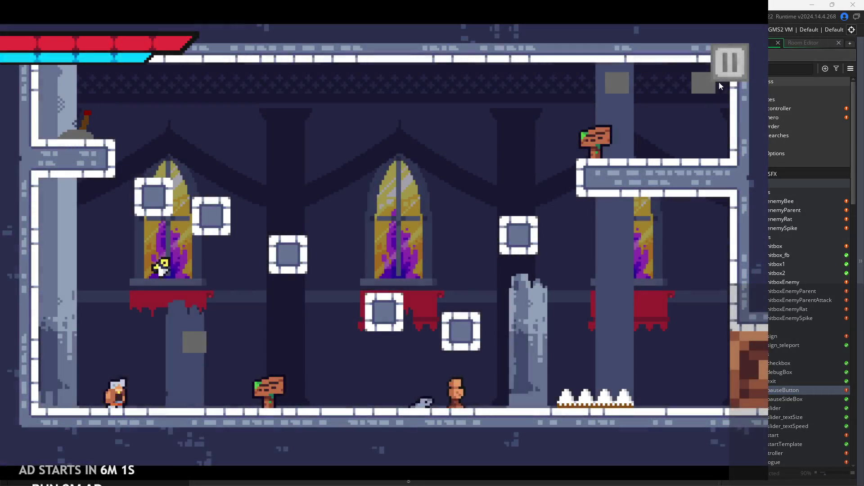
click(713, 80)
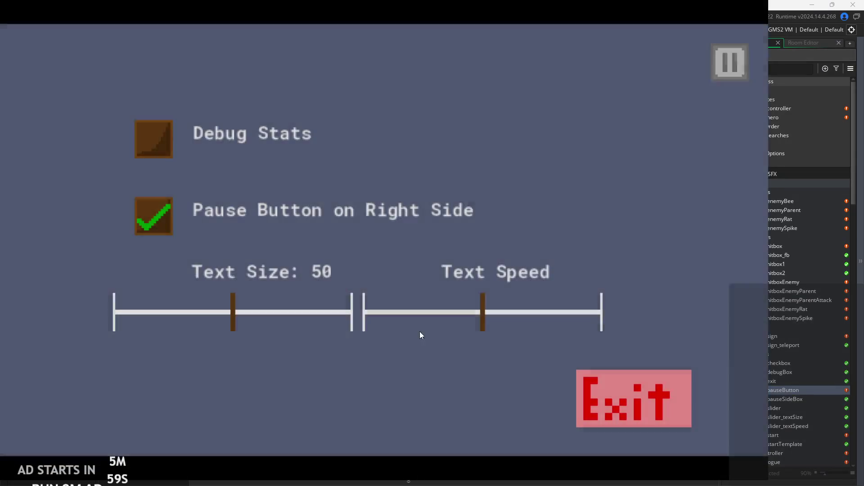
click(652, 399)
click(117, 31)
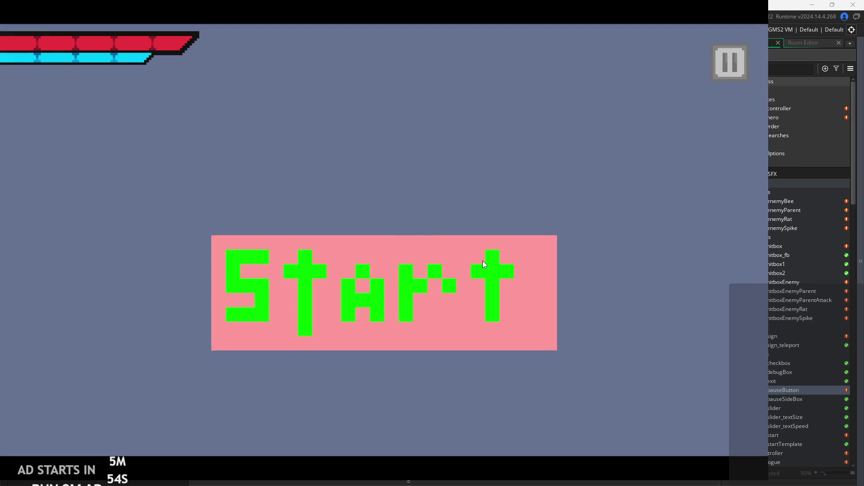
click(482, 262)
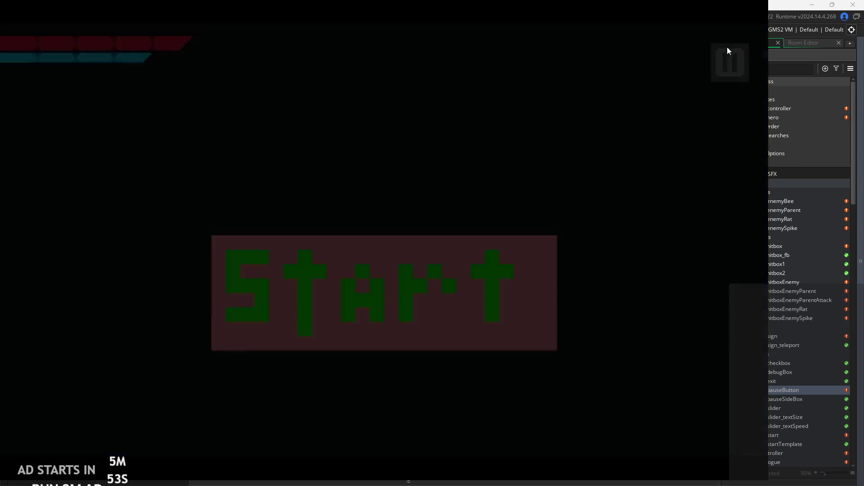
click(730, 78)
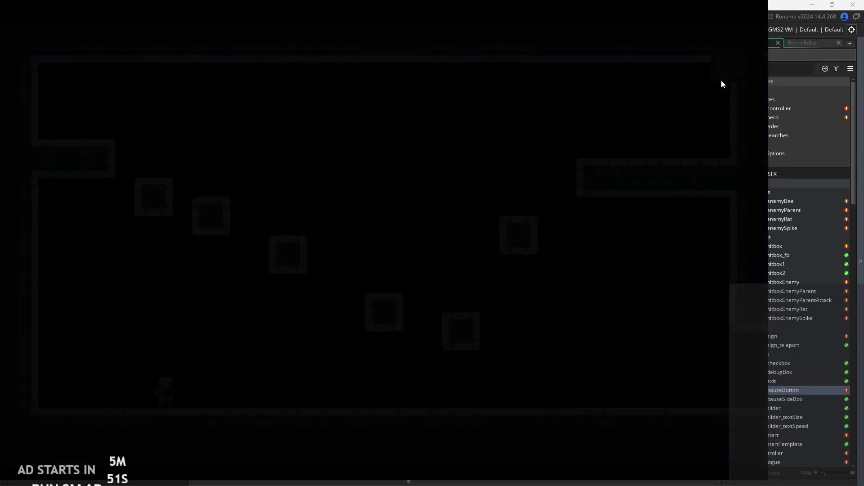
click(619, 390)
click(116, 29)
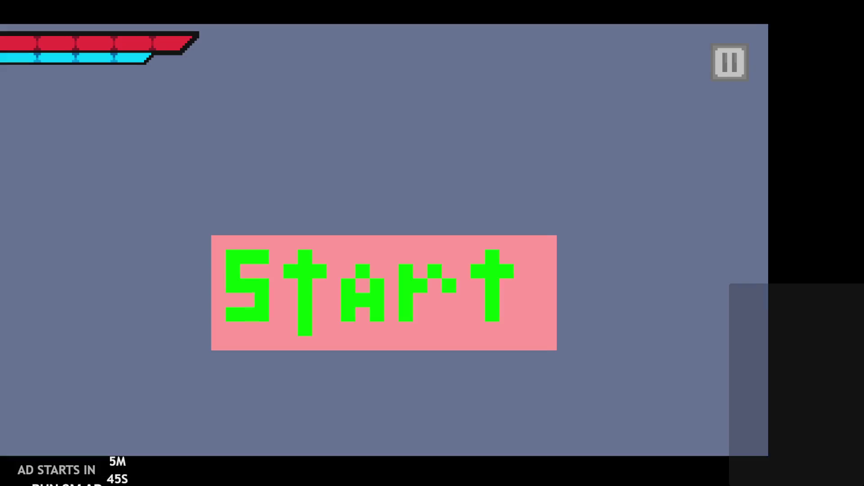
click(520, 267)
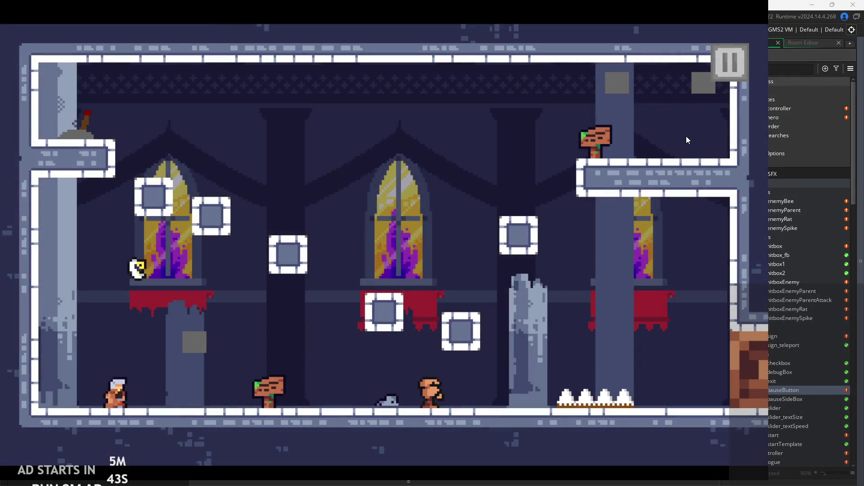
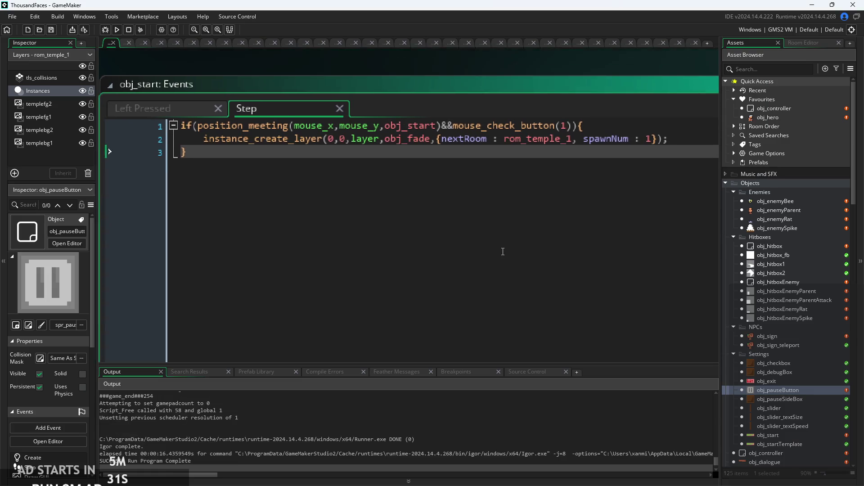
Compile and launch the platformer with F5 to reach its start screen
scroll(502, 250, down, 1)
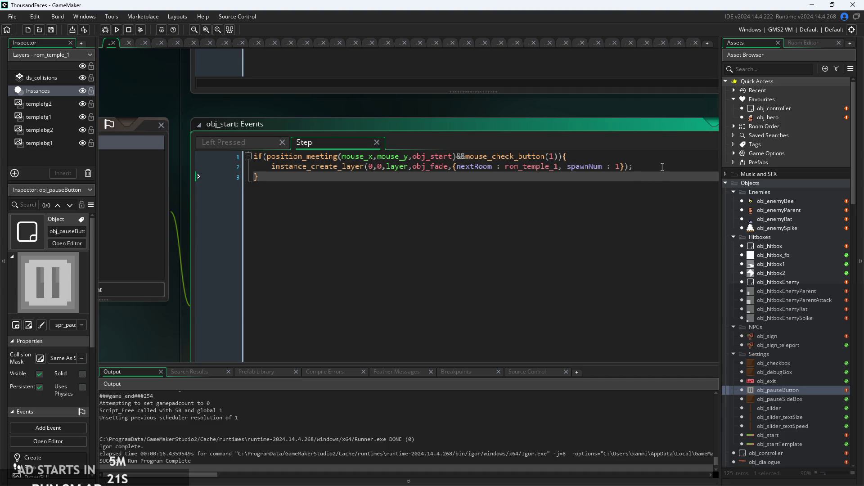
scroll(496, 194, up, 2)
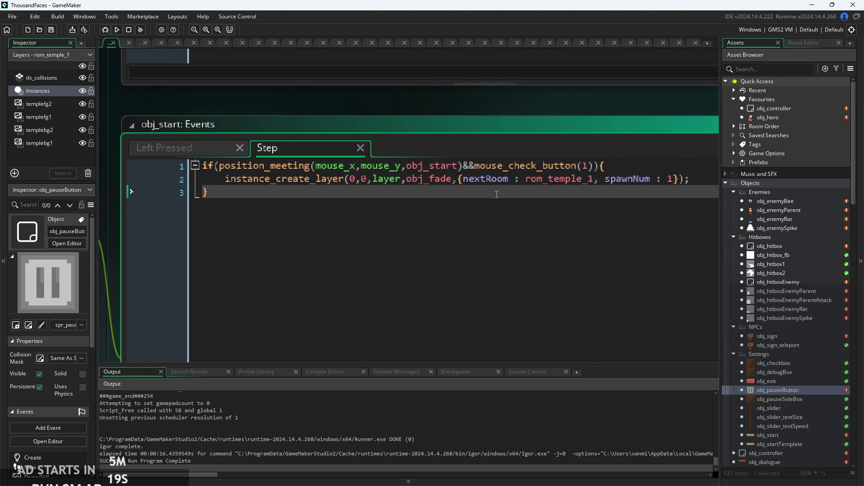
scroll(344, 195, down, 3)
key(F5)
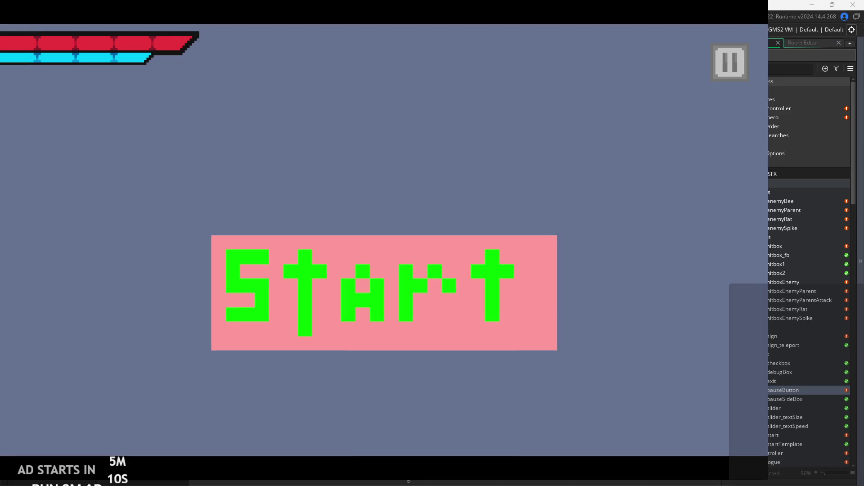
Start the game, pause and exit, then start it again to the temple level and close it with Escape
click(532, 261)
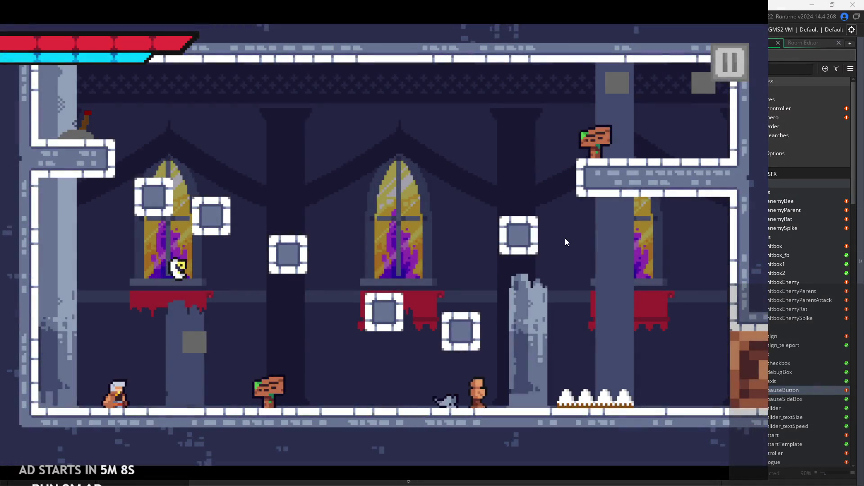
click(730, 63)
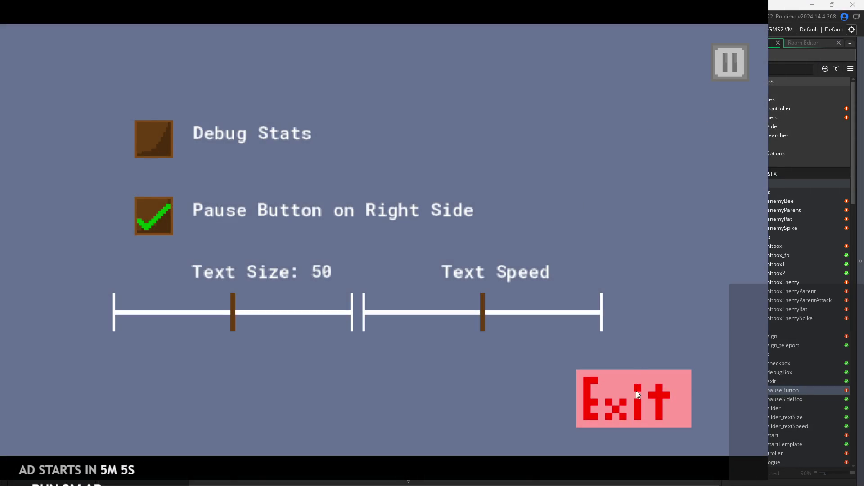
click(636, 391)
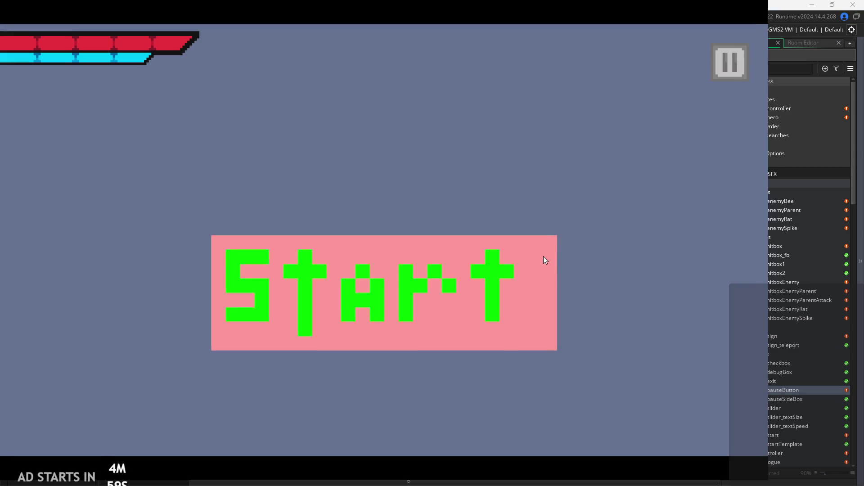
click(542, 258)
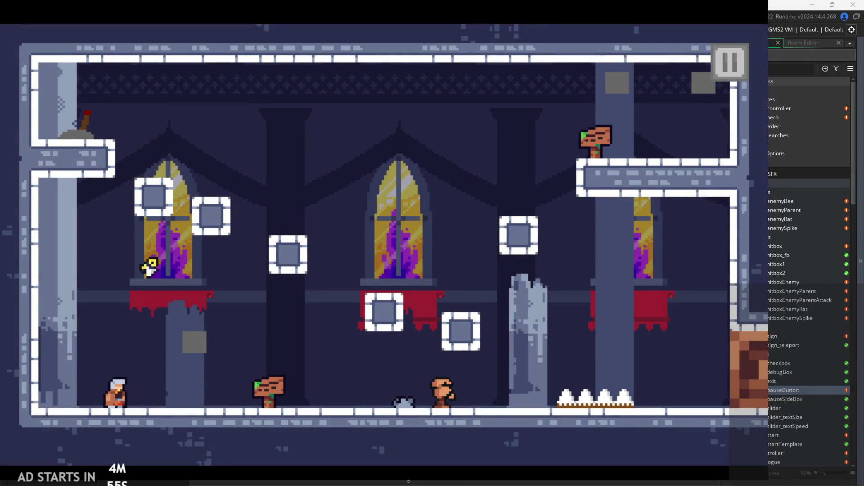
key(Escape)
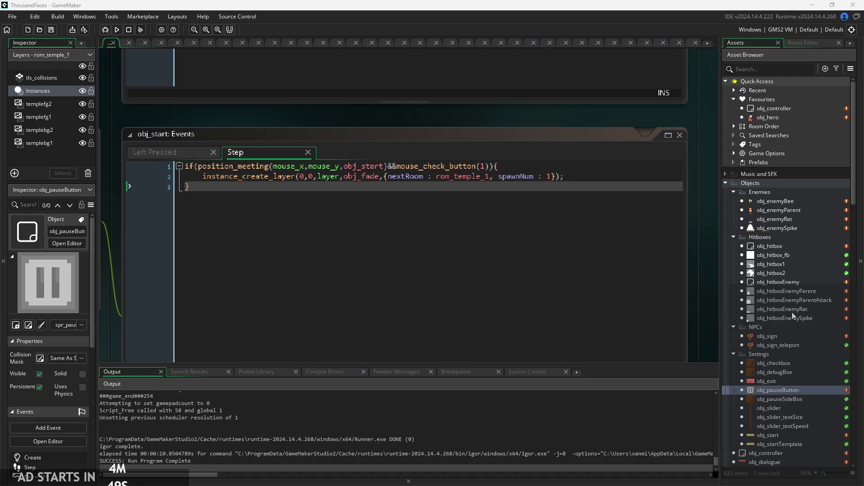
Open the rom_pause room from the Asset Browser
scroll(803, 341, down, 3)
scroll(781, 432, down, 2)
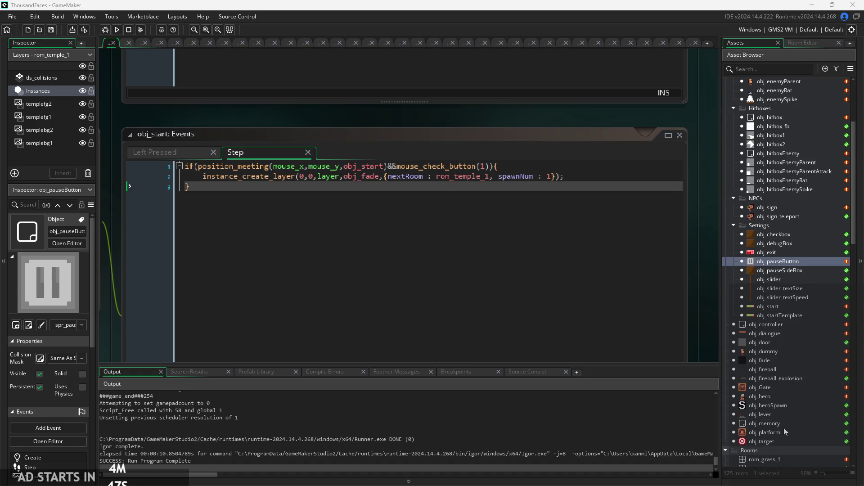
scroll(781, 450, down, 1)
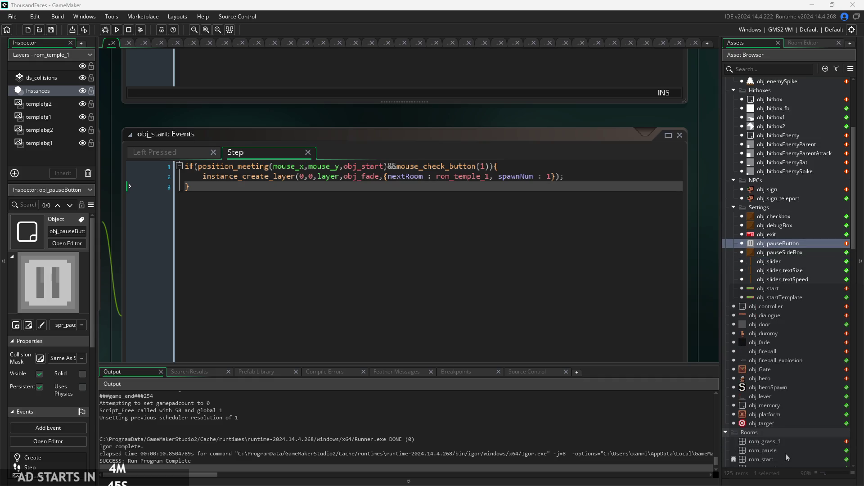
click(780, 451)
double_click(780, 450)
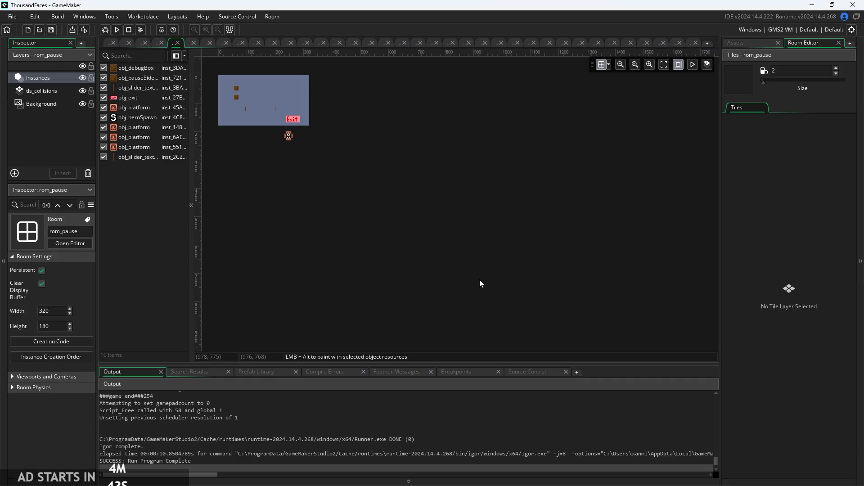
Return to the obj_start code tab, then open obj_pauseButton's Step event
click(109, 46)
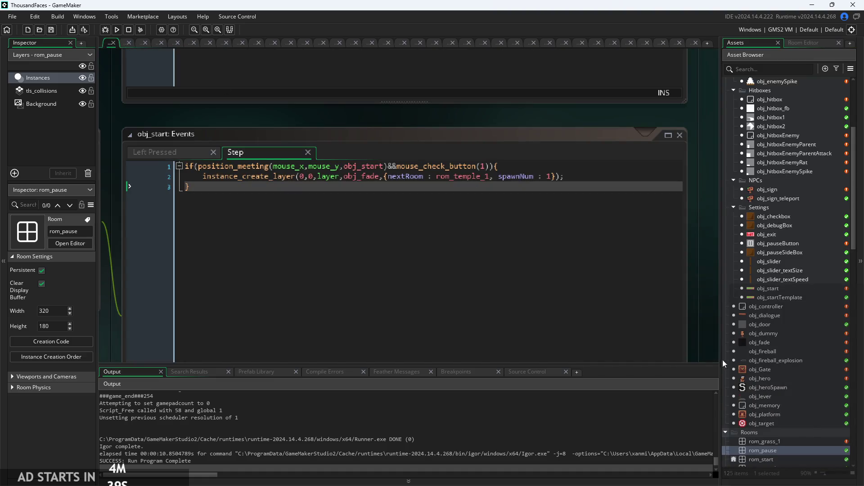
scroll(792, 396, up, 6)
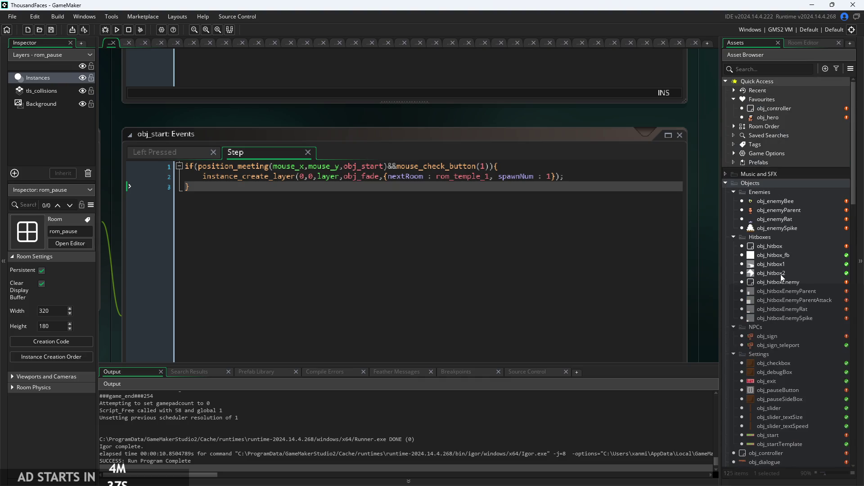
double_click(777, 391)
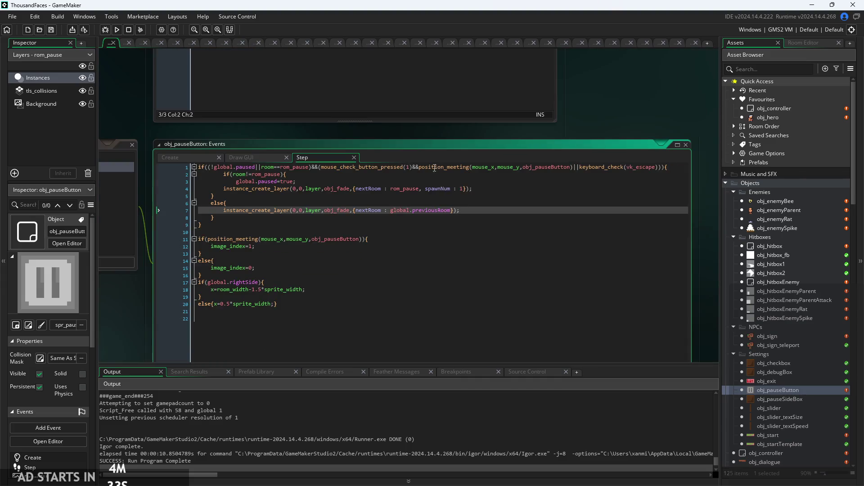
Insert instance_exists(obj_fade) at the start of line 1's if condition
click(655, 170)
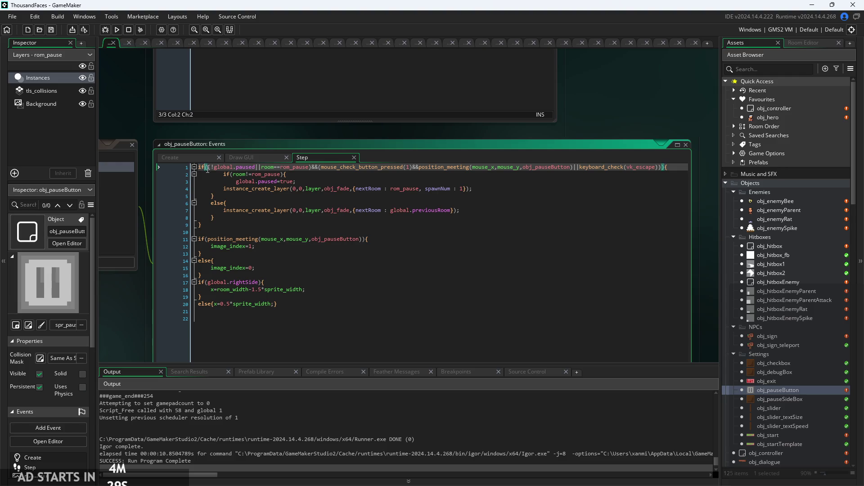
scroll(237, 195, up, 3)
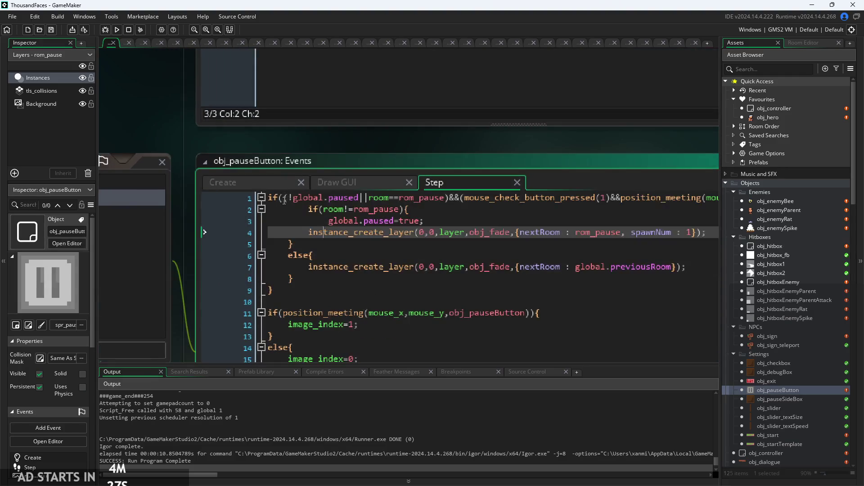
click(284, 200)
text(instance_e)
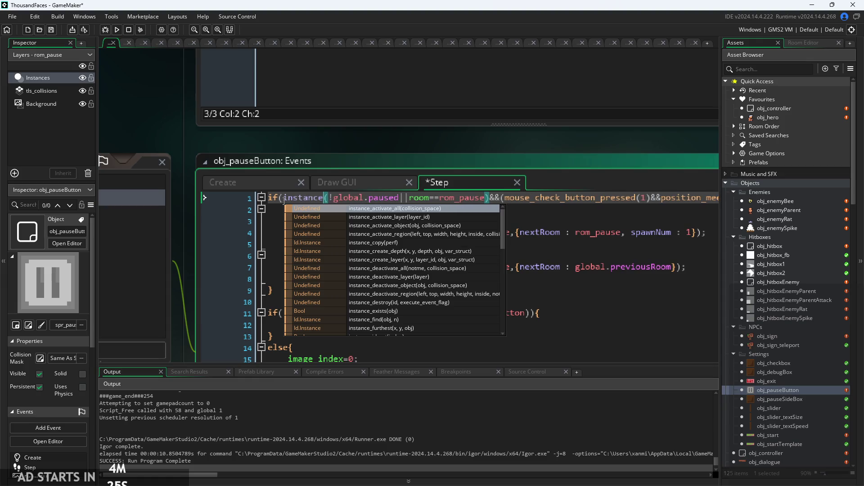
text(x)
key(Return)
text(obj_fa)
key(Return)
Negate the check with ! and join it with &&, then save and run the game
click(281, 198)
text(!)
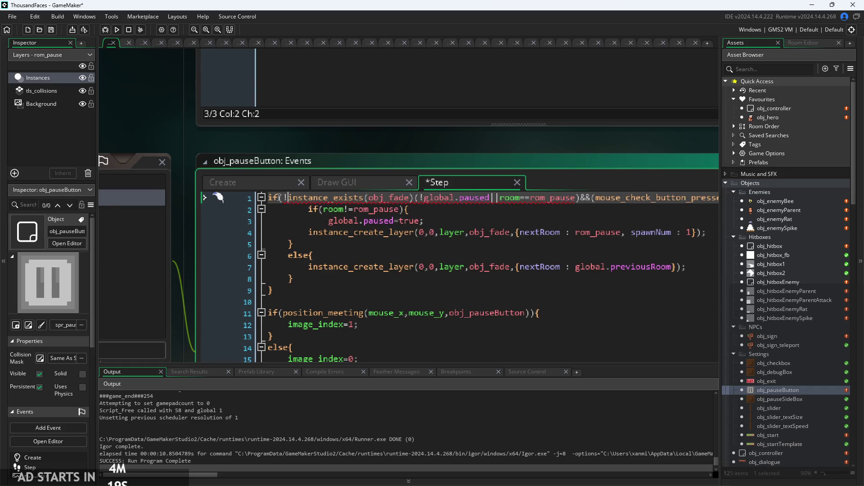
click(418, 202)
text(&&)
key(ctrl+s)
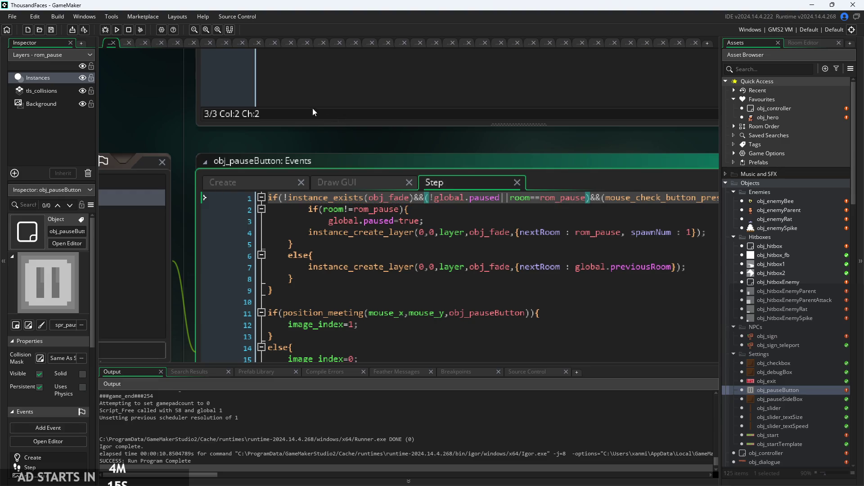
click(116, 29)
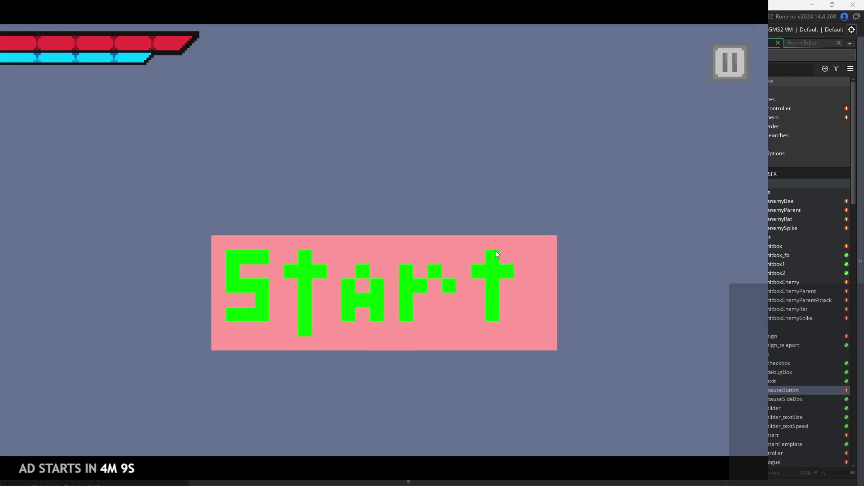
Start the game, pause it and exit, then relaunch the build
click(406, 325)
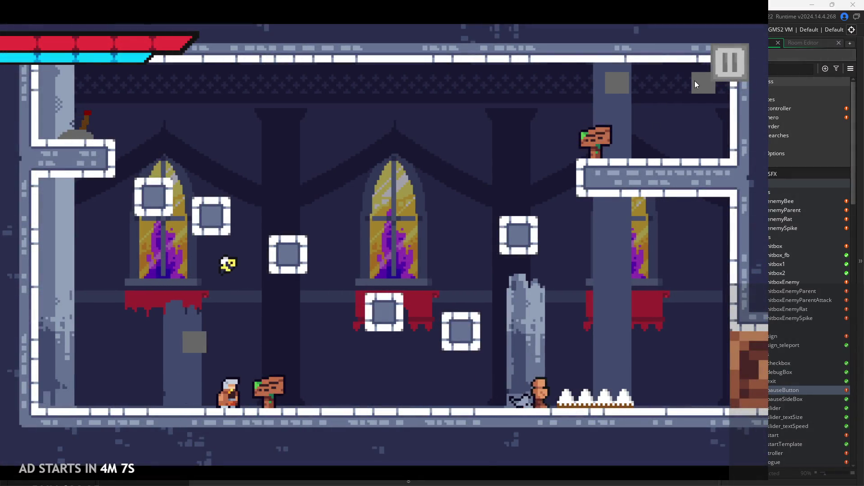
click(695, 84)
click(585, 387)
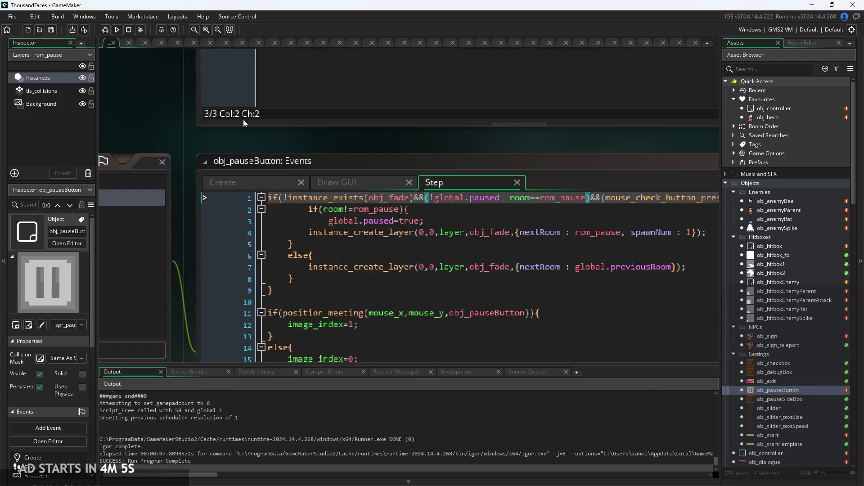
click(116, 29)
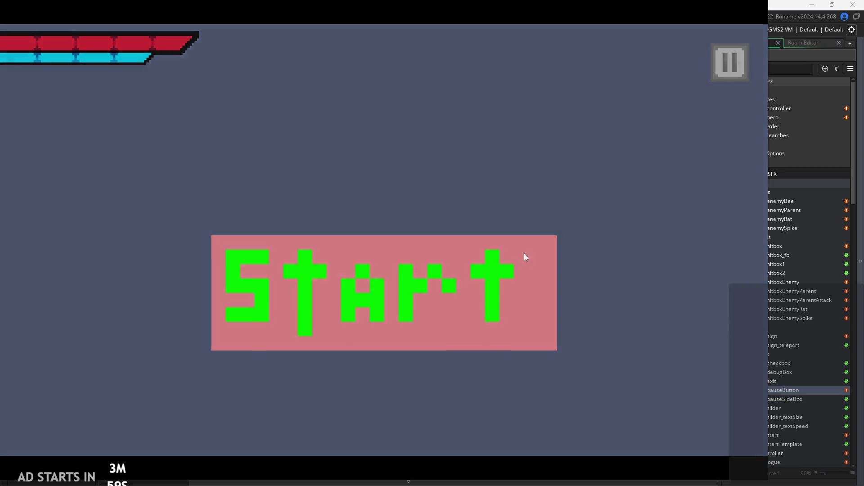
Start again, pause and resume with Escape, then jump the player right onto the sign ledge
click(525, 256)
click(729, 61)
key(Escape)
key(Right)
key(space)
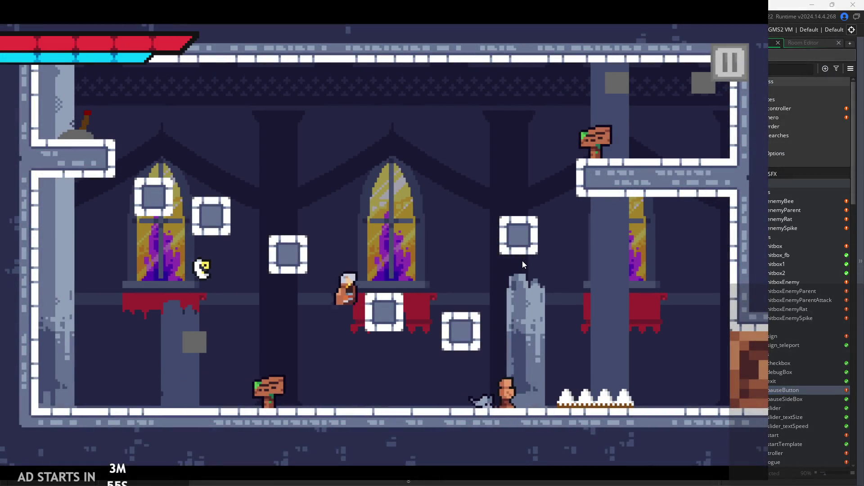
key(Left)
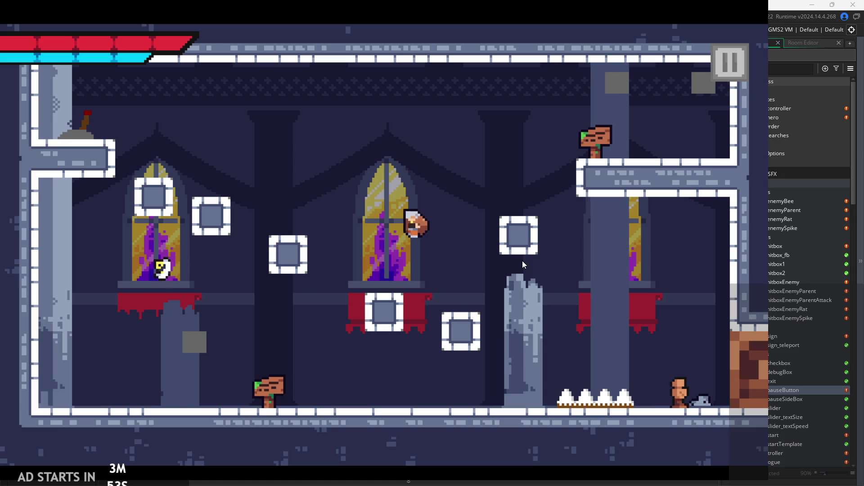
key(Right)
key(space)
Walk the player into the next room, then pause and exit the game
key(Right)
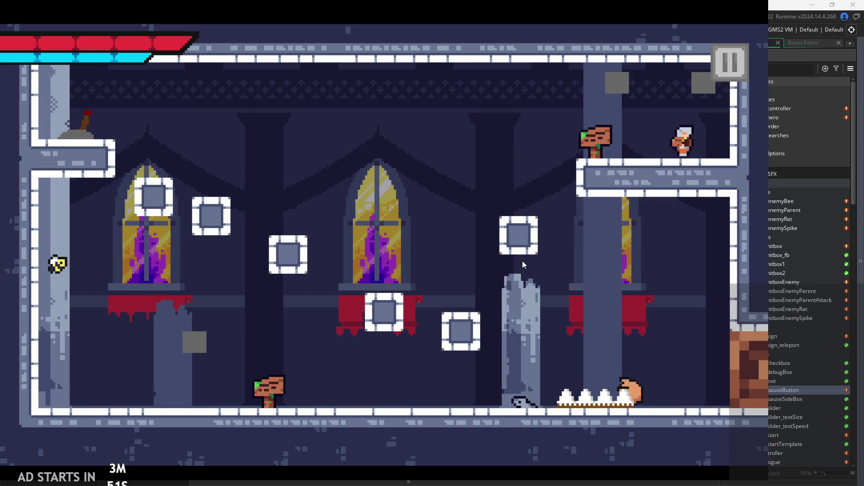
key(Right)
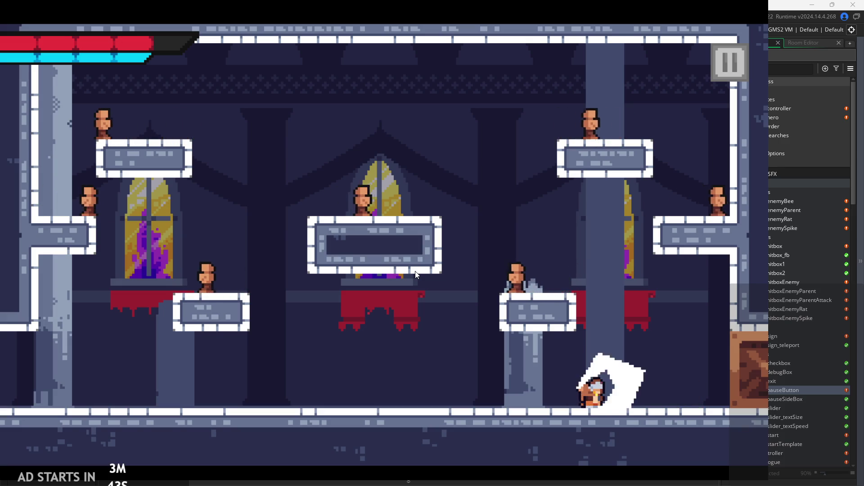
click(731, 74)
click(656, 377)
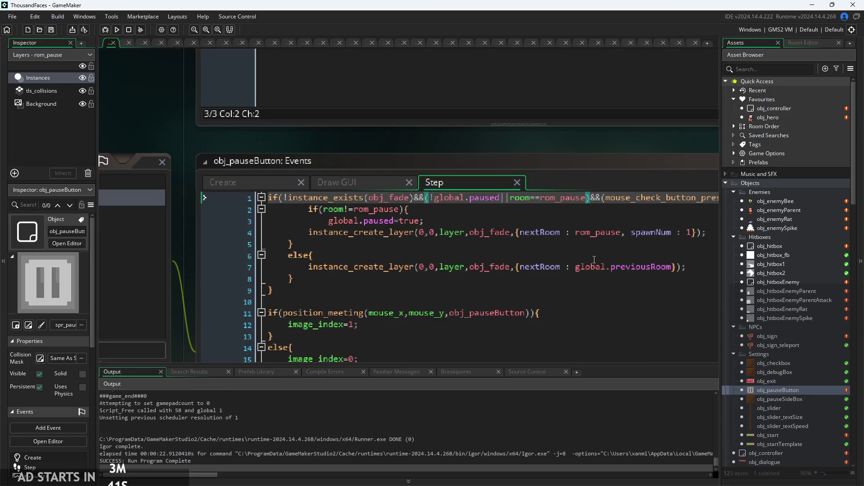
Open obj_enemyParent's Step code and delete the stray comment after else{ on line 22
double_click(789, 212)
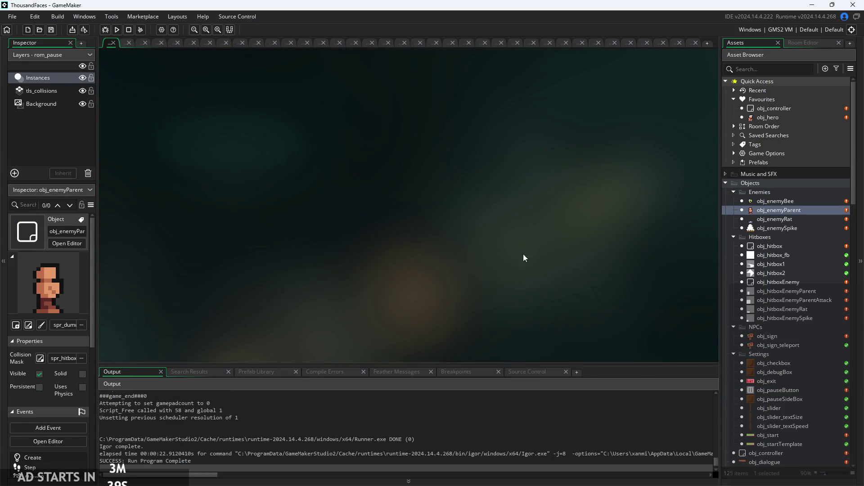
ctrl+scroll(378, 253, up, 5)
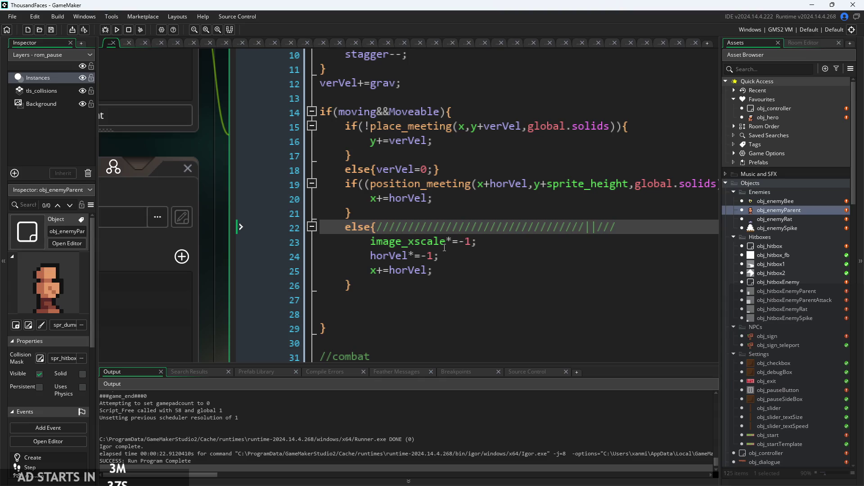
click(449, 266)
mouse_move(662, 223)
mouse_down()
mouse_move(450, 239)
mouse_move(515, 227)
mouse_move(377, 227)
mouse_up()
key(BackSpace)
Locate the knockback block and go to the horizontal knockback on line 39
ctrl+scroll(518, 221, down, 2)
scroll(461, 232, down, 7)
ctrl+scroll(426, 169, up, 2)
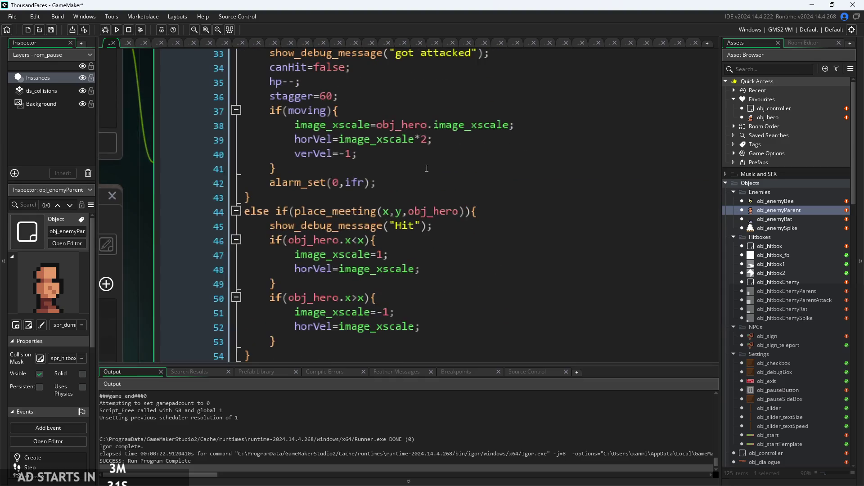
click(424, 195)
scroll(424, 198, up, 1)
scroll(425, 200, down, 3)
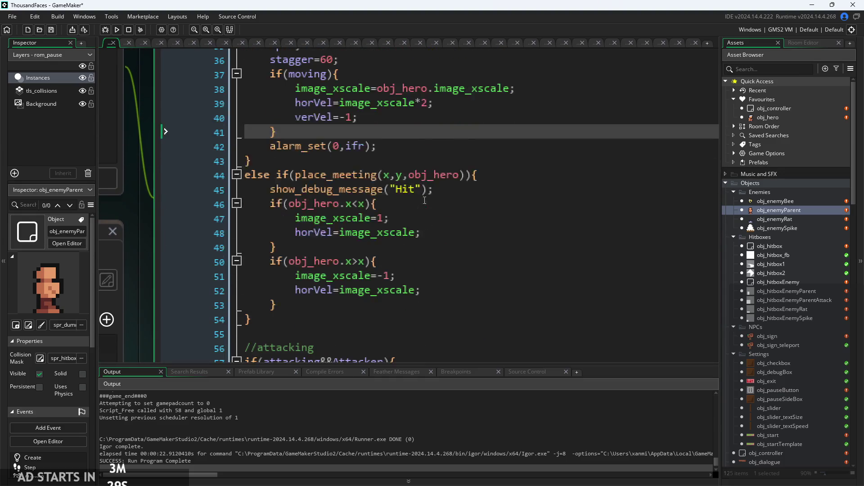
scroll(423, 207, up, 1)
scroll(428, 225, down, 3)
scroll(428, 230, up, 5)
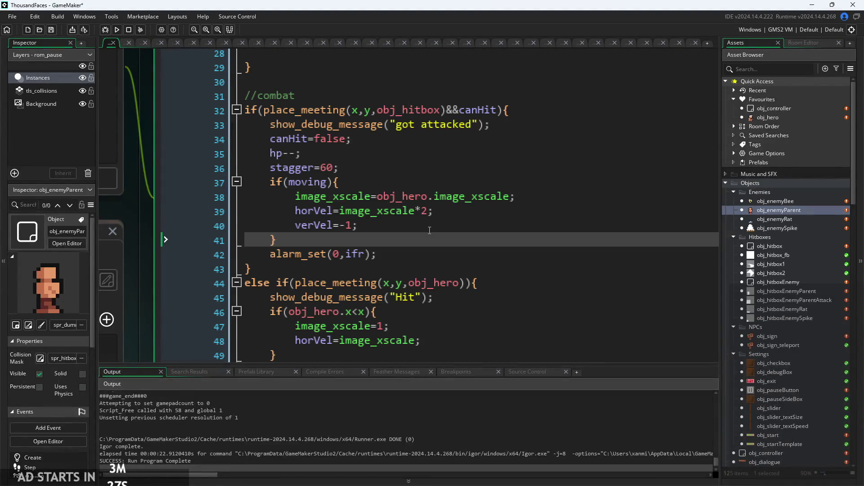
click(405, 167)
click(423, 182)
click(441, 211)
click(522, 196)
click(453, 216)
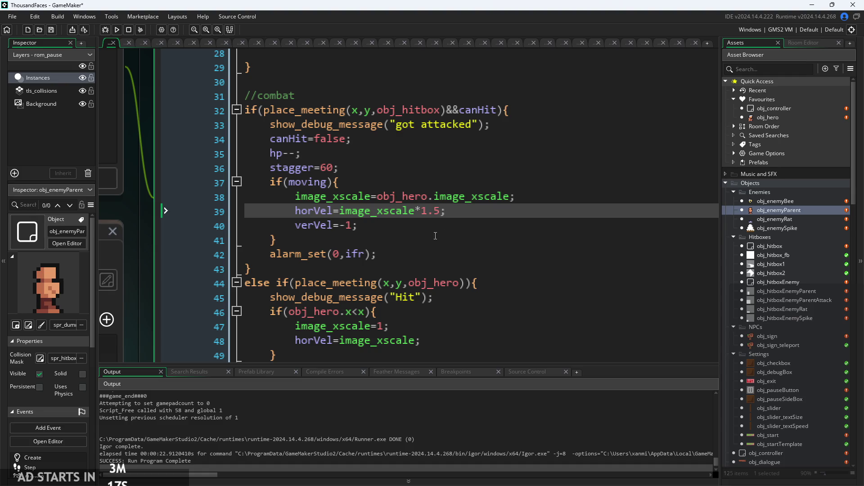
Set knockback to horVel=image_xscale*1.5 and verVel=-1.5 on lines 39–40
ctrl+scroll(435, 236, up, 2)
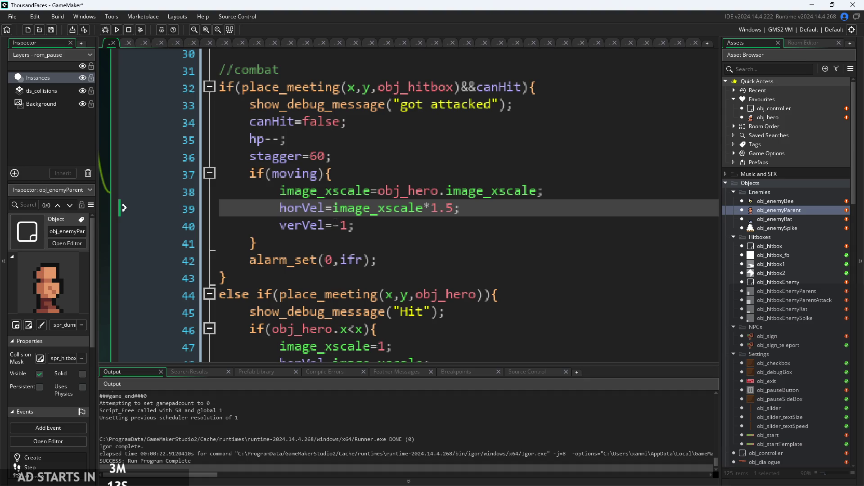
click(380, 230)
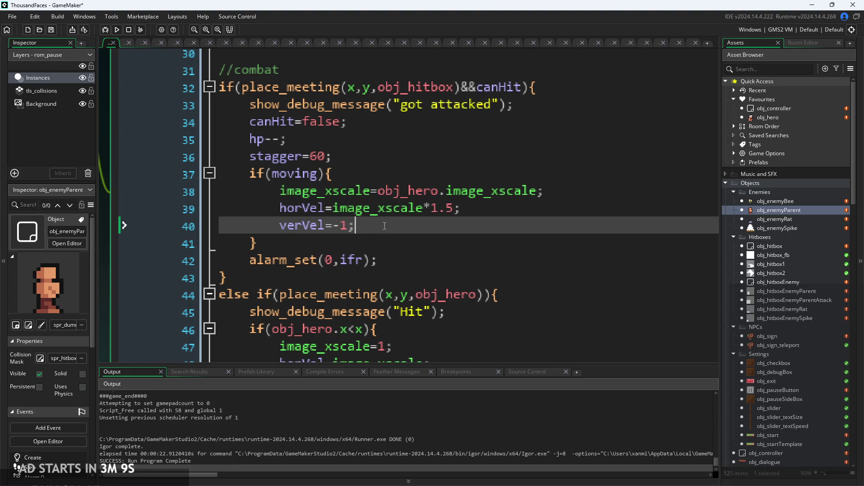
key(Up)
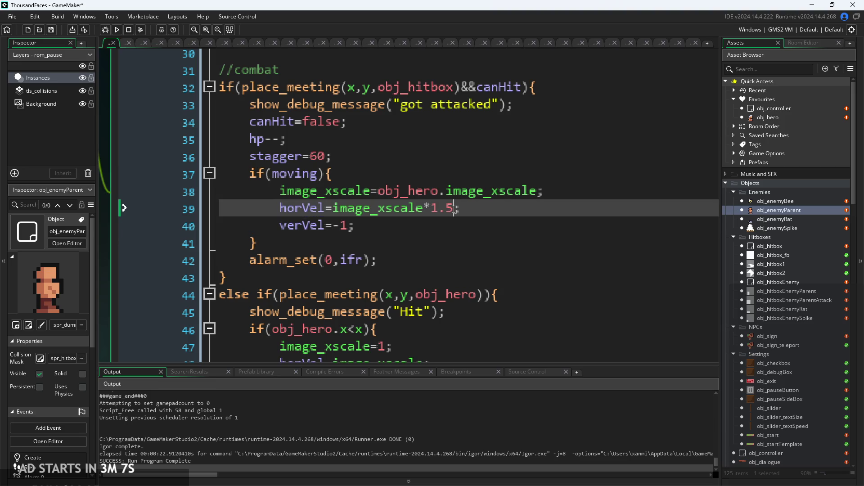
ctrl+scroll(368, 237, up, 1)
click(342, 224)
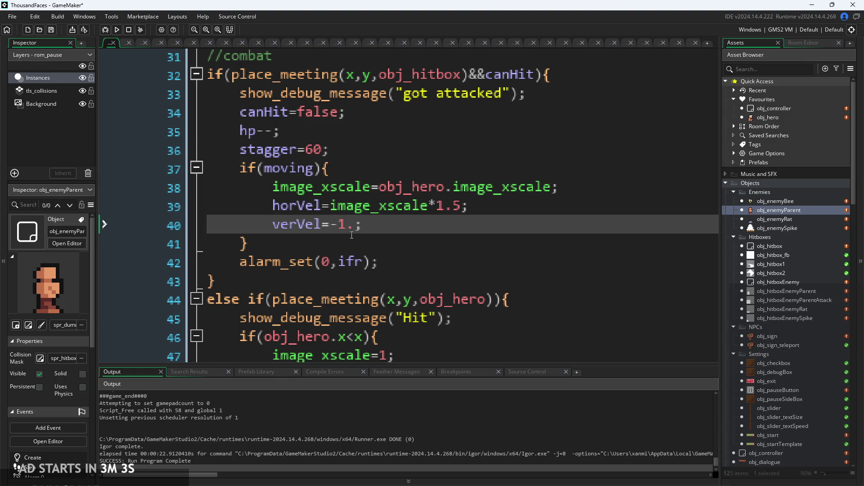
ctrl+scroll(393, 212, down, 5)
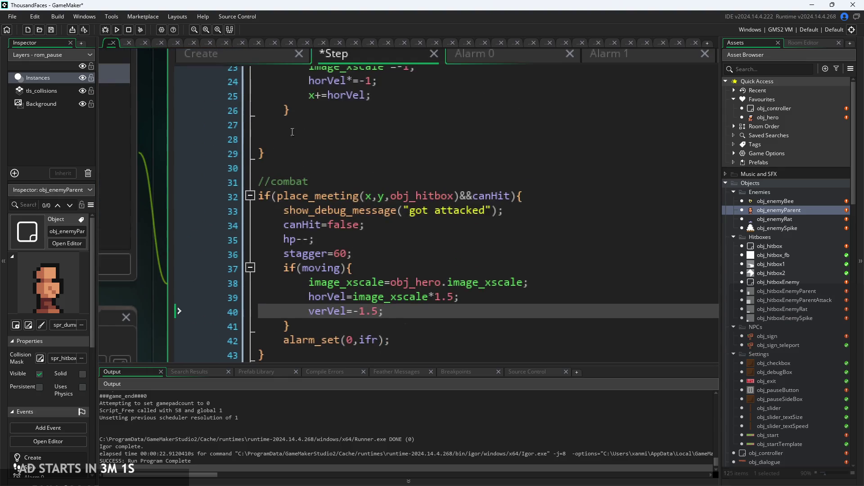
Add launchVel=1.5 after attackEnd=5 in obj_enemyParent's Create event
click(251, 63)
scroll(362, 275, down, 2)
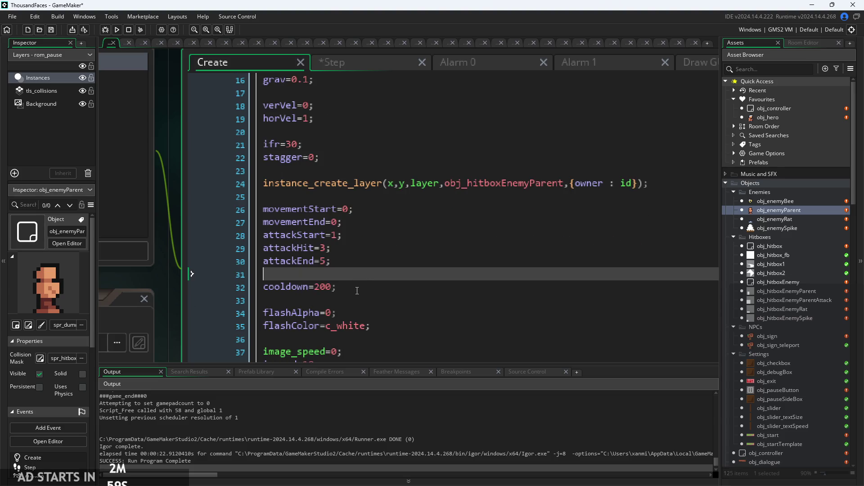
key(Return)
key(Return)
text(launchVel=1.5;)
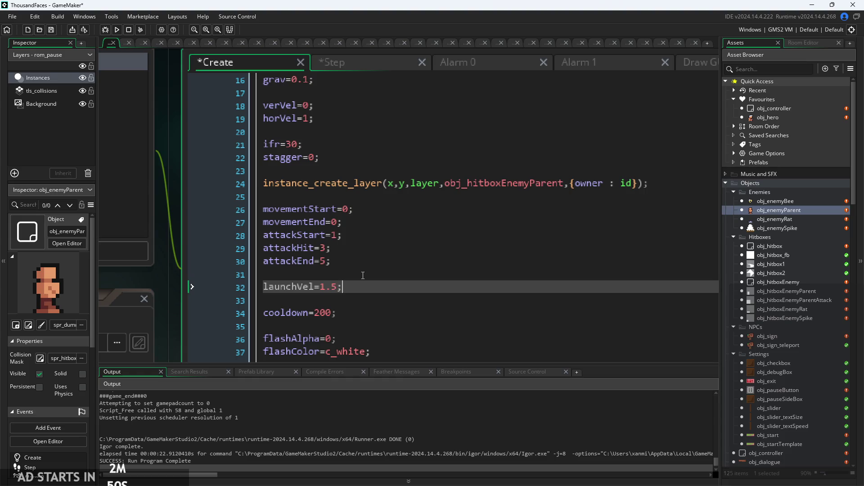
In the Step code, change the horizontal knockback to horVel=image_xscale*launchVel
click(358, 65)
scroll(399, 292, up, 1)
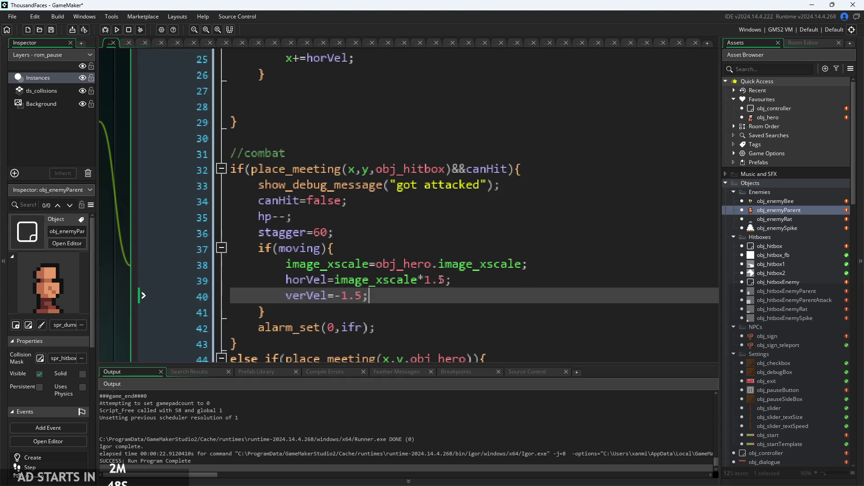
drag(445, 281, 431, 290)
text(aun)
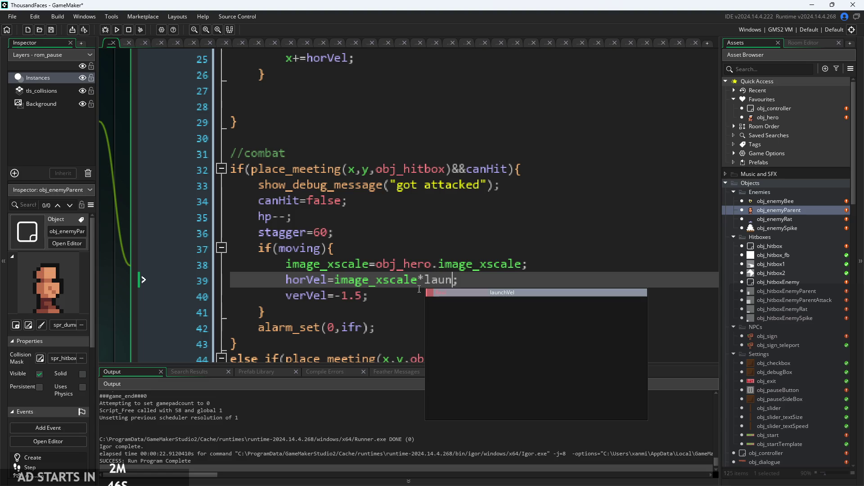
key(Return)
drag(360, 297, 337, 297)
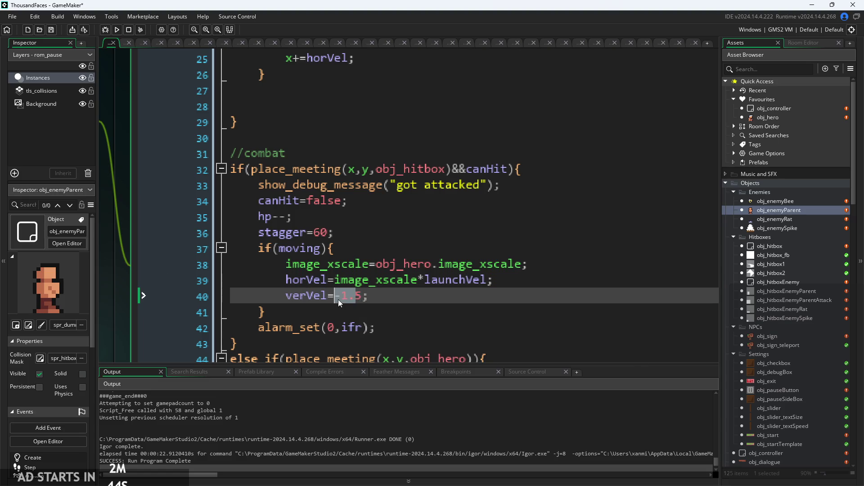
Change the vertical knockback to verVel=-launchVel and run a test build
text(laun)
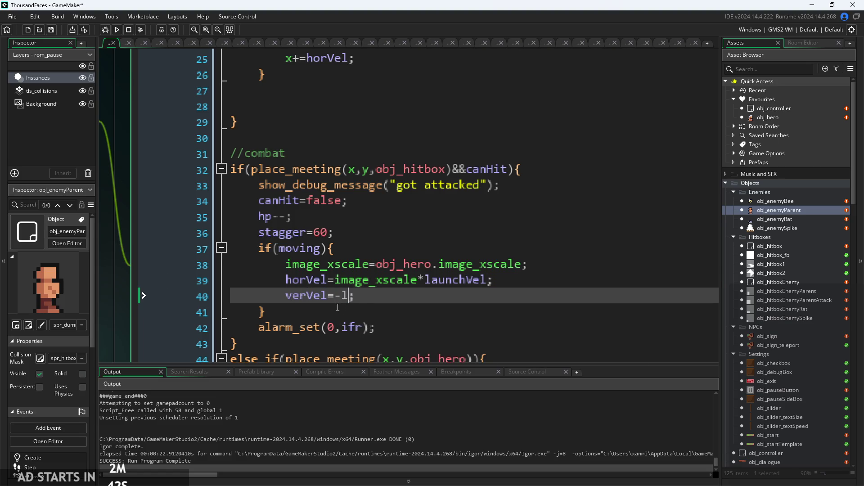
key(Return)
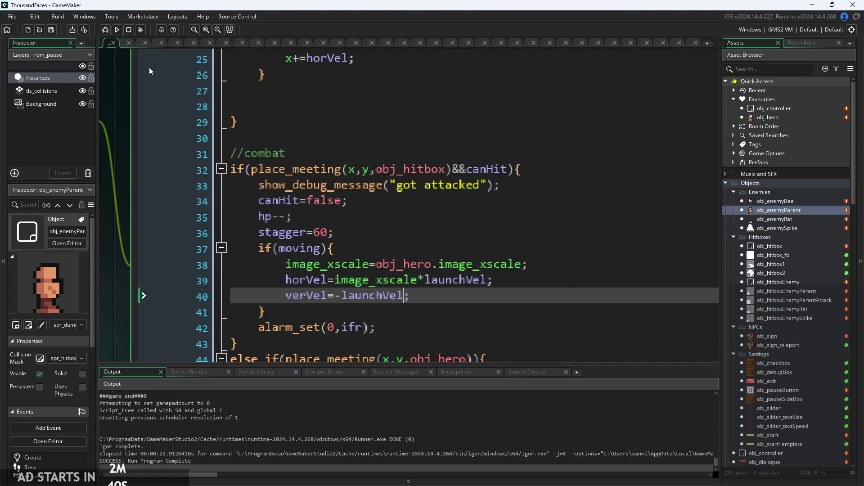
click(118, 30)
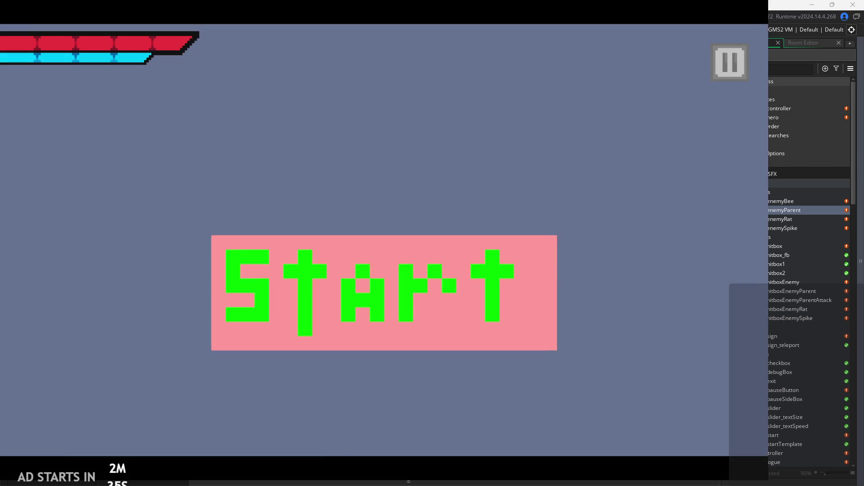
click(412, 295)
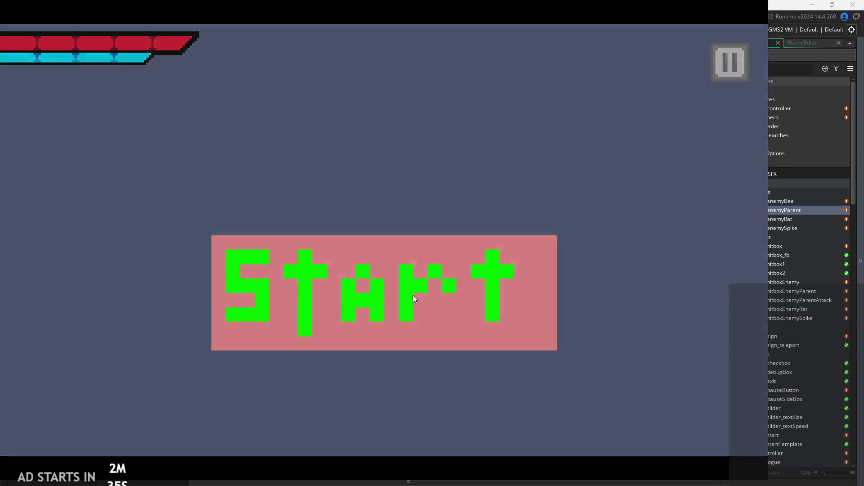
key(Right)
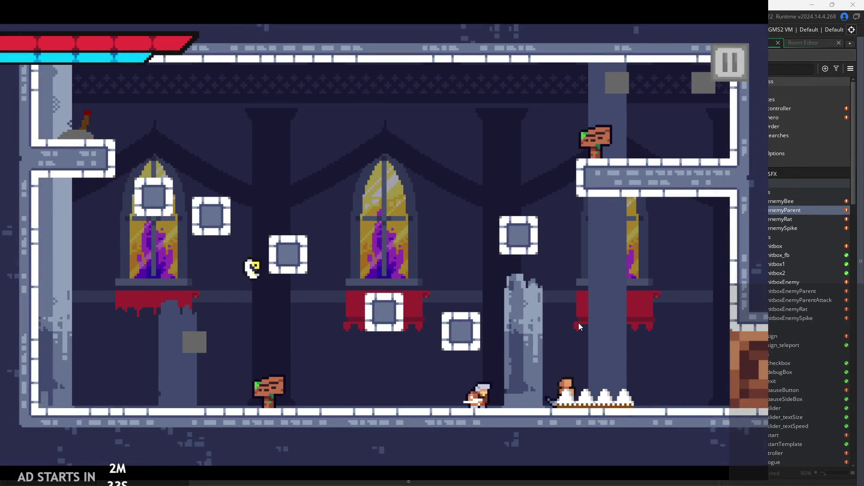
key(Left)
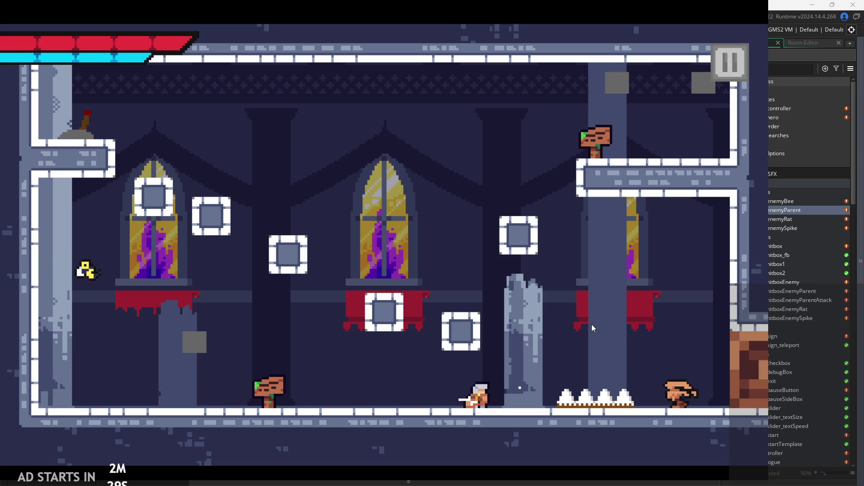
key(Left)
key(Right)
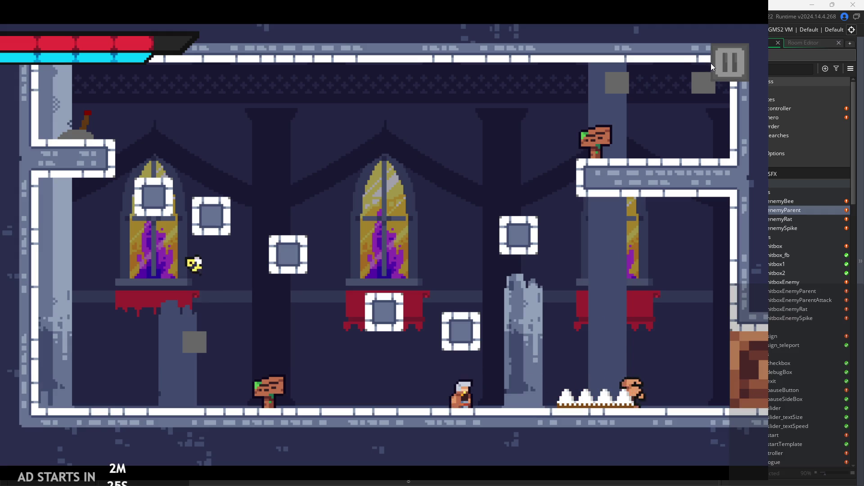
click(728, 63)
click(602, 393)
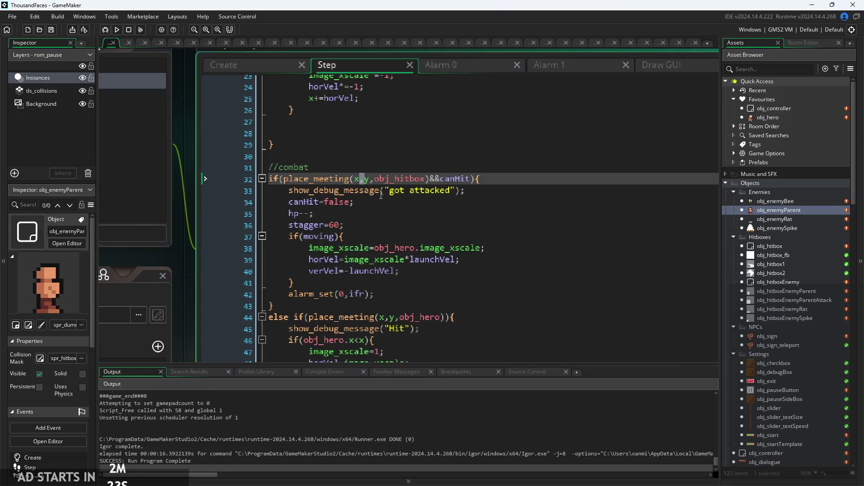
scroll(393, 216, up, 4)
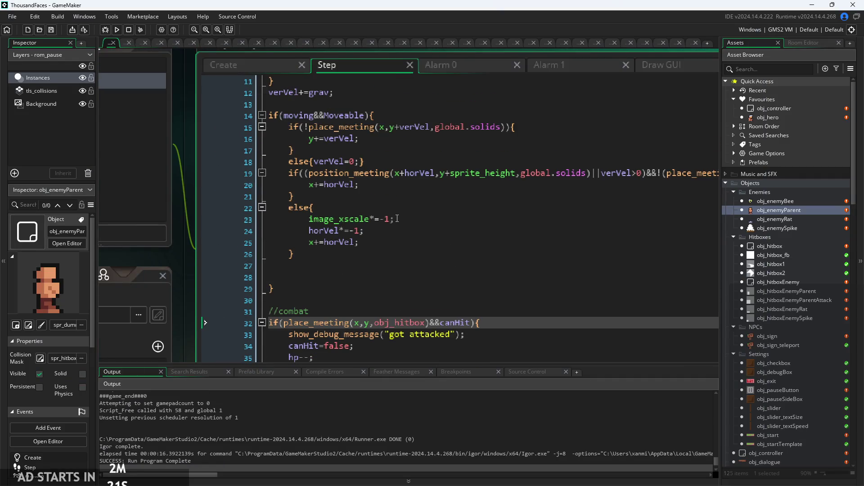
scroll(393, 234, up, 4)
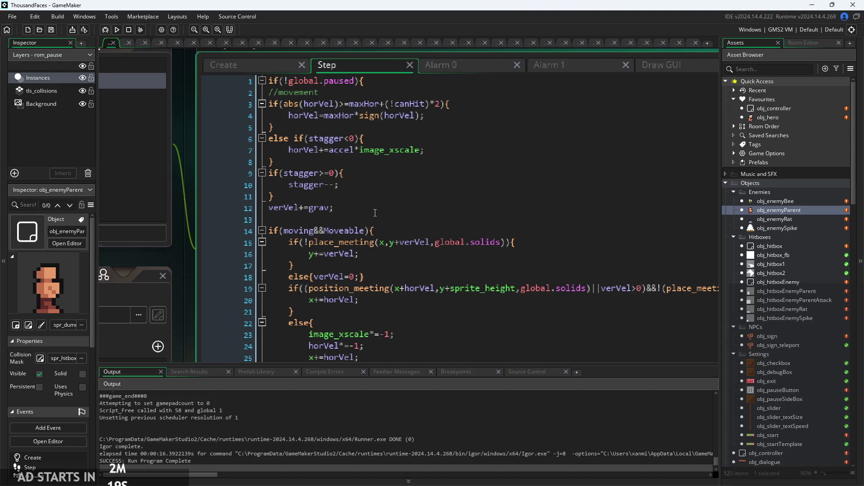
click(380, 185)
click(373, 196)
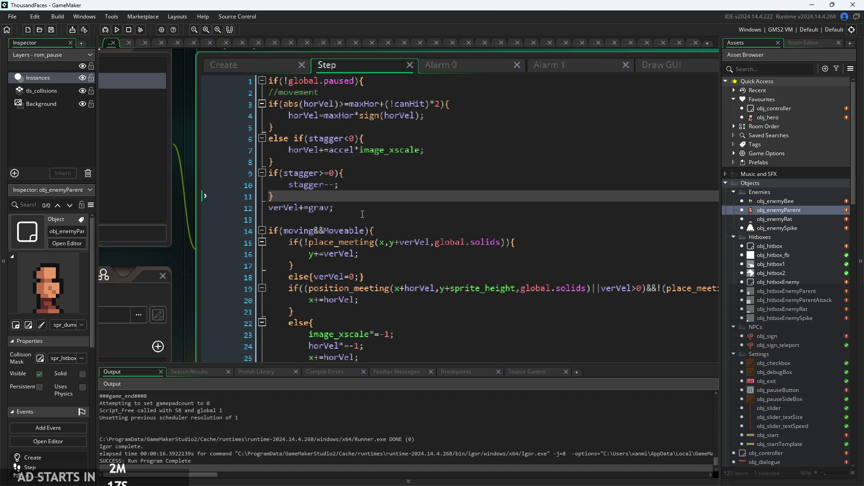
scroll(362, 214, down, 2)
click(398, 289)
click(401, 300)
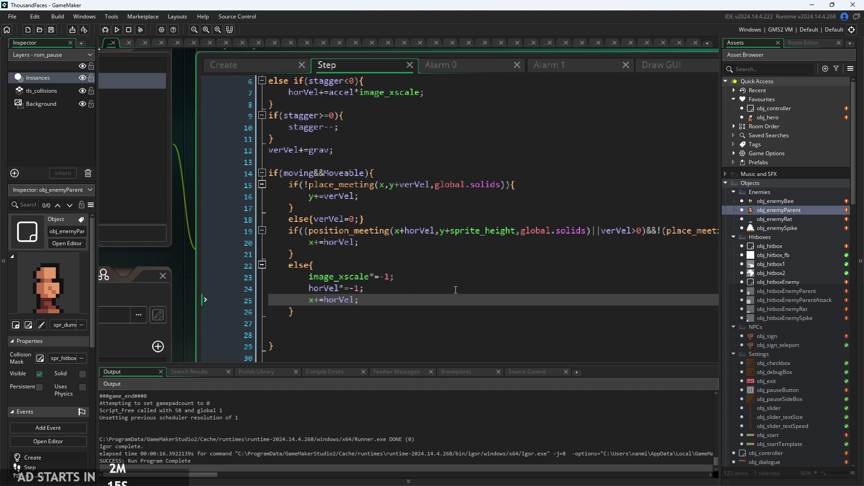
click(381, 231)
scroll(383, 233, down, 4)
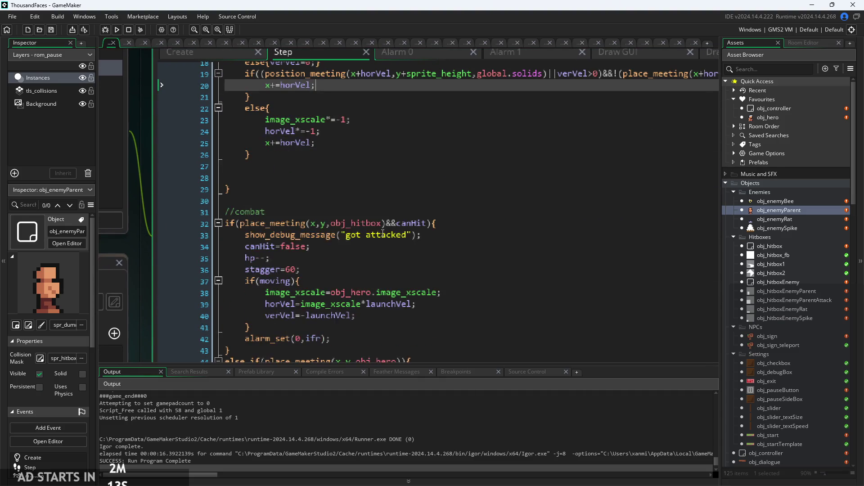
scroll(341, 272, down, 2)
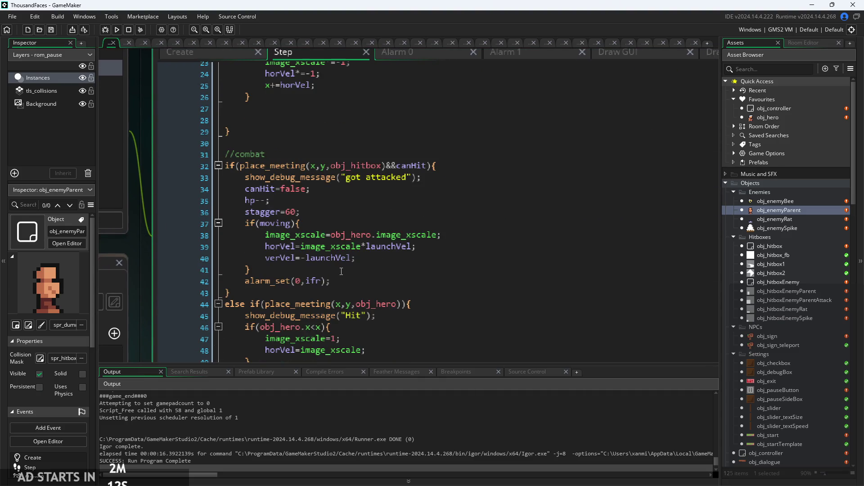
click(304, 199)
click(322, 234)
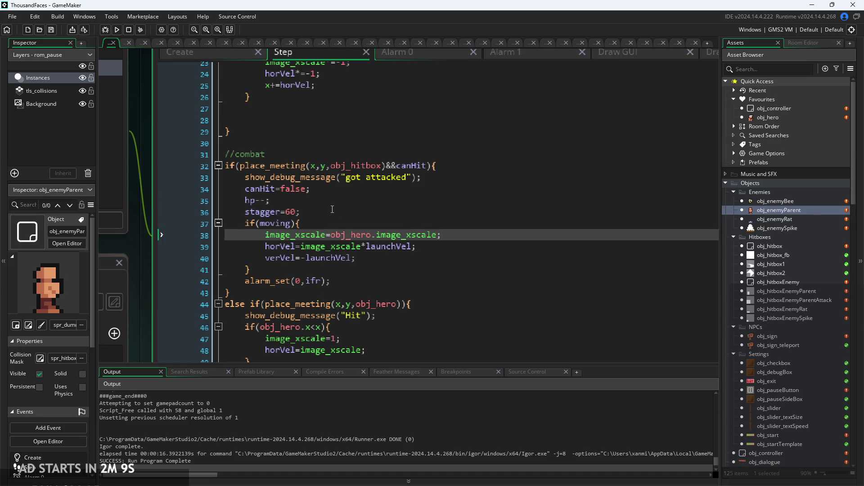
click(337, 225)
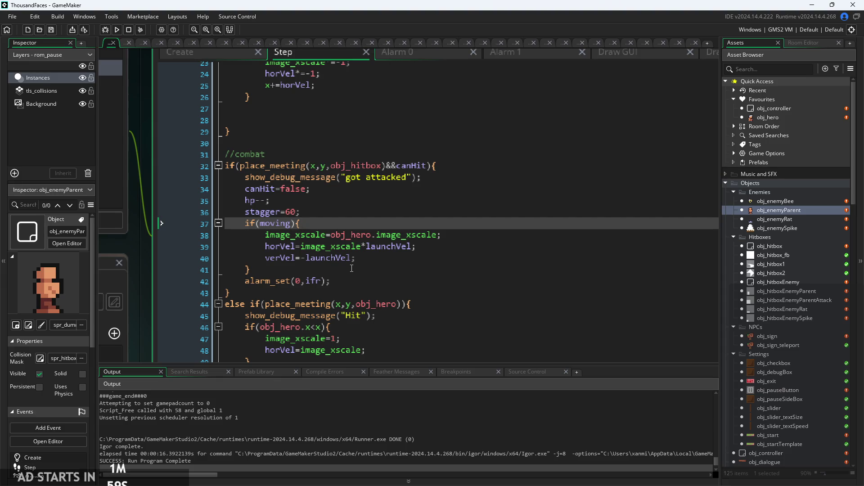
scroll(352, 268, down, 5)
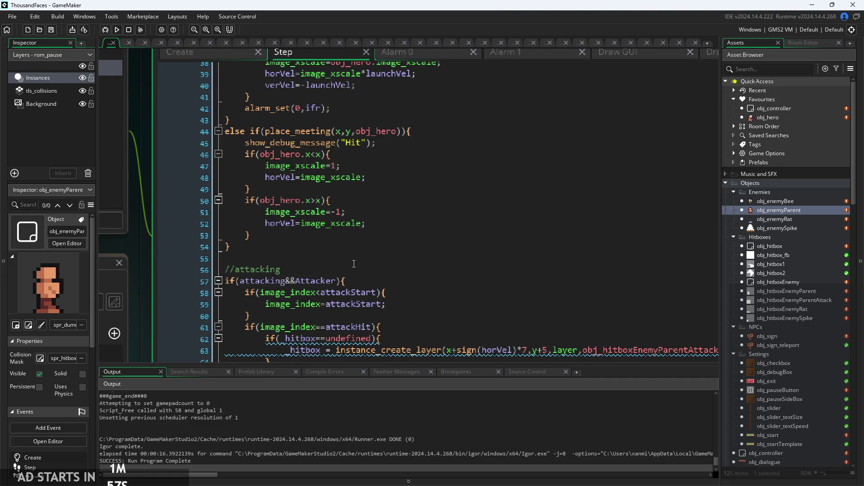
scroll(353, 264, down, 3)
scroll(354, 264, down, 1)
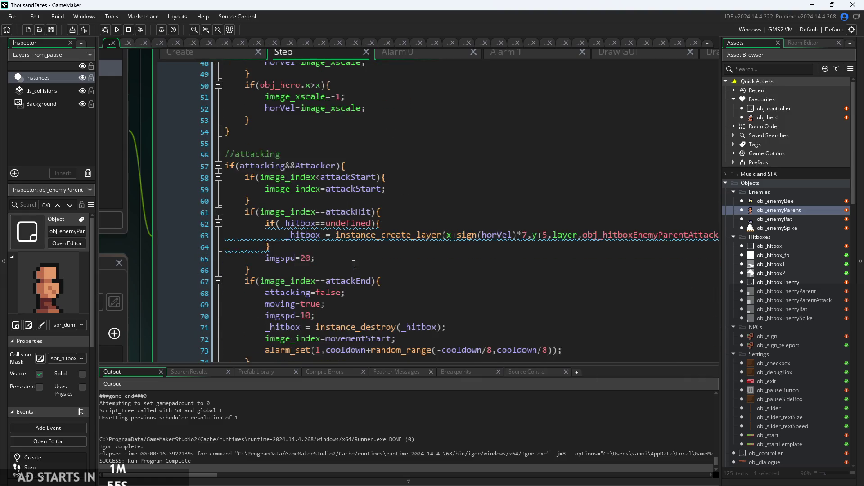
click(412, 224)
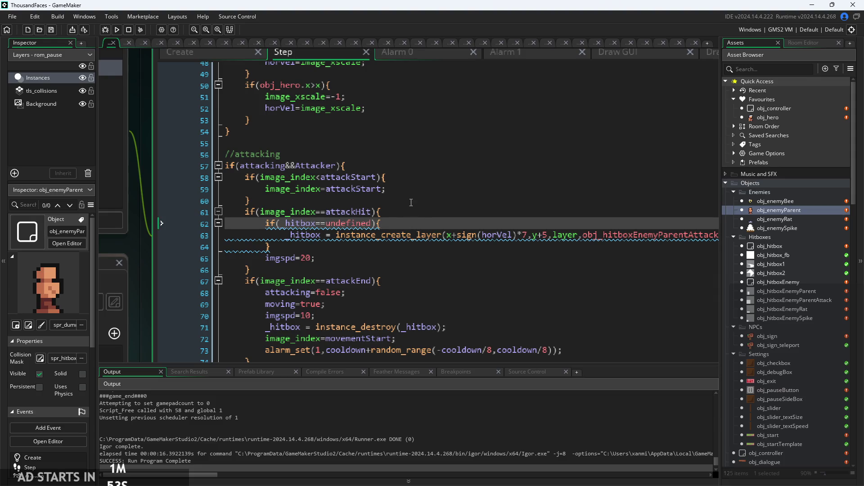
scroll(408, 207, up, 12)
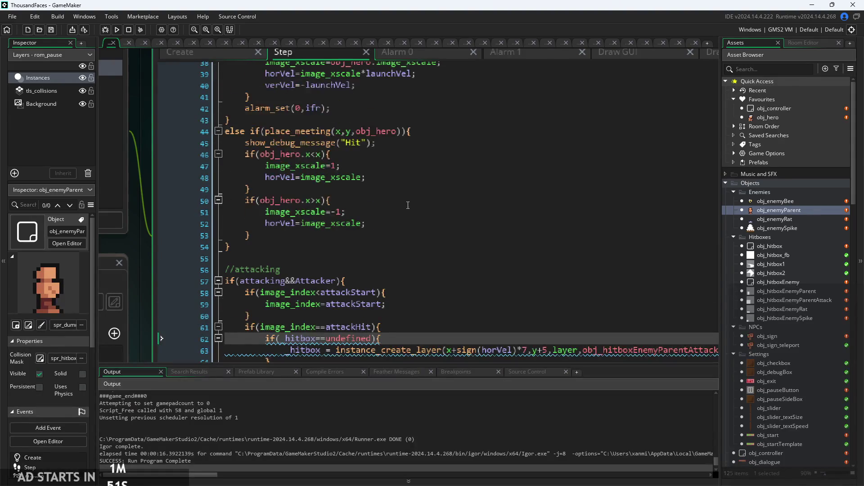
click(400, 211)
scroll(401, 211, up, 5)
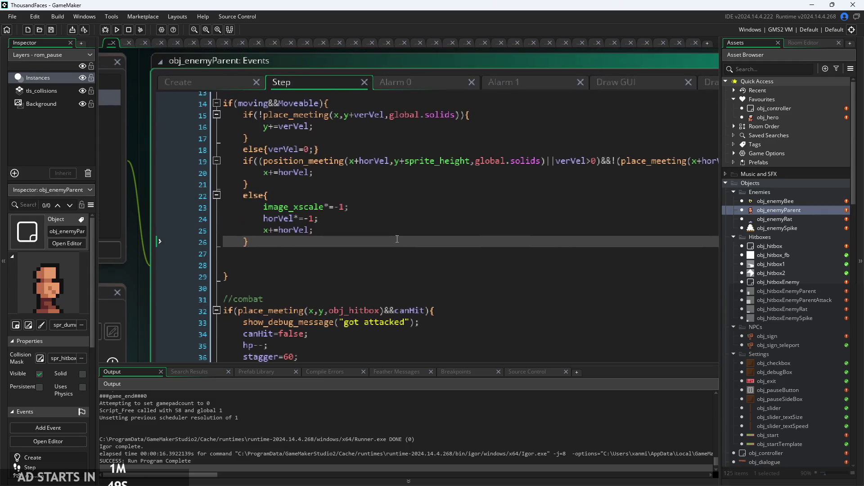
click(392, 224)
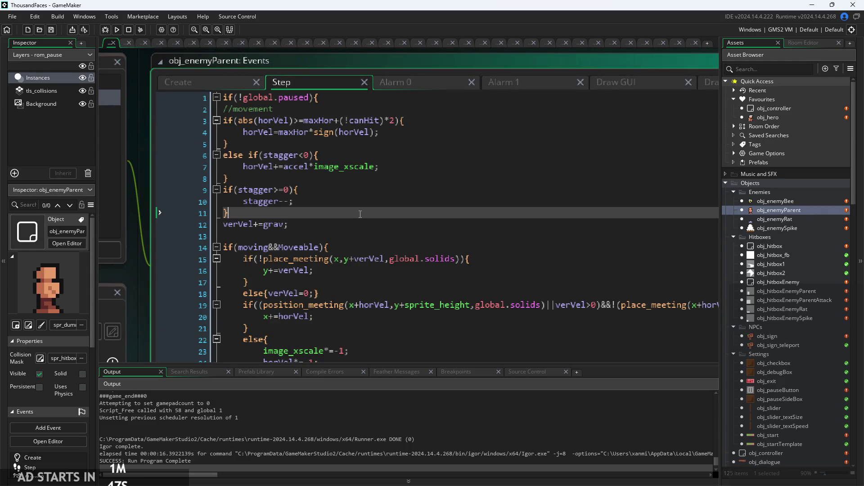
scroll(365, 208, up, 2)
click(293, 170)
scroll(294, 151, up, 1)
scroll(294, 149, up, 1)
click(283, 142)
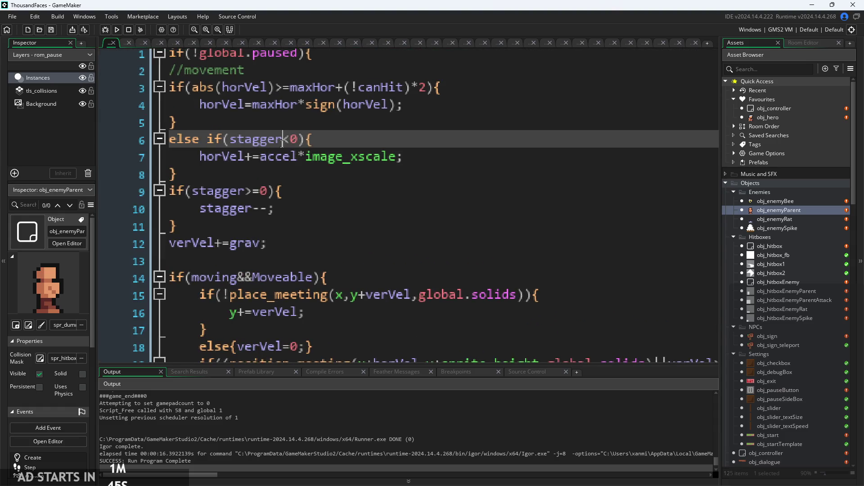
key(Down)
key(End)
key(Up)
key(Up)
key(Up)
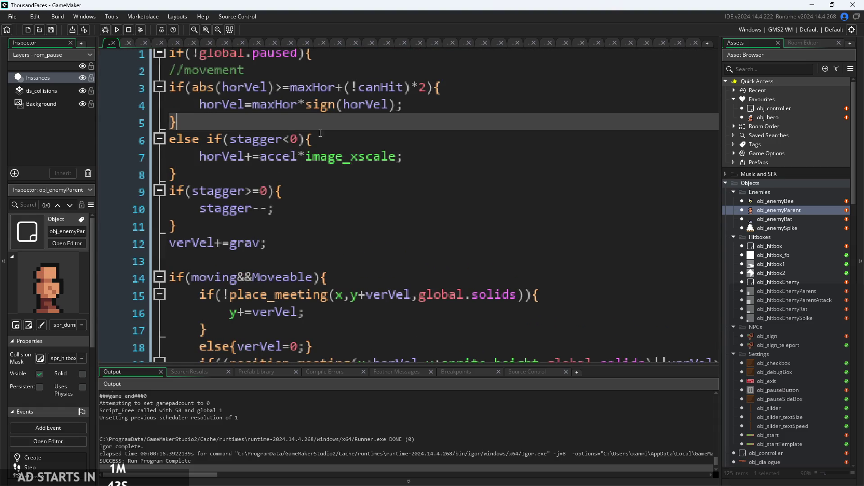
key(Down)
key(Down)
click(118, 30)
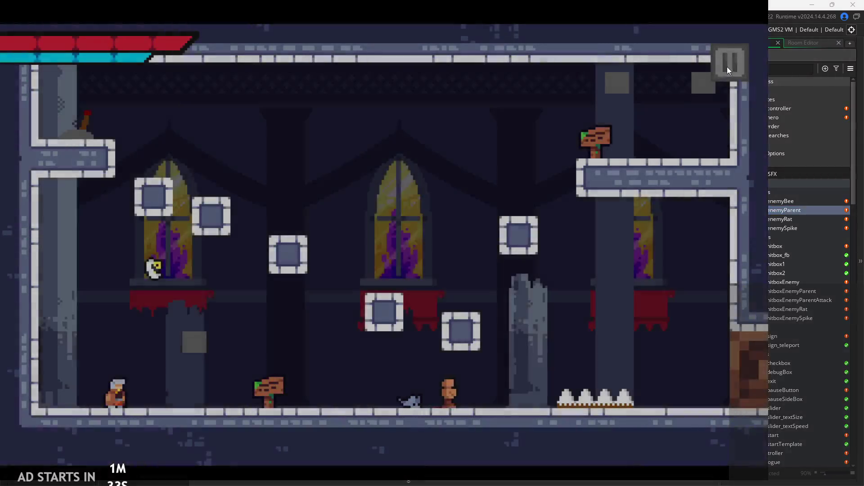
Start the game and enable the Debug Stats overlay with text size 0
click(728, 66)
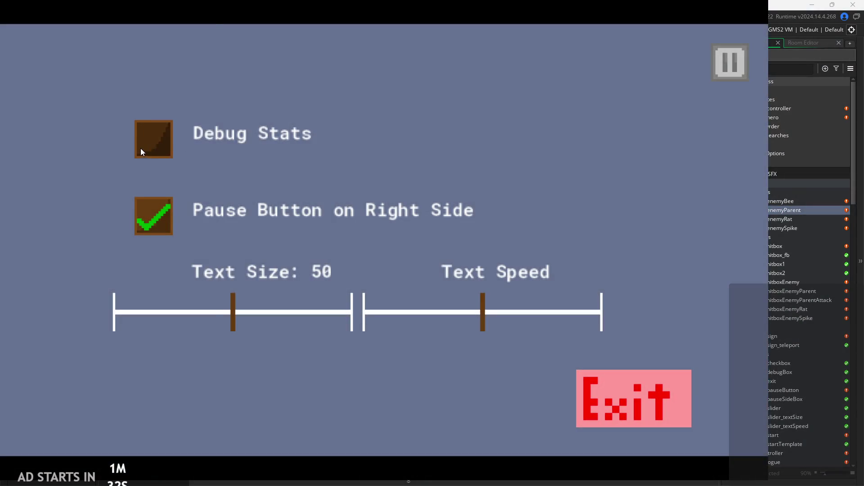
click(141, 152)
drag(236, 311, 113, 315)
click(734, 67)
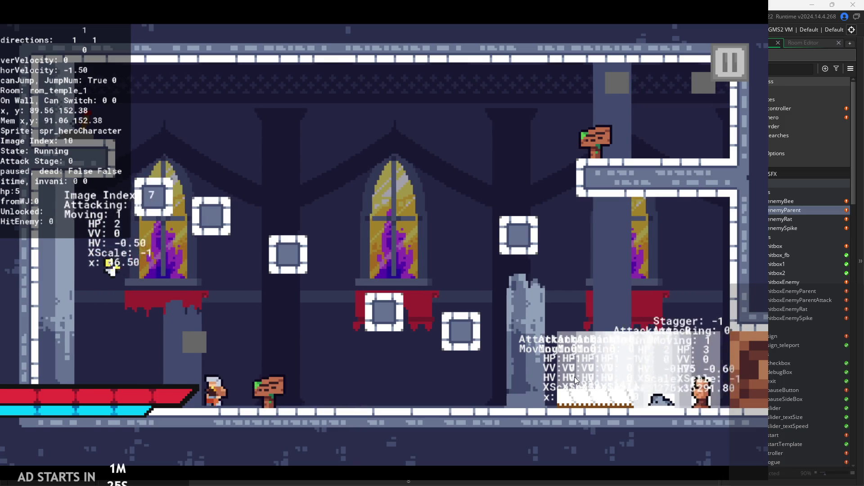
Move through the temple room into the next room, attacking enemies while running and jumping
key(Right)
key(x)
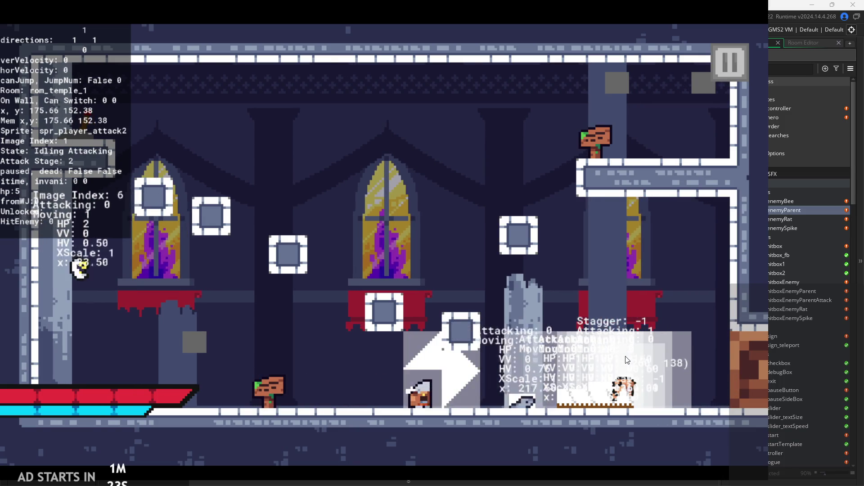
key(Right)
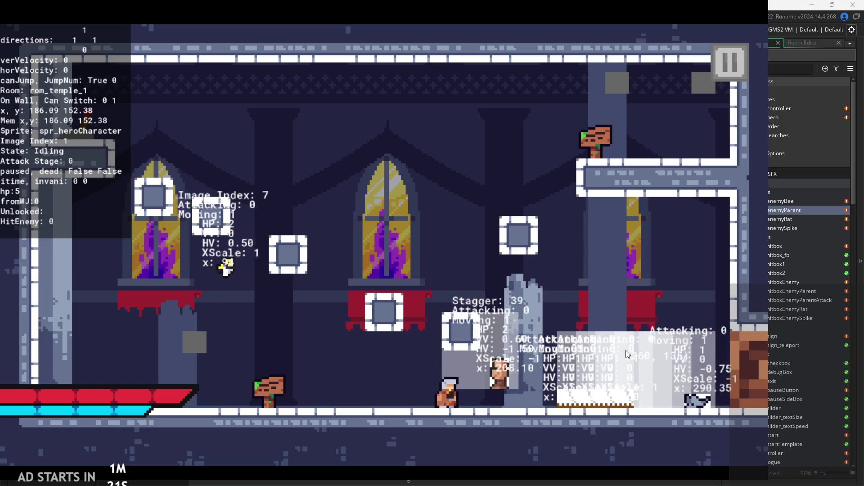
key(Left)
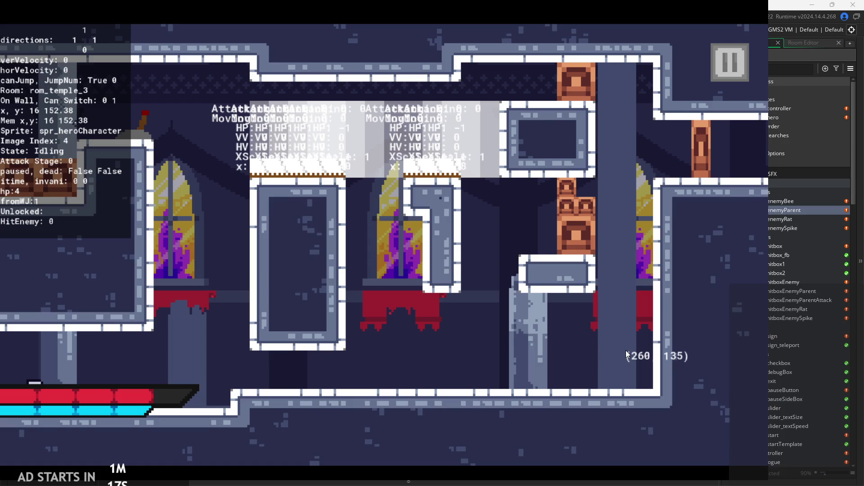
key(Left)
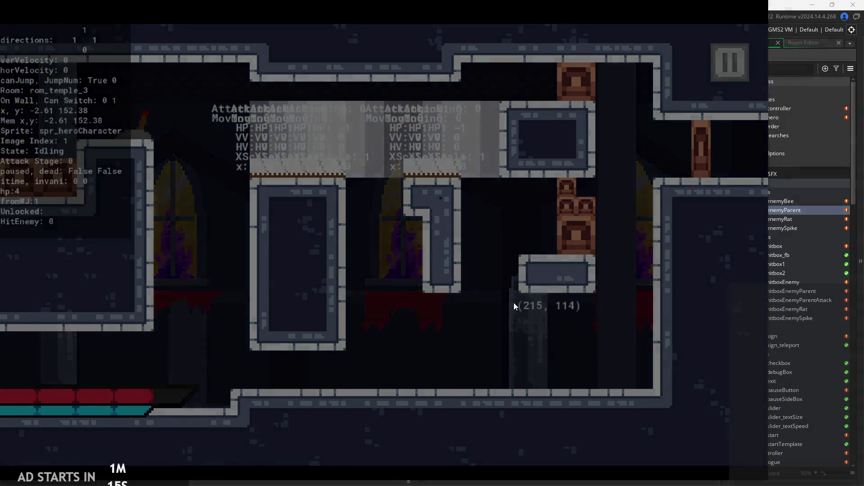
key(x)
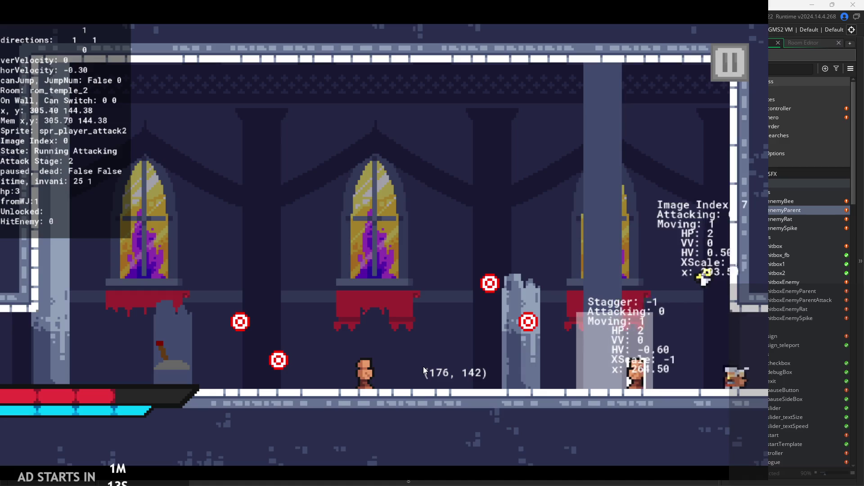
key(Left)
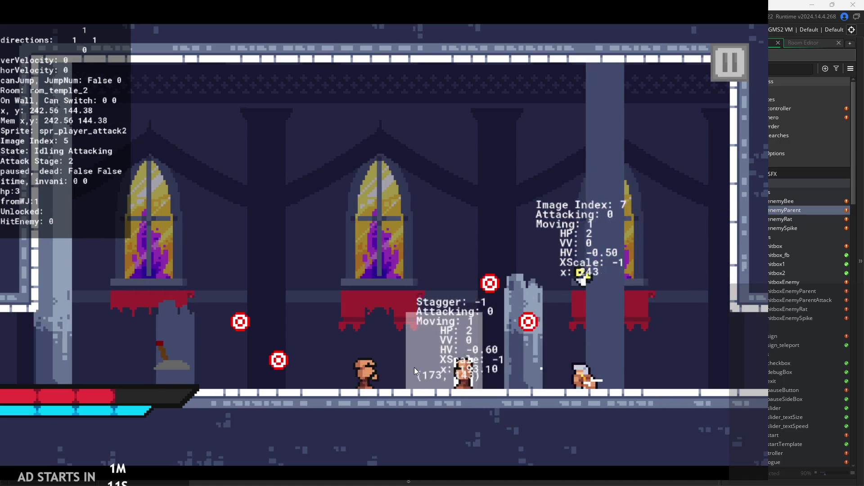
key(Left)
key(x)
key(Left)
key(x)
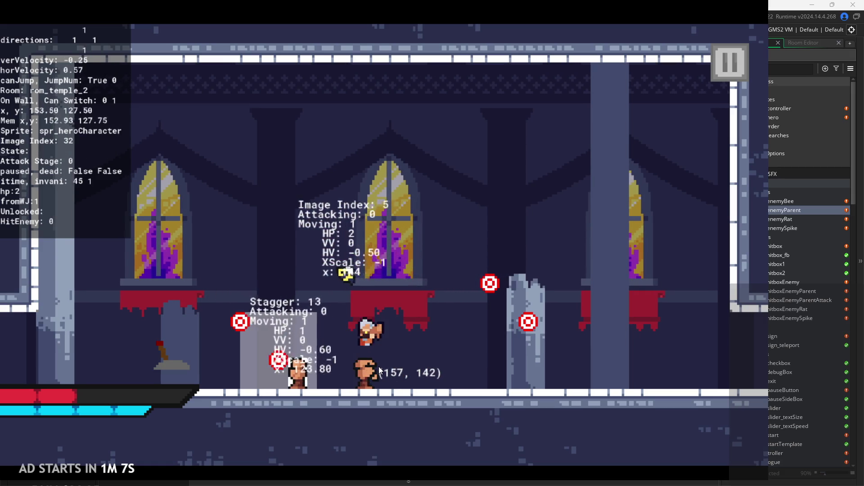
key(Left)
key(x)
key(z)
Pause and resume, then hit enemies from both sides to test their knockback
key(Left)
key(Escape)
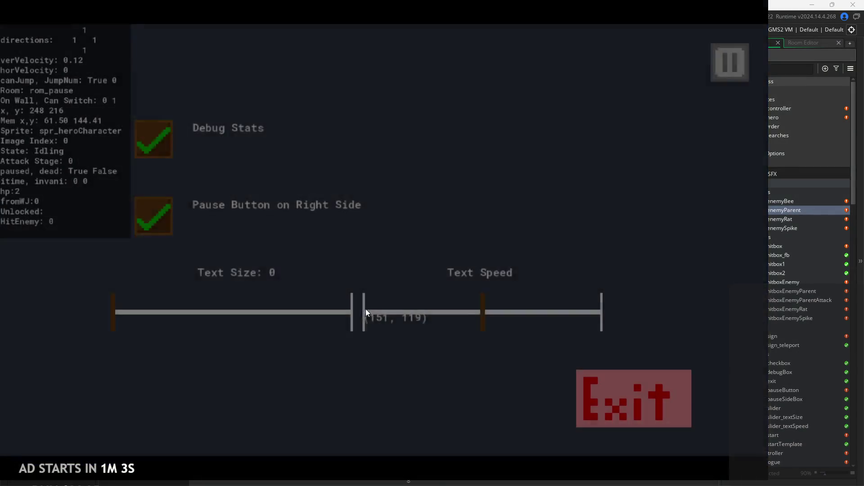
key(Escape)
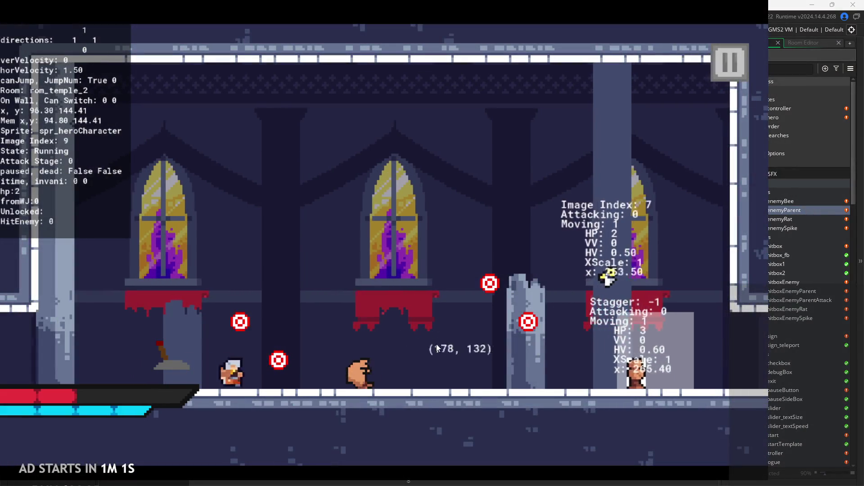
key(Right)
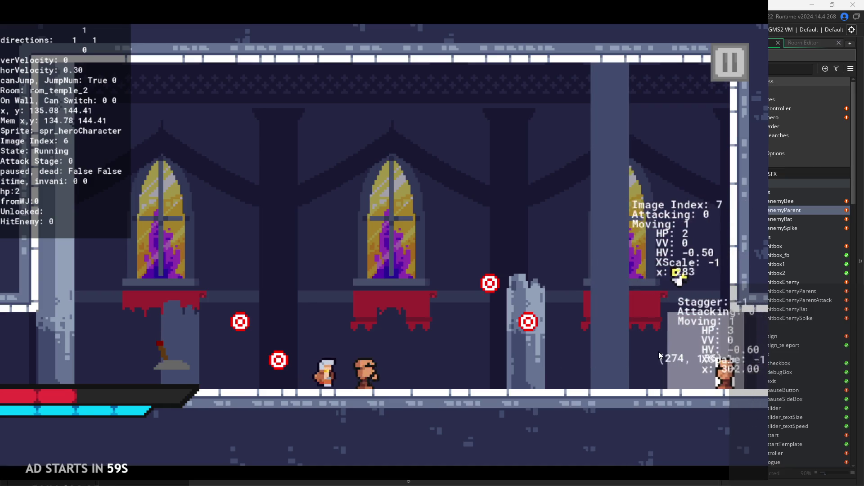
key(Right)
key(x)
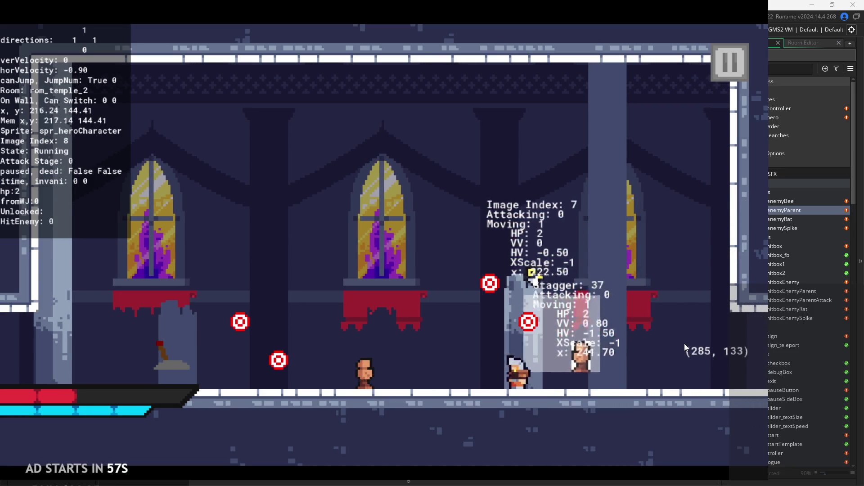
key(Left)
key(x)
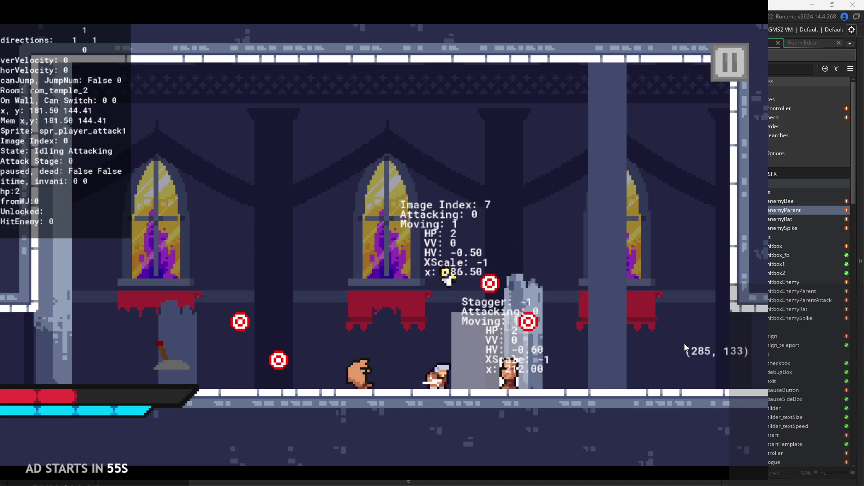
key(Left)
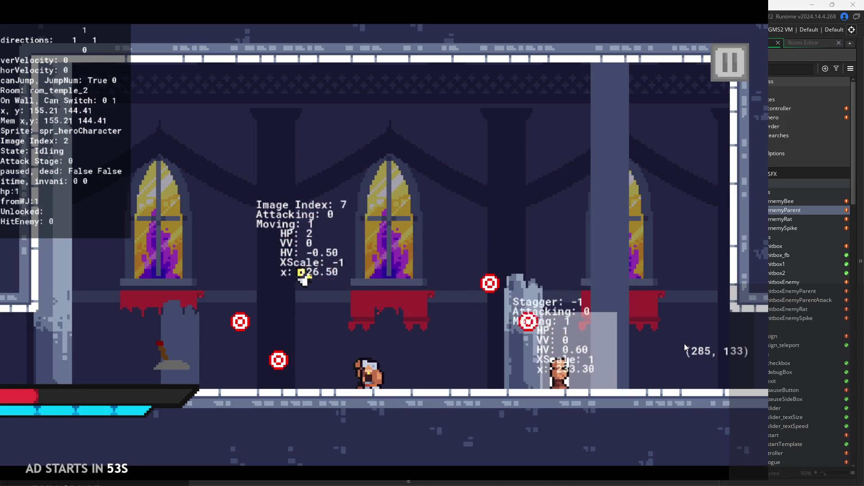
key(Right)
key(x)
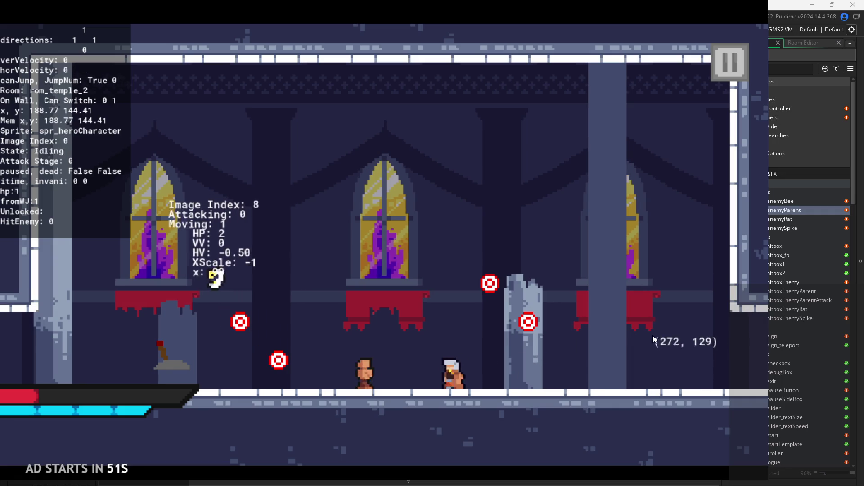
Pause again, run, attack and jump past enemies, then quit back to the editor
key(Left)
key(Escape)
key(Escape)
key(Left)
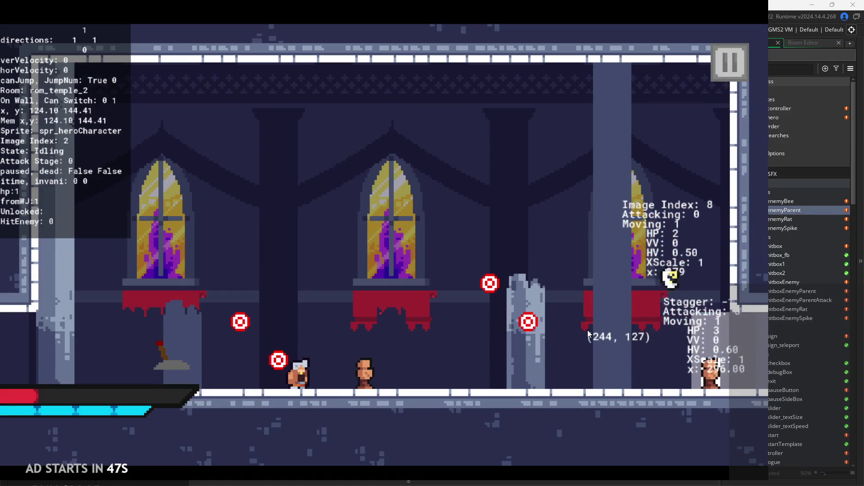
key(Right)
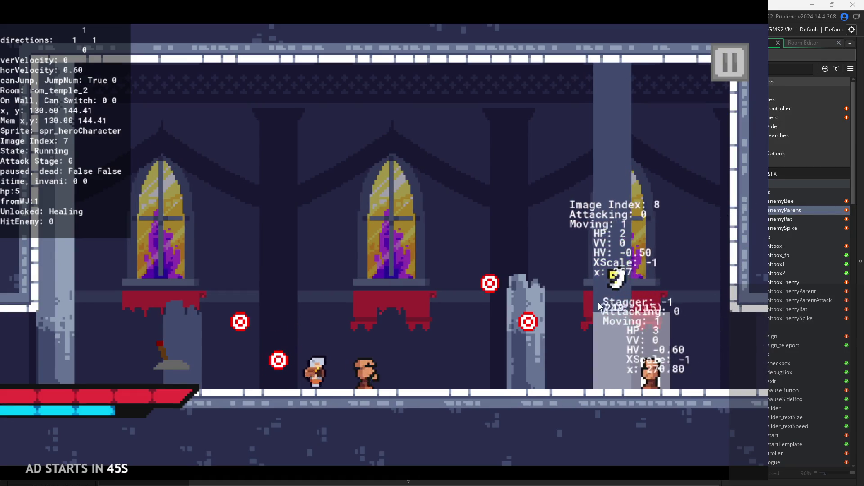
key(Right)
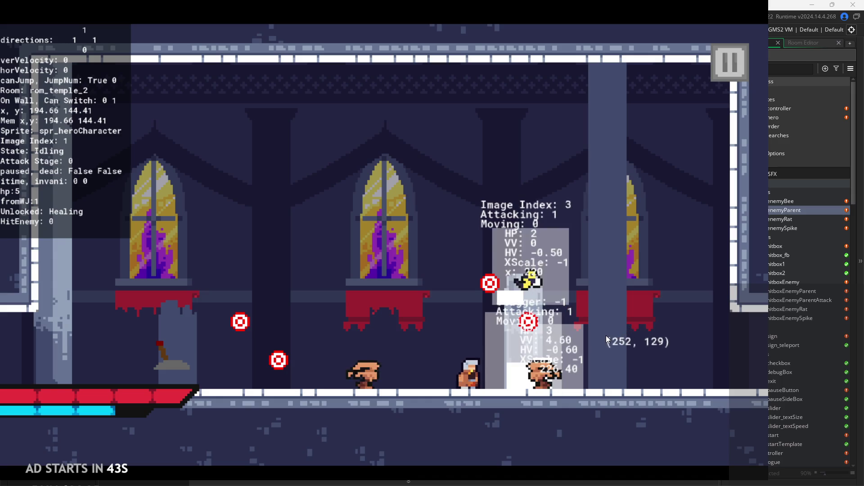
key(Left)
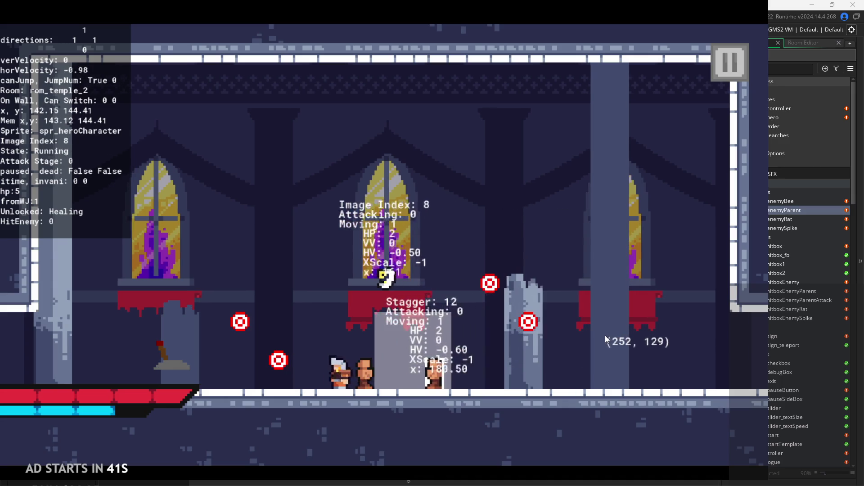
key(x)
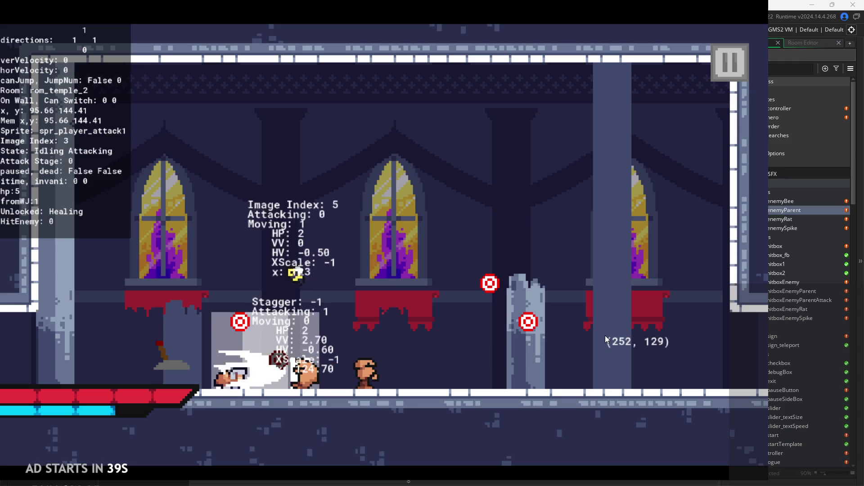
key(space)
key(Right)
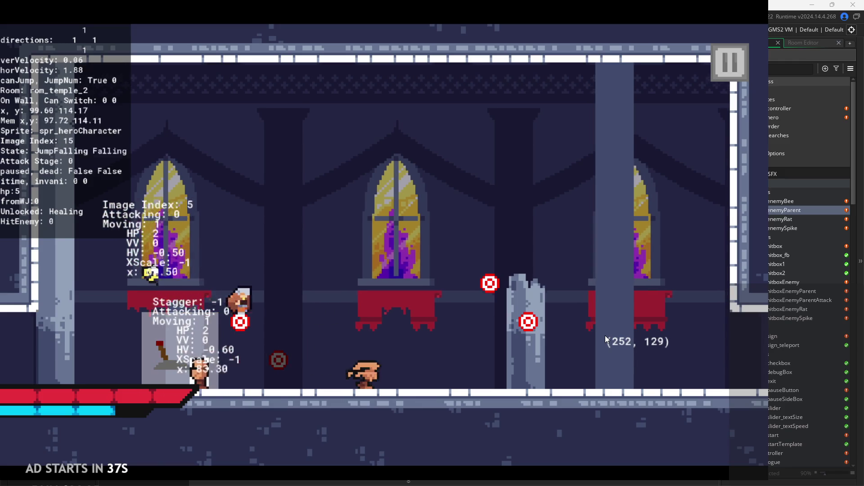
click(716, 67)
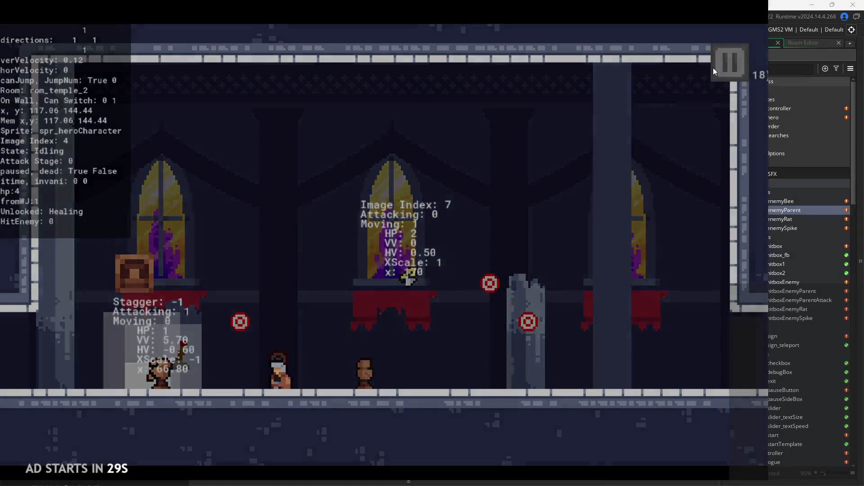
click(648, 391)
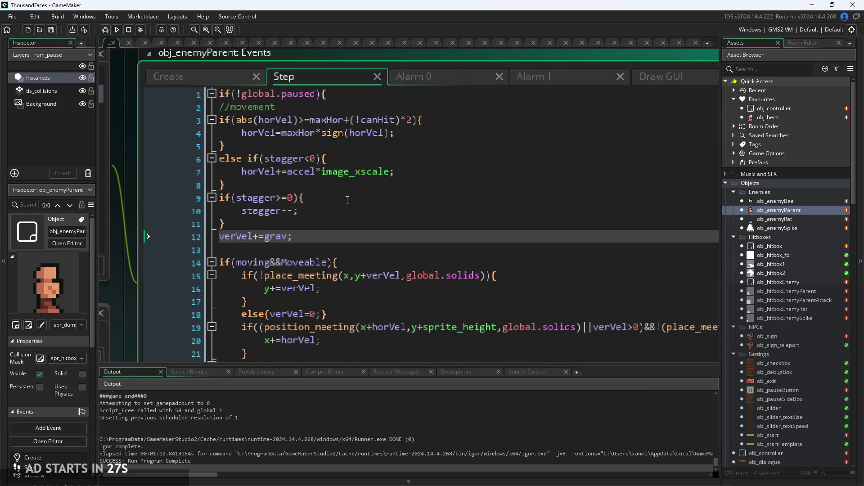
Review the wall-check condition, the x+=horVel move line and the else turn-around branch (lines 19–22)
click(371, 195)
scroll(396, 225, down, 2)
click(414, 276)
scroll(415, 278, down, 2)
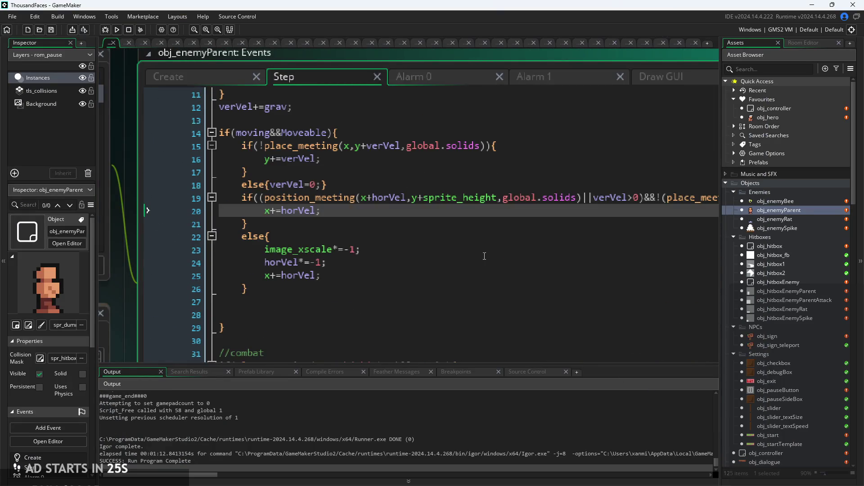
scroll(405, 252, down, 3)
scroll(401, 233, up, 3)
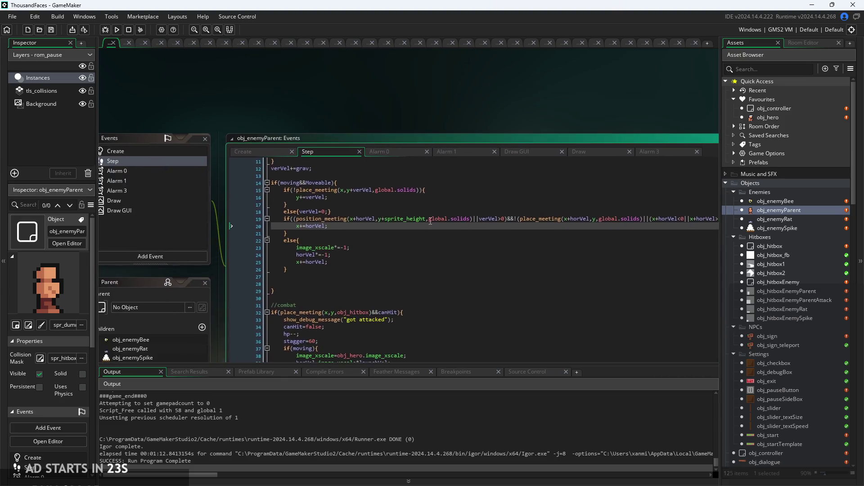
scroll(339, 273, up, 1)
key(Up)
click(340, 273)
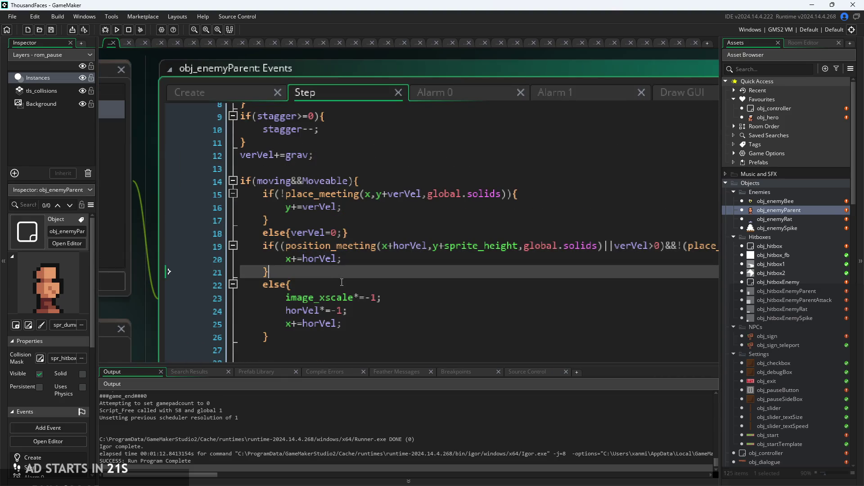
click(394, 248)
click(416, 282)
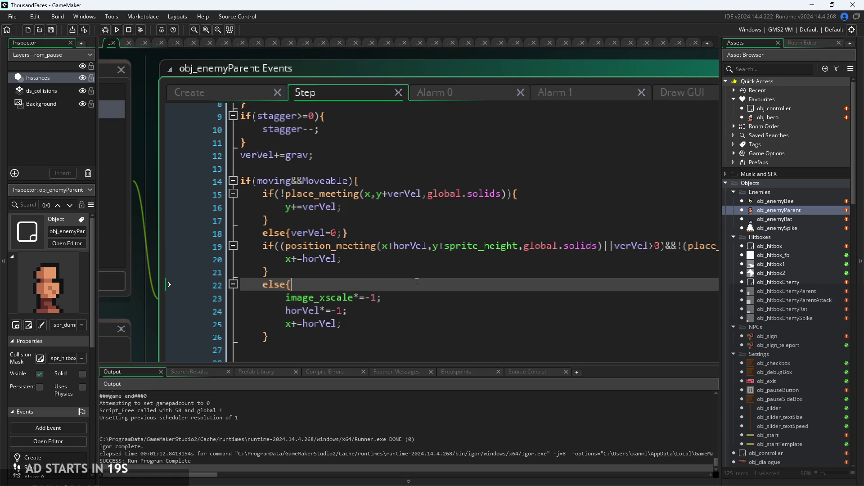
click(410, 261)
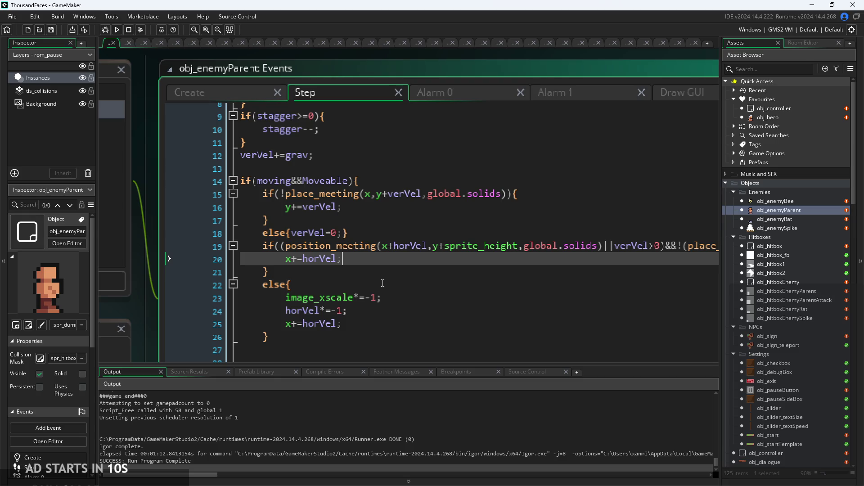
click(382, 283)
click(394, 259)
Check stagger=60 and the knockback lines horVel=image_xscale*launchVel, verVel=-launchVel, then run the game
scroll(395, 259, down, 3)
scroll(394, 259, down, 3)
click(376, 210)
scroll(373, 203, down, 1)
click(371, 193)
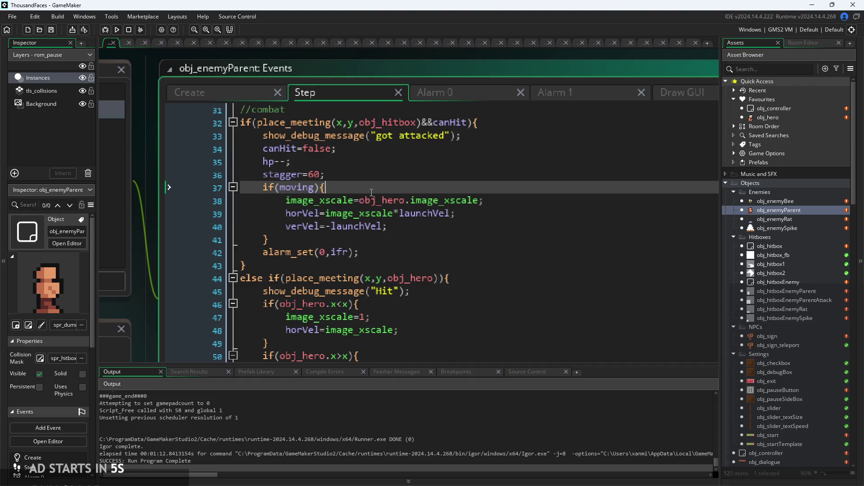
click(423, 227)
key(Up)
key(Up)
click(463, 224)
key(Up)
key(Up)
click(478, 212)
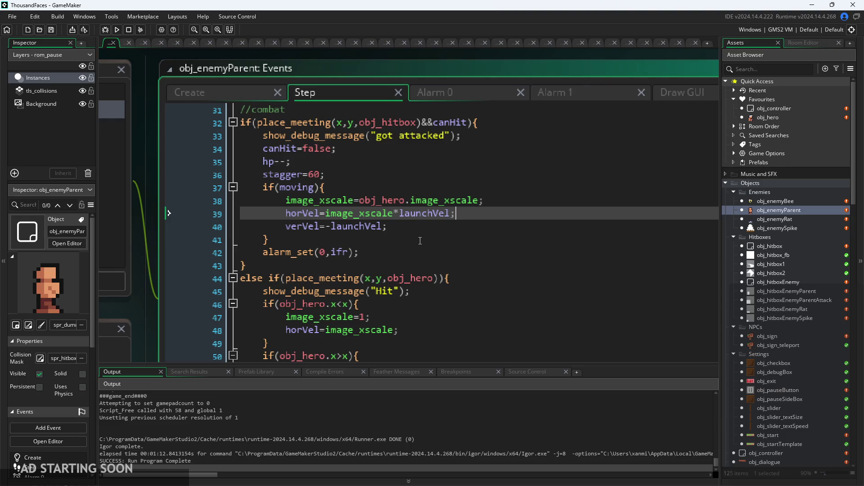
click(116, 30)
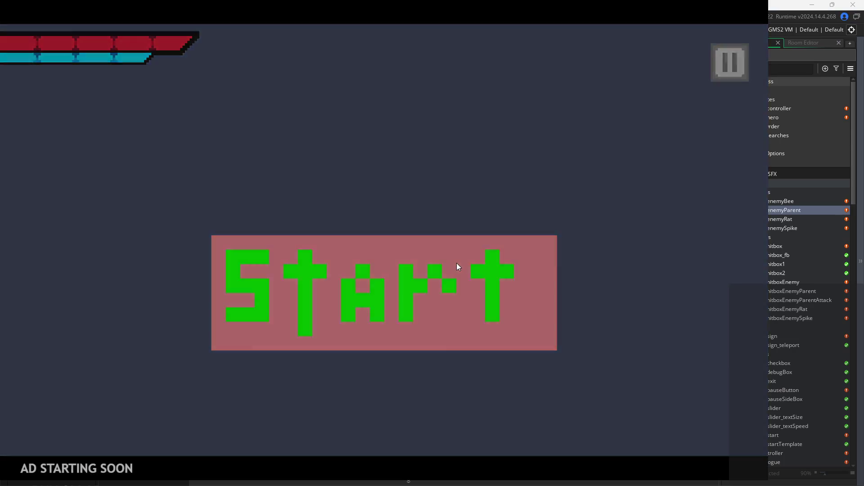
Start the game and walk the hero right and left, jumping away after an enemy hit
click(456, 262)
key(Right)
key(Left)
key(space)
key(Left)
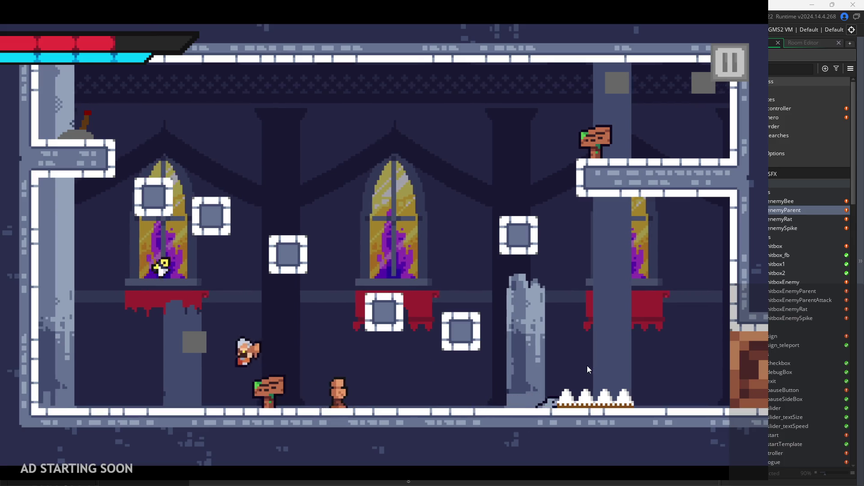
key(Right)
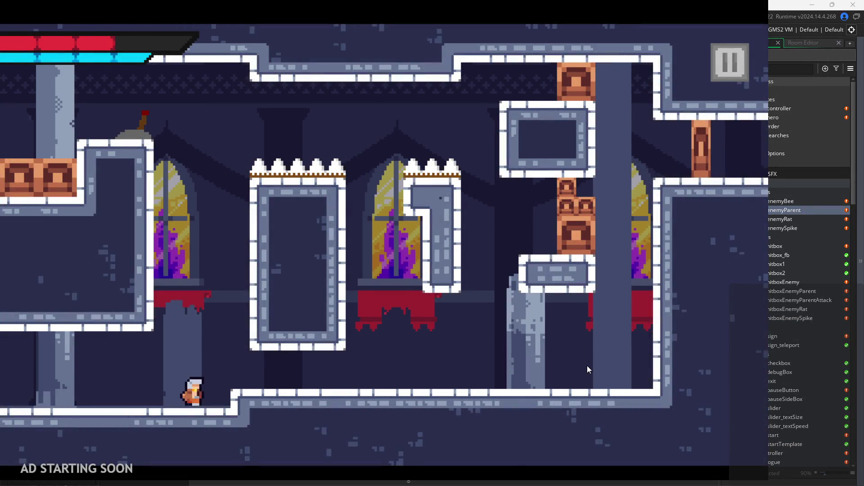
Exit the game to the editor, rebuild with F5 and start the level again
click(733, 63)
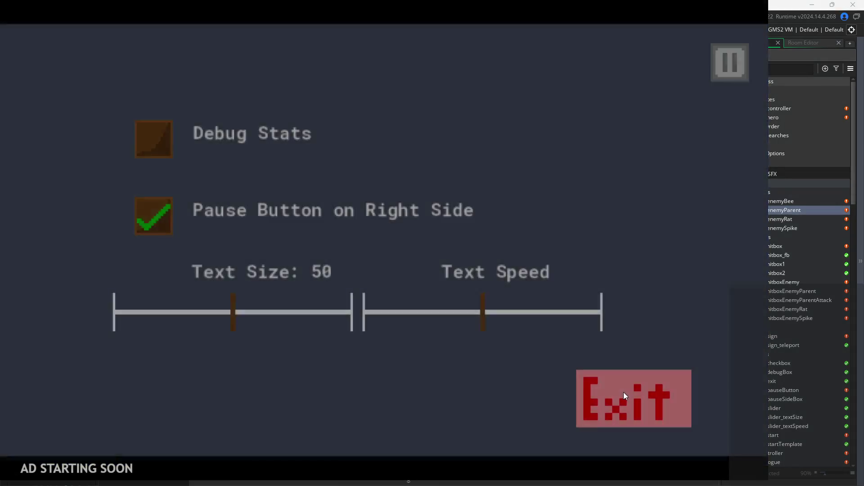
click(626, 395)
key(F5)
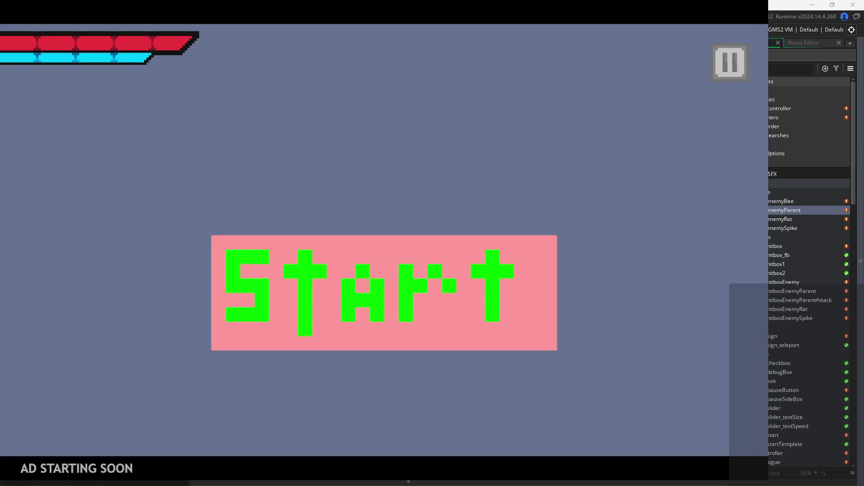
click(445, 262)
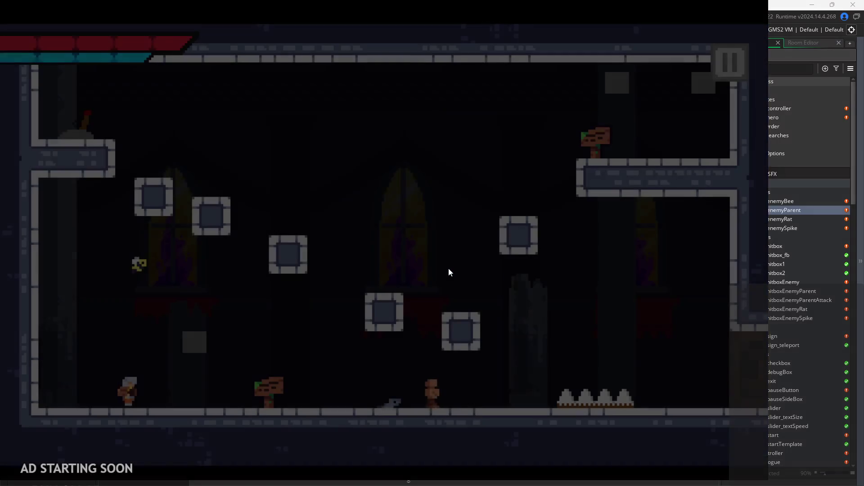
Move the hero right into the castle room and slash at enemies around the stone block
key(Right)
key(space)
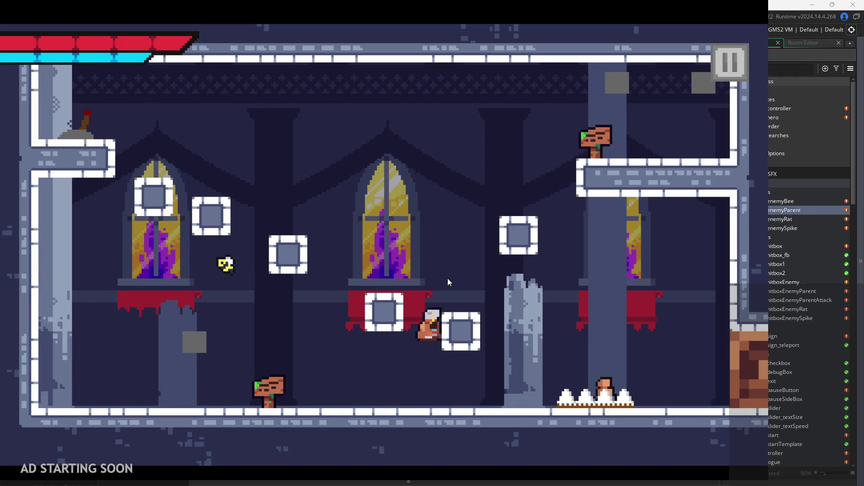
key(Right)
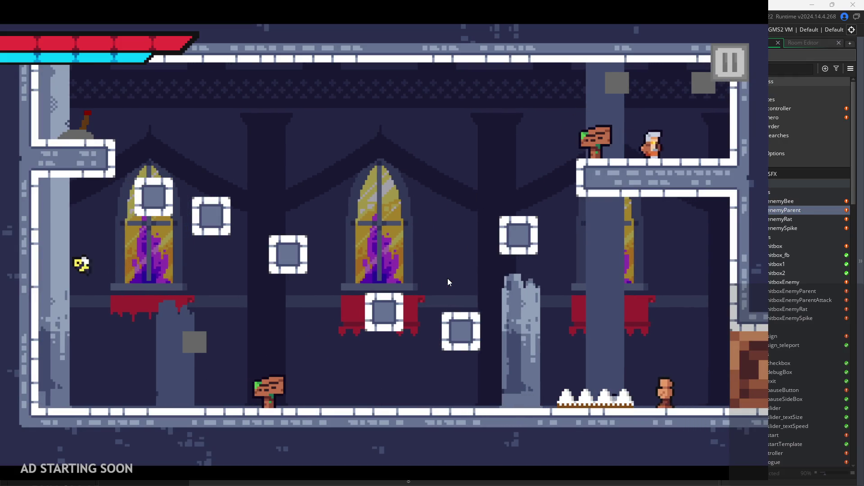
key(Right)
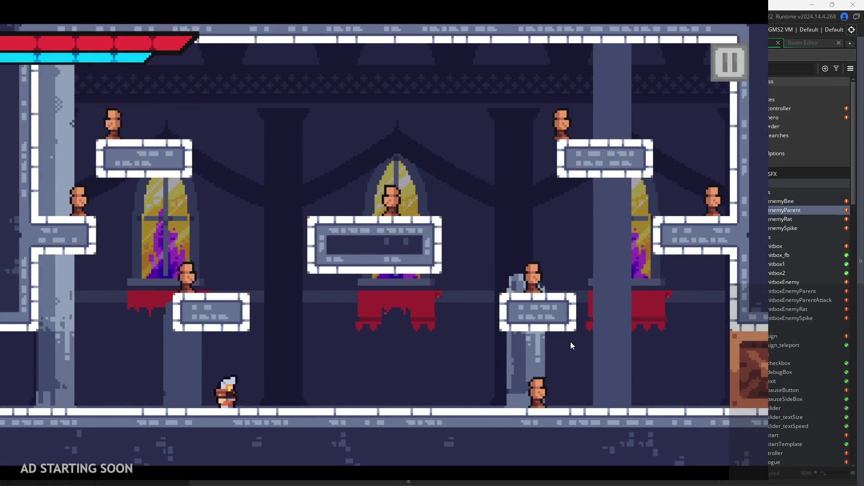
key(Right)
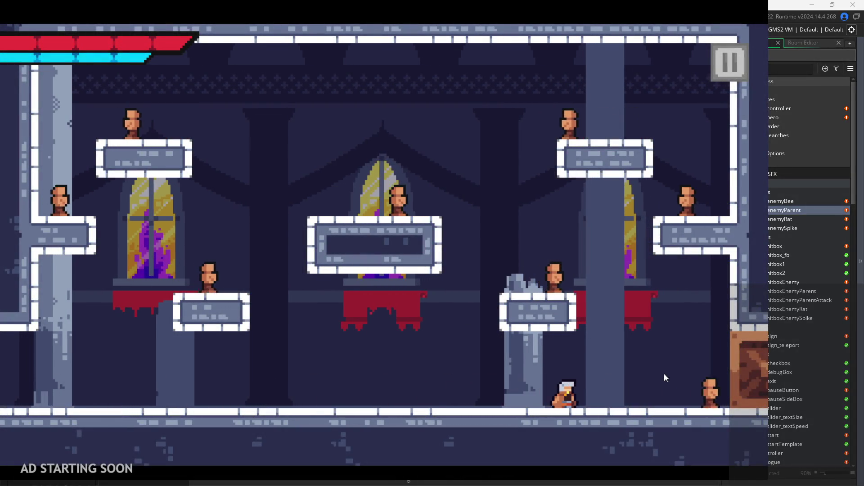
key(x)
key(Left)
key(Right)
key(Left)
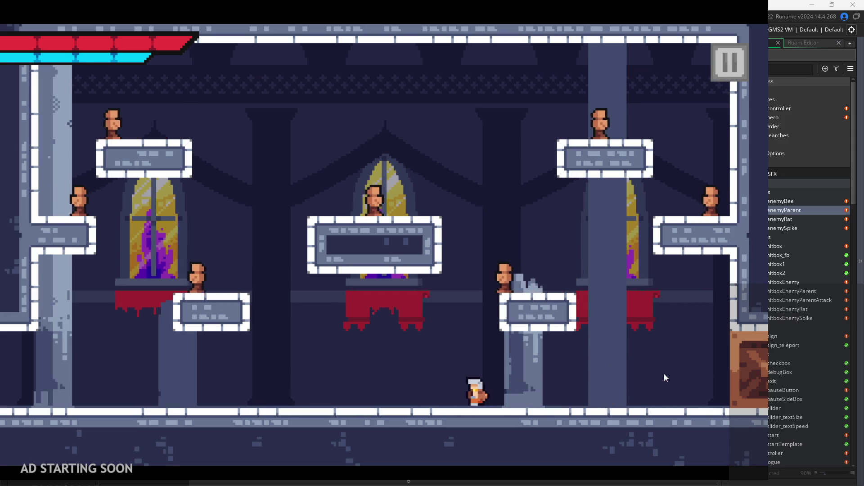
key(Right)
key(z)
key(z)
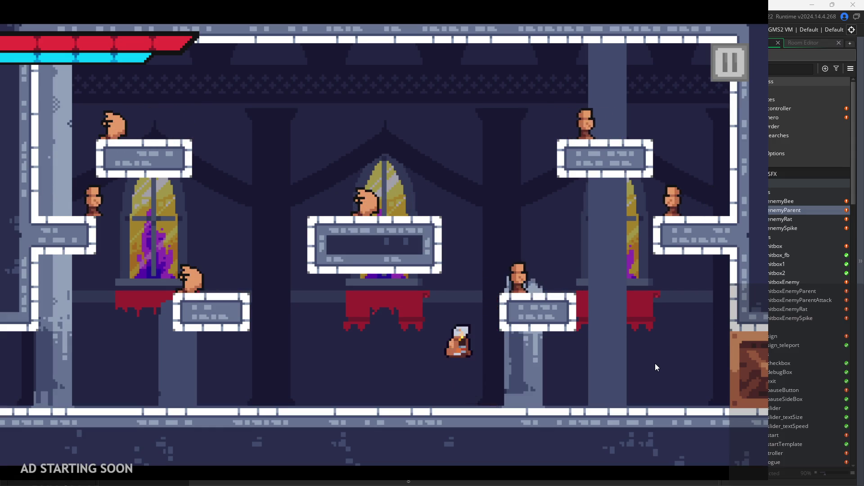
key(Left)
key(z)
key(Right)
key(z)
key(Right)
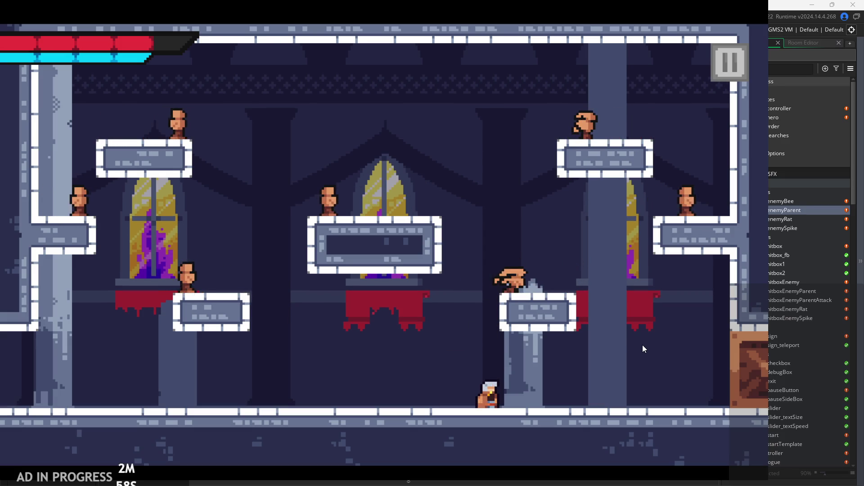
key(Left)
key(z)
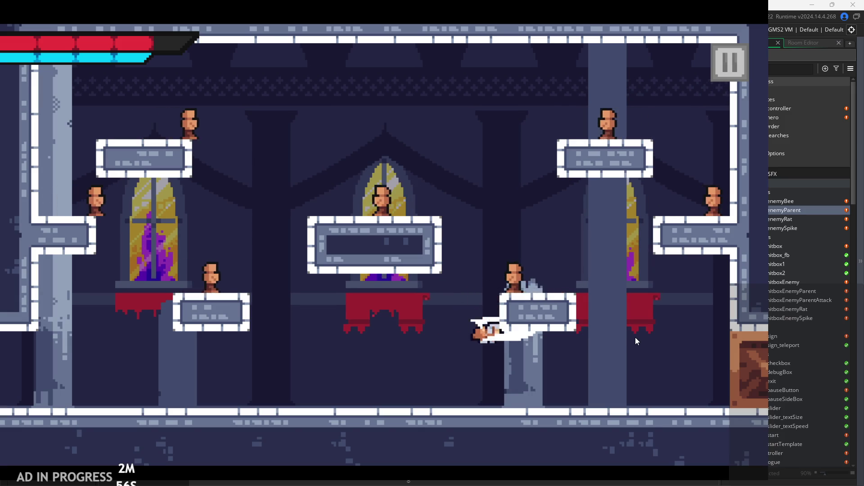
key(z)
Run and jump repeatedly against the right wall to test movement near the enemies
key(Right)
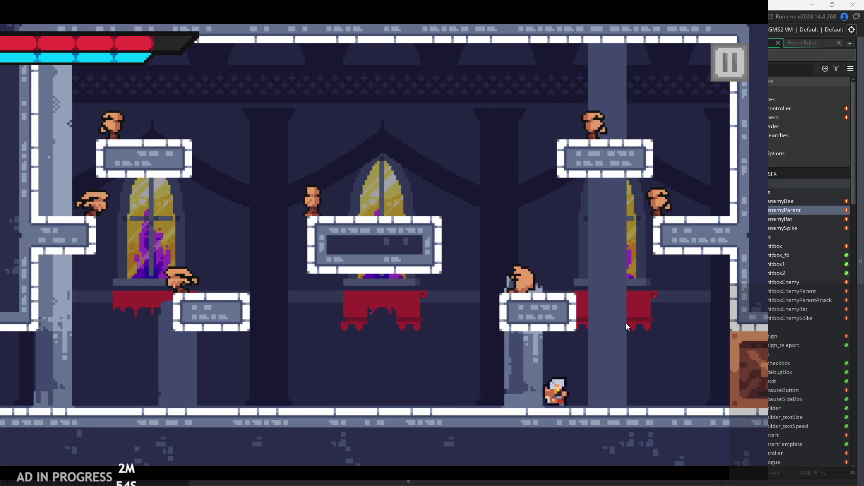
key(z)
key(Left)
key(Right)
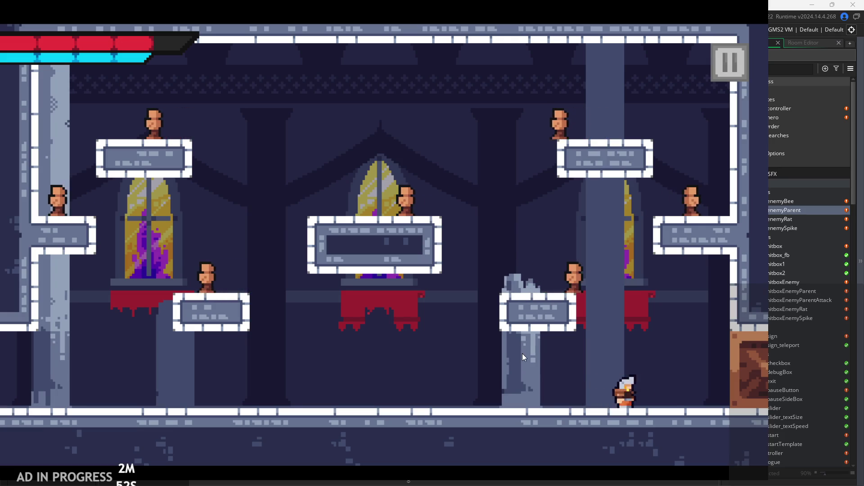
key(z)
key(Left)
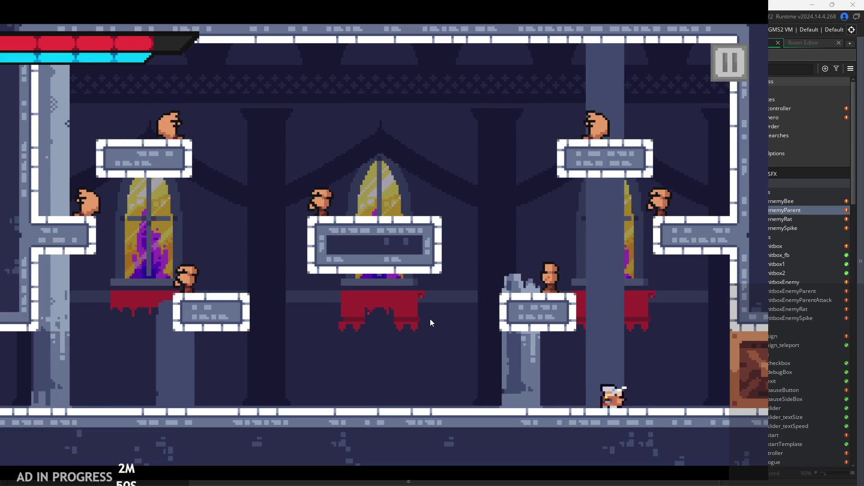
key(Right)
key(z)
key(Left)
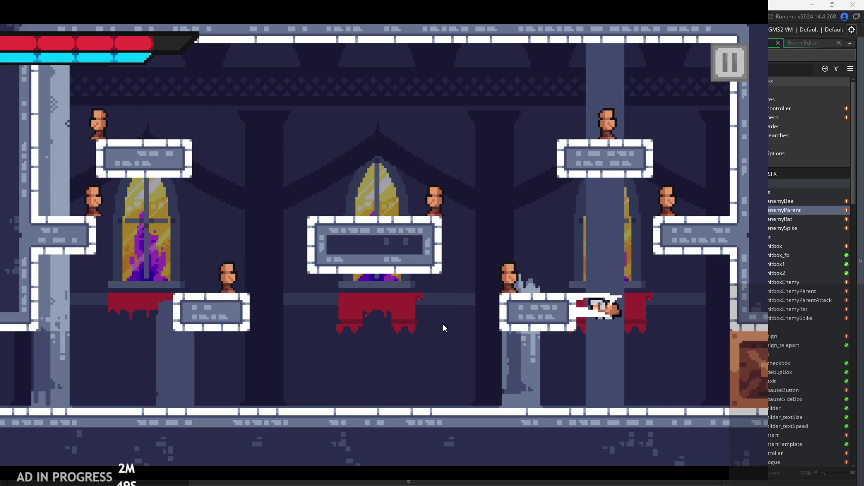
key(Right)
key(Left)
key(Right)
key(z)
key(Left)
key(Right)
key(Left)
key(Right)
key(z)
key(Left)
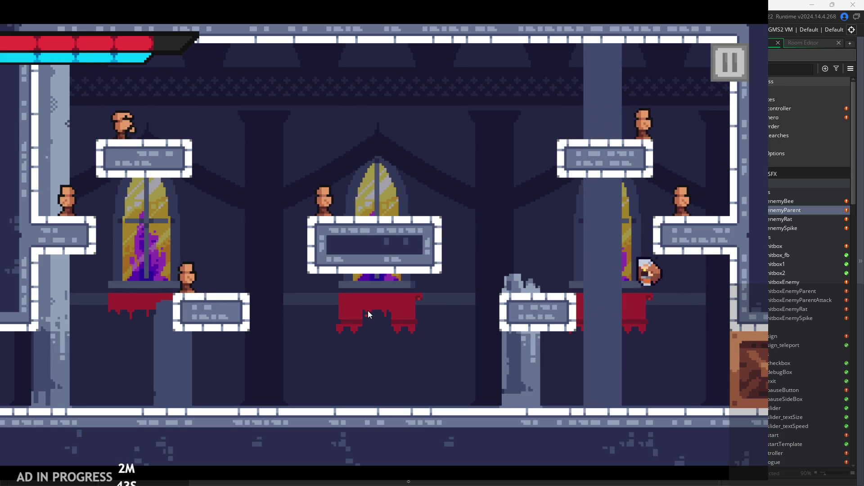
key(Right)
key(z)
key(Left)
key(Right)
key(z)
key(Left)
key(Right)
Dash between the middle and upper platforms, take an enemy knockback, then pause and exit the game
key(z)
key(Right)
key(Left)
key(Left)
key(z)
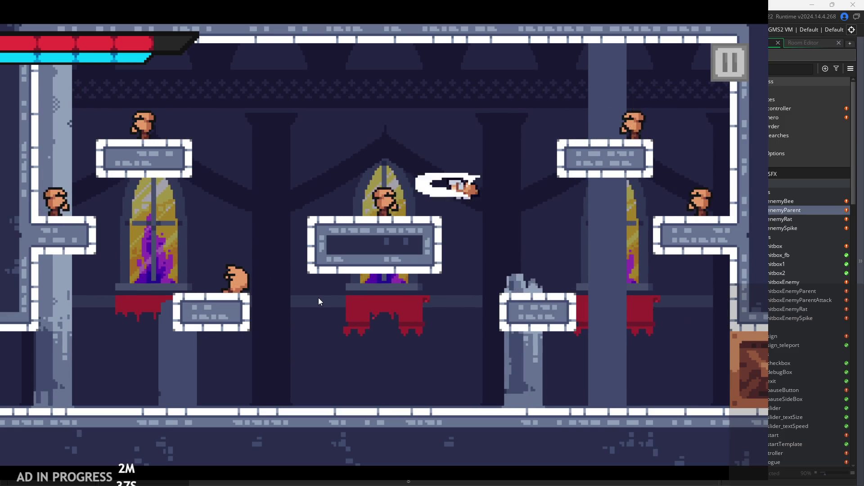
key(Right)
key(Left)
key(Right)
key(z)
key(Left)
key(z)
key(z)
key(Right)
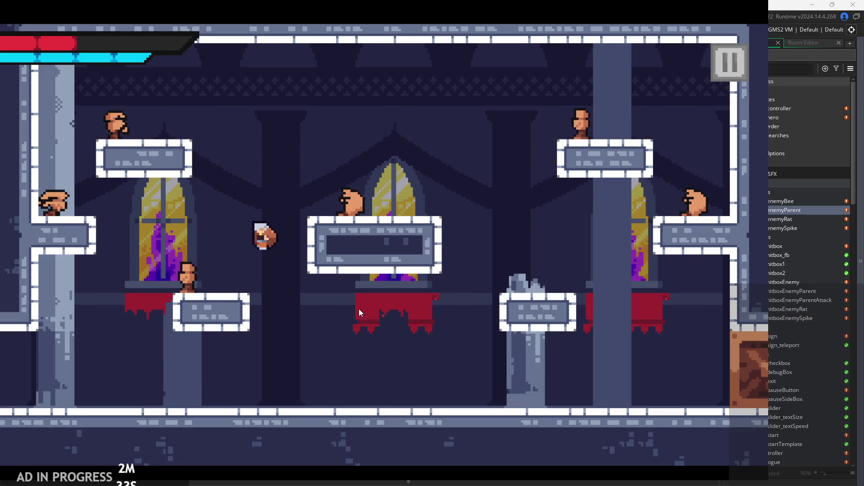
key(z)
key(Left)
key(z)
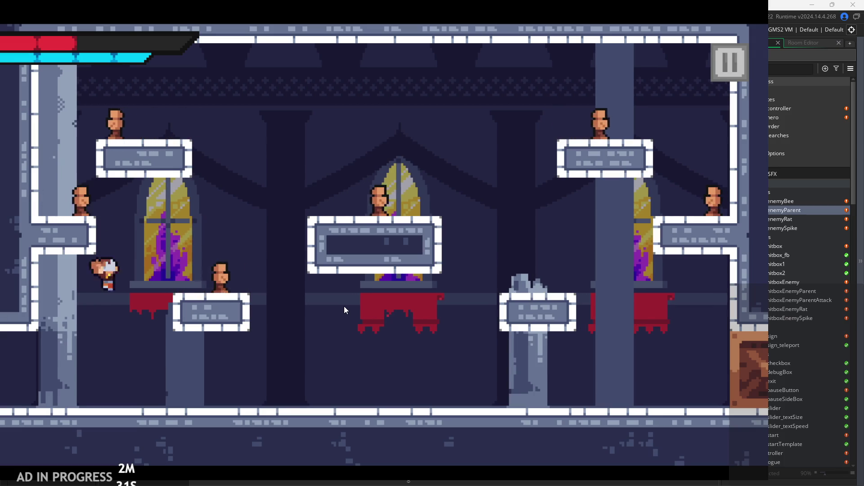
key(Right)
key(z)
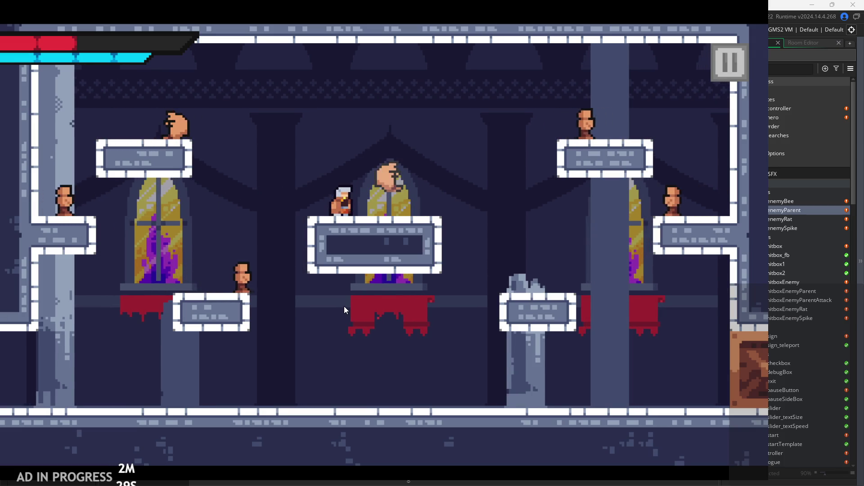
key(z)
key(Right)
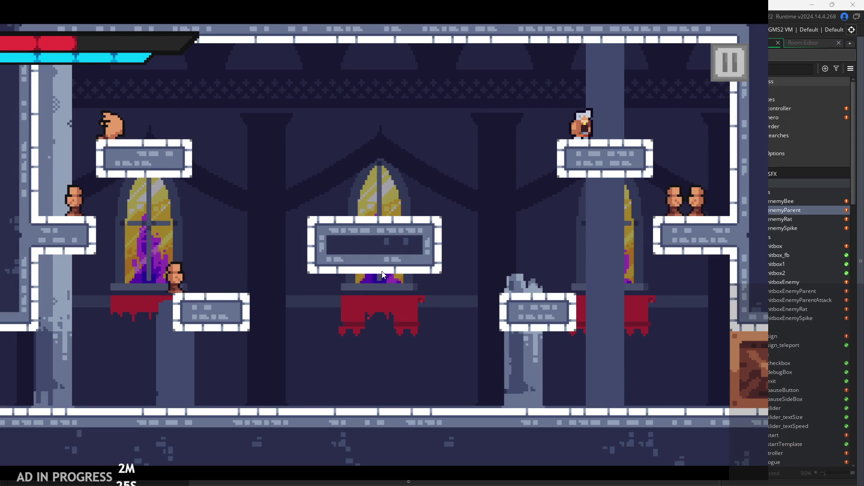
click(738, 70)
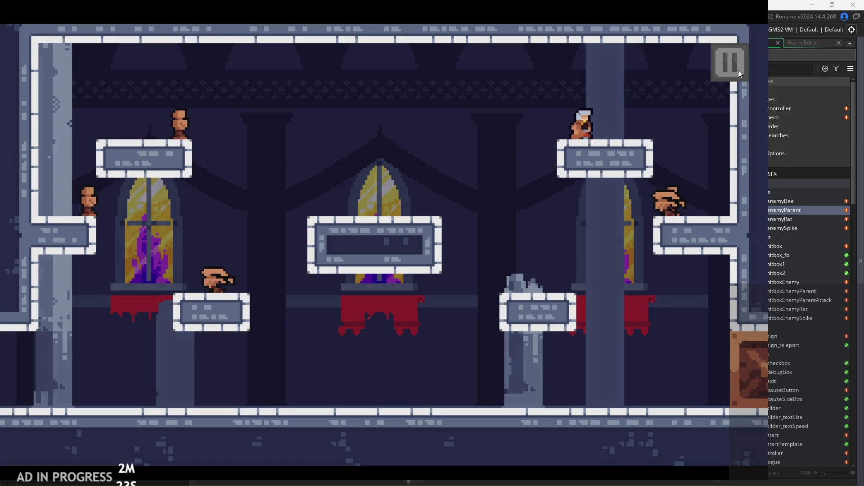
click(644, 370)
Scroll through the attack code, checking the hero-position check on line 50 and hitbox creation on line 62
click(465, 200)
scroll(465, 200, down, 2)
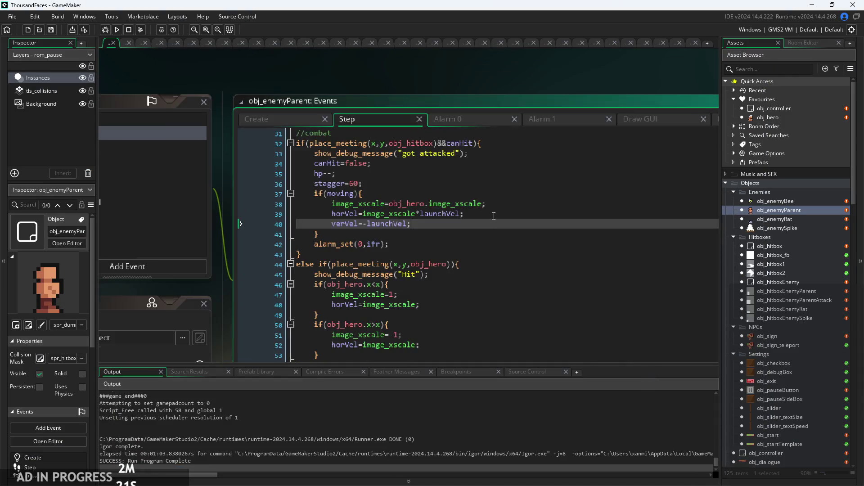
scroll(465, 198, down, 3)
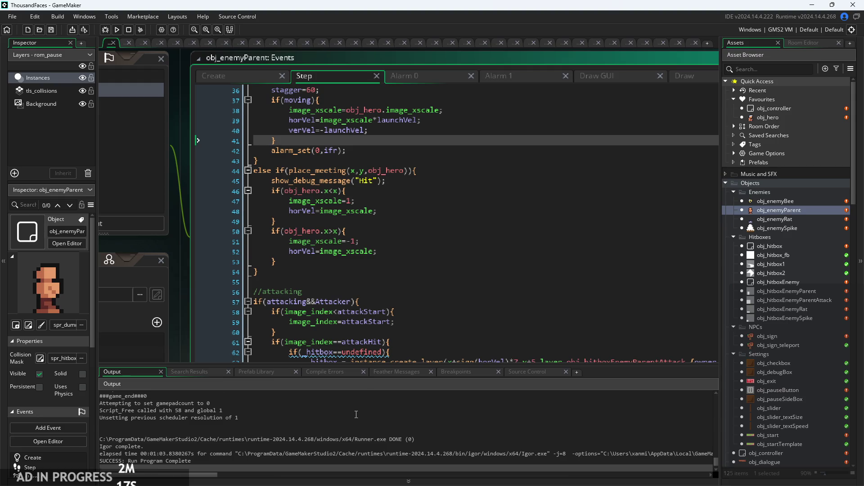
scroll(356, 414, up, 3)
scroll(357, 417, down, 5)
click(431, 251)
scroll(429, 218, up, 2)
scroll(433, 260, down, 2)
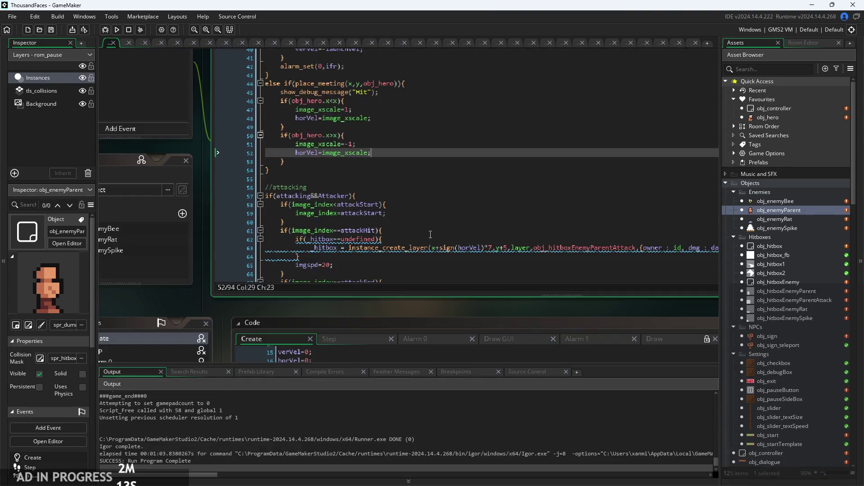
click(408, 243)
scroll(409, 243, up, 2)
click(414, 209)
scroll(414, 207, down, 3)
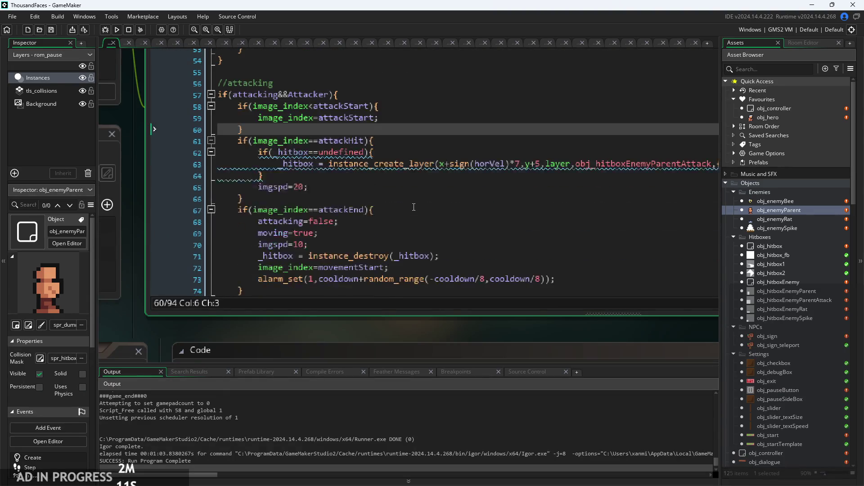
scroll(404, 219, up, 7)
click(403, 216)
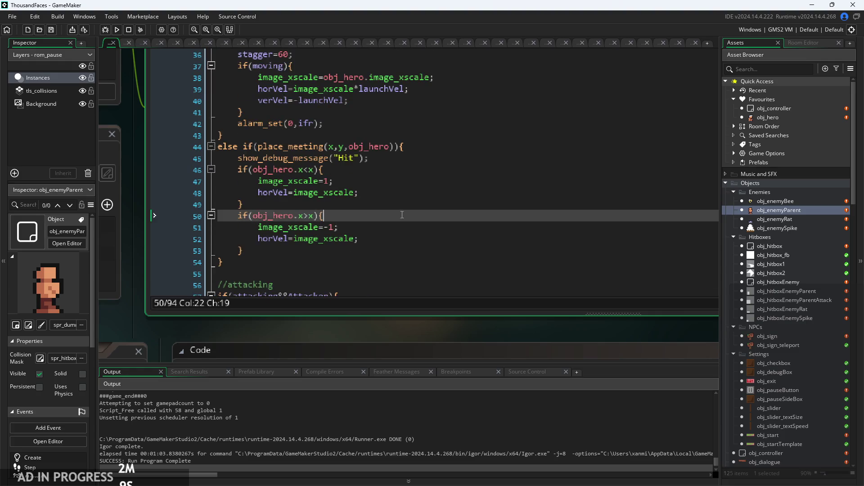
scroll(401, 215, up, 2)
scroll(402, 215, down, 1)
key(Up)
key(Up)
key(Up)
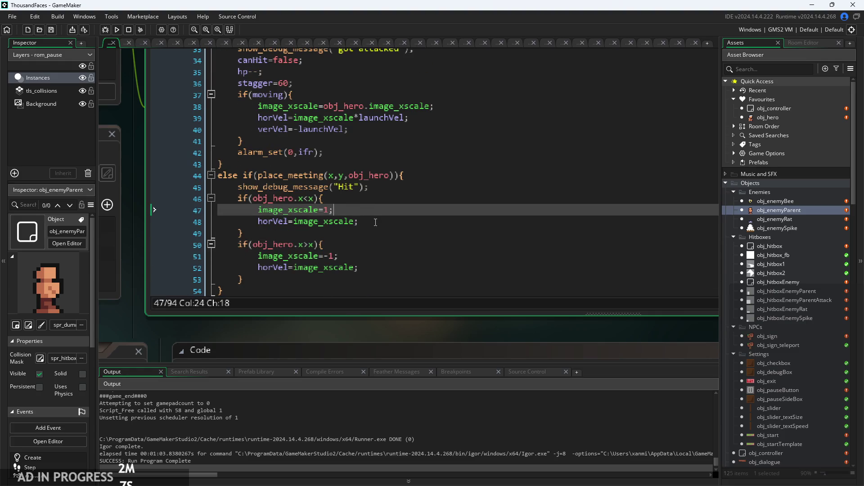
click(371, 222)
scroll(371, 221, up, 2)
key(Up)
scroll(400, 225, up, 2)
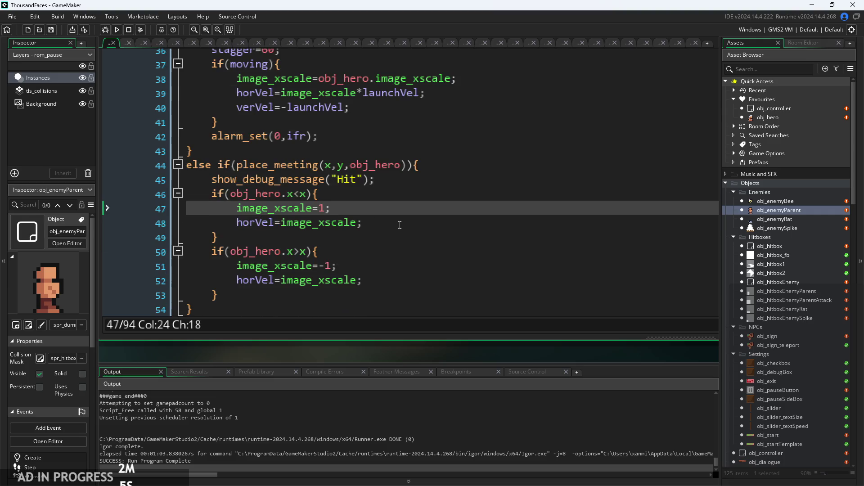
scroll(400, 225, up, 3)
Inspect the if(moving) knockback lines 37–41: horVel=image_xscale*launchVel and verVel=-launchVel
click(406, 208)
click(424, 261)
key(Down)
key(Up)
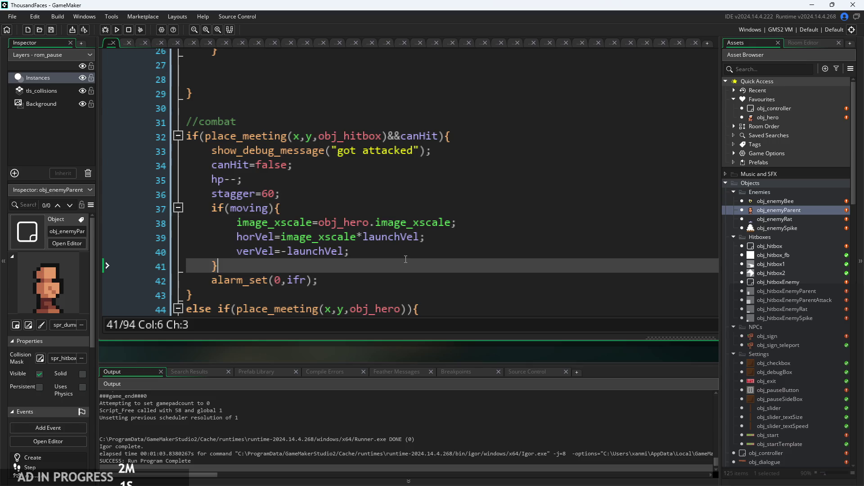
scroll(406, 259, up, 1)
scroll(386, 194, down, 1)
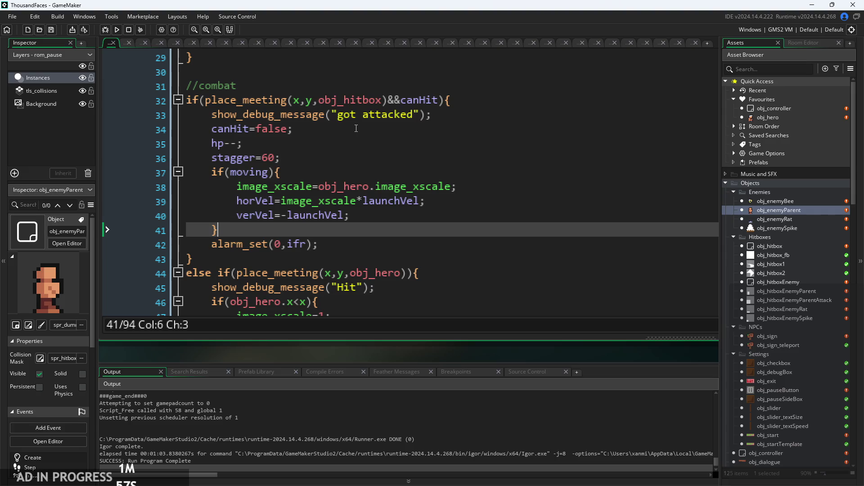
click(280, 172)
click(356, 201)
click(349, 216)
click(421, 202)
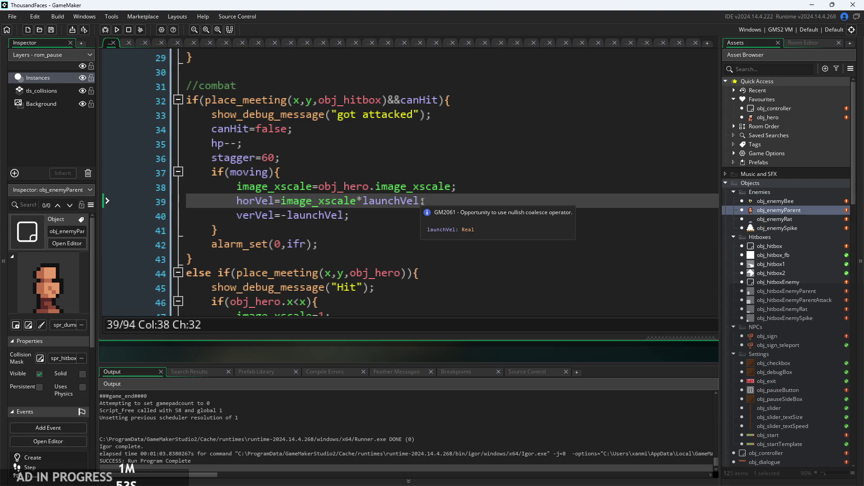
key(Down)
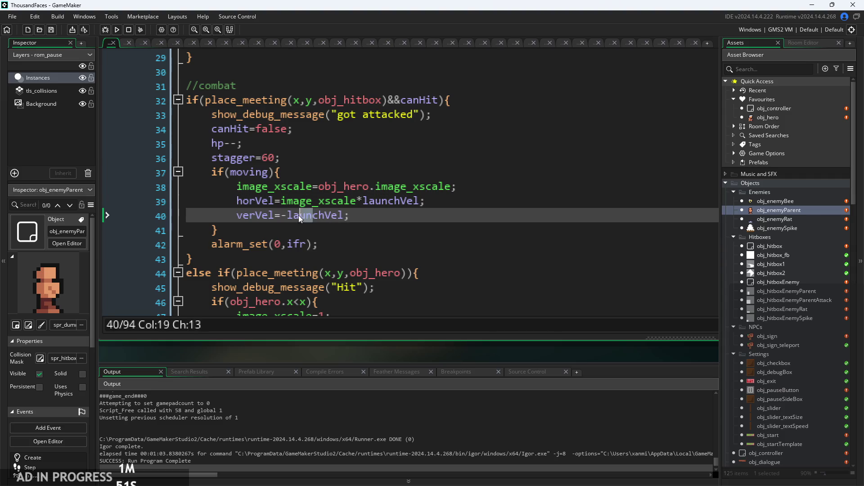
click(357, 201)
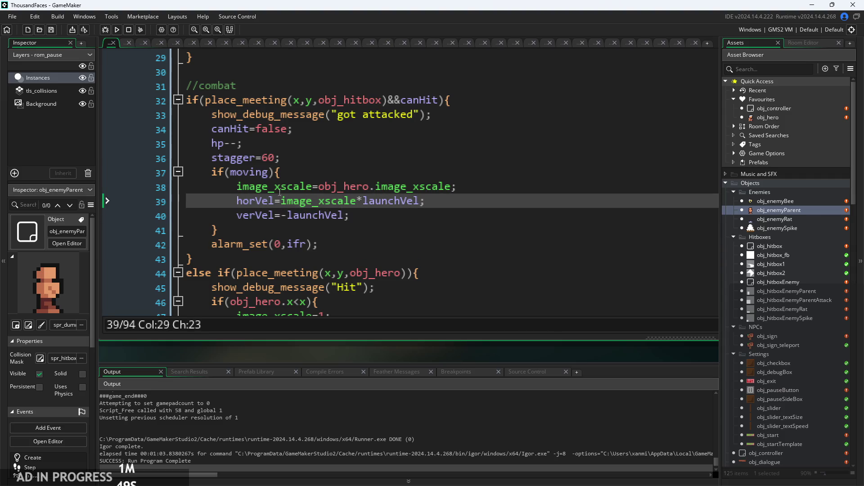
click(282, 201)
key(Right)
key(End)
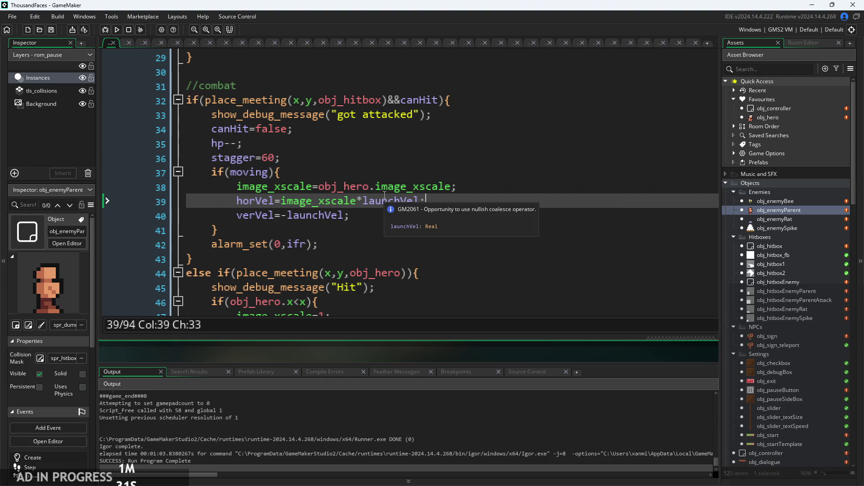
ctrl+scroll(337, 202, up, 3)
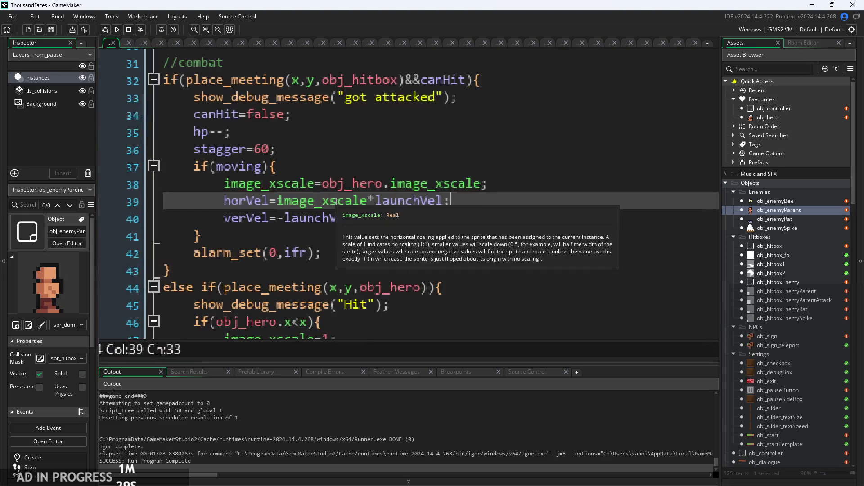
click(368, 166)
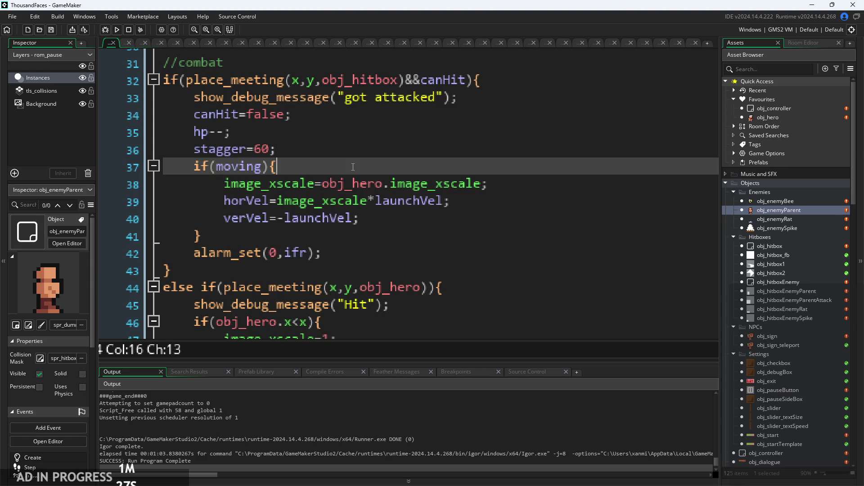
scroll(368, 242, up, 2)
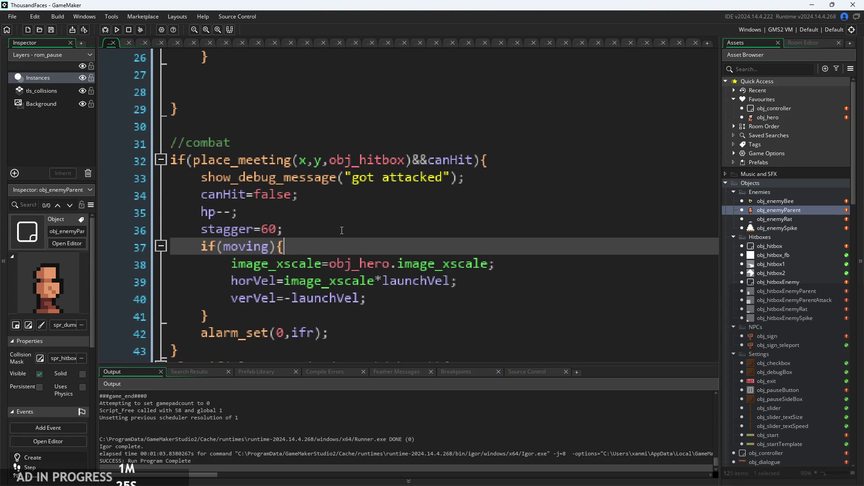
key(Up)
key(Up)
scroll(448, 243, up, 3)
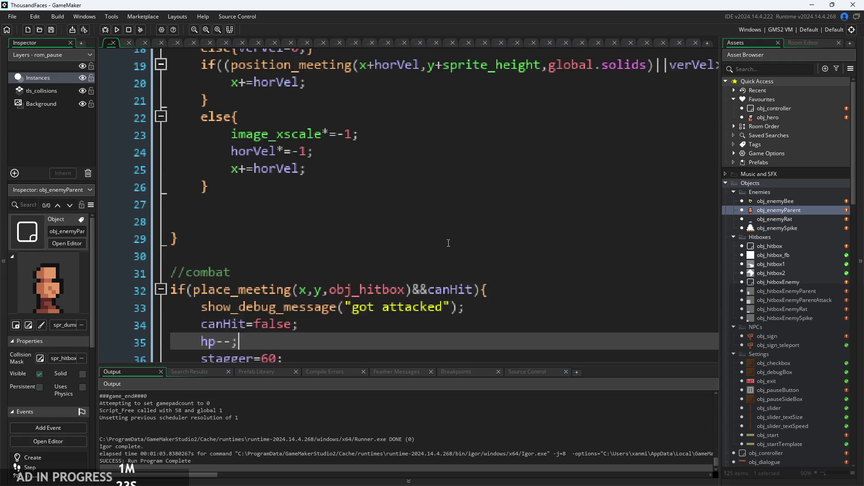
scroll(448, 243, up, 3)
click(453, 290)
click(424, 272)
click(416, 271)
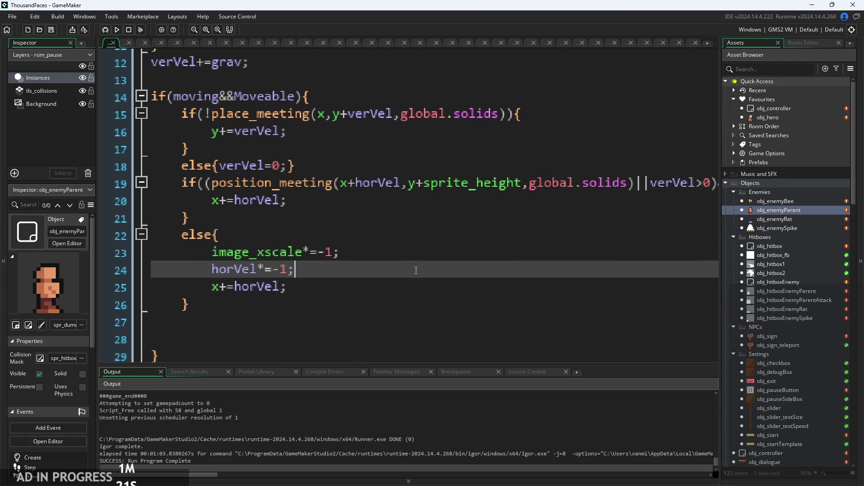
scroll(411, 274, down, 1)
click(401, 289)
click(399, 274)
shift+click(396, 252)
click(387, 252)
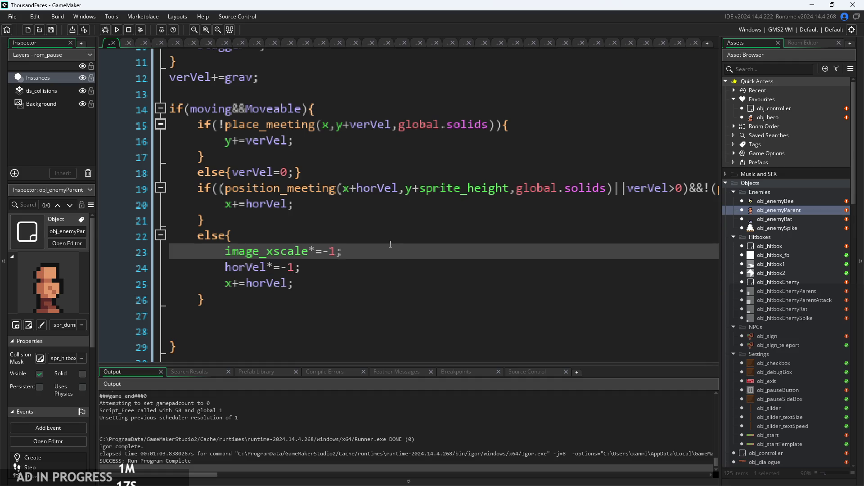
key(Down)
key(Up)
key(Down)
key(Down)
key(Up)
key(Up)
key(Down)
key(Down)
key(Up)
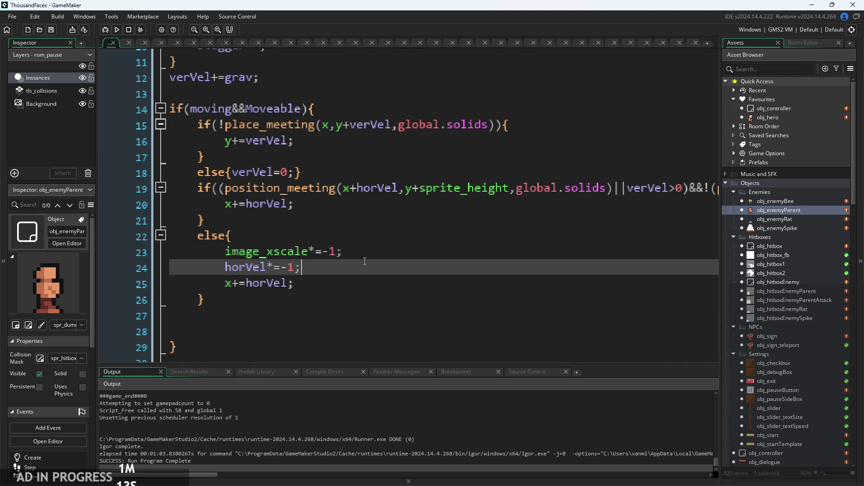
key(Up)
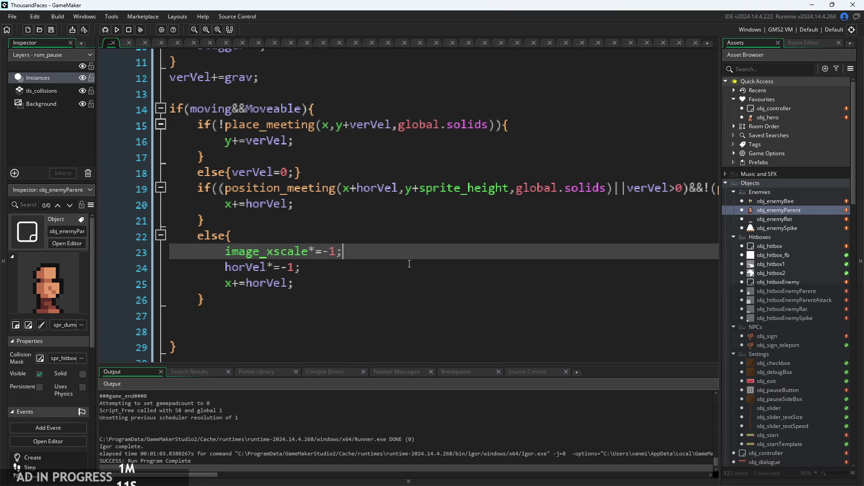
key(Down)
key(Down)
key(Up)
key(Up)
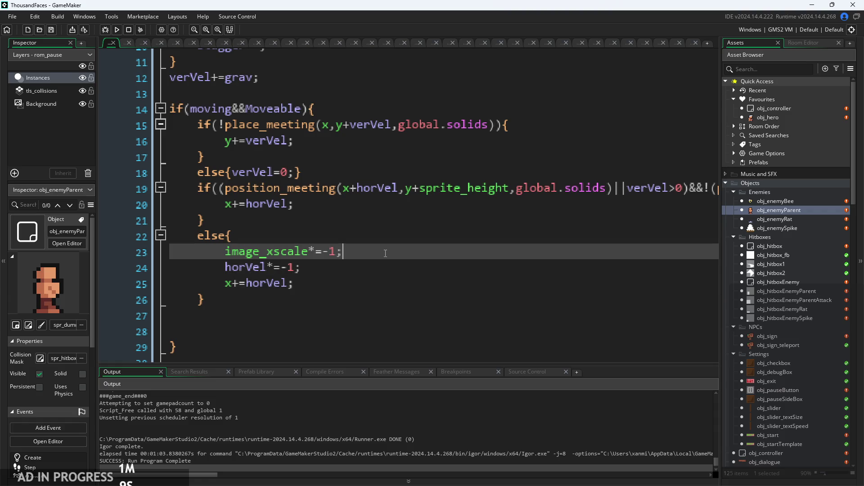
key(Down)
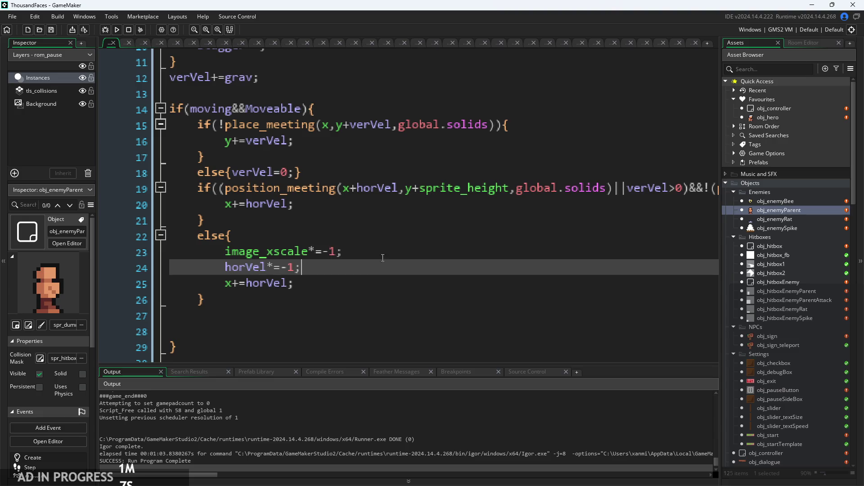
click(378, 281)
click(379, 267)
click(376, 251)
click(363, 279)
click(370, 267)
click(376, 256)
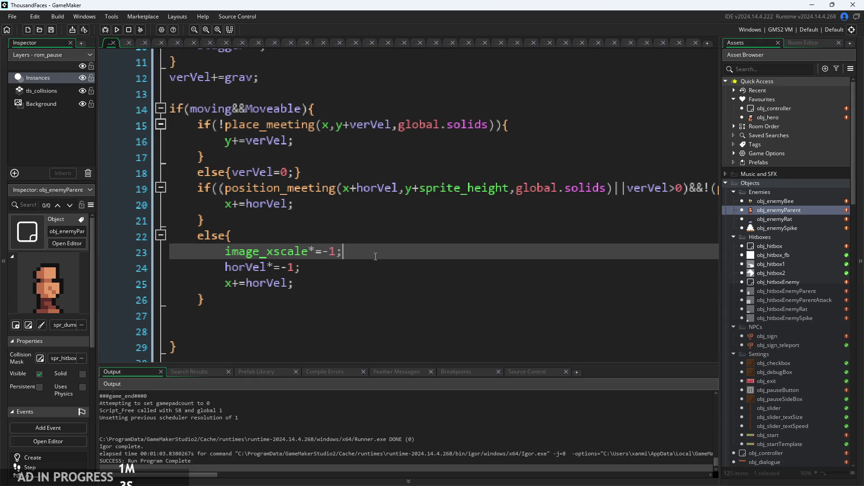
click(299, 261)
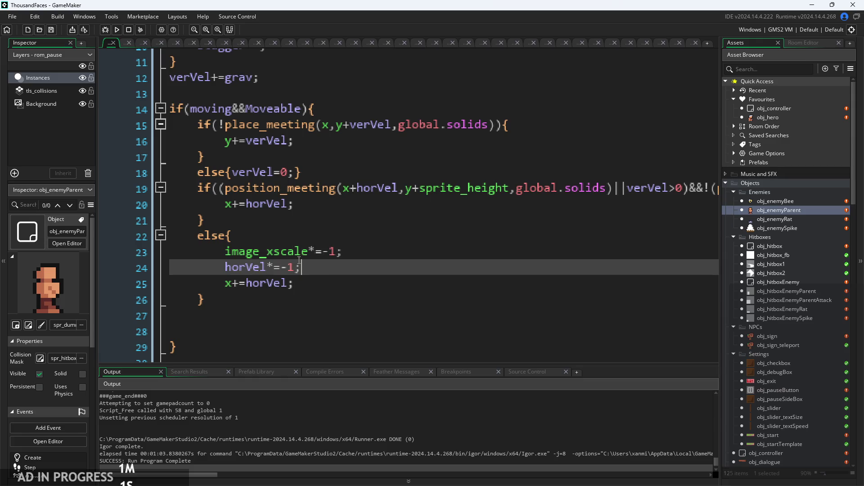
click(346, 282)
click(358, 268)
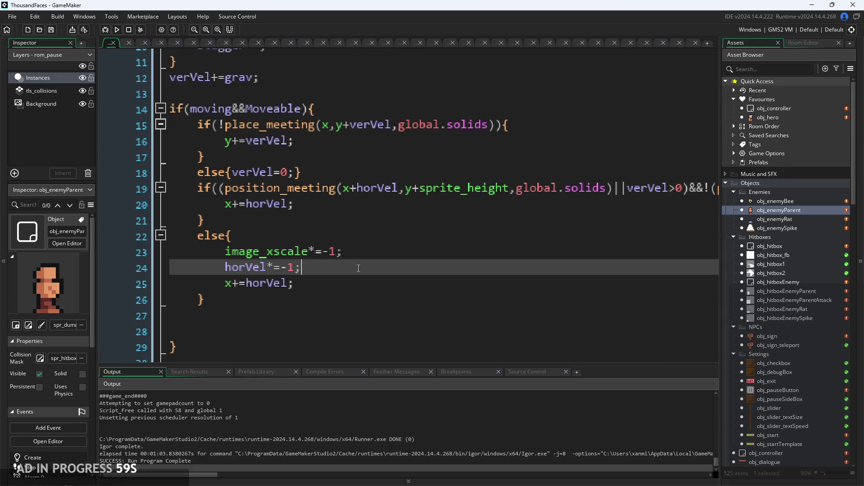
scroll(386, 262, down, 2)
scroll(386, 262, right, 1)
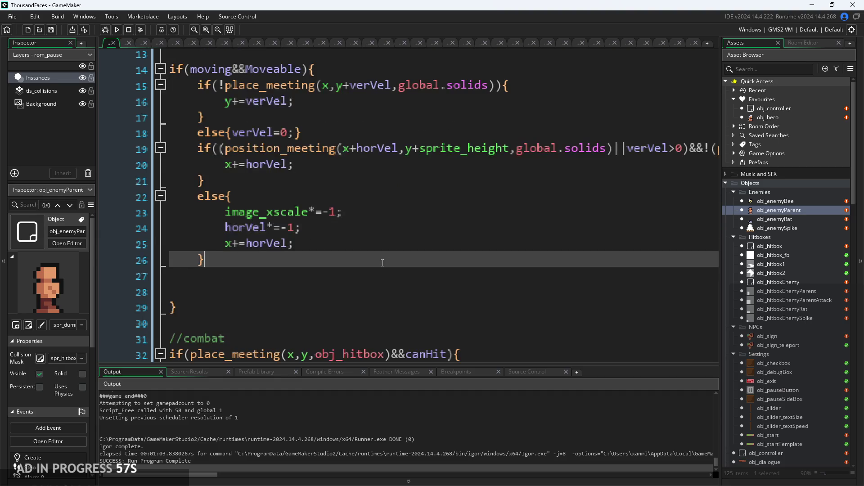
click(387, 244)
ctrl+scroll(393, 250, down, 2)
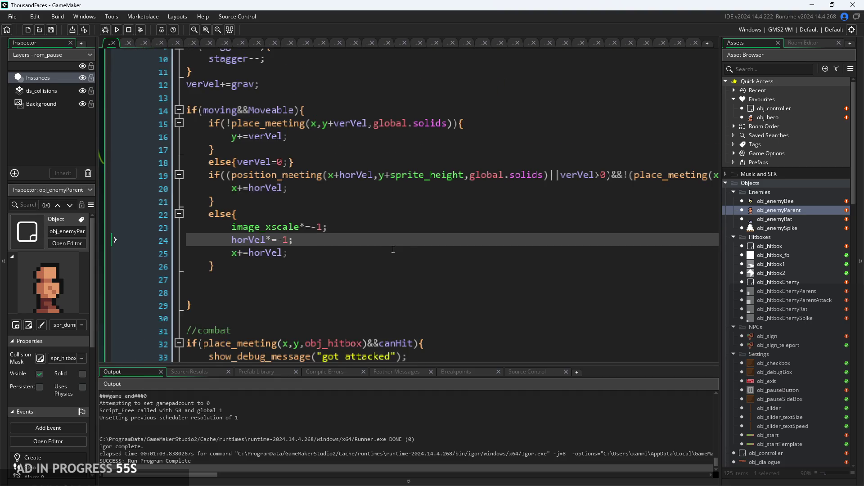
click(395, 249)
ctrl+scroll(390, 254, down, 1)
click(372, 275)
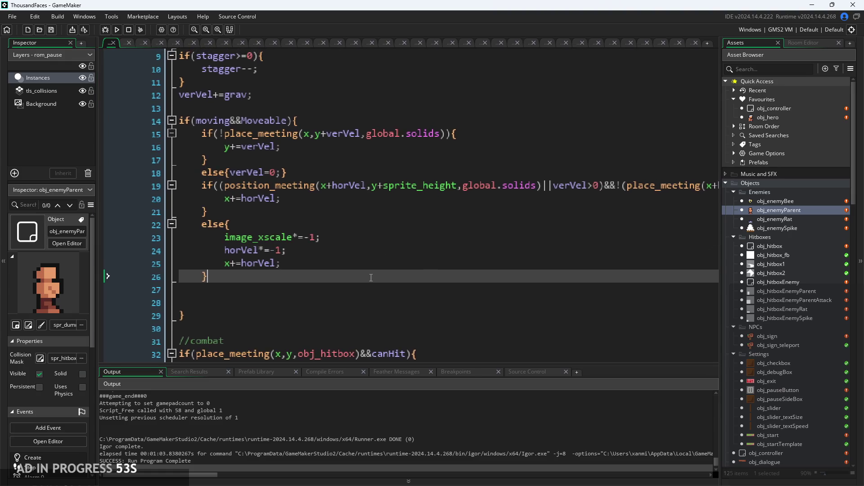
click(295, 122)
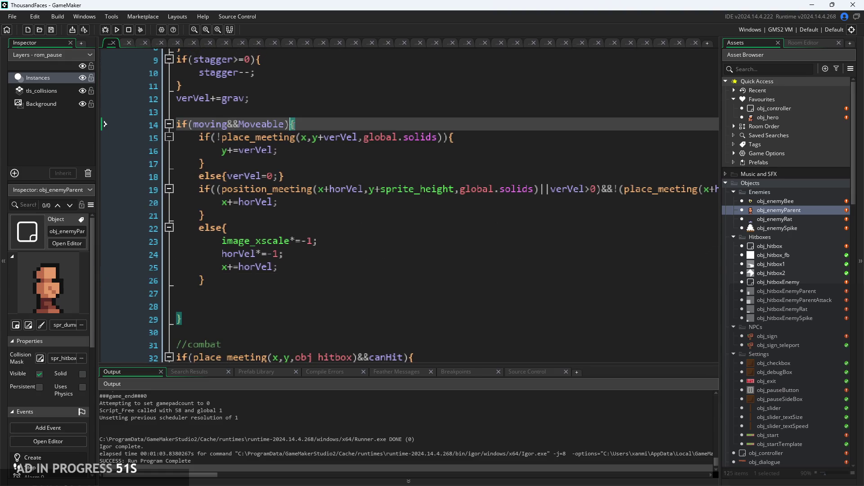
click(292, 205)
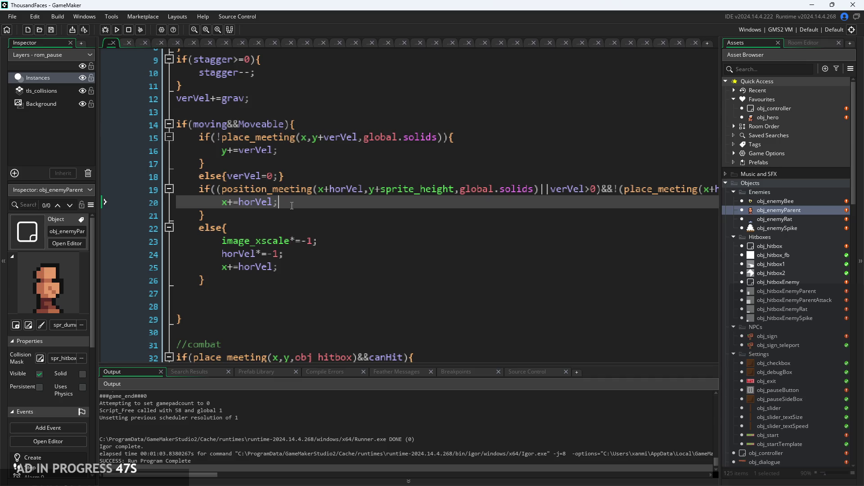
scroll(292, 206, up, 1)
scroll(274, 145, up, 2)
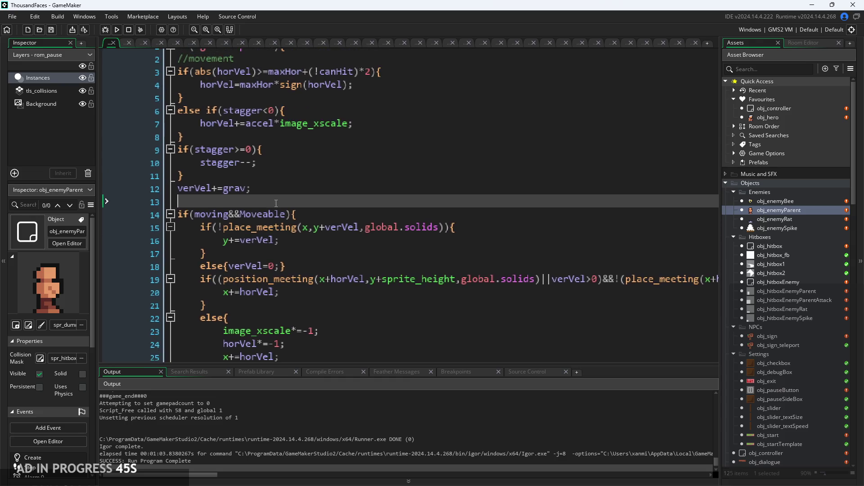
click(313, 121)
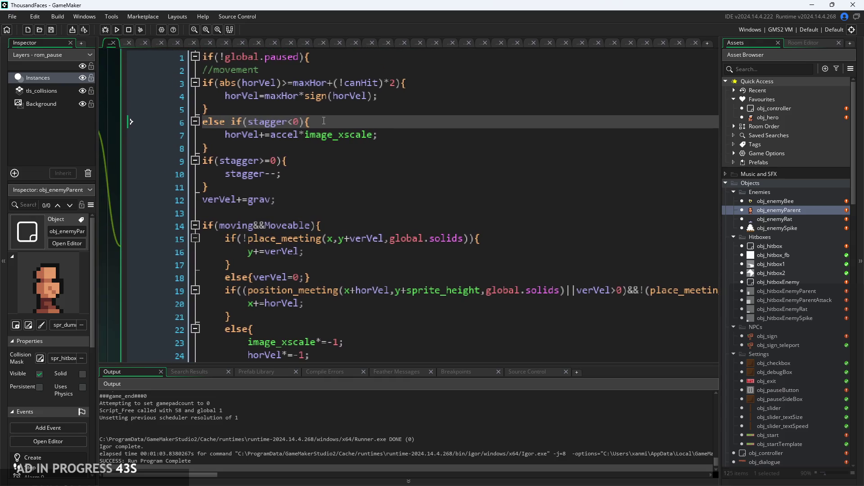
click(264, 153)
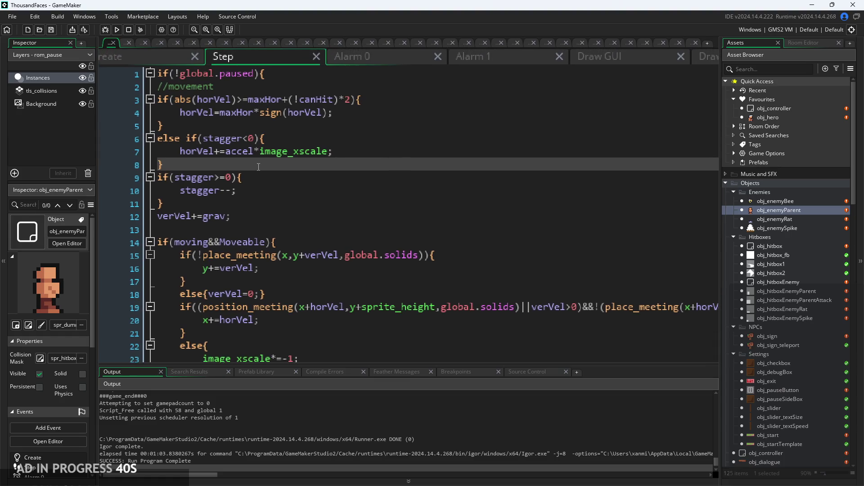
click(289, 214)
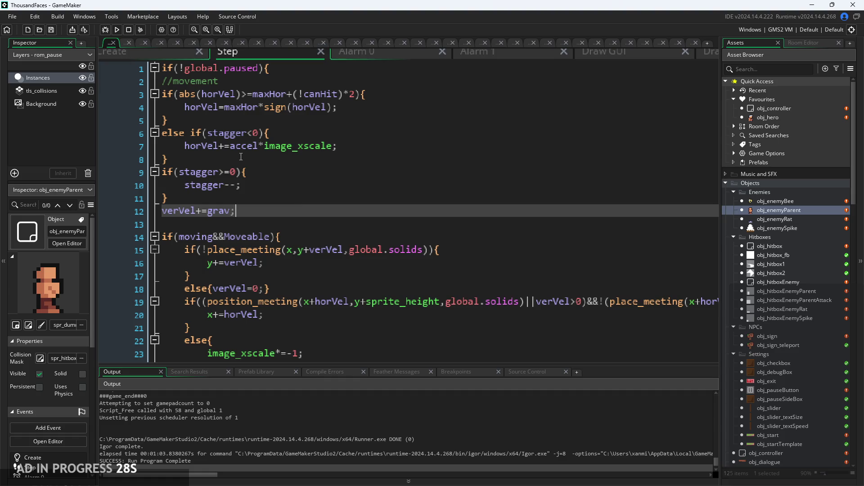
key(Up)
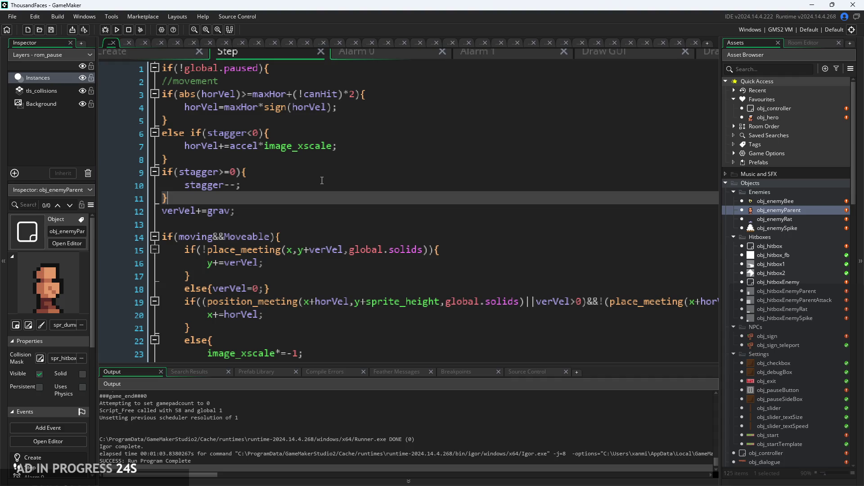
click(354, 286)
scroll(315, 270, down, 1)
key(ctrl+plus)
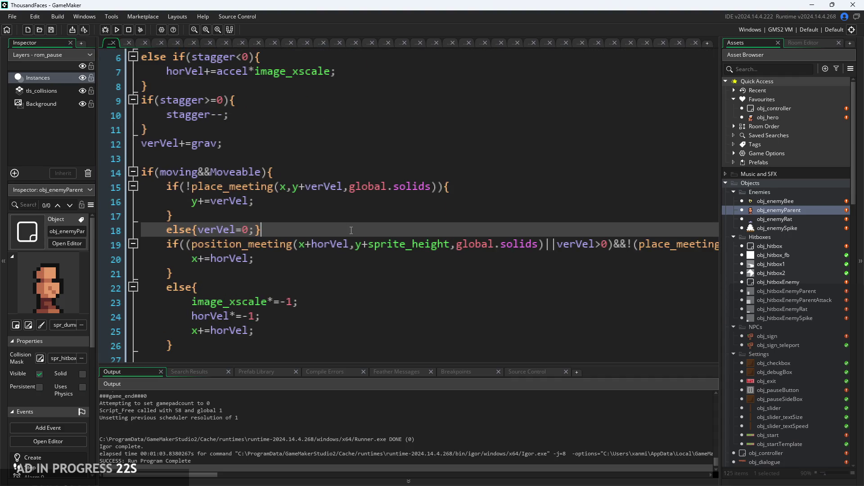
click(271, 257)
scroll(270, 257, down, 3)
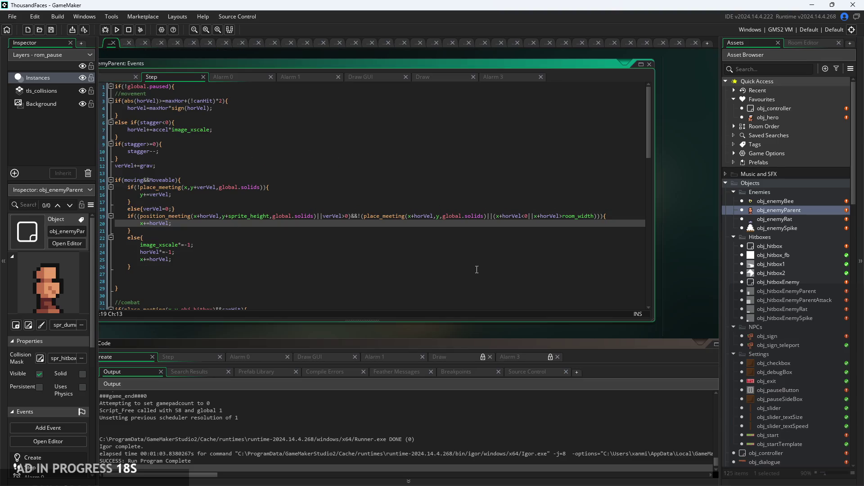
scroll(562, 213, up, 3)
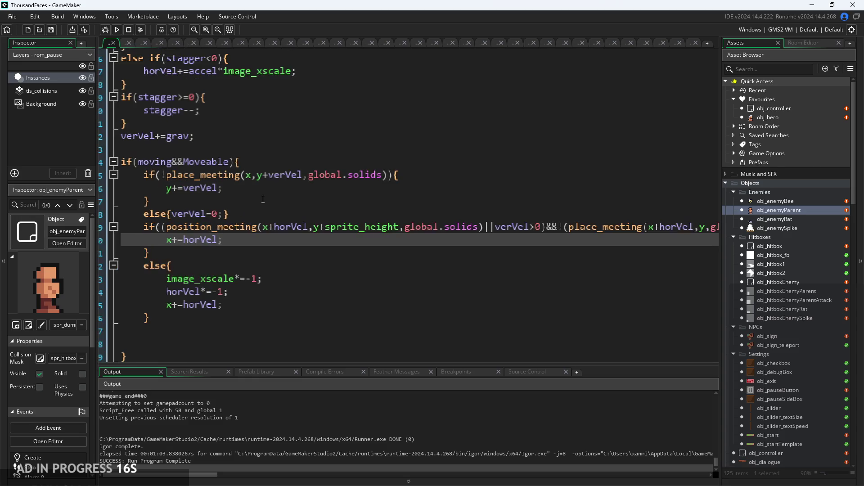
click(277, 191)
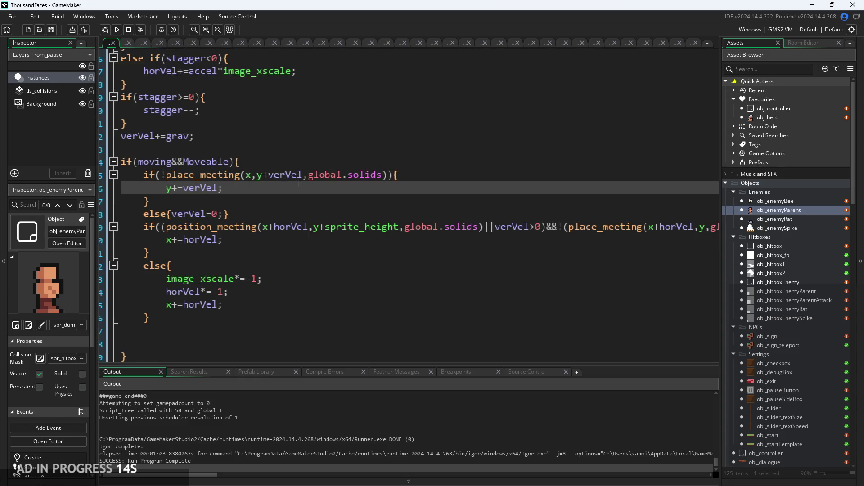
click(250, 180)
scroll(297, 225, down, 2)
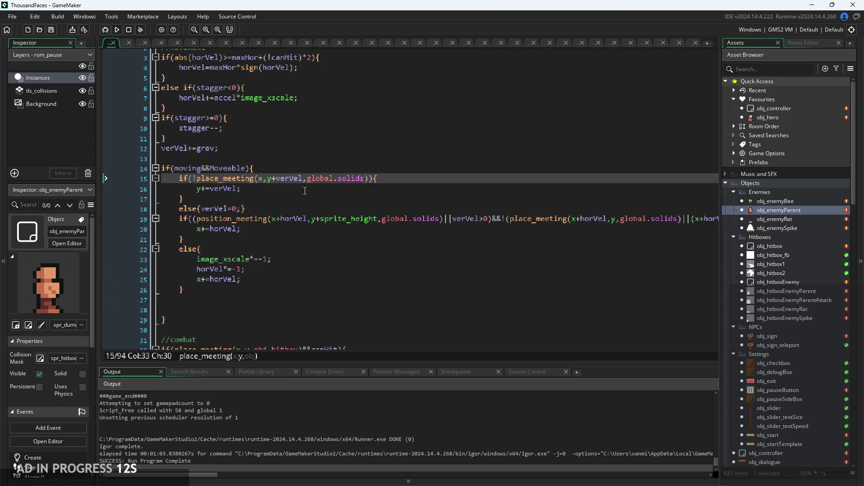
click(297, 227)
scroll(246, 244, up, 2)
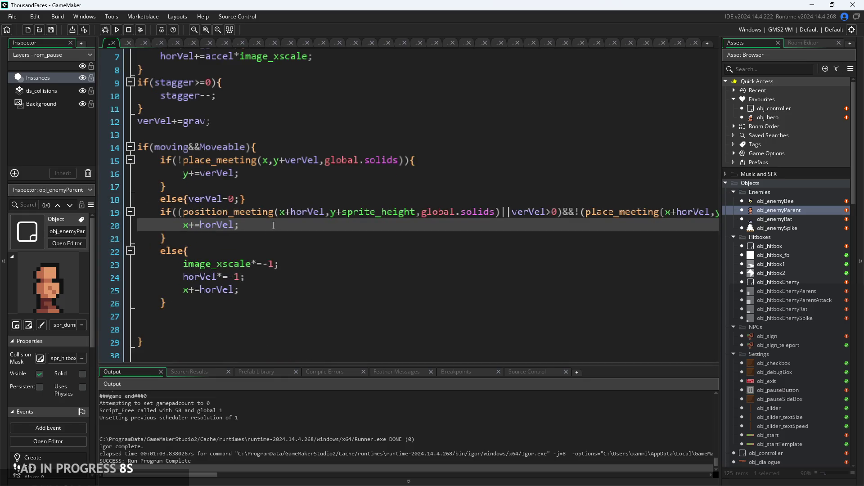
click(279, 178)
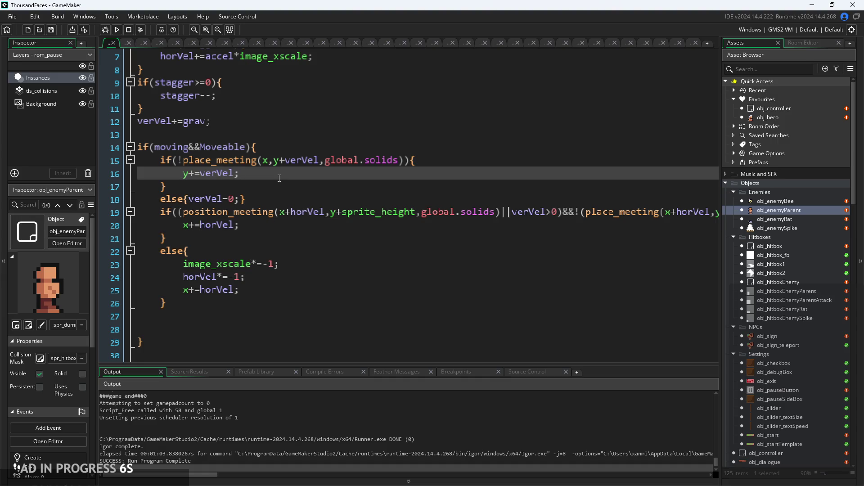
Add show_debug_message("a"); on a new line below y+=verVel
key(Return)
text(show_d)
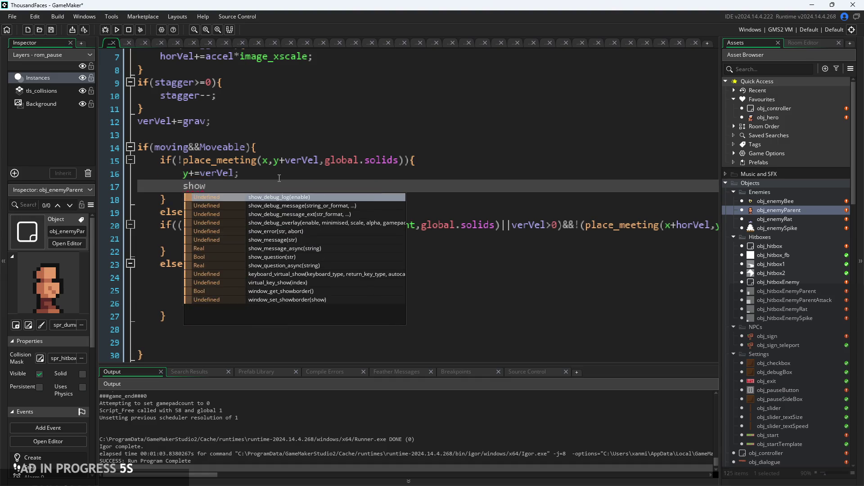
key(Return)
text("a");)
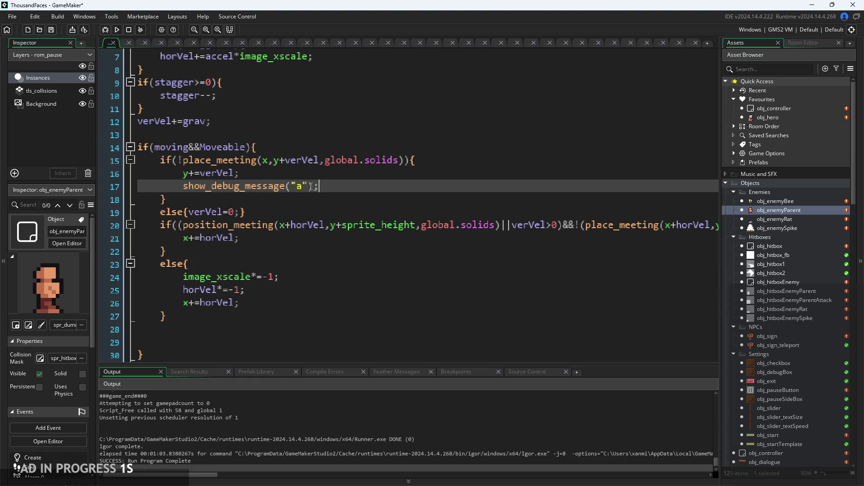
Copy the debug line into the horizontal and else branches, printing "b" and "c"
drag(327, 186, 185, 188)
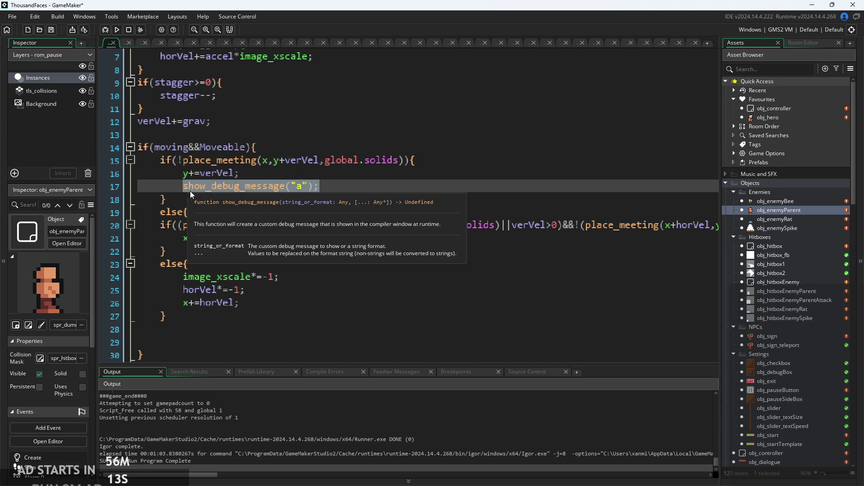
key(ctrl+c)
click(338, 238)
key(Return)
key(ctrl+v)
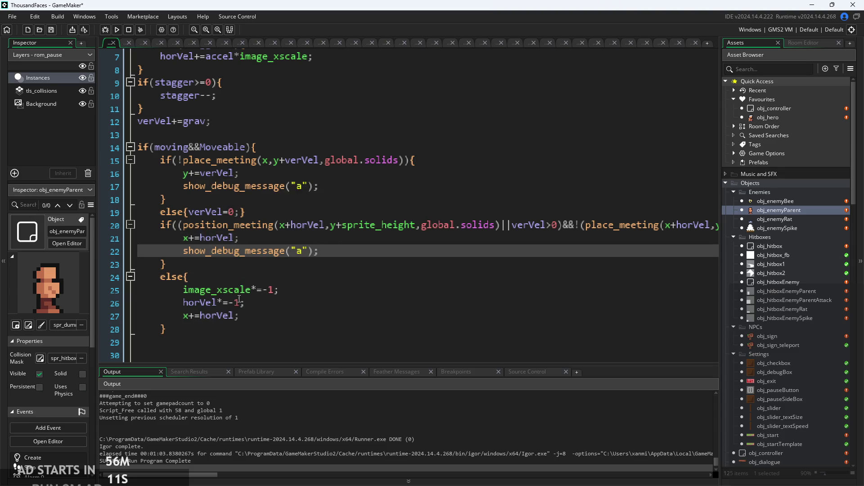
click(261, 318)
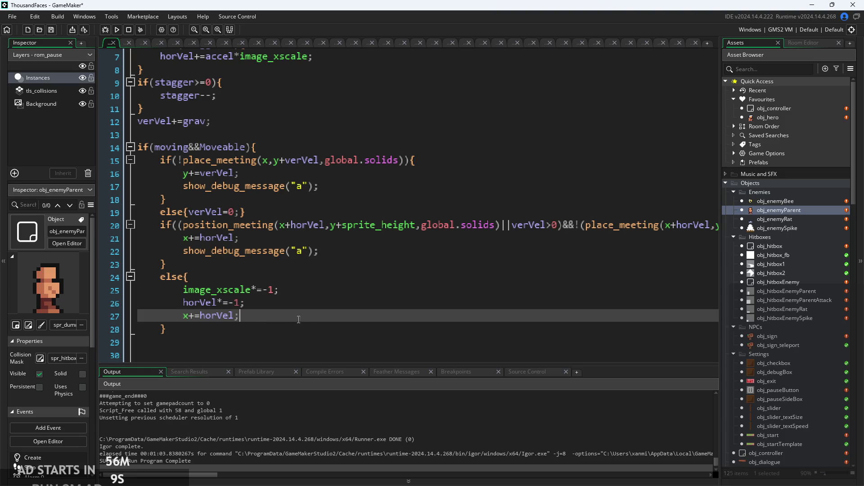
key(Return)
key(ctrl+v)
click(304, 252)
text(b)
double_click(304, 329)
text(c)
Run the game, start it from the title screen, then close it with Escape
scroll(304, 328, down, 1)
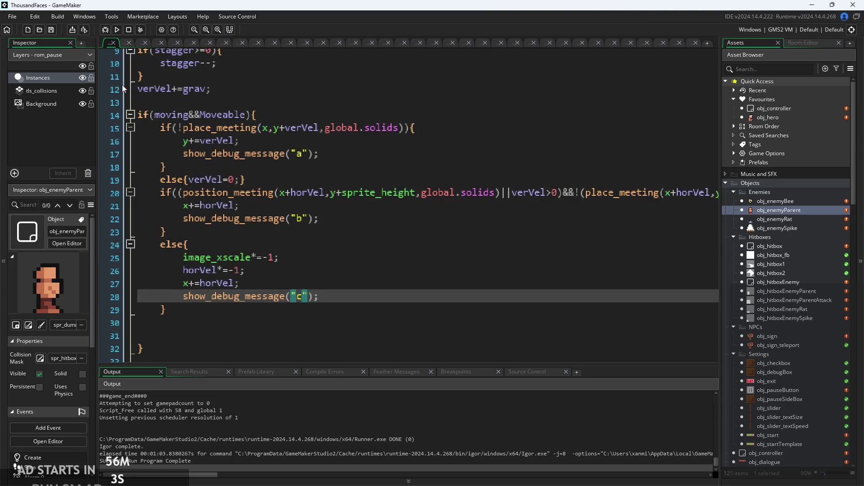
click(116, 29)
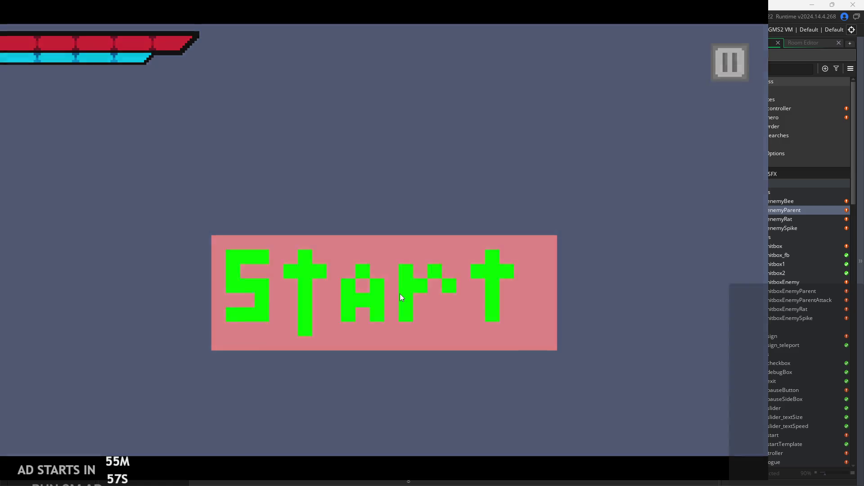
click(399, 293)
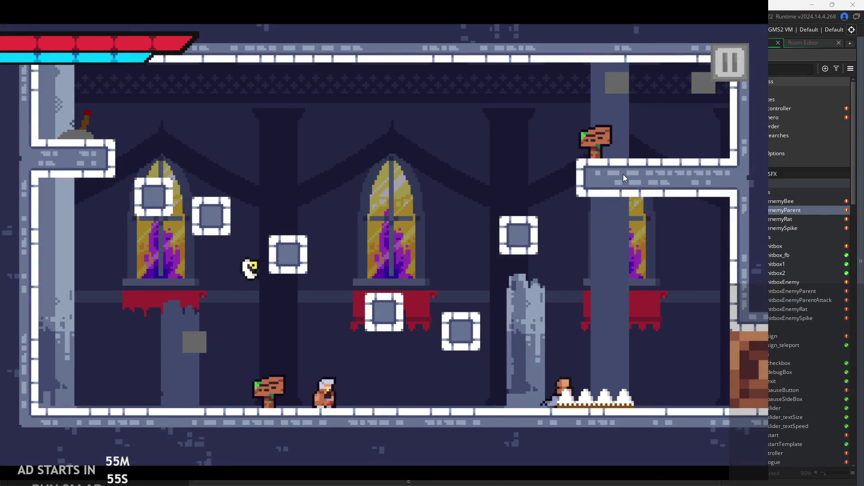
key(Escape)
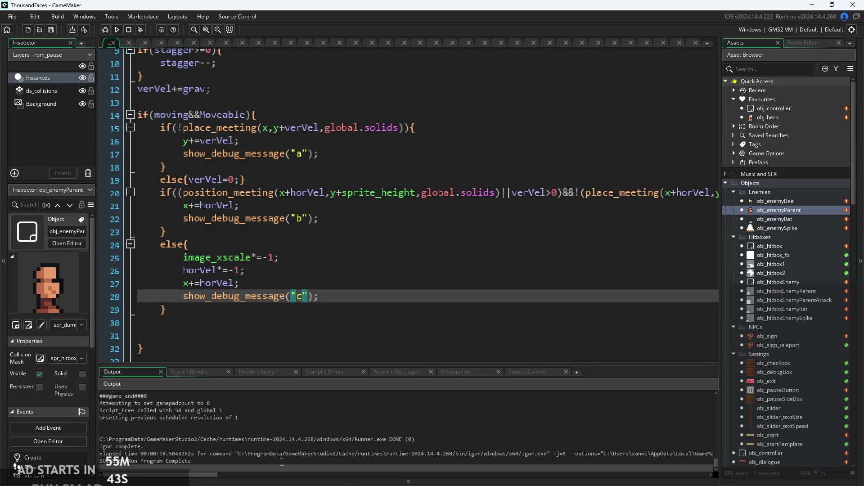
scroll(281, 445, up, 5)
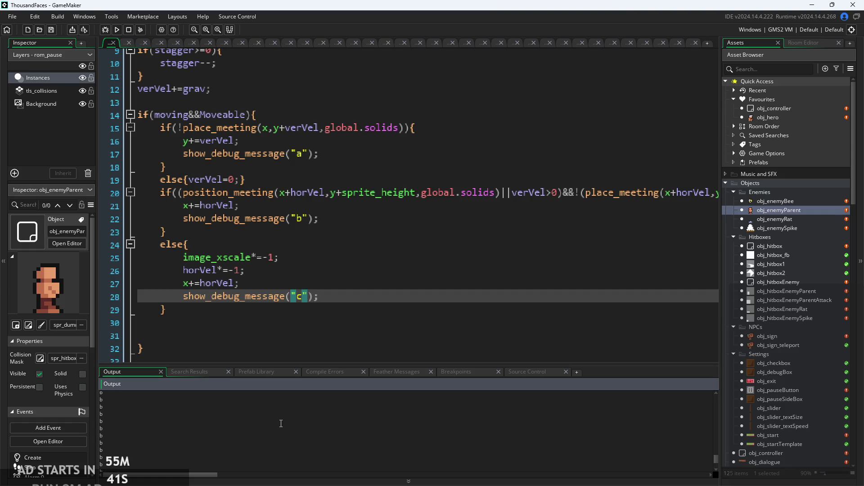
scroll(277, 425, up, 3)
scroll(272, 430, up, 3)
scroll(153, 413, up, 5)
click(101, 421)
click(99, 428)
drag(100, 426, 143, 445)
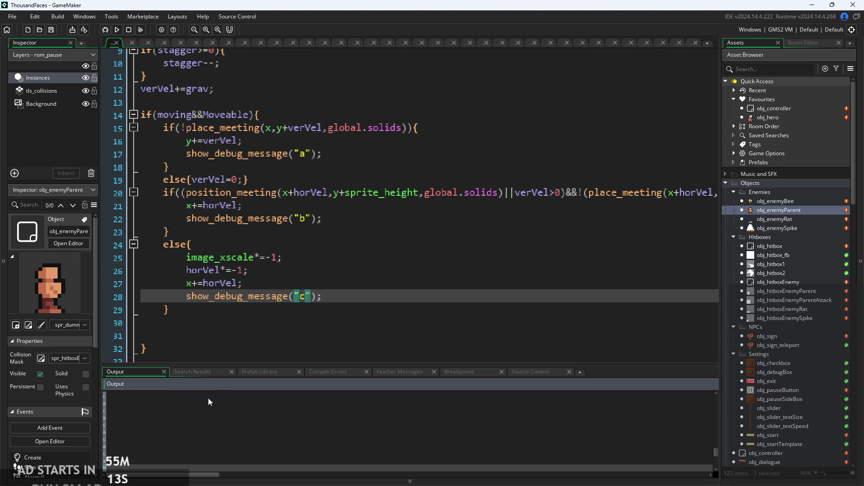
scroll(192, 420, down, 3)
scroll(192, 416, down, 3)
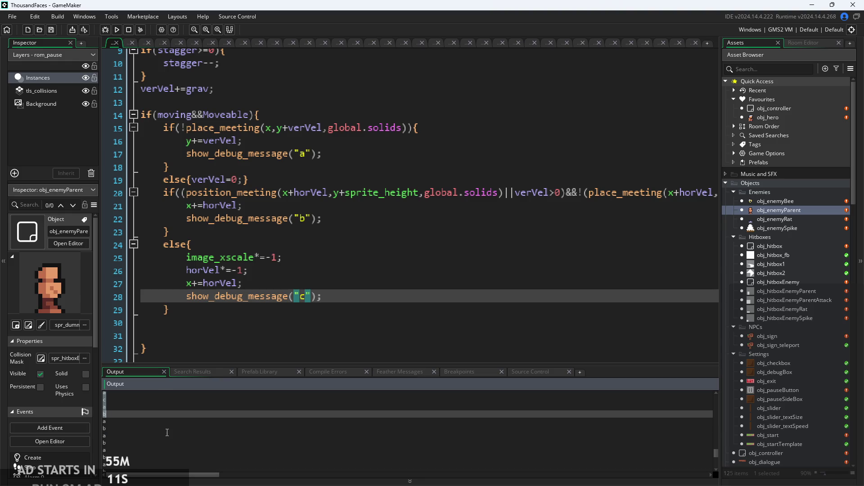
scroll(167, 430, down, 2)
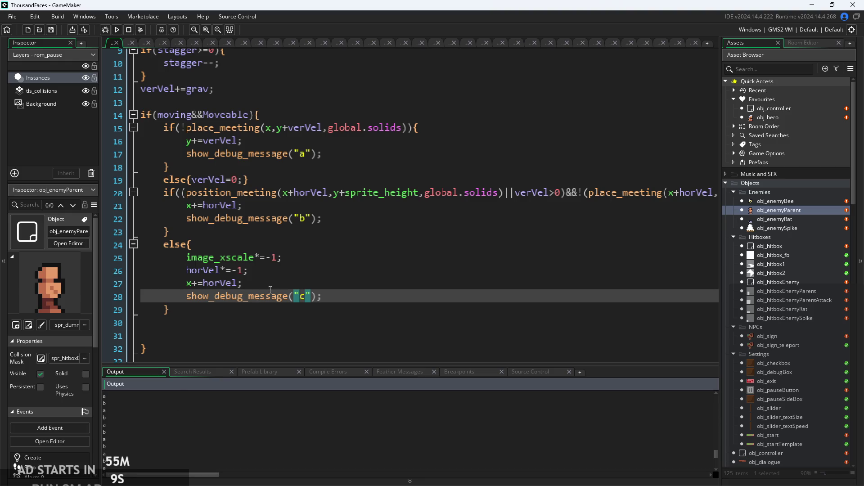
scroll(231, 397, down, 1)
click(373, 213)
scroll(373, 213, down, 2)
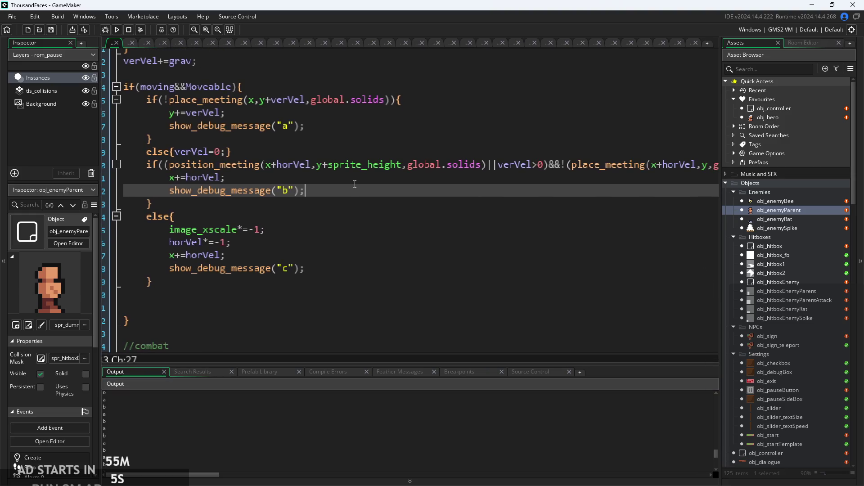
Delete the show_debug_message("a"); line below y+=verVel
click(306, 230)
click(307, 250)
click(333, 184)
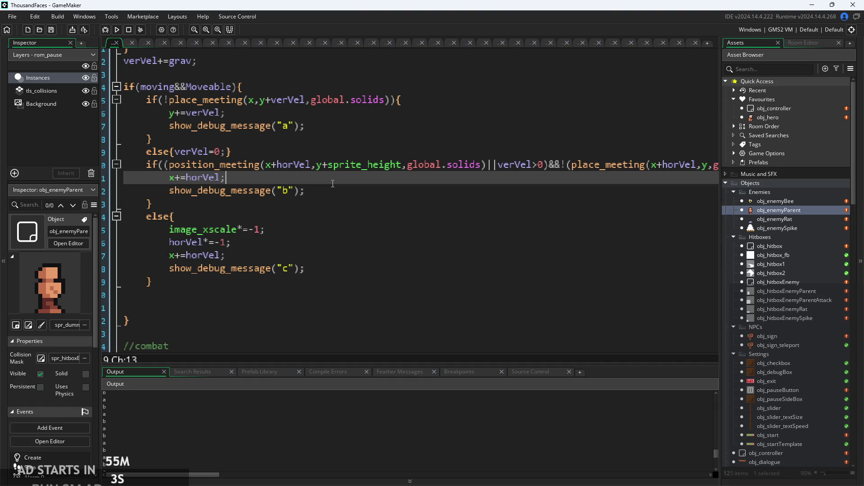
click(385, 188)
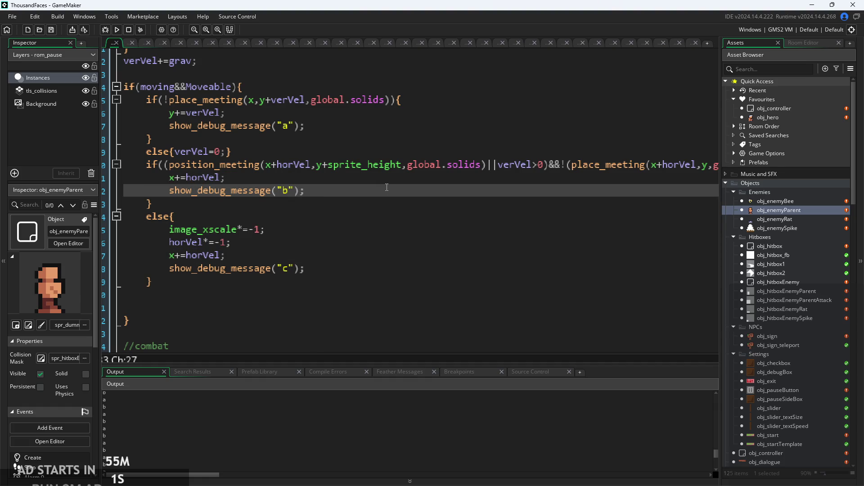
click(359, 250)
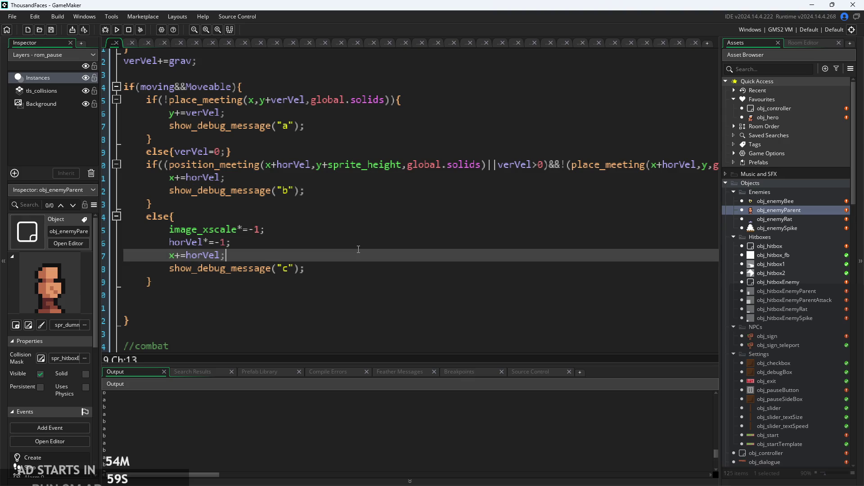
drag(306, 126, 124, 132)
key(BackSpace)
key(BackSpace)
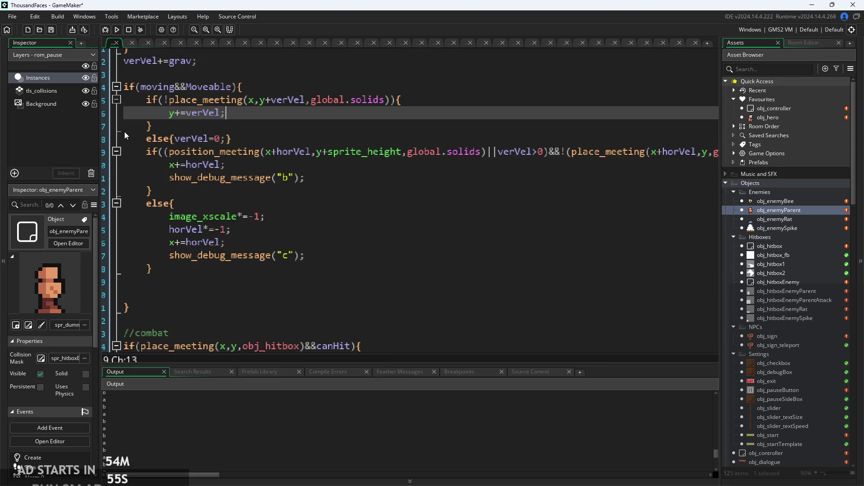
Review the a, b and c entries in the Output debug log
scroll(112, 411, up, 2)
click(113, 411)
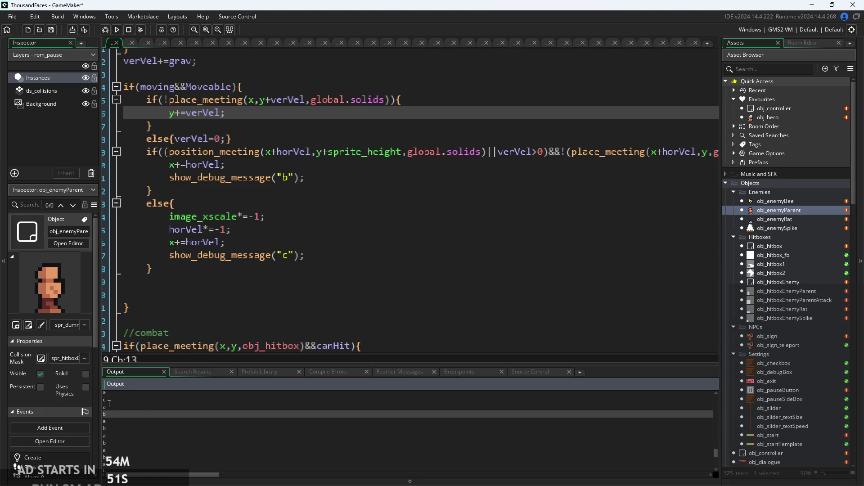
click(140, 409)
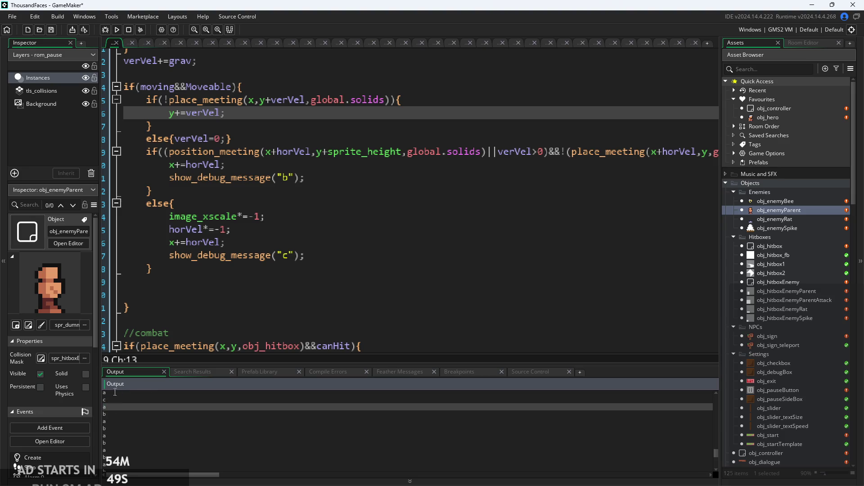
mouse_move(104, 400)
mouse_down()
mouse_move(126, 450)
mouse_move(131, 414)
mouse_up()
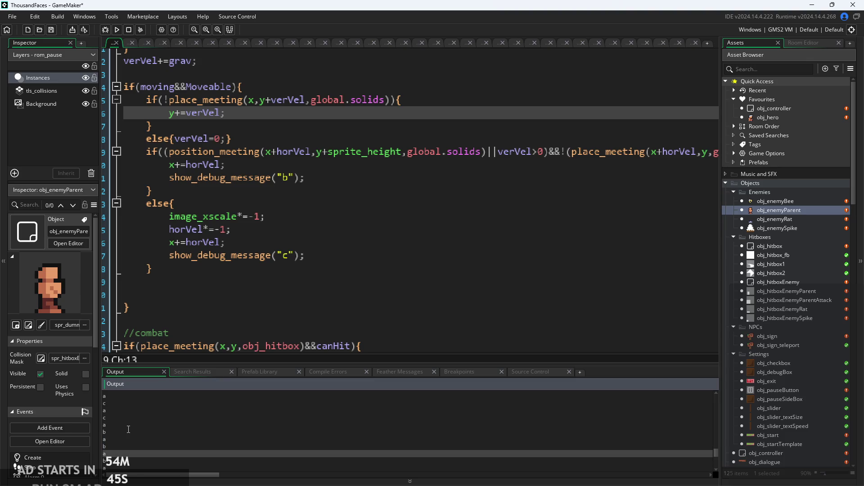
mouse_move(105, 398)
mouse_down()
mouse_move(126, 468)
mouse_move(131, 437)
mouse_up()
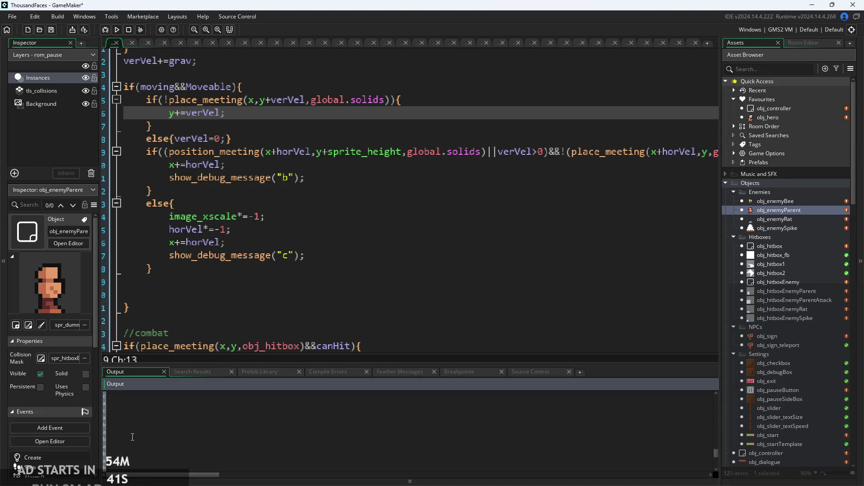
click(128, 436)
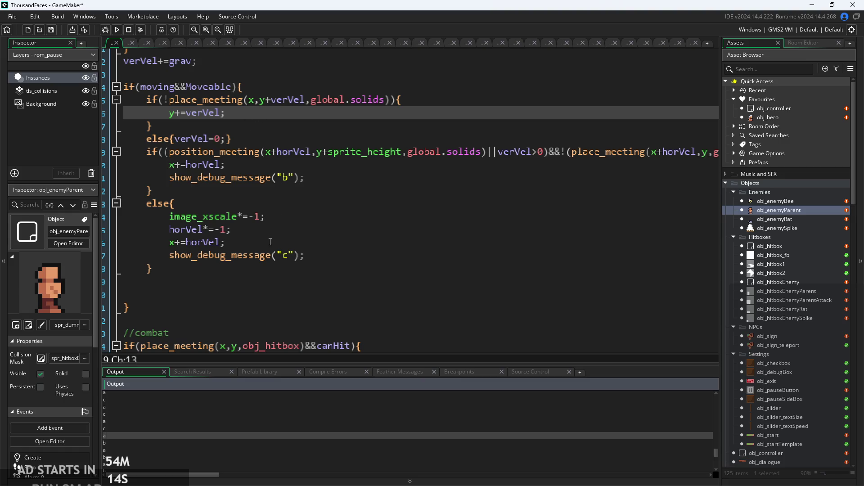
click(281, 230)
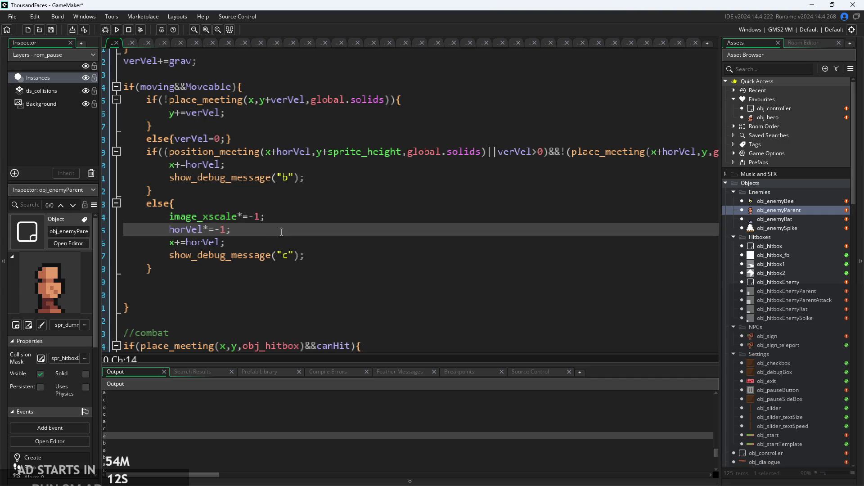
scroll(282, 232, down, 4)
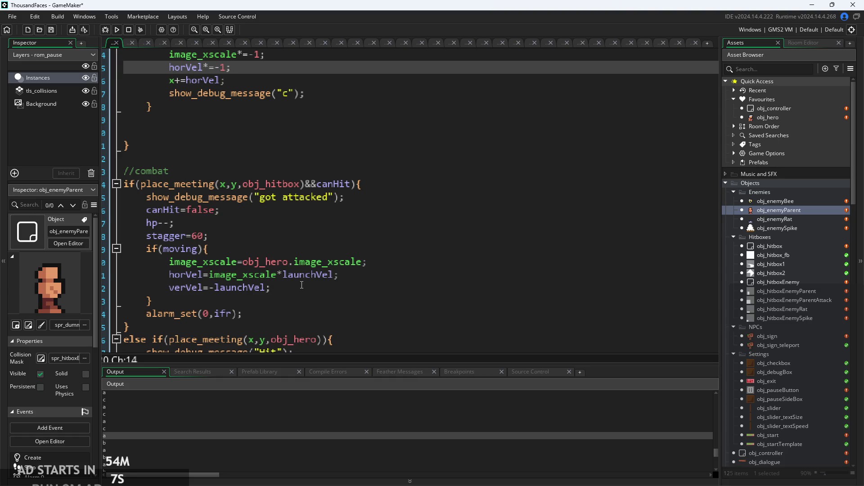
scroll(302, 284, up, 1)
scroll(302, 284, up, 3)
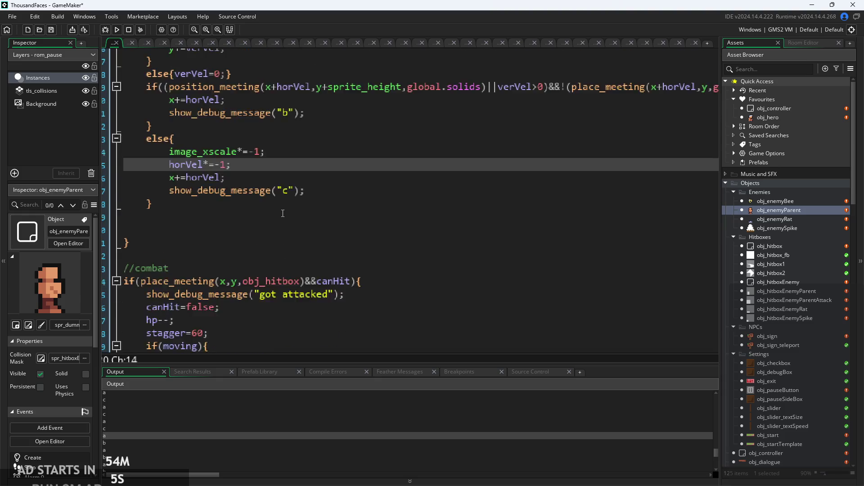
click(265, 184)
click(283, 209)
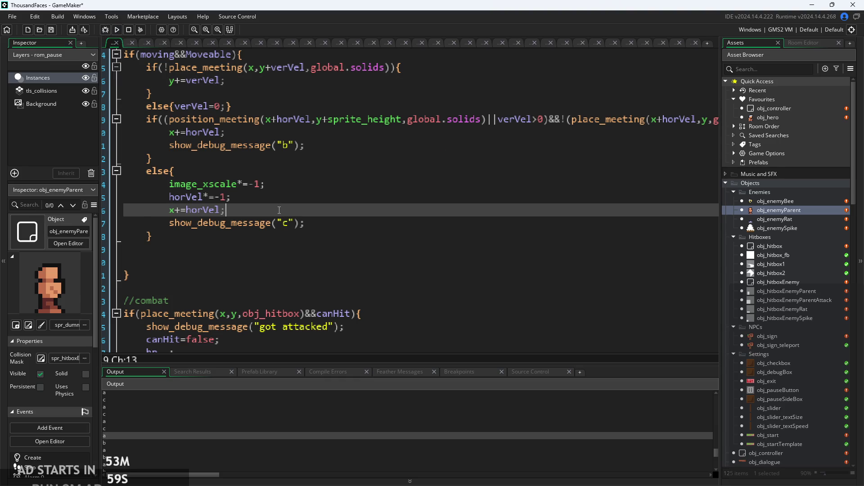
scroll(279, 210, up, 1)
click(284, 212)
key(Down)
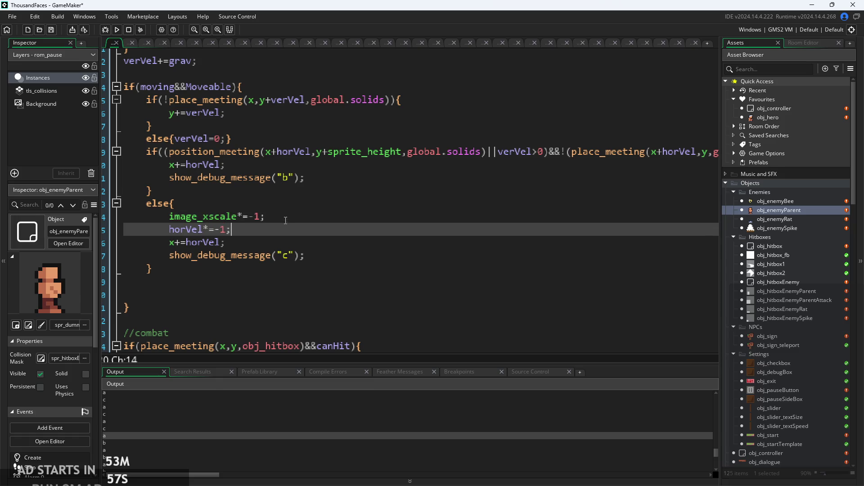
key(Up)
key(Up)
key(Down)
click(279, 242)
scroll(291, 227, up, 1)
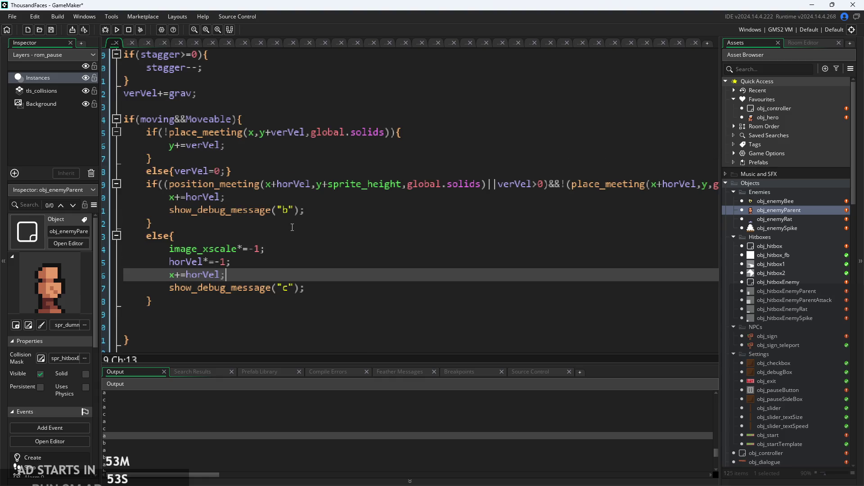
scroll(433, 304, down, 3)
scroll(397, 270, up, 3)
scroll(376, 257, down, 1)
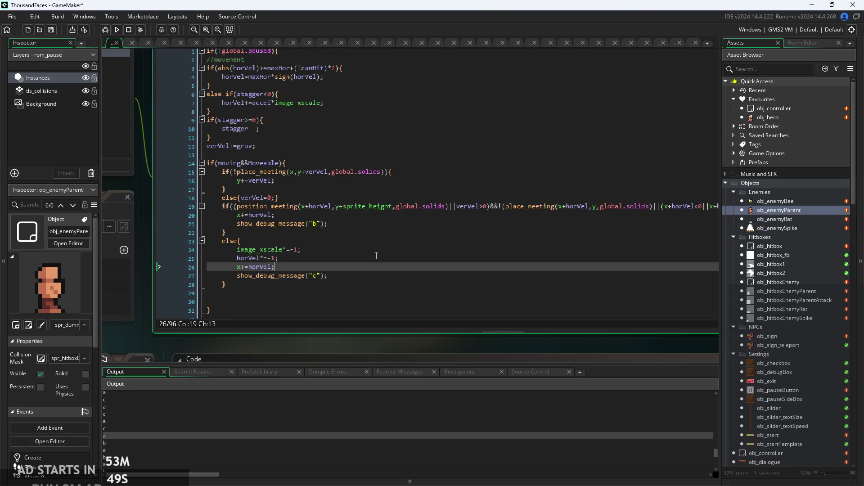
scroll(146, 292, up, 2)
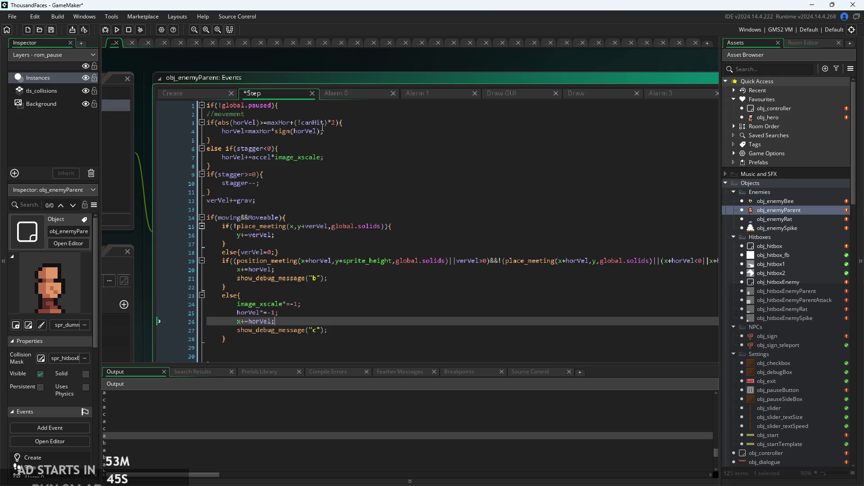
click(322, 131)
click(339, 125)
click(366, 129)
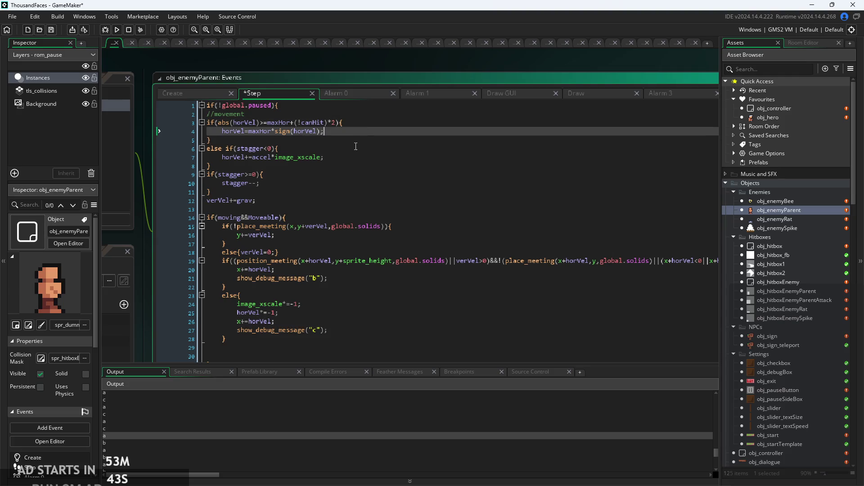
click(356, 148)
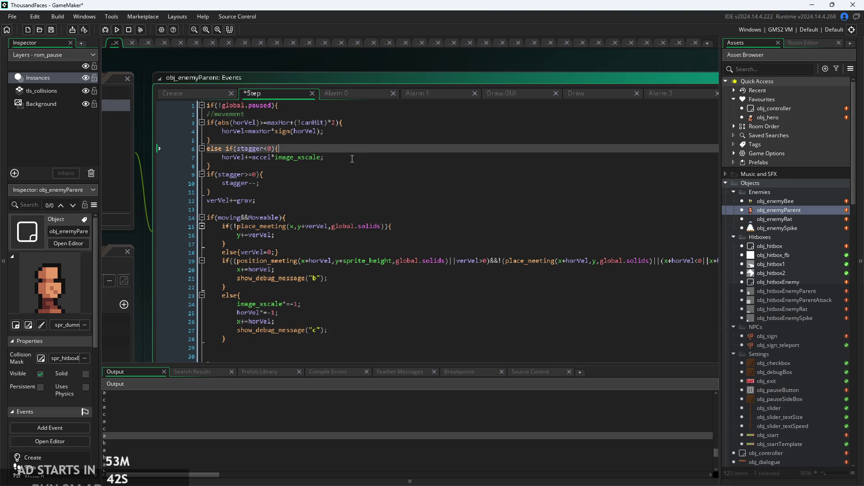
Run the game again and walk the hero to the rat beside the pillar
click(118, 31)
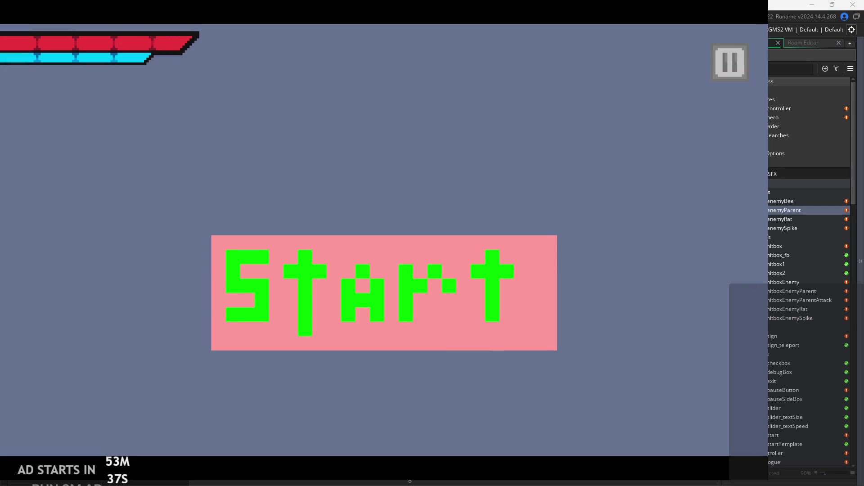
click(407, 312)
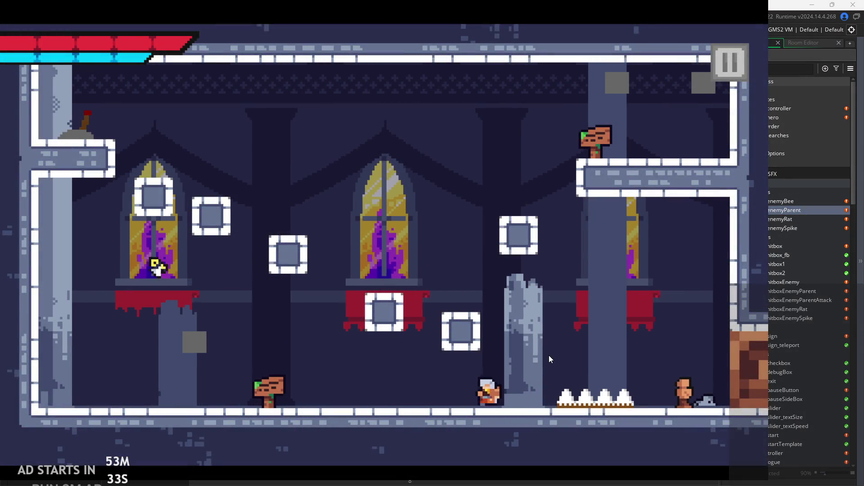
key(Right)
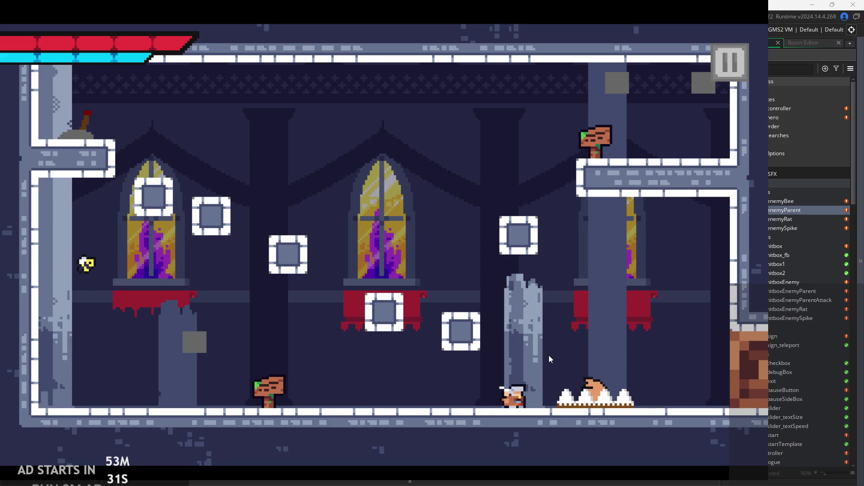
key(Right)
key(Left)
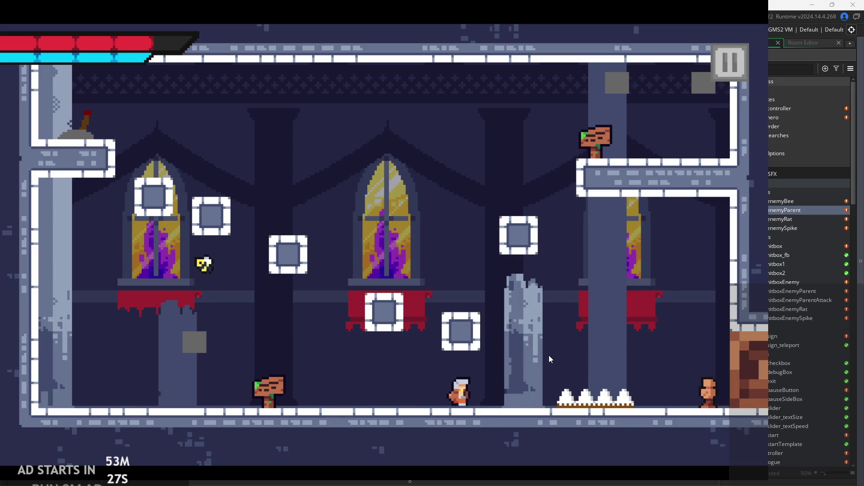
key(Right)
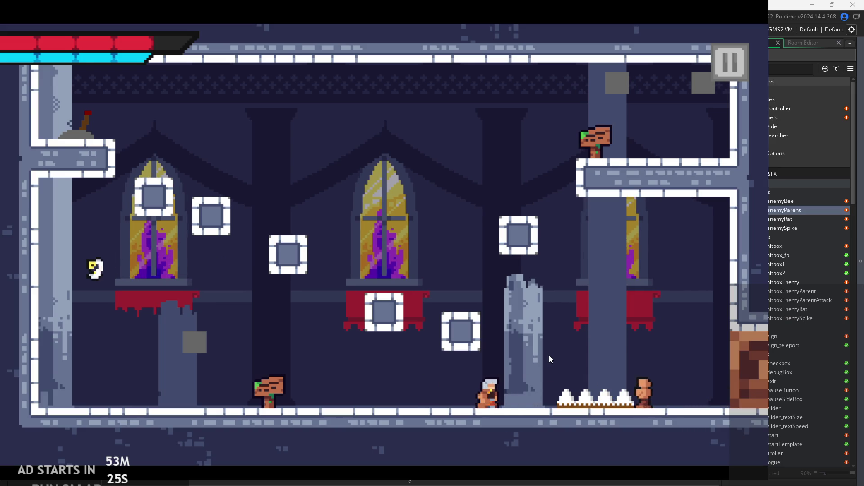
Attack the rat twice to test its knockback, jumping past the pillar
key(x)
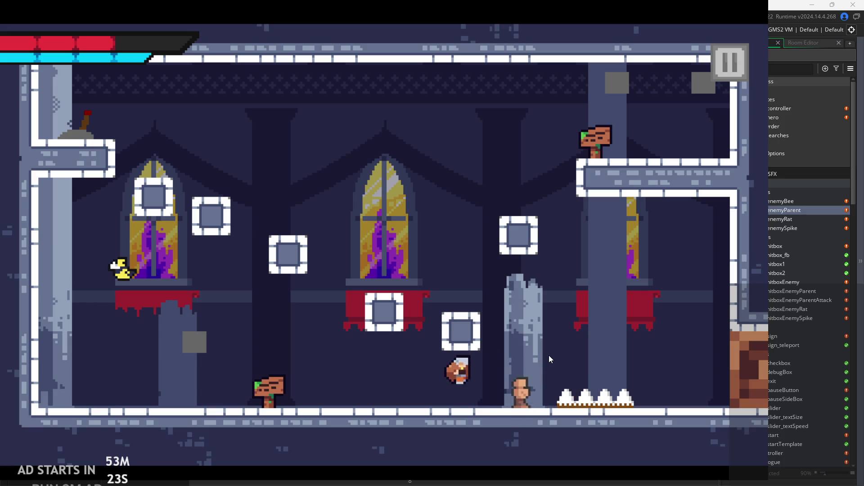
key(Right)
key(z)
key(x)
key(Left)
key(Left)
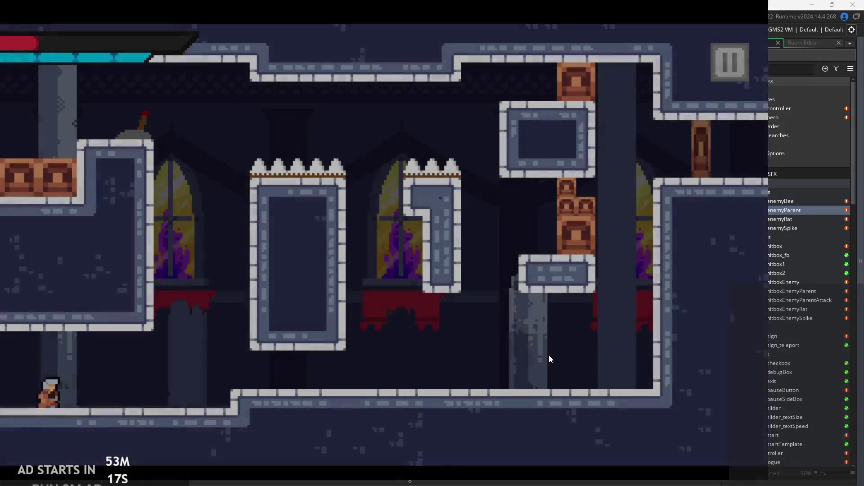
Run and jump the hero across the floor and gap in the current room
key(Left)
key(Right)
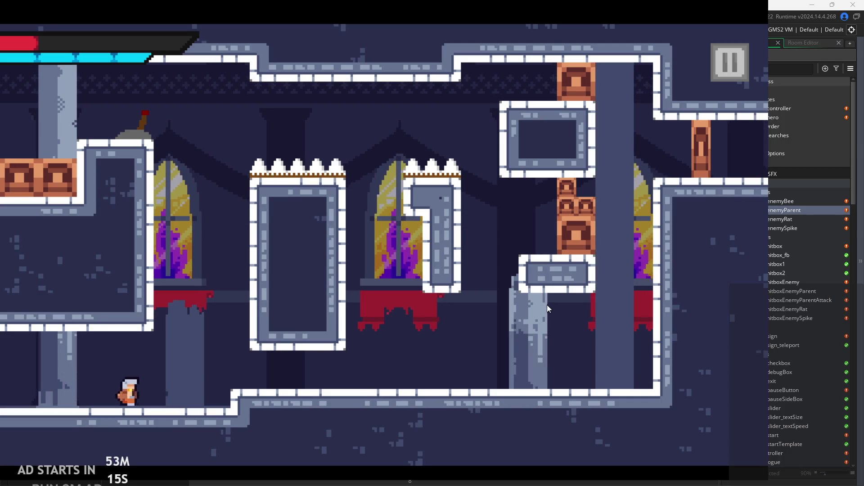
key(Left)
key(Left)
key(Right)
key(space)
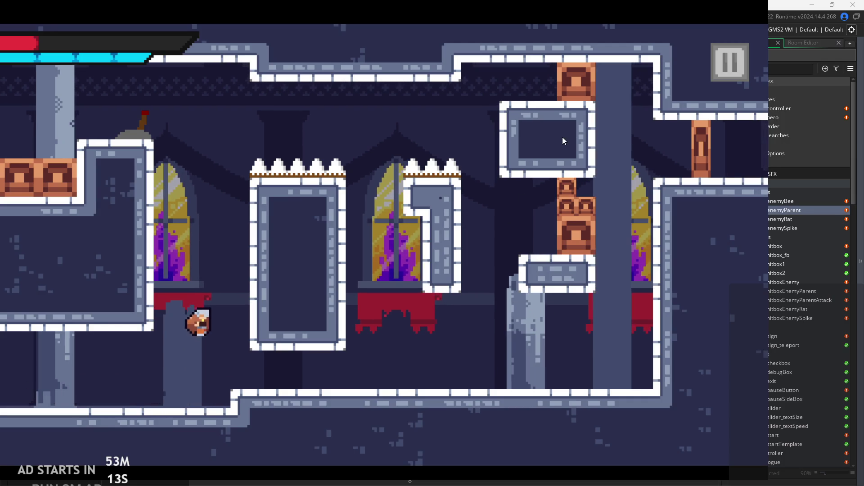
key(space)
key(space)
key(Right)
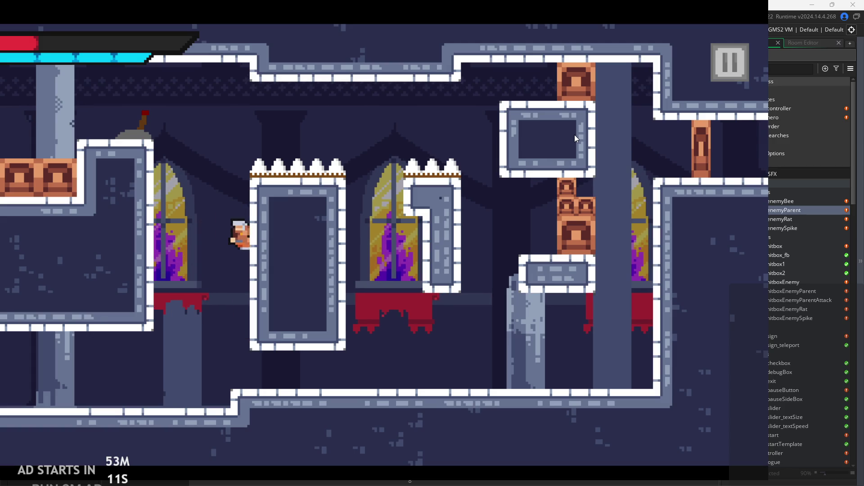
key(Left)
key(Right)
key(Left)
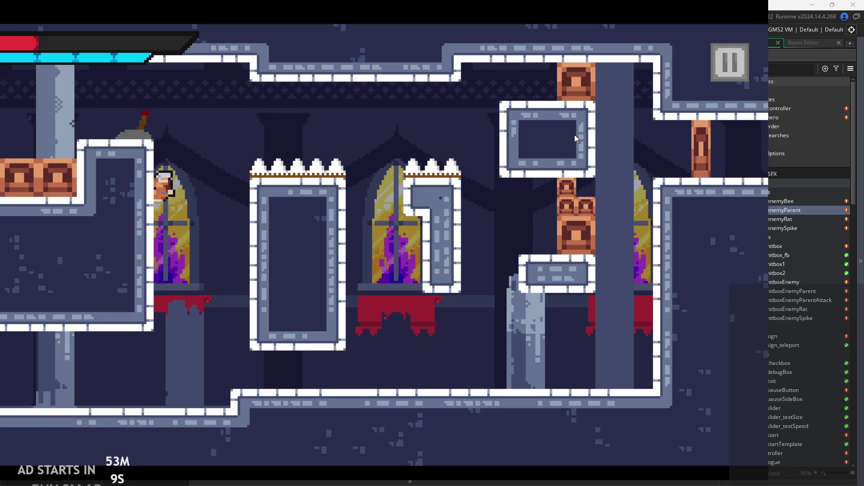
key(Right)
Wall-jump repeatedly off the left wall toward the spiked block
key(Left)
key(space)
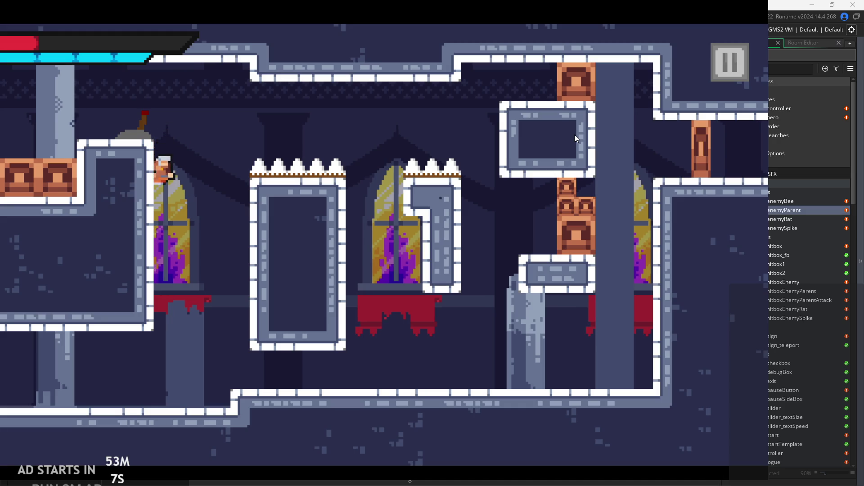
key(space)
key(Right)
key(Left)
key(Right)
key(Left)
key(space)
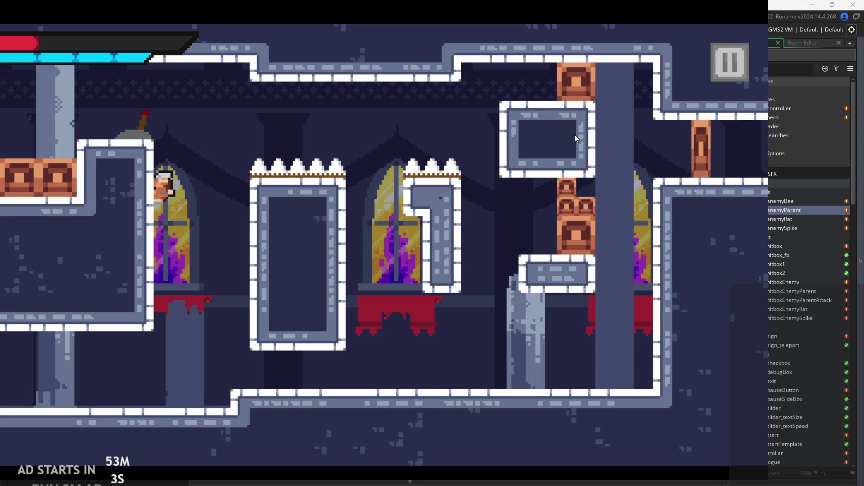
key(Right)
key(space)
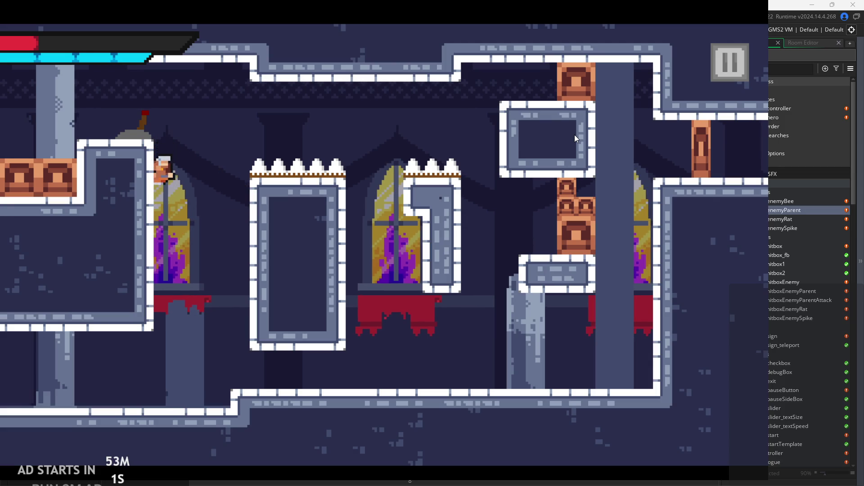
key(space)
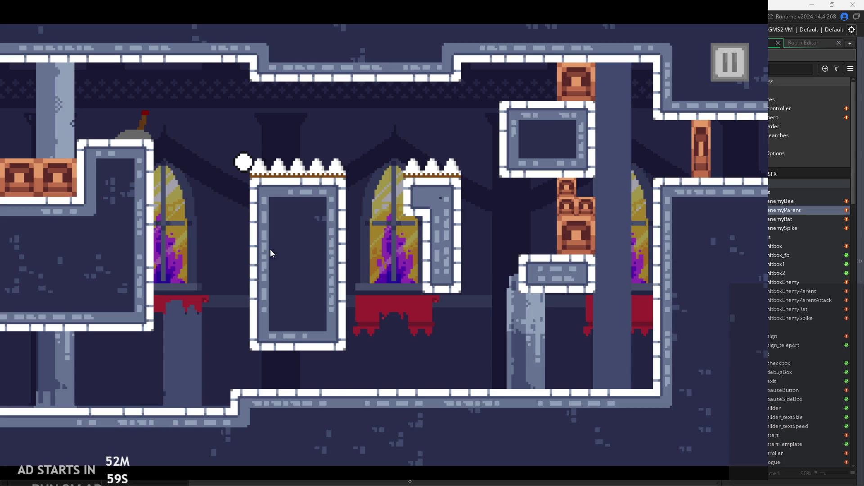
After respawning, wall-jump across the spiked block and climb into the next room
key(Right)
key(space)
key(space)
key(Left)
key(space)
key(Left)
key(Right)
key(space)
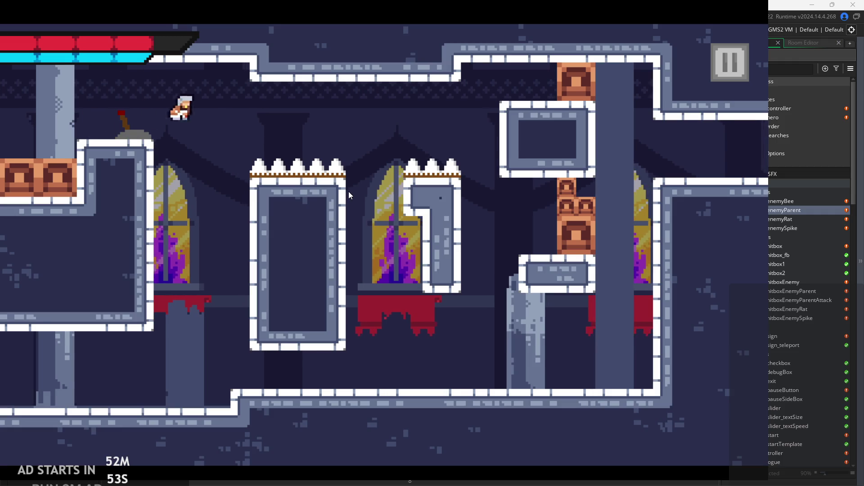
key(Right)
key(space)
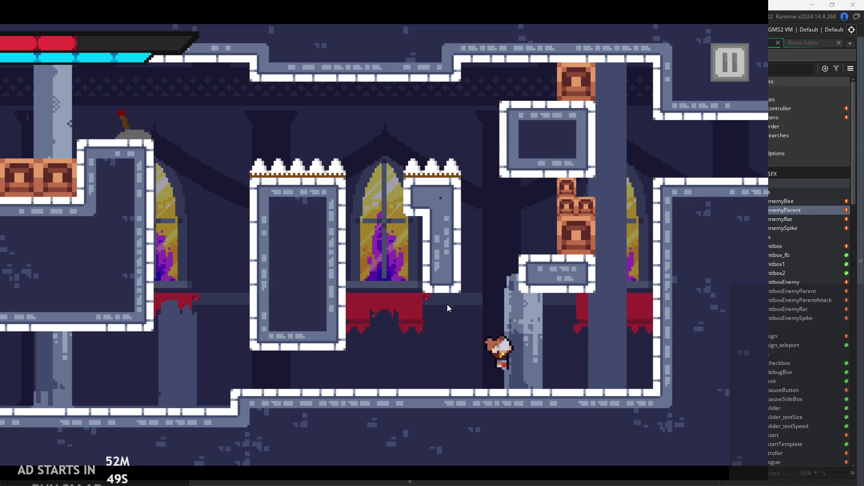
key(Right)
key(space)
key(Right)
key(Right)
Slash at the enemies in the new room, then quit through the pause menu's Exit
key(Left)
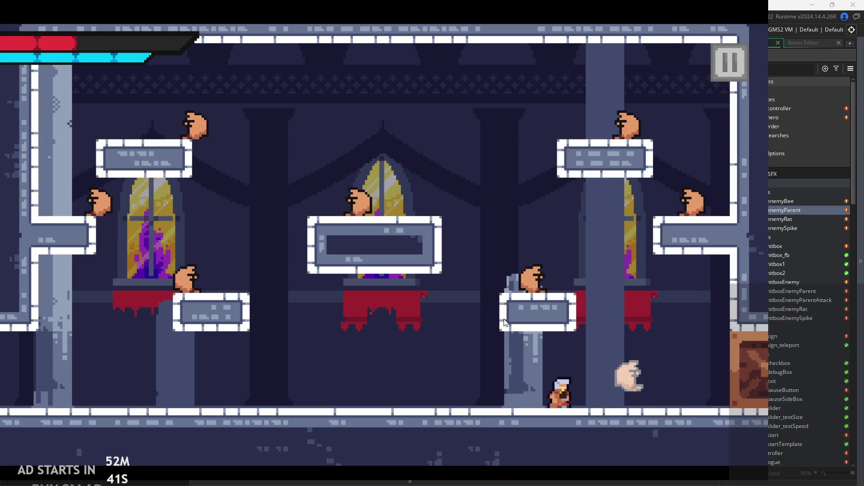
key(Right)
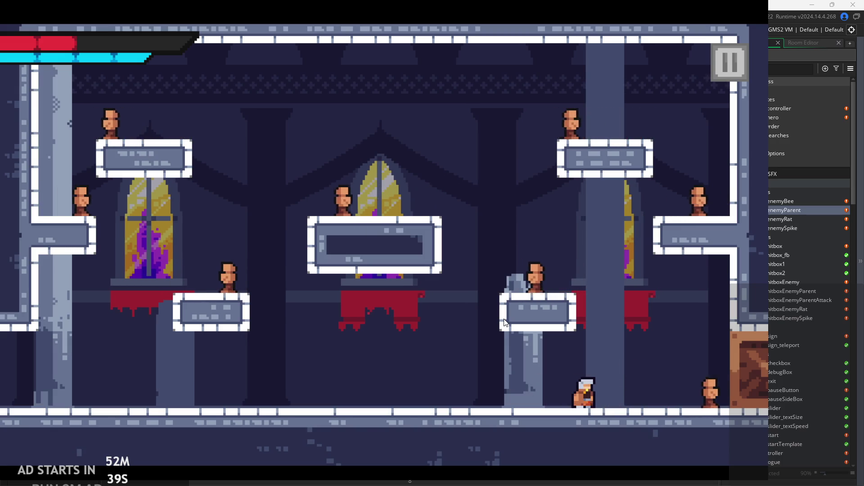
key(x)
key(Left)
key(Left)
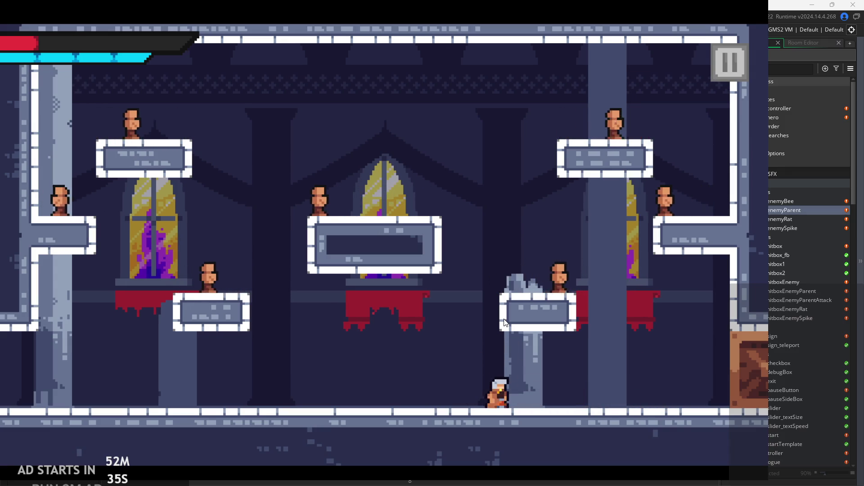
key(Right)
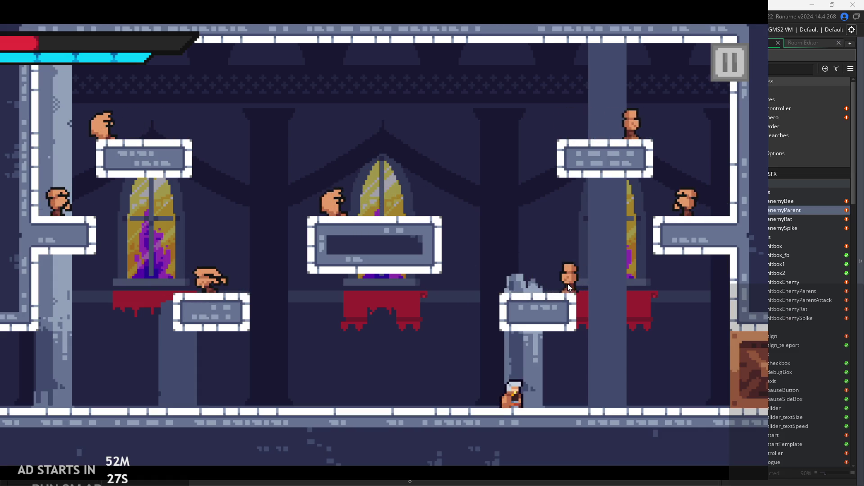
click(734, 67)
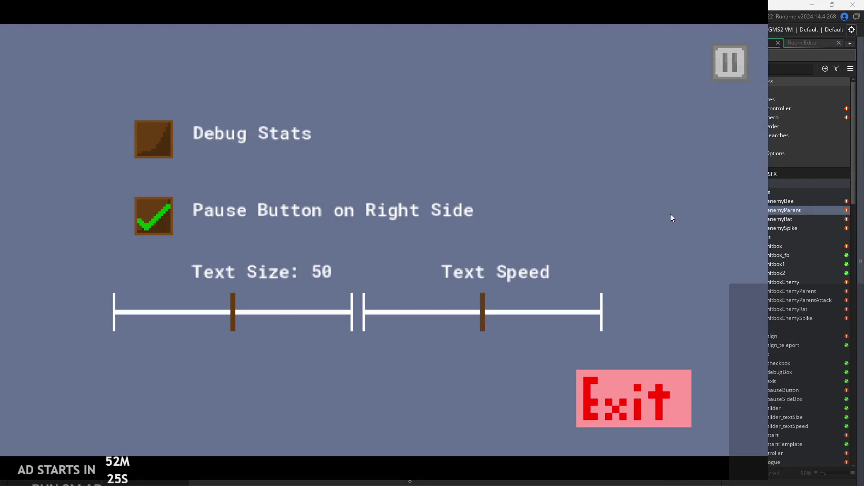
click(649, 403)
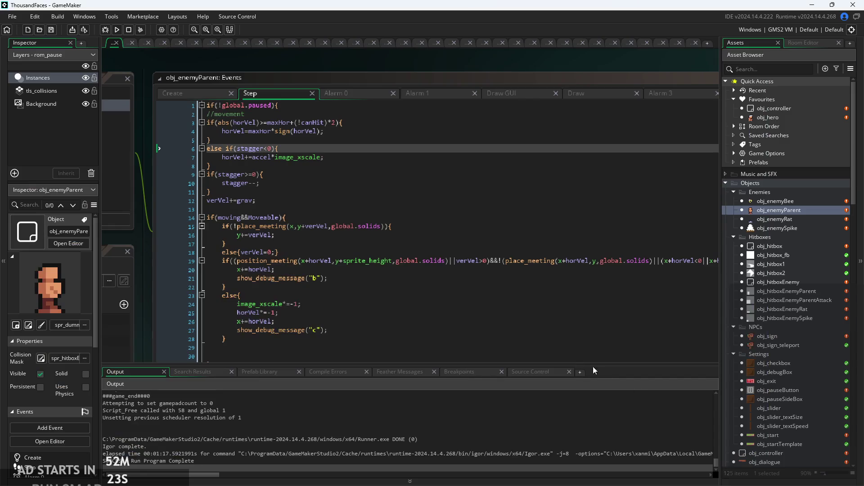
Delete the line printing debug message "b" from the Step code
scroll(351, 208, up, 3)
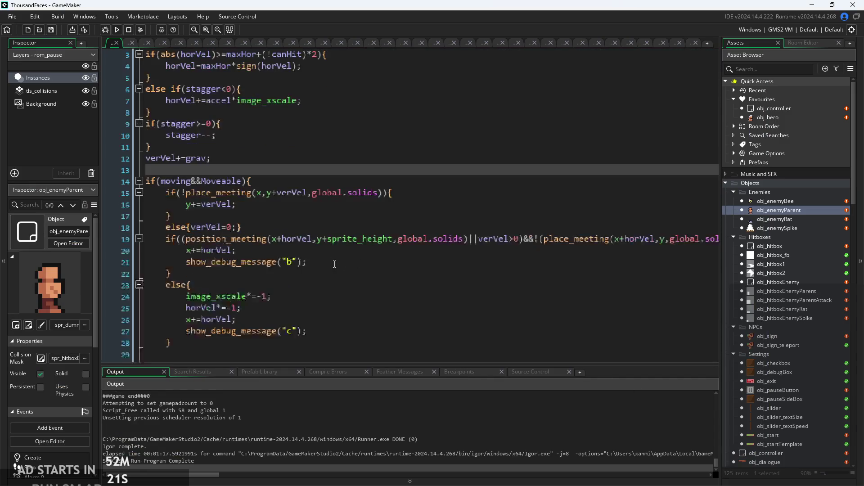
scroll(336, 258, down, 3)
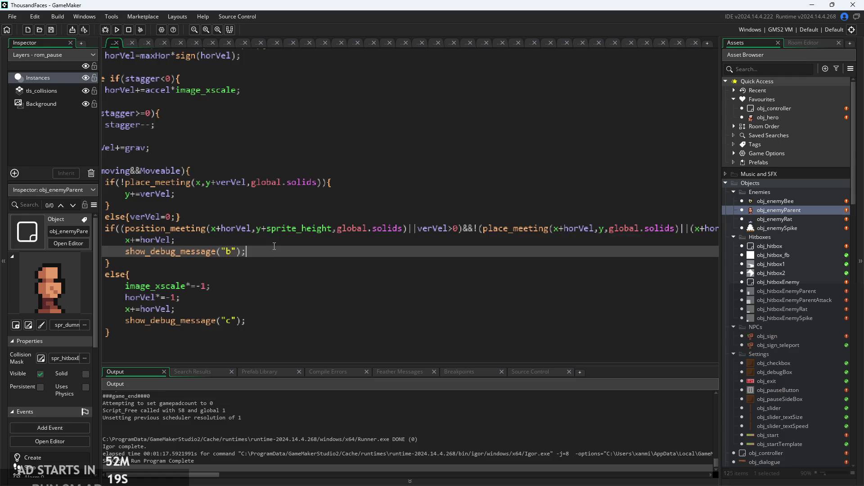
click(274, 246)
scroll(274, 246, right, 2)
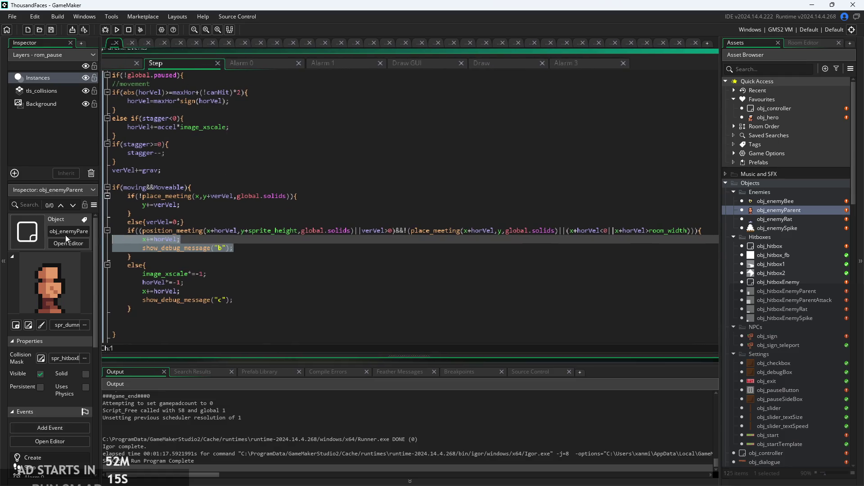
triple_click(241, 250)
key(BackSpace)
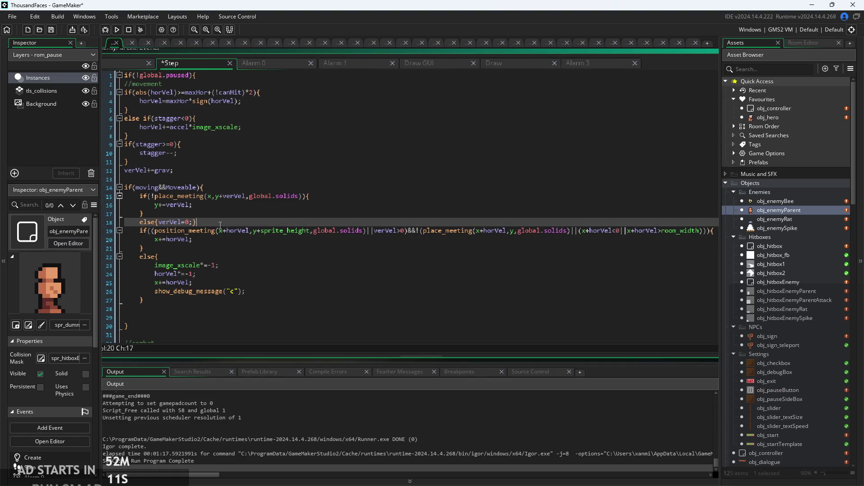
Examine the position_meeting ground check and verVel test on lines 19-20
click(155, 230)
drag(253, 234, 371, 238)
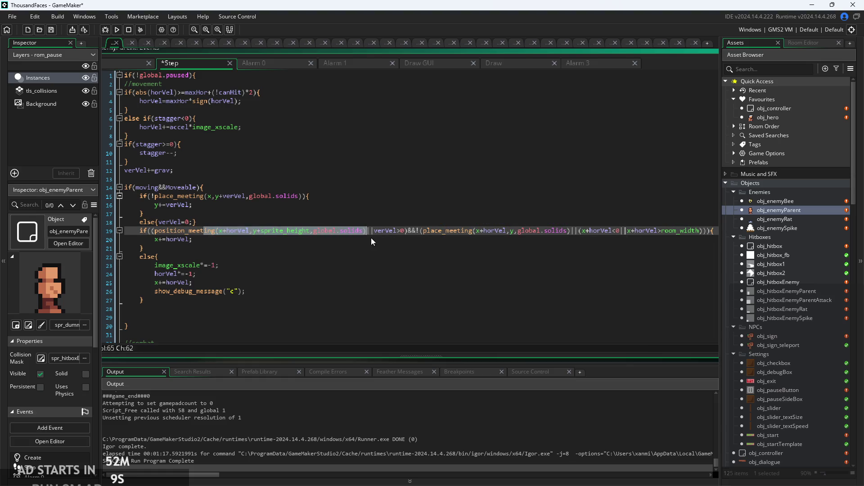
click(399, 231)
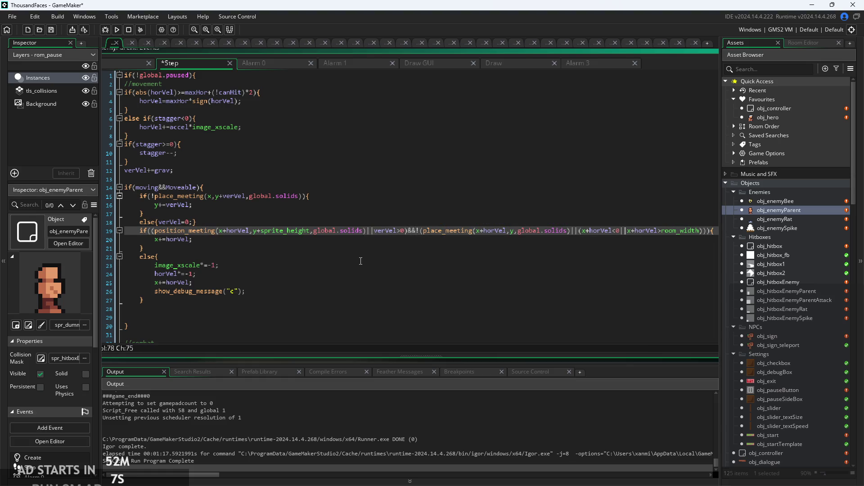
click(320, 242)
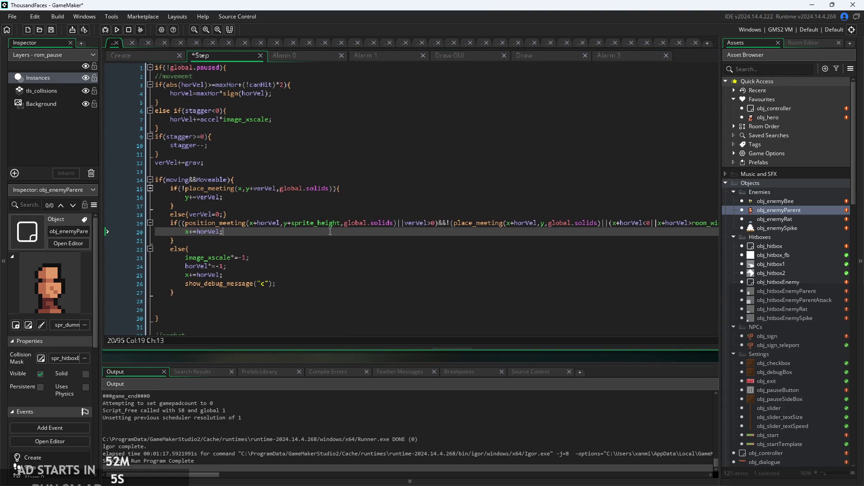
scroll(340, 223, up, 3)
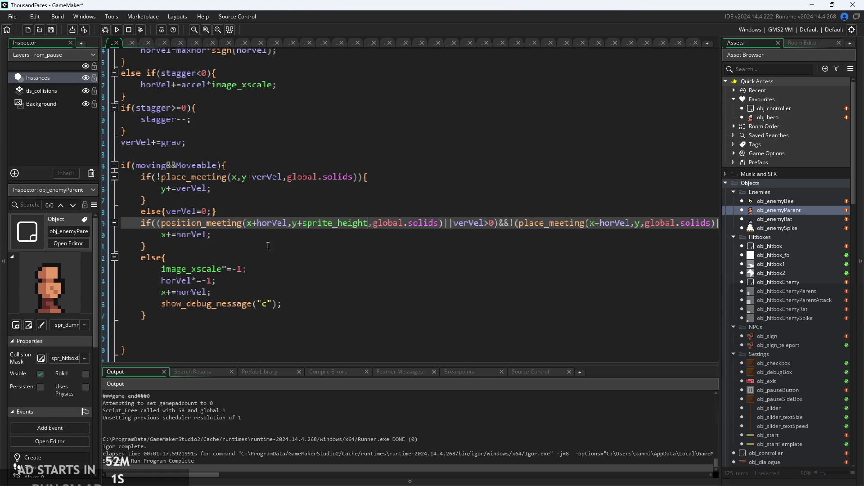
Inspect the +sprite_height offset in the ground check, then view the Create event code
mouse_move(369, 225)
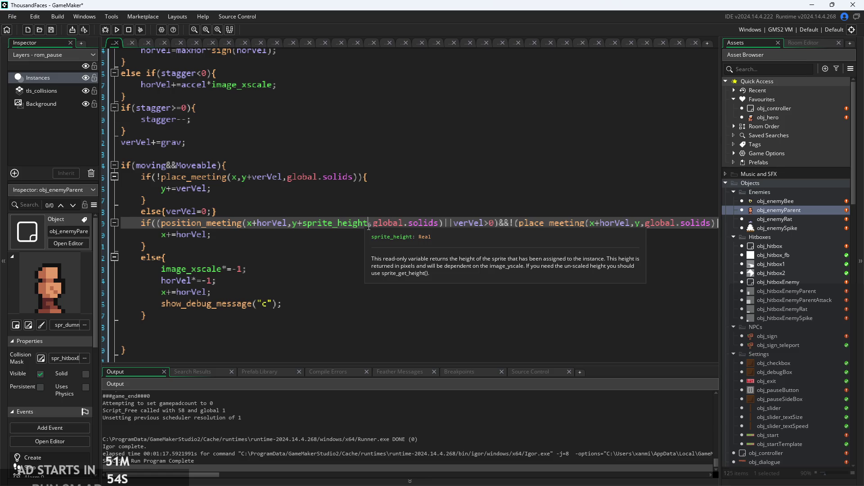
click(348, 223)
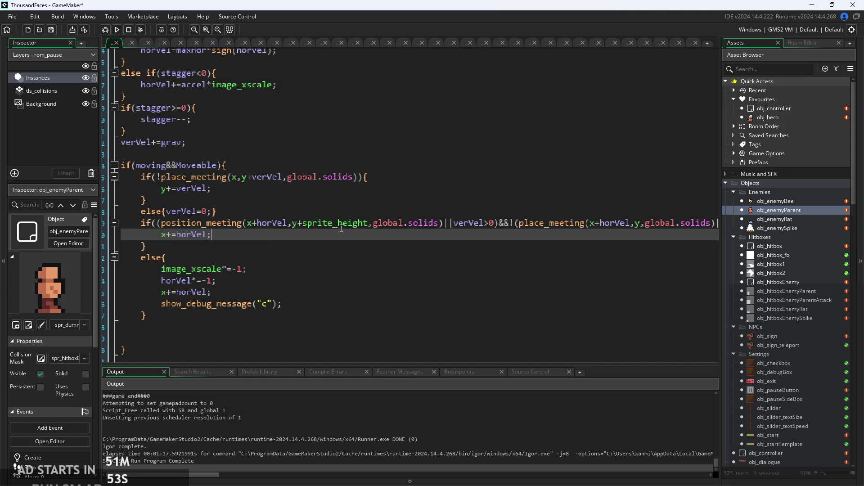
click(446, 233)
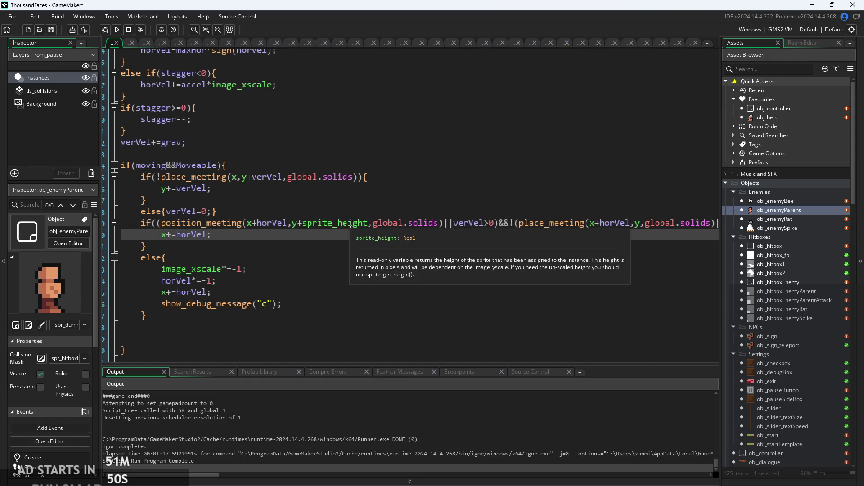
click(376, 224)
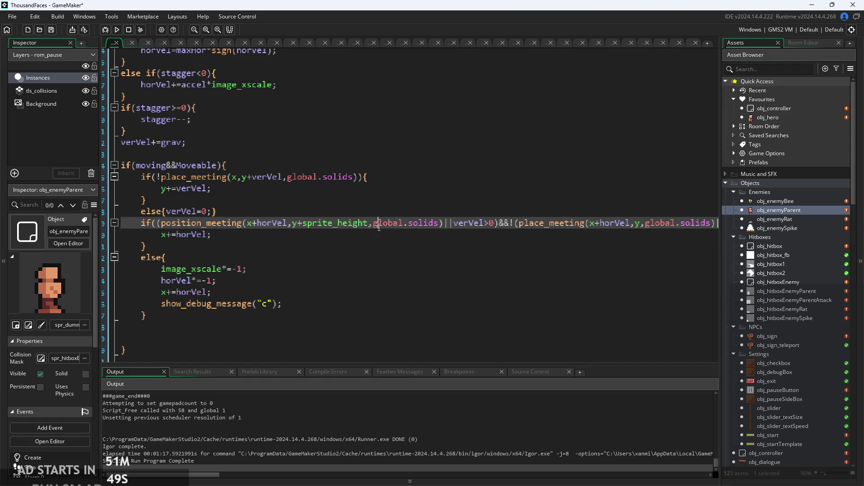
click(345, 223)
key(Up)
key(Down)
key(Down)
ctrl+scroll(392, 239, down, 2)
scroll(392, 238, right, 1)
click(340, 223)
drag(356, 227, 290, 229)
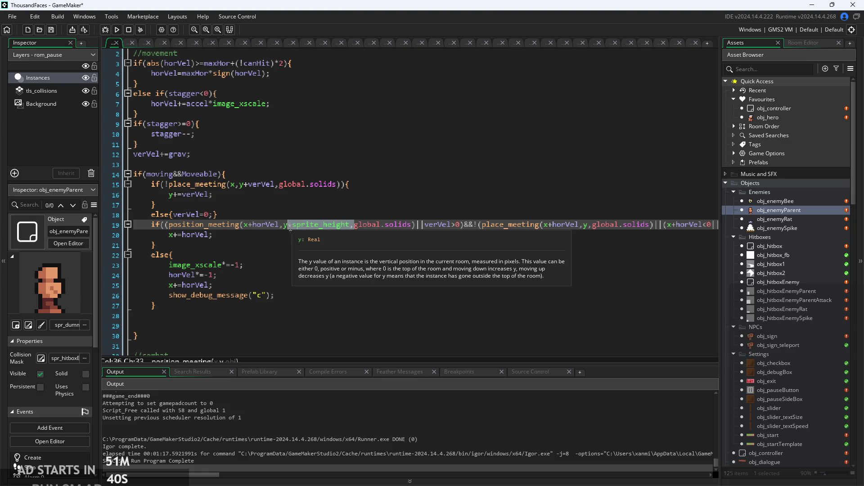
click(297, 224)
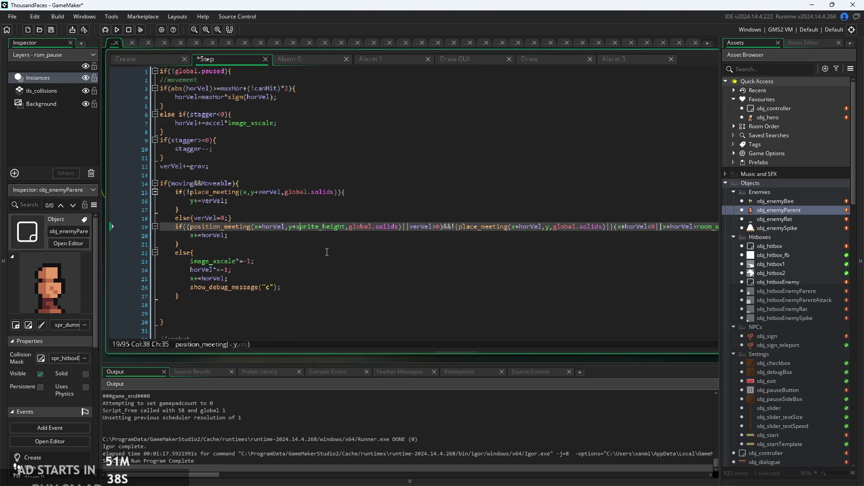
scroll(327, 252, down, 7)
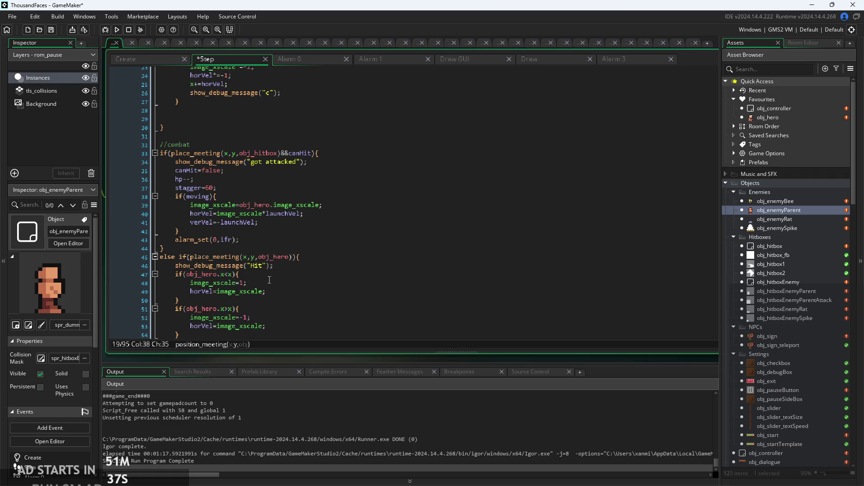
click(126, 59)
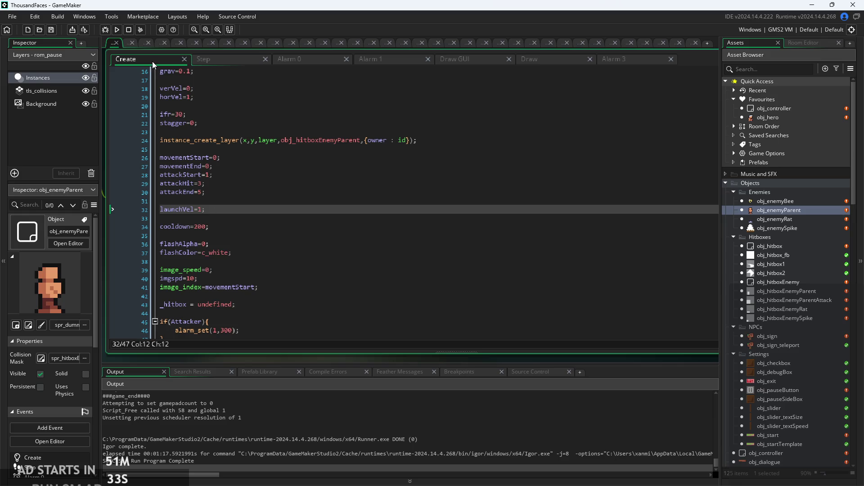
click(118, 29)
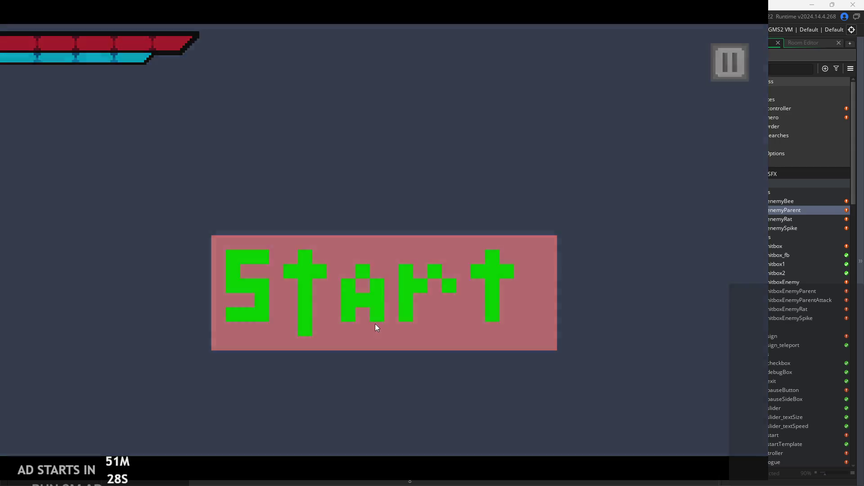
click(375, 320)
key(Right)
key(Right)
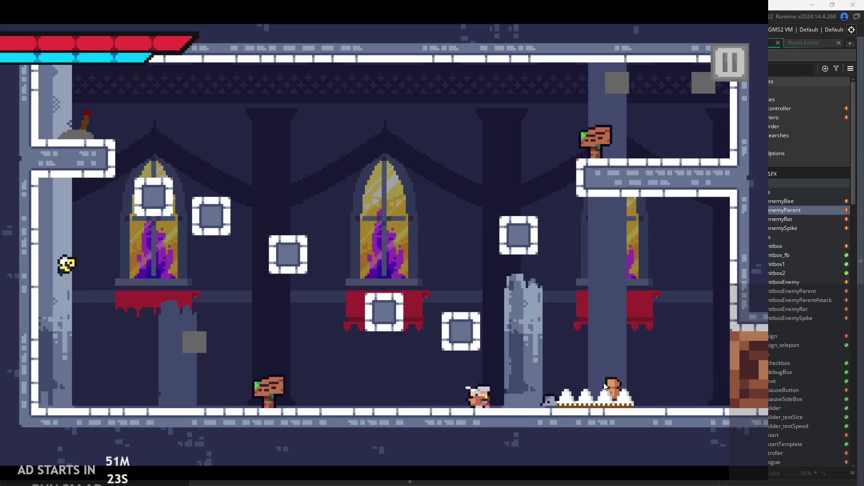
key(Left)
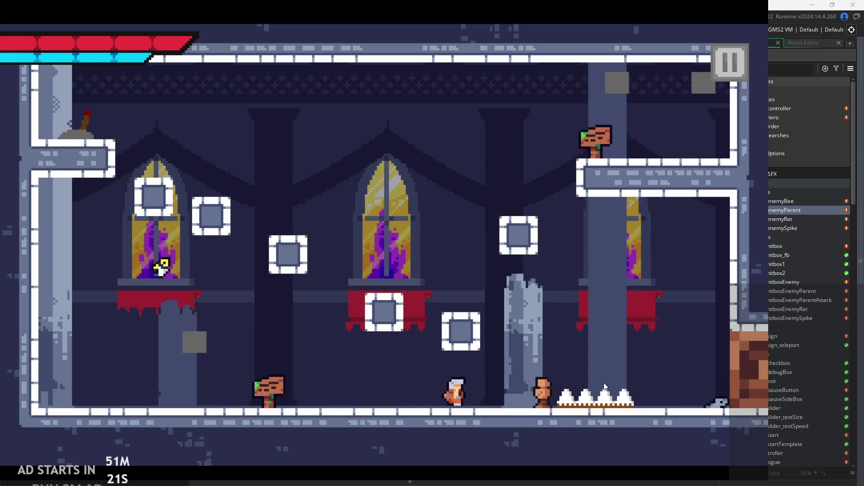
key(x)
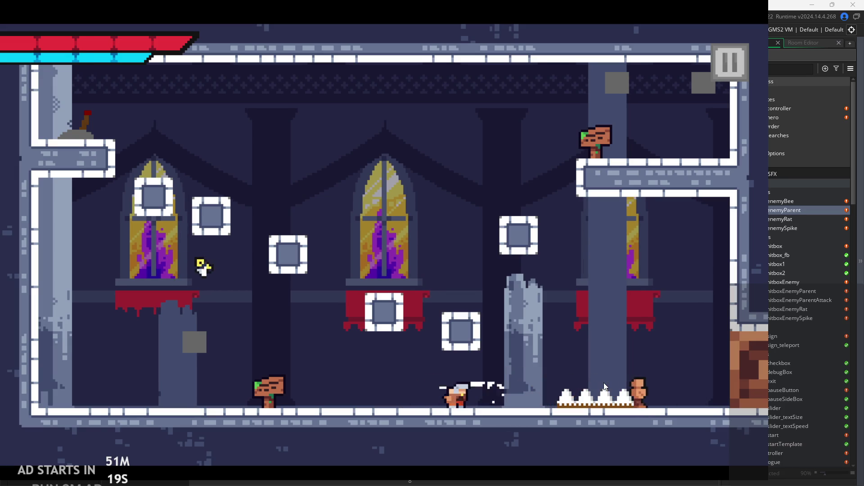
key(Right)
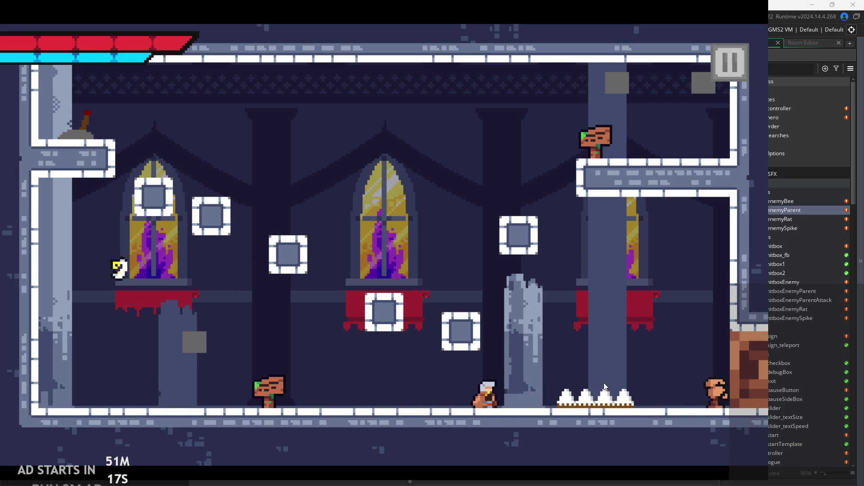
key(Right)
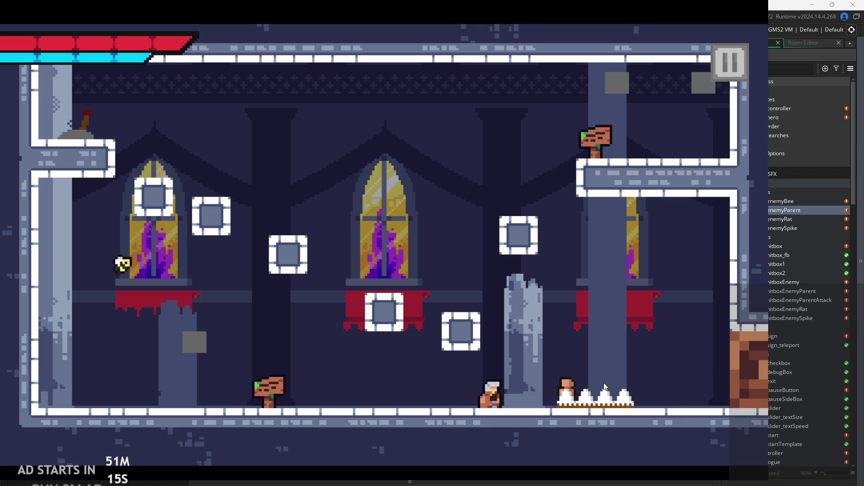
key(Escape)
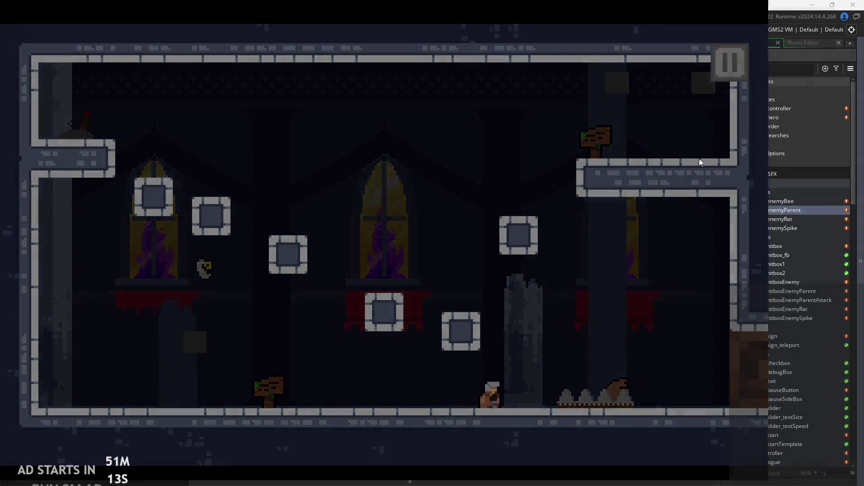
click(628, 417)
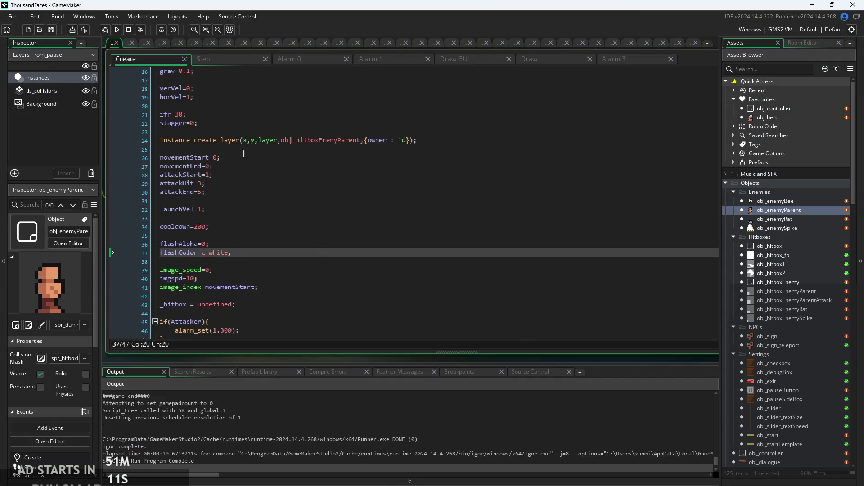
Return to obj_enemyParent's Step code and review the knockback and ground-check lines
scroll(268, 179, up, 2)
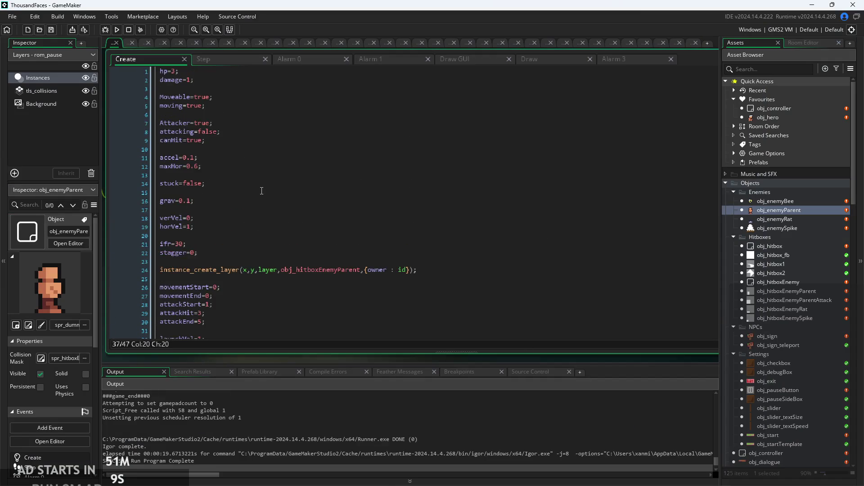
scroll(260, 189, down, 2)
scroll(254, 166, up, 6)
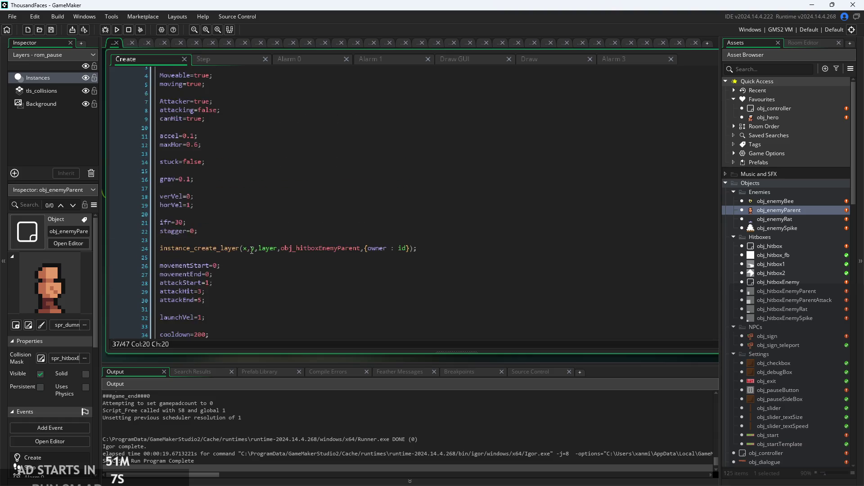
click(232, 63)
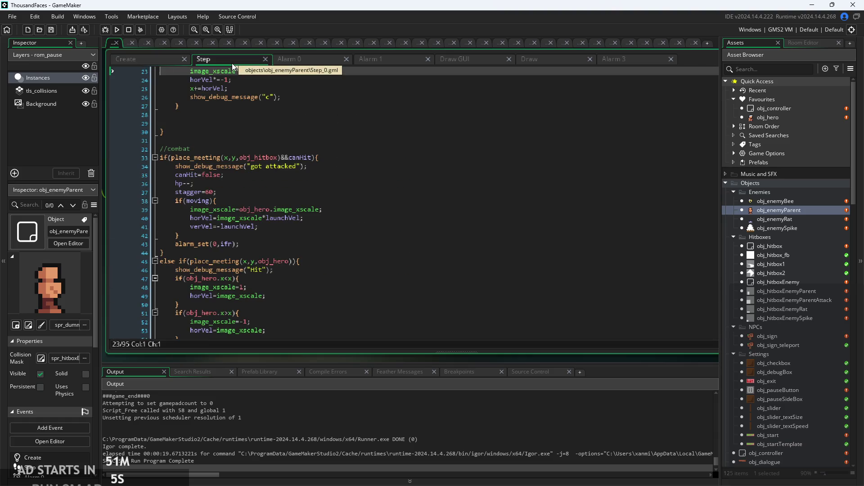
click(297, 175)
scroll(297, 175, up, 3)
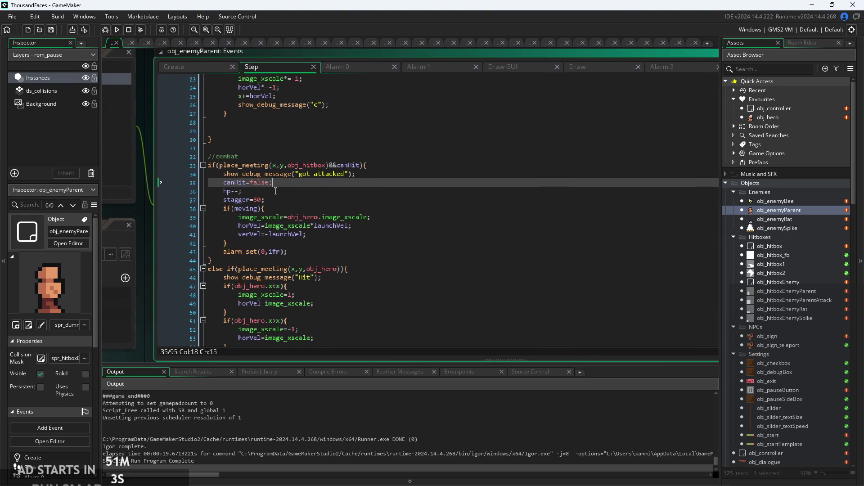
scroll(356, 233, down, 3)
click(404, 292)
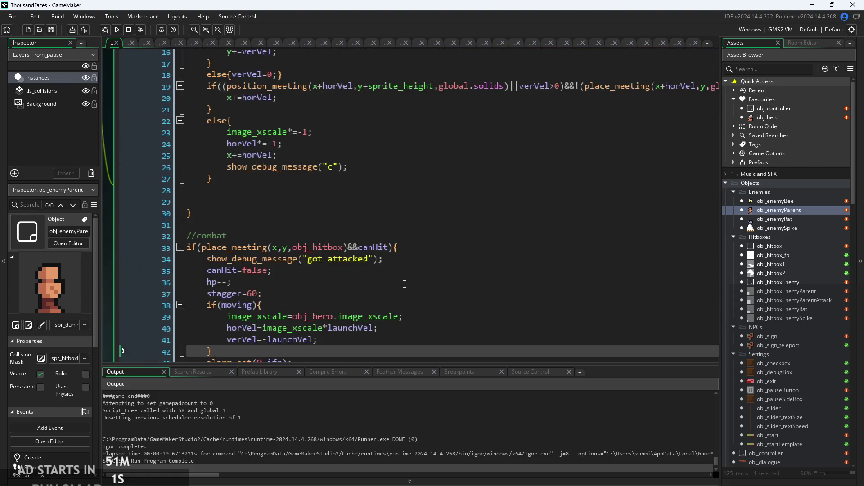
scroll(404, 285, up, 6)
click(396, 212)
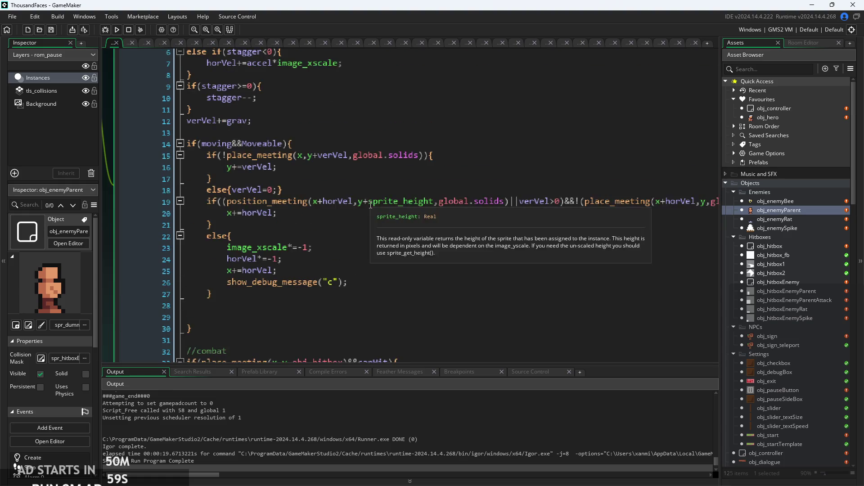
scroll(397, 214, up, 2)
Add '(' before the line 19 position_meeting check and ')&&' after it
mouse_move(397, 213)
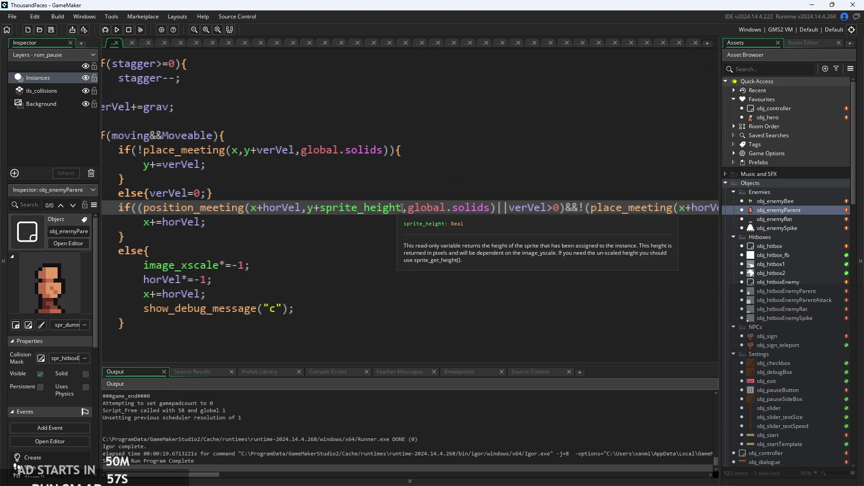
click(489, 215)
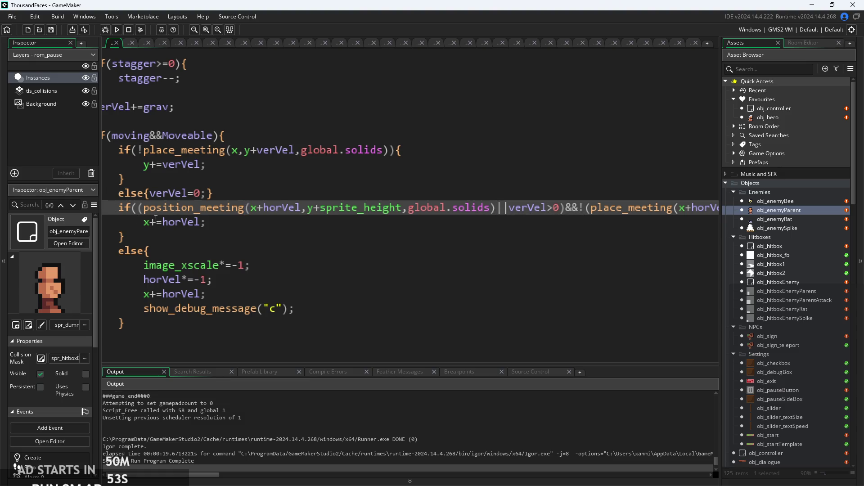
text(()
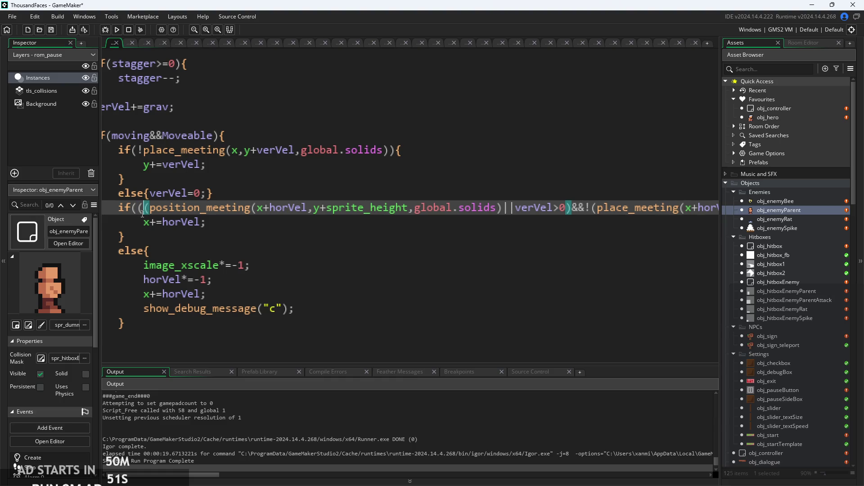
click(505, 214)
text())
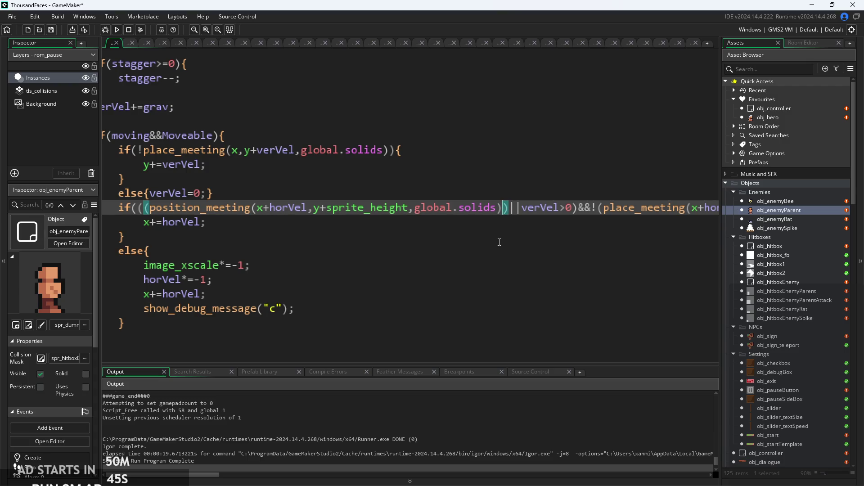
text(&&)
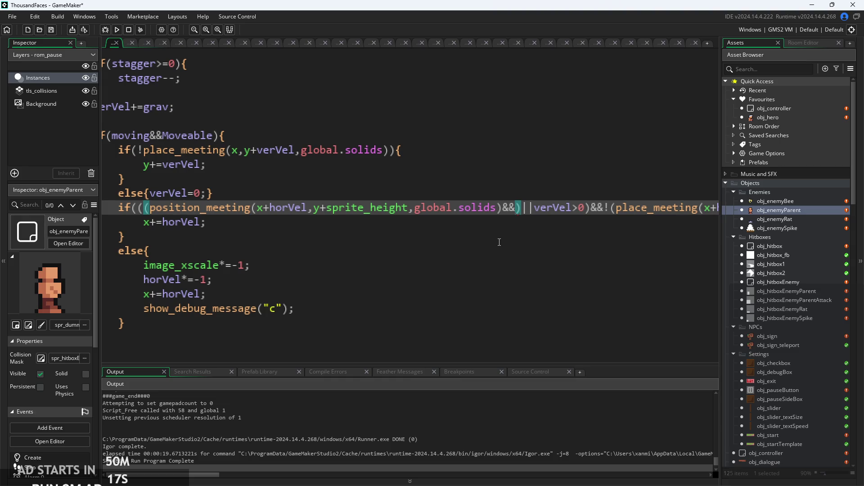
Duplicate line 19's position_meeting ledge check after &&, drop +horVel from the copy, and build
click(150, 207)
drag(150, 208, 504, 208)
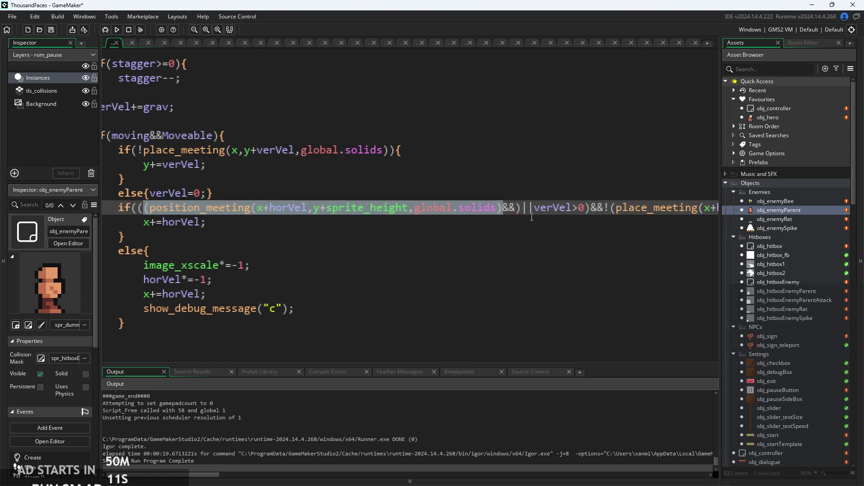
click(518, 207)
text((position_meeting(x+horVel,y+sprite_height,global.solids))
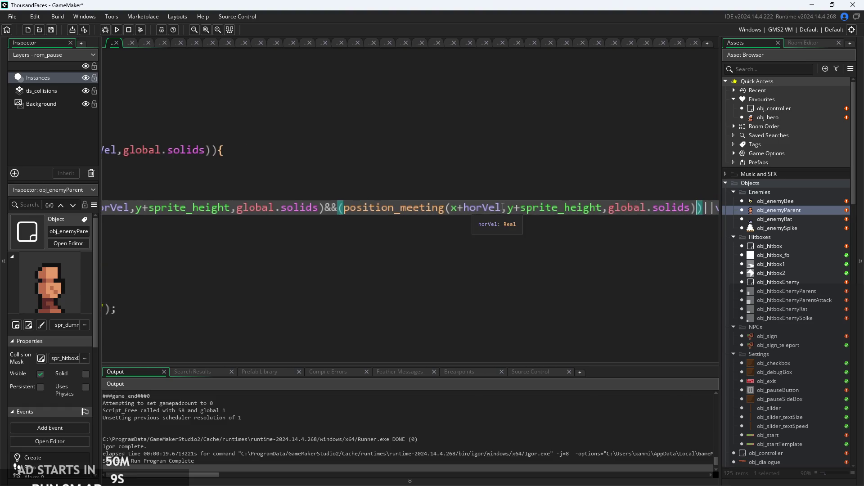
key(BackSpace)
key(BackSpace)
ctrl+scroll(496, 252, down, 3)
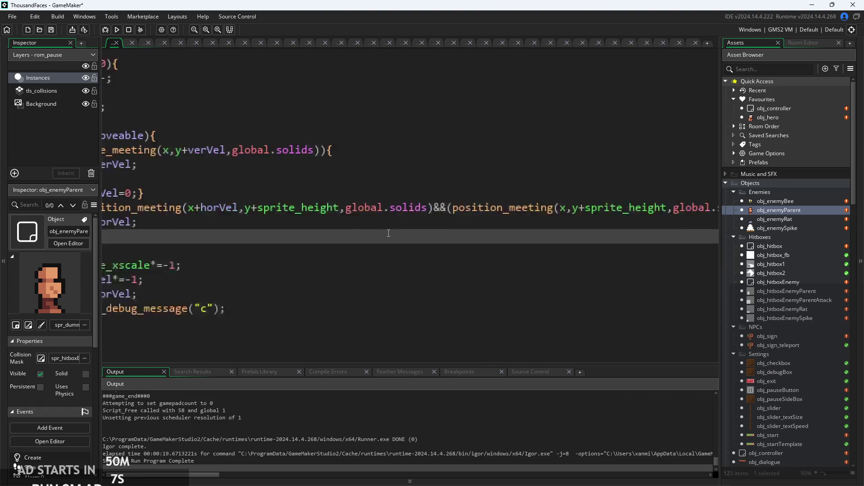
click(116, 30)
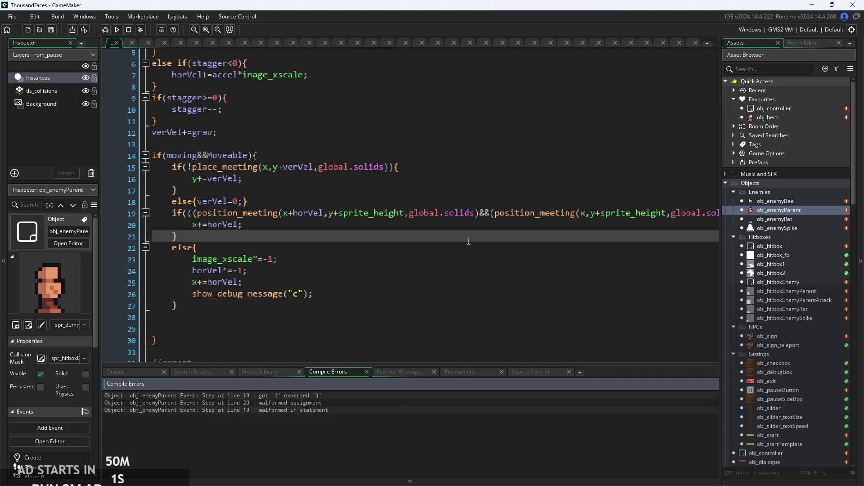
Jump to the reported compile error and undo the extra bracket on line 19
double_click(288, 403)
scroll(498, 233, right, 6)
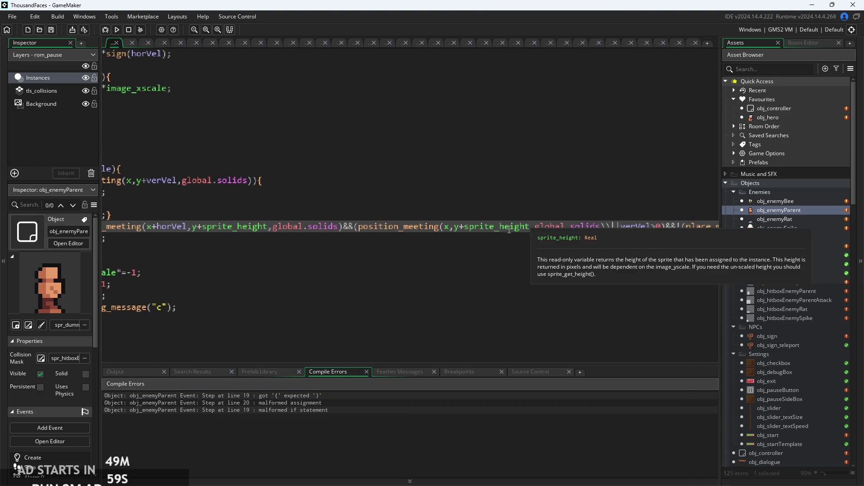
scroll(497, 233, left, 1)
scroll(497, 233, left, 5)
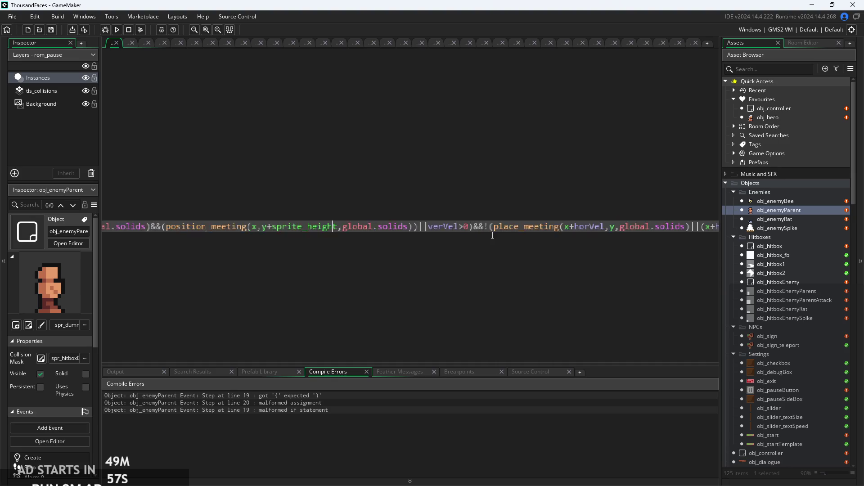
click(361, 265)
scroll(495, 247, left, 1)
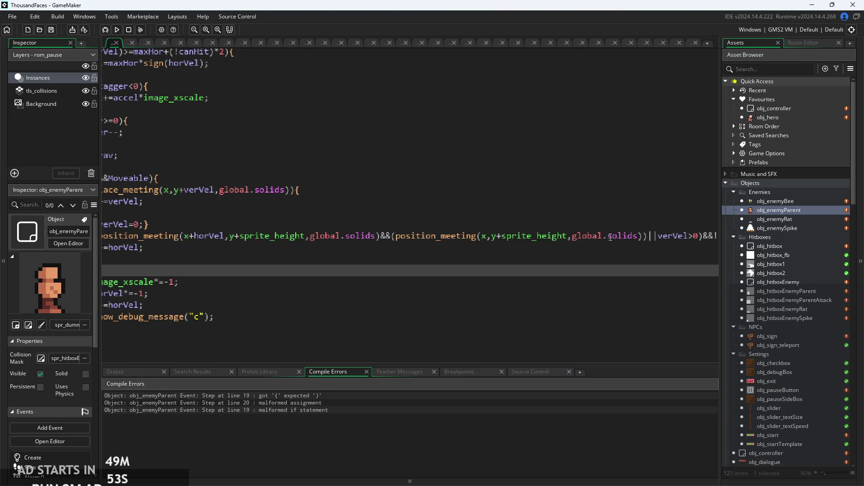
click(645, 241)
key(ctrl+z)
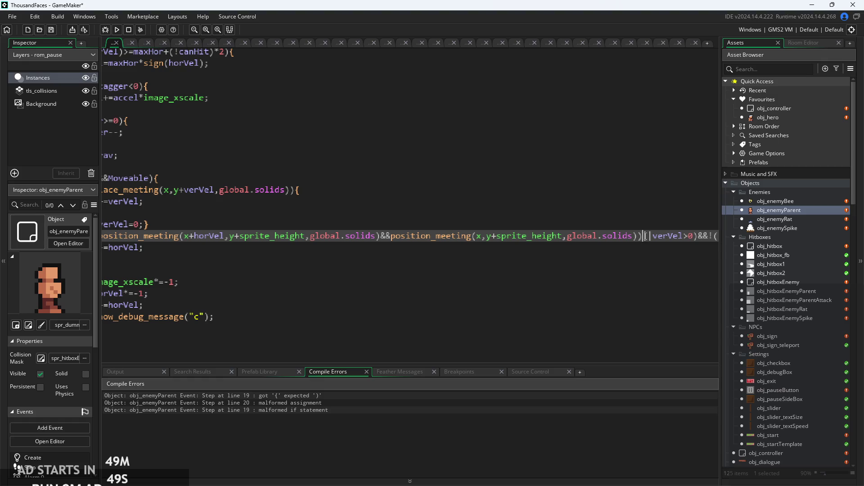
click(482, 279)
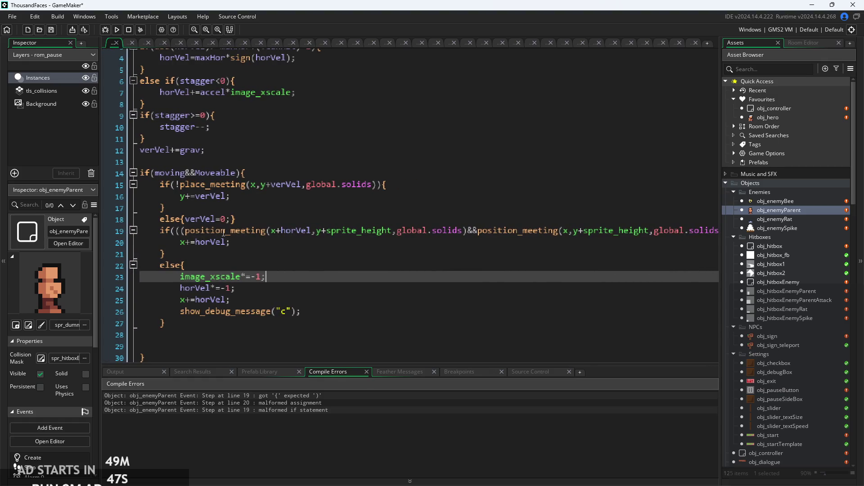
Check line 19's bracket pairing, remove the stray '(' after &&, and rebuild
click(183, 230)
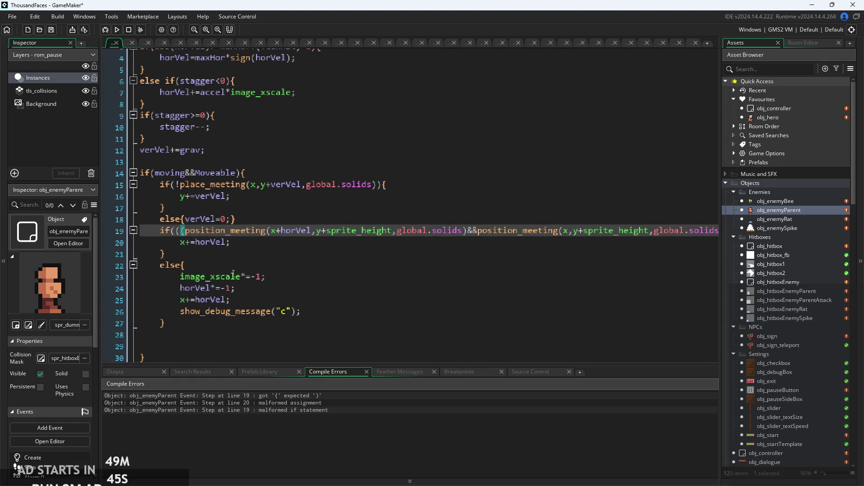
key(ctrl+Right)
key(ctrl+Right)
key(ctrl+Right)
key(ctrl+Left)
key(ctrl+Left)
key(ctrl+Left)
scroll(288, 263, right, 3)
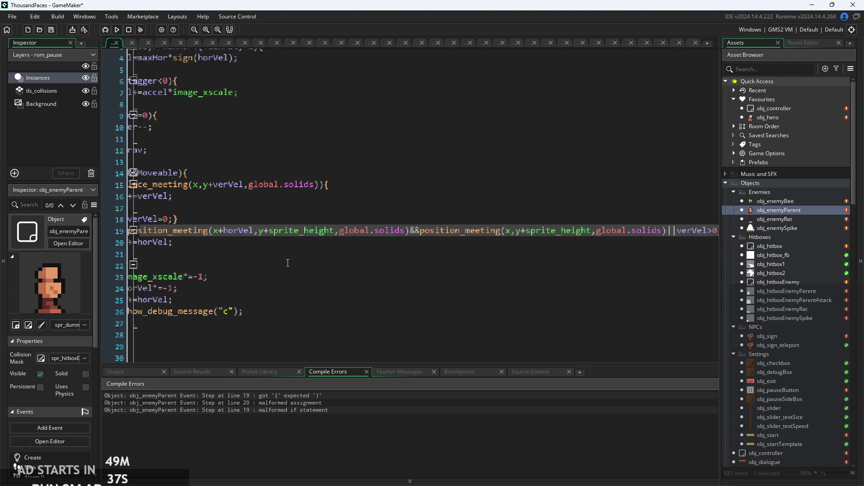
scroll(287, 263, right, 1)
scroll(291, 262, left, 6)
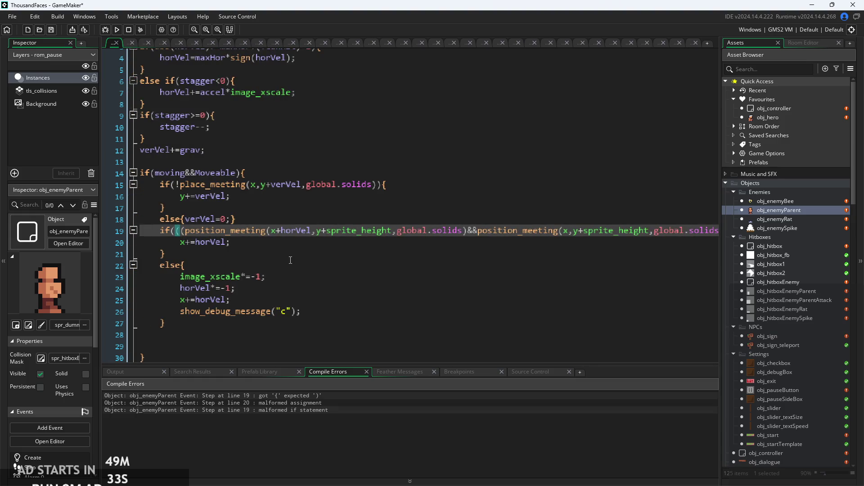
scroll(291, 260, right, 1)
text(()
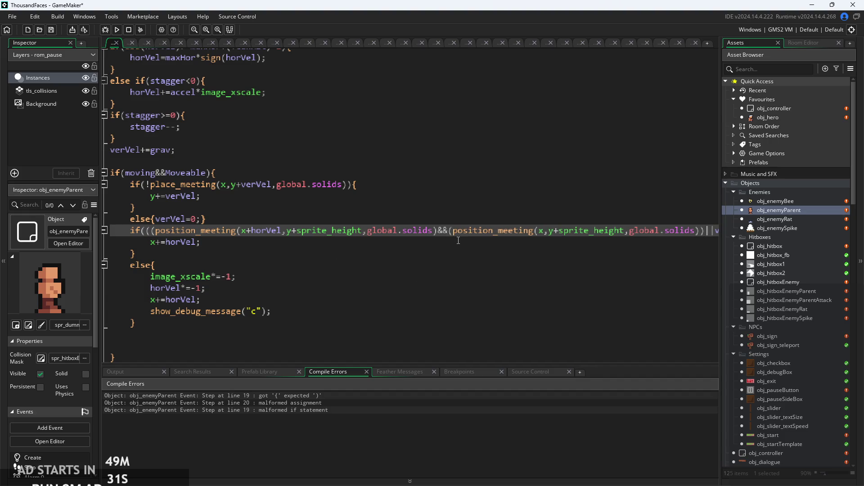
key(BackSpace)
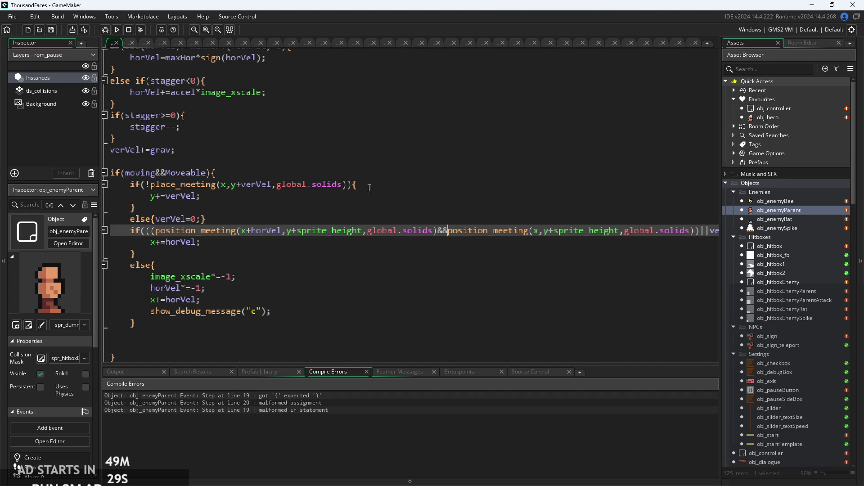
click(117, 30)
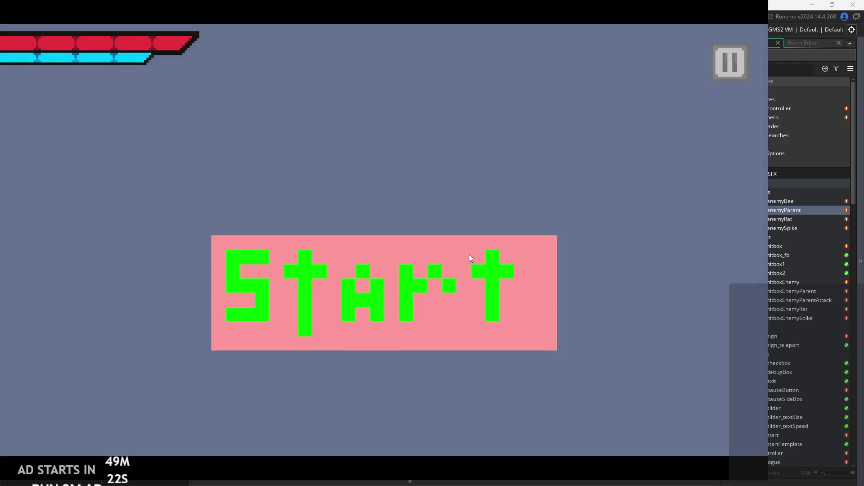
Playtest the level, walking the hero right and attacking, then exit to the editor
click(470, 257)
key(Right)
key(Right)
key(Right)
key(x)
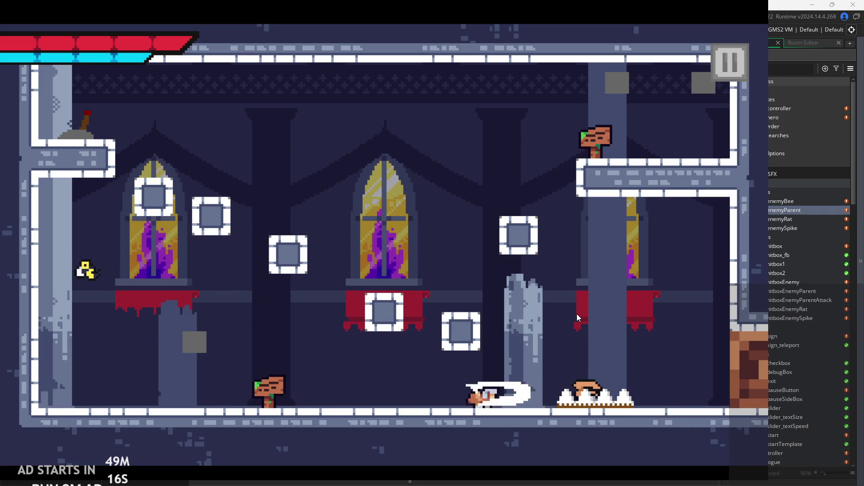
click(717, 56)
click(630, 398)
Change launchVel from 1 to 2 in the Create code and run the game
scroll(194, 138, up, 15)
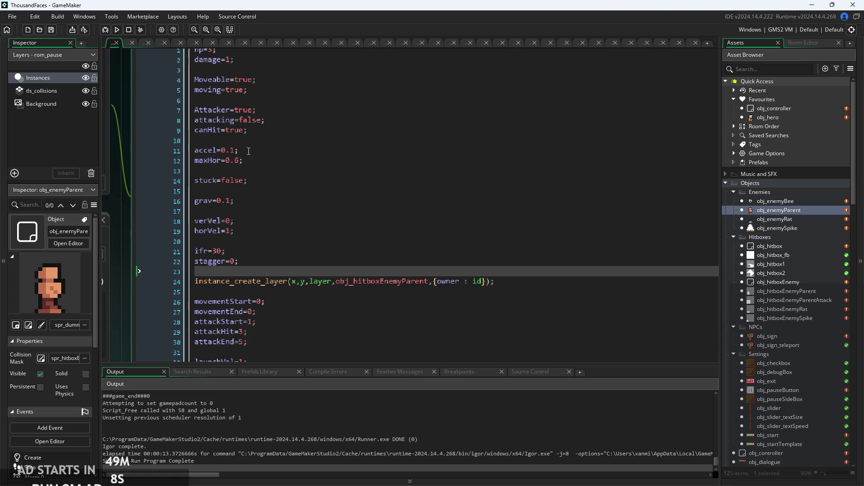
scroll(258, 221, down, 3)
click(254, 261)
text(2)
key(F5)
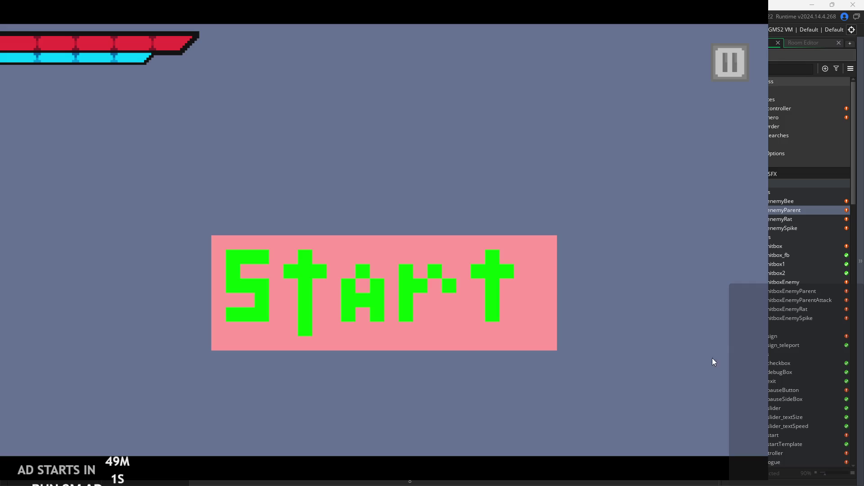
Playtest again, attacking the enemies with the new launch value, then exit back to the Create code
click(446, 328)
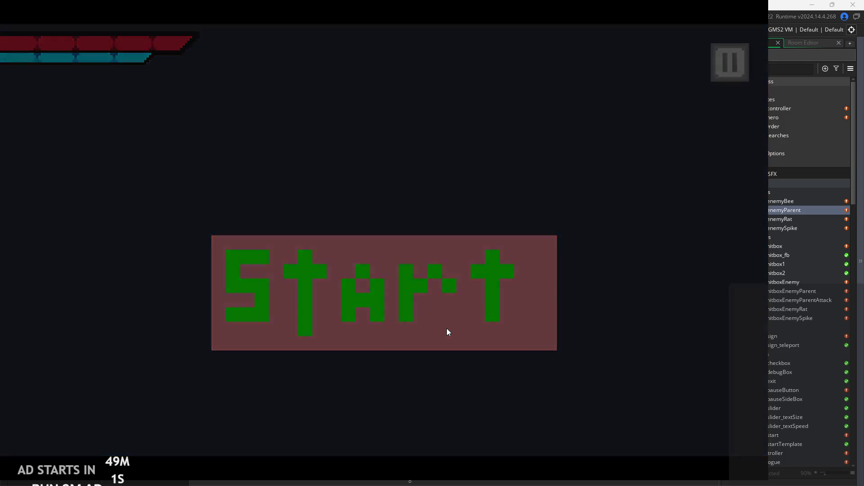
key(Right)
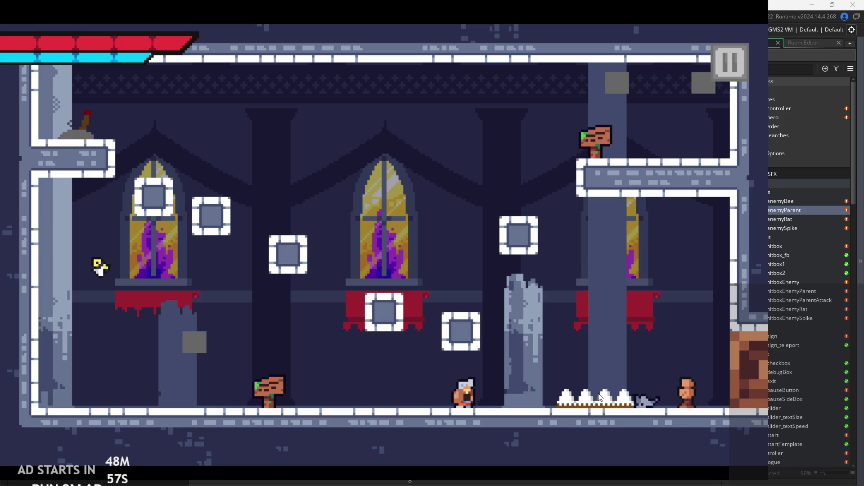
key(Left)
key(Right)
key(x)
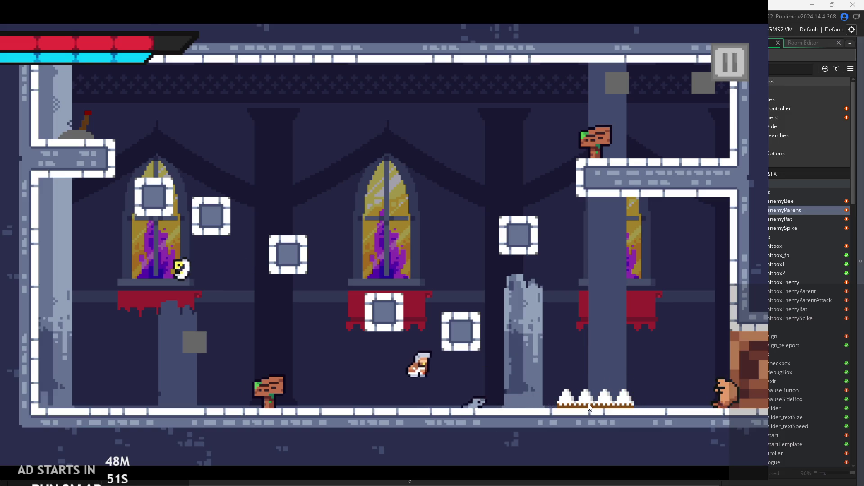
key(Right)
key(Right)
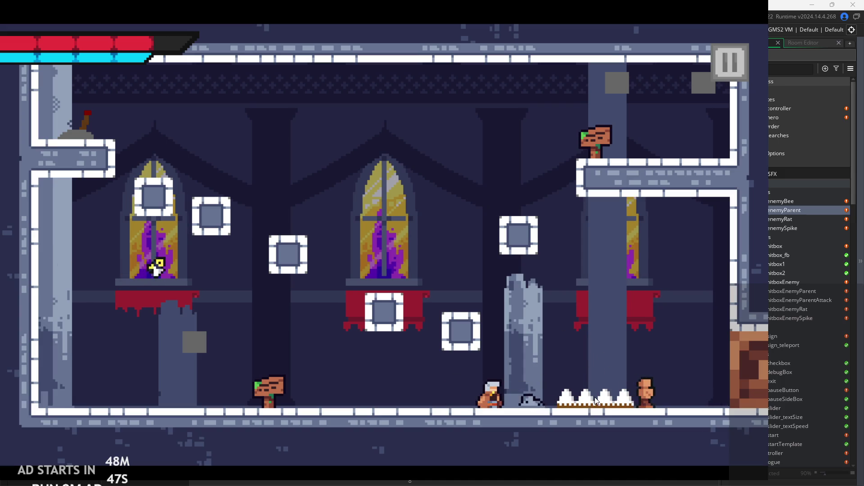
key(x)
key(Right)
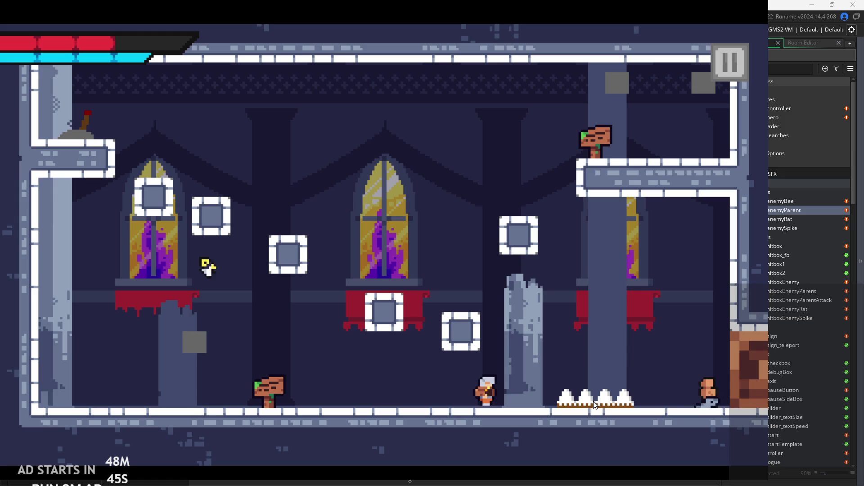
key(x)
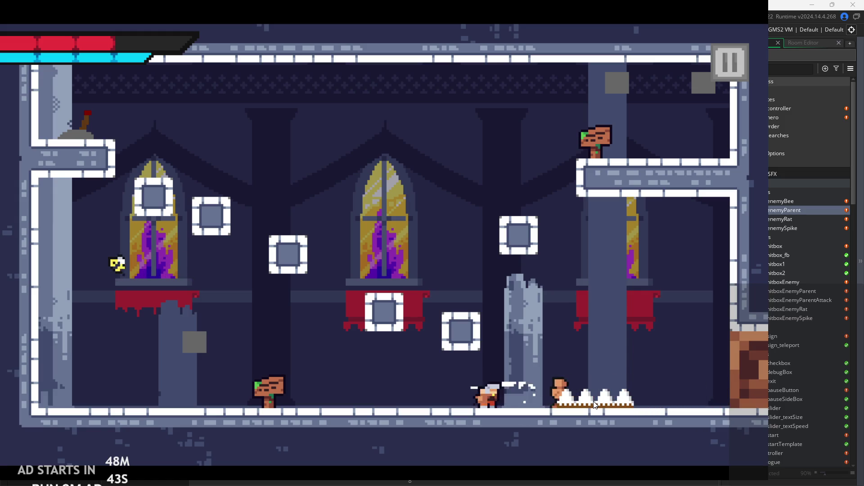
click(729, 62)
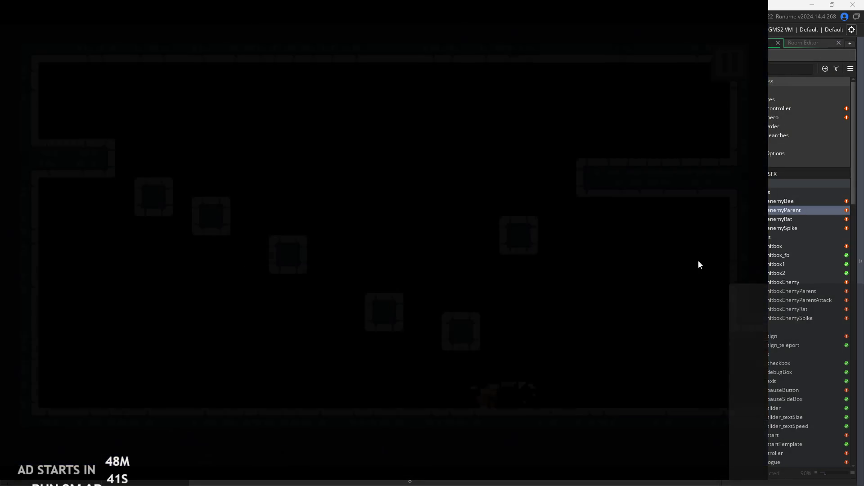
click(635, 399)
click(347, 182)
click(339, 223)
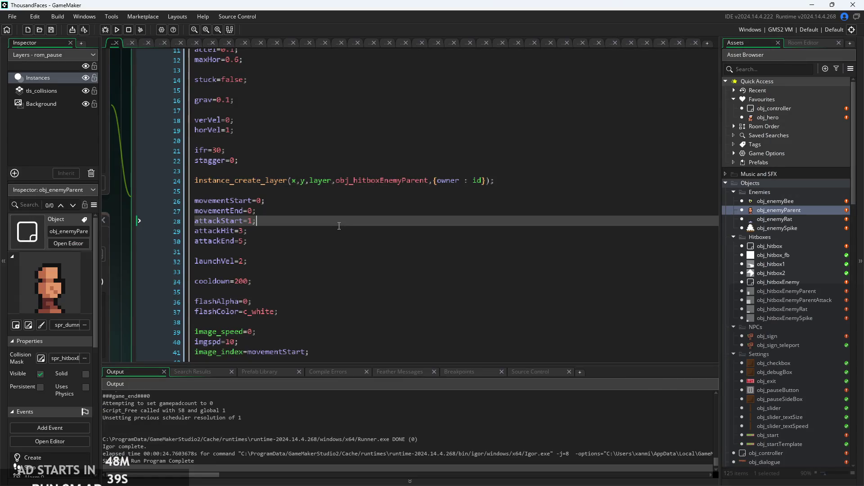
In the Step event, change the second ground test's sprite_height to 1 so it checks y+1, and save
scroll(333, 192, down, 3)
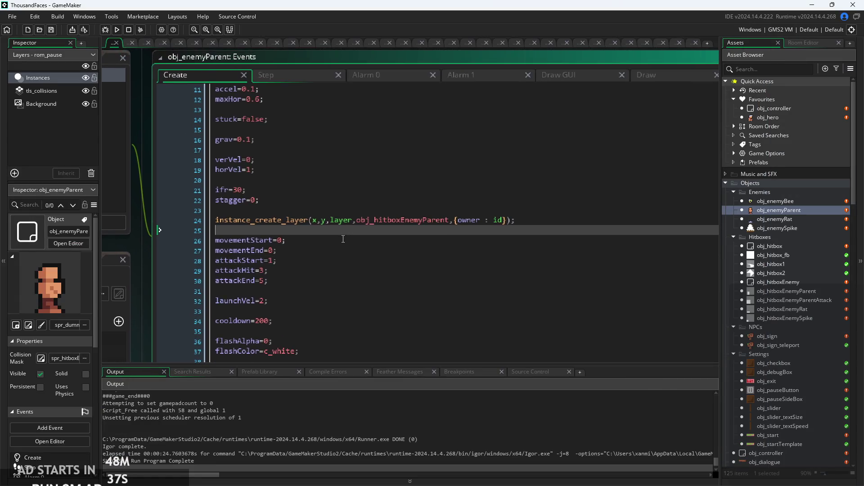
click(308, 152)
click(308, 145)
scroll(345, 255, up, 3)
click(356, 244)
click(441, 237)
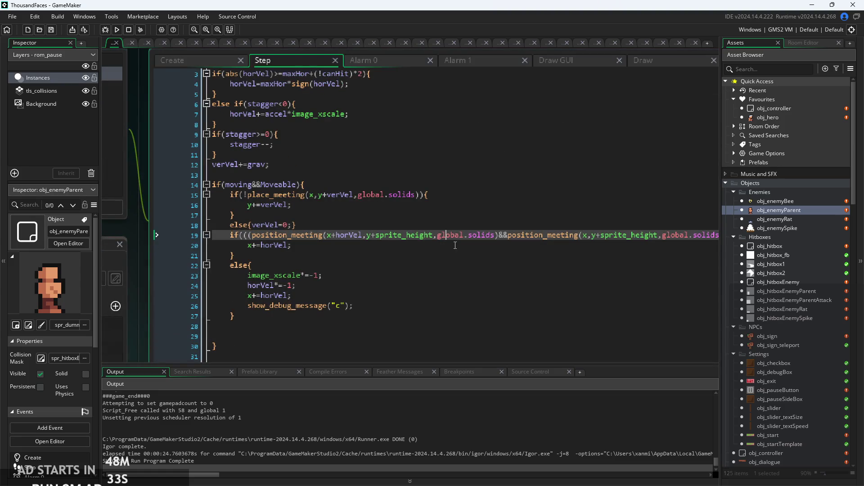
scroll(427, 239, right, 5)
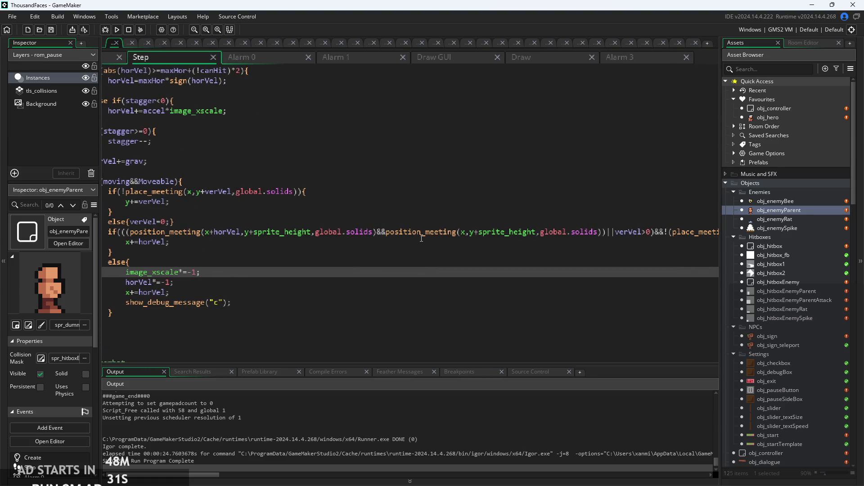
click(422, 235)
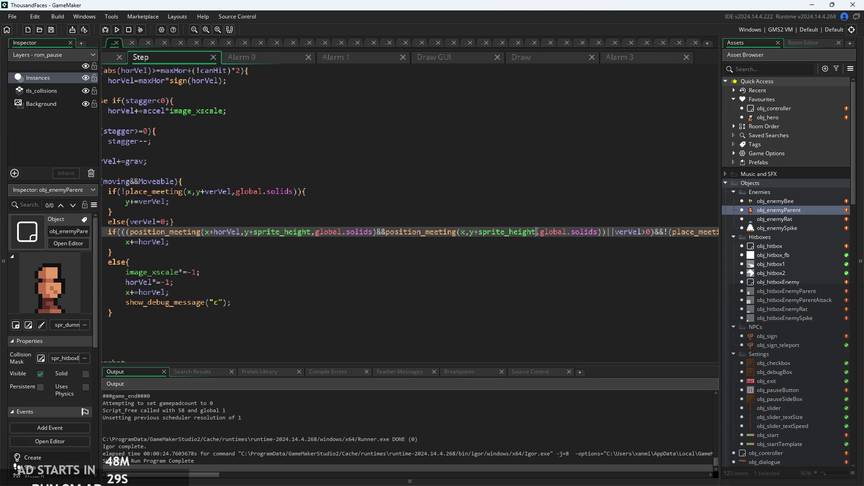
double_click(480, 235)
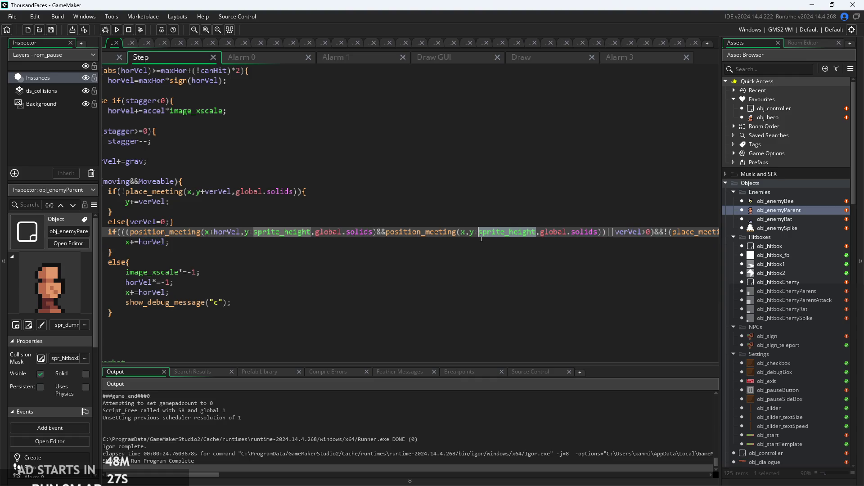
text(1)
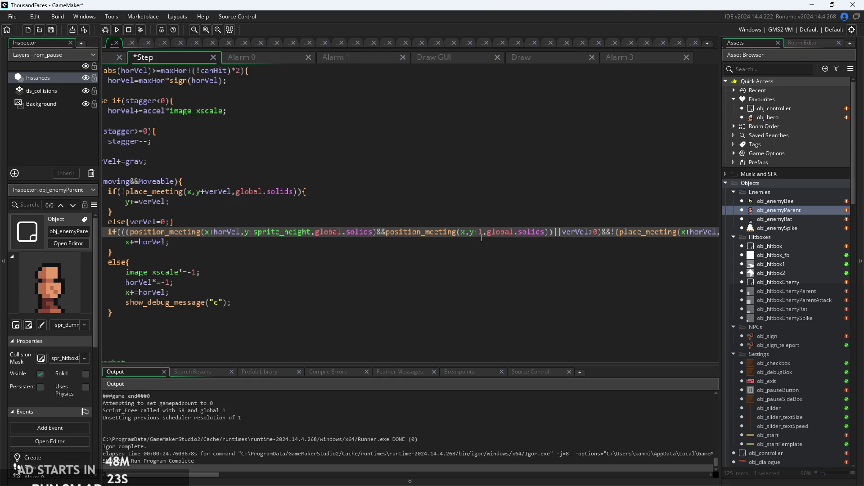
key(ctrl+s)
Add an opening parenthesis before the first position_meeting call in the ledge condition
mouse_move(388, 231)
click(484, 232)
click(203, 232)
mouse_move(144, 232)
mouse_down()
mouse_move(179, 232)
mouse_move(171, 243)
mouse_move(548, 233)
mouse_move(104, 233)
mouse_up()
click(189, 263)
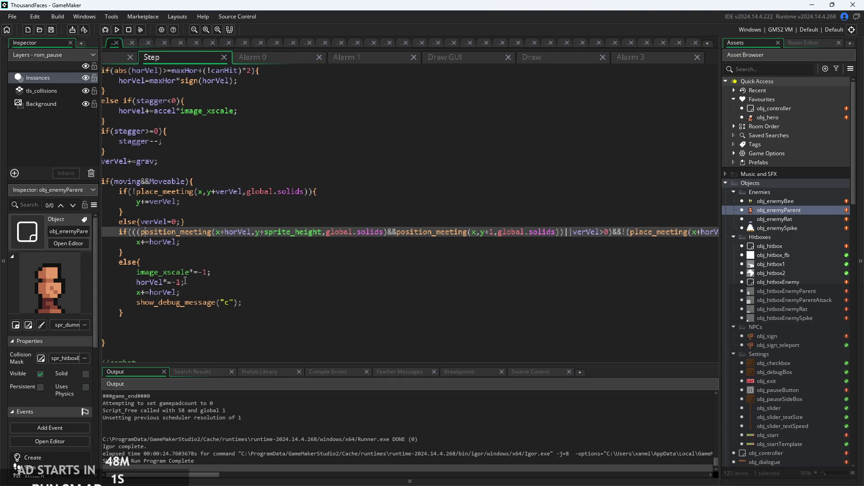
click(207, 289)
click(180, 272)
click(149, 232)
click(140, 233)
text(()
mouse_move(141, 233)
mouse_down()
mouse_move(387, 252)
mouse_move(387, 236)
mouse_up()
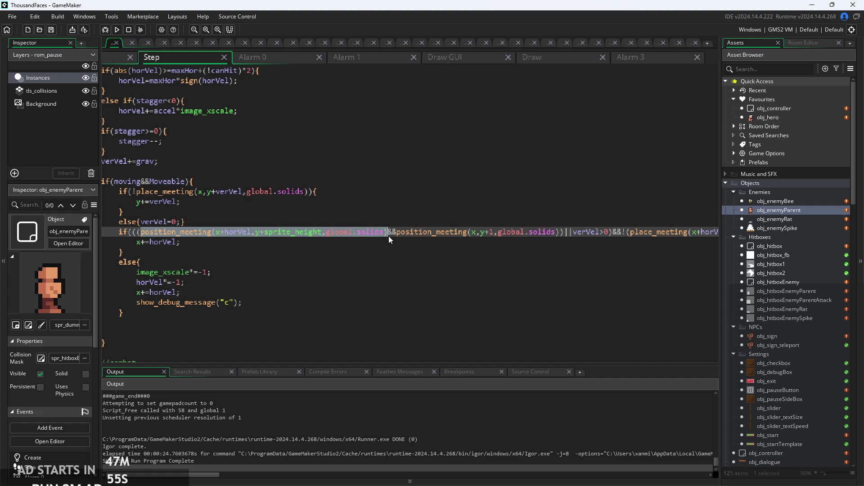
Replace the && between the two ground checks with || and build the game
click(397, 232)
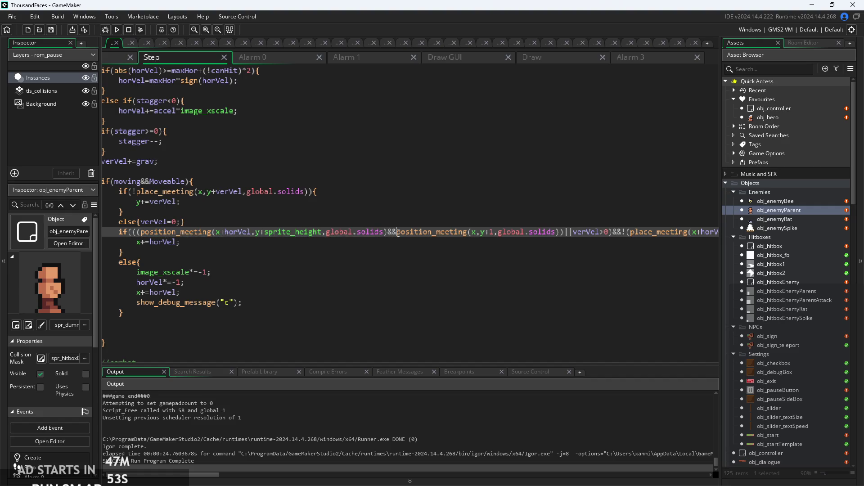
mouse_move(398, 232)
mouse_down()
mouse_move(550, 222)
mouse_move(562, 235)
mouse_up()
click(398, 233)
key(BackSpace)
key(BackSpace)
text(|)
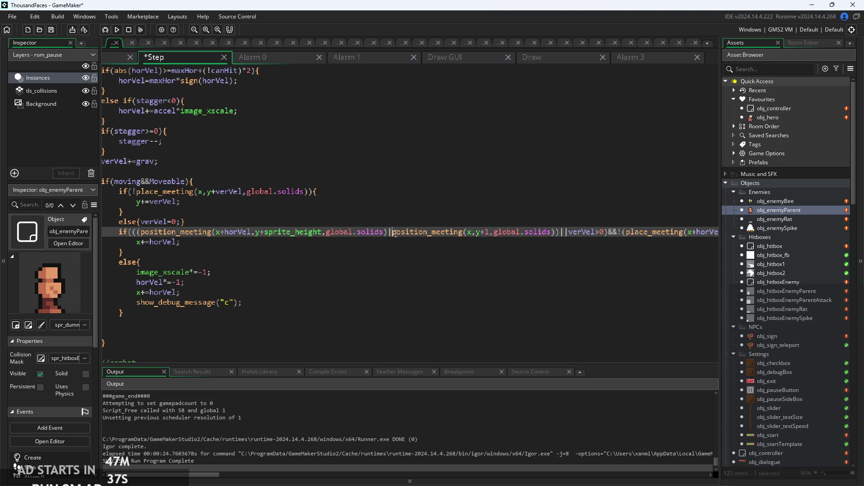
text(|)
key(F5)
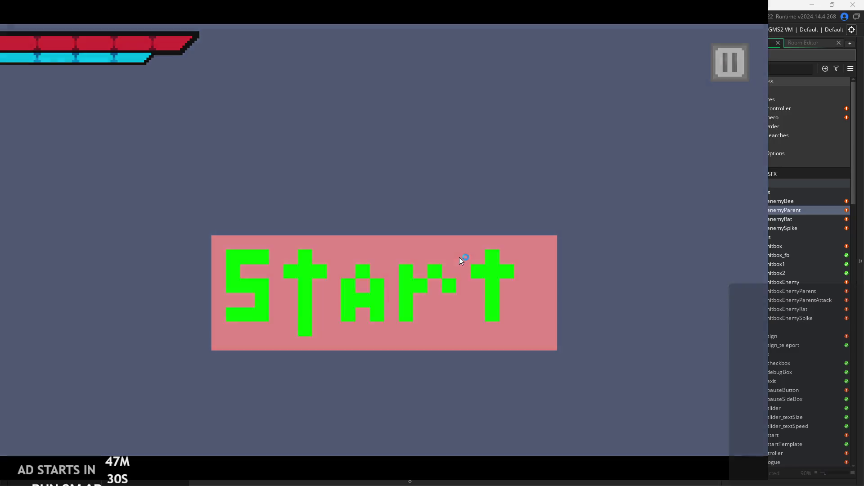
click(459, 258)
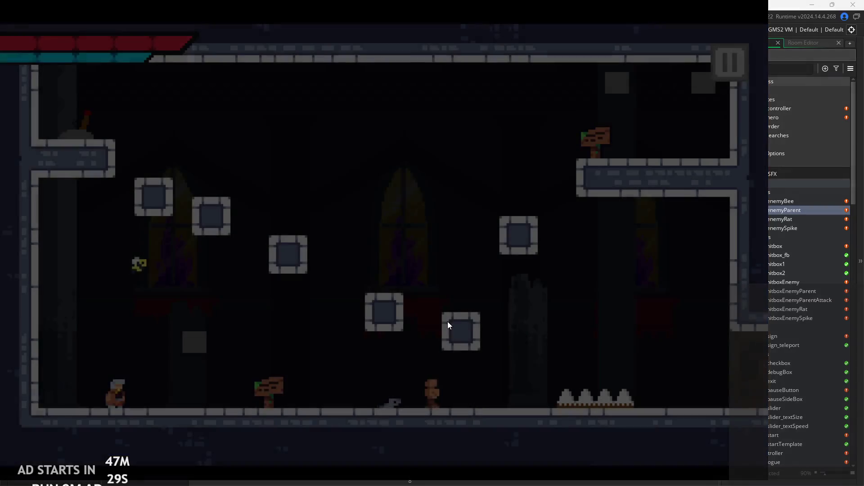
key(Right)
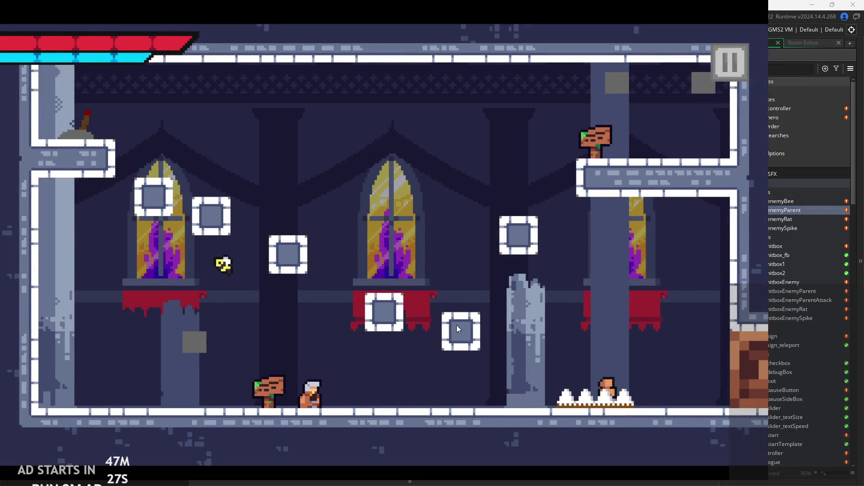
key(Right)
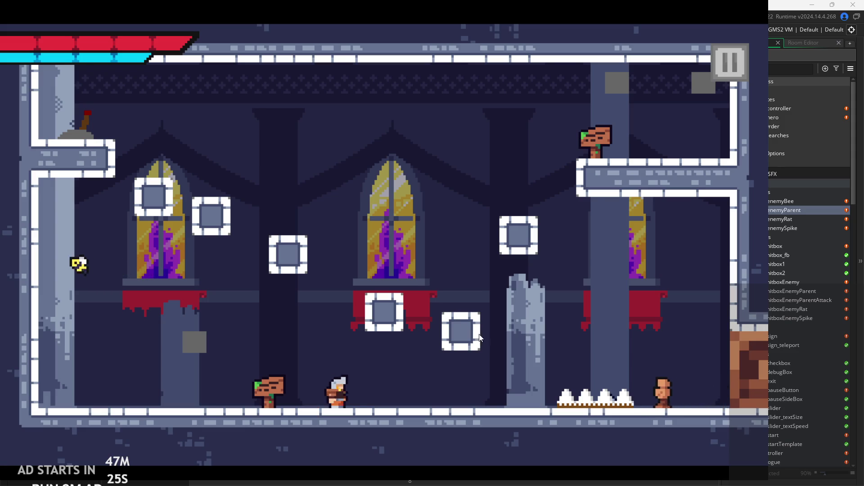
key(Right)
key(x)
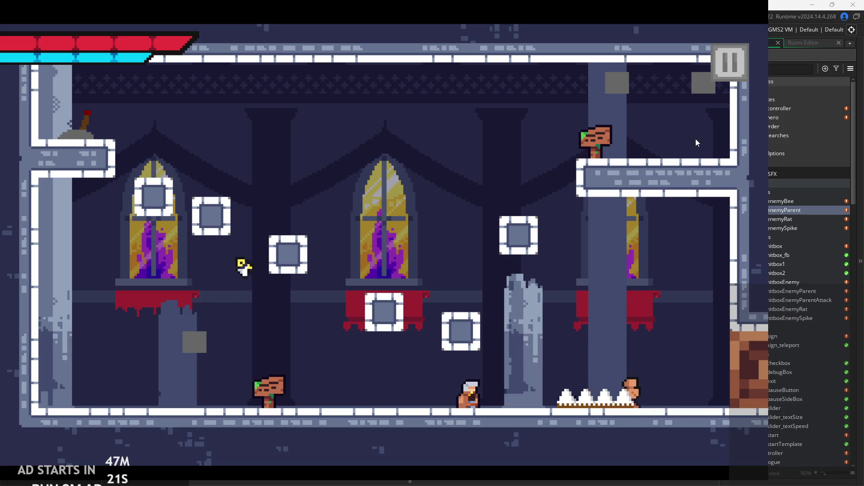
key(Escape)
click(648, 403)
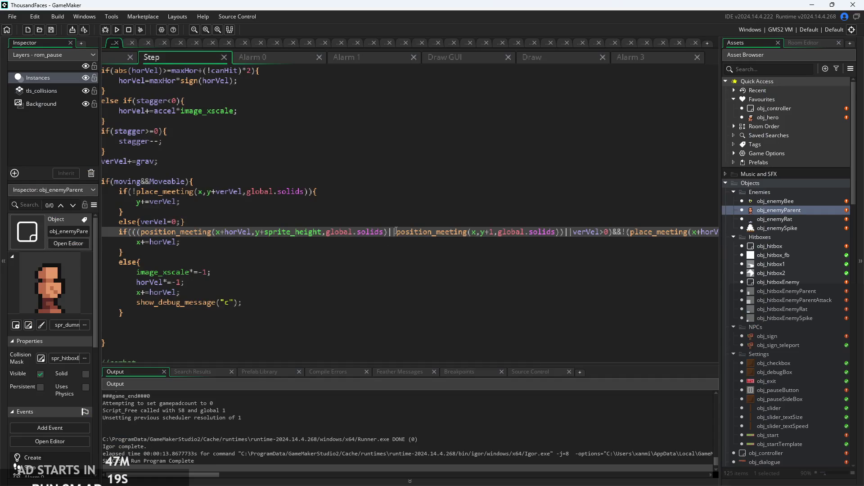
Swap the operator between the ground checks to && and then back to ||
key(BackSpace)
key(BackSpace)
text(&&)
scroll(391, 234, up, 1)
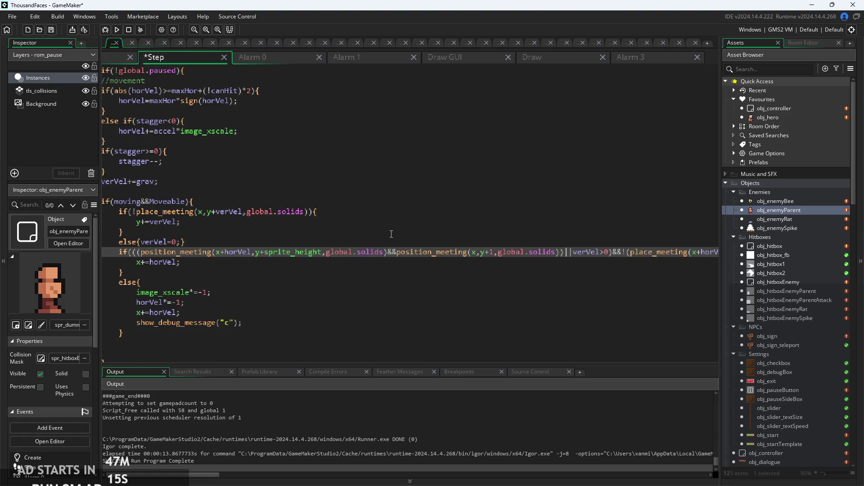
ctrl+scroll(395, 249, up, 3)
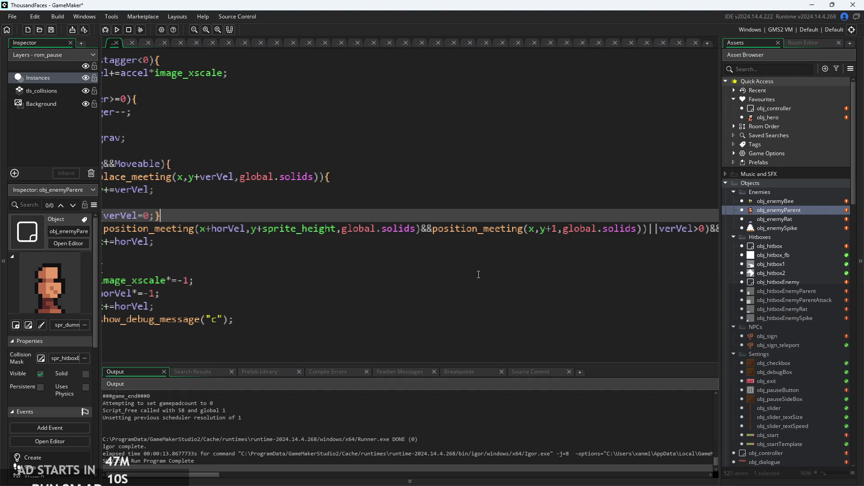
scroll(493, 253, down, 1)
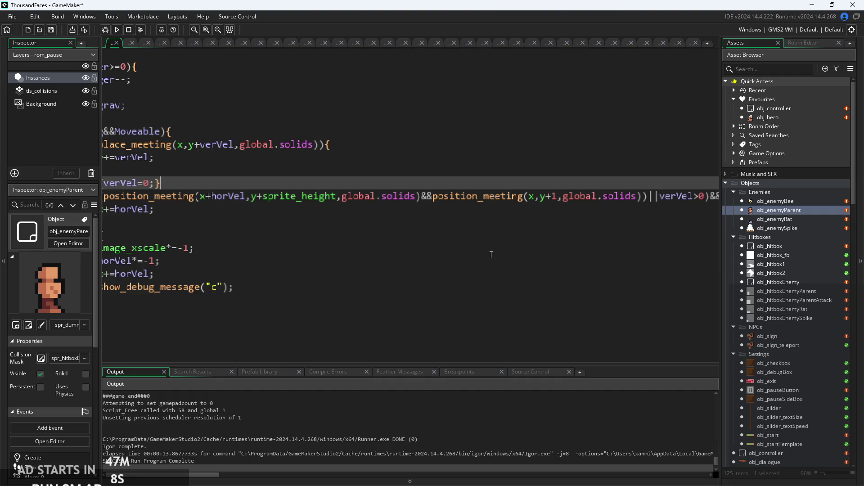
click(463, 234)
click(487, 186)
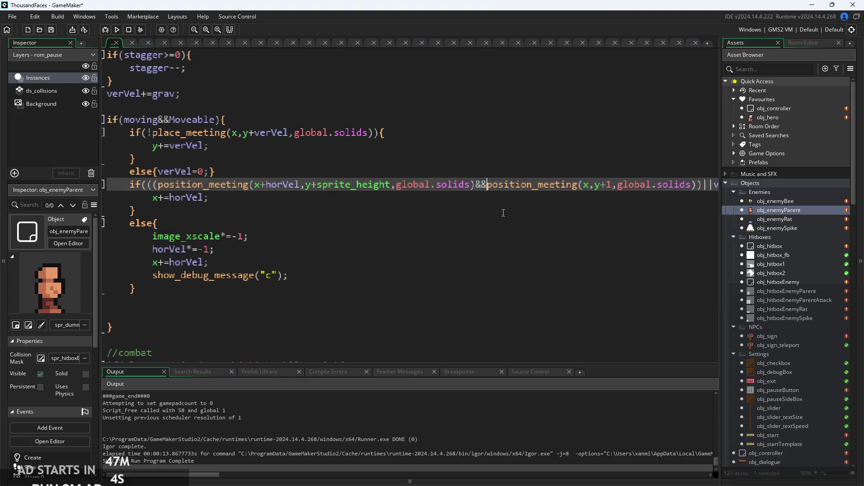
key(BackSpace)
key(BackSpace)
text(||)
Negate the second position_meeting test with ! and launch the game from its title screen
key(Down)
key(Down)
key(Up)
key(Up)
key(Up)
key(Down)
key(Down)
click(549, 207)
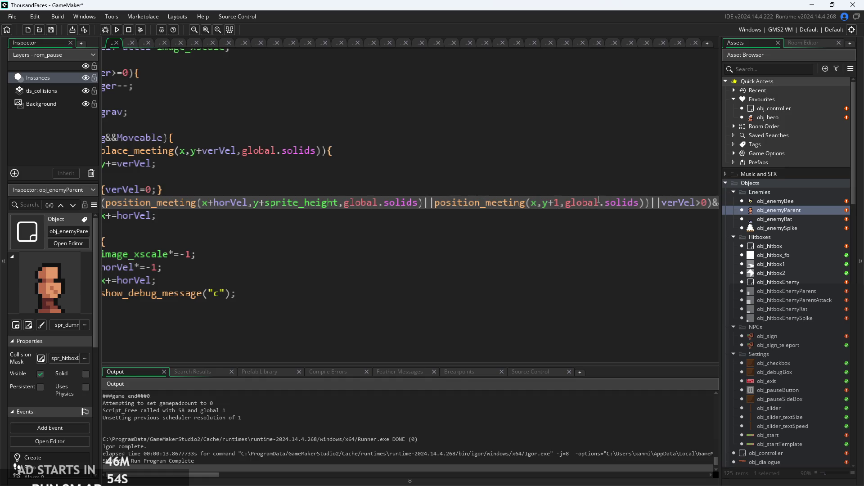
key(Down)
key(Down)
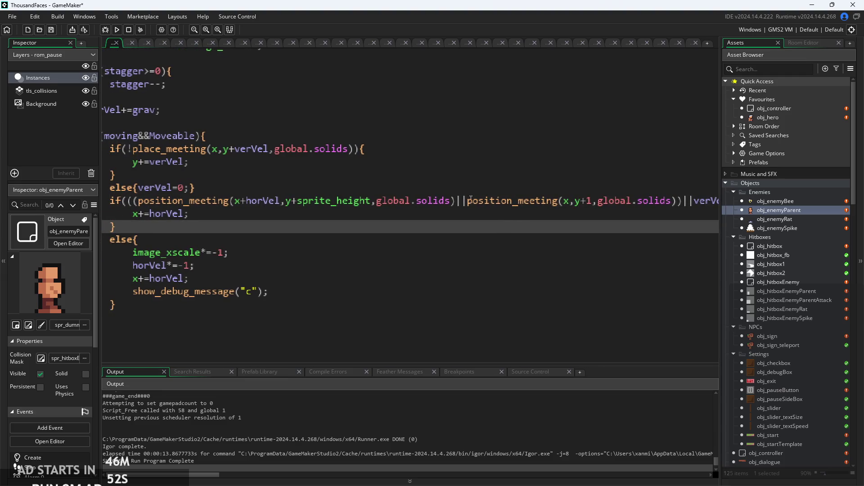
click(468, 201)
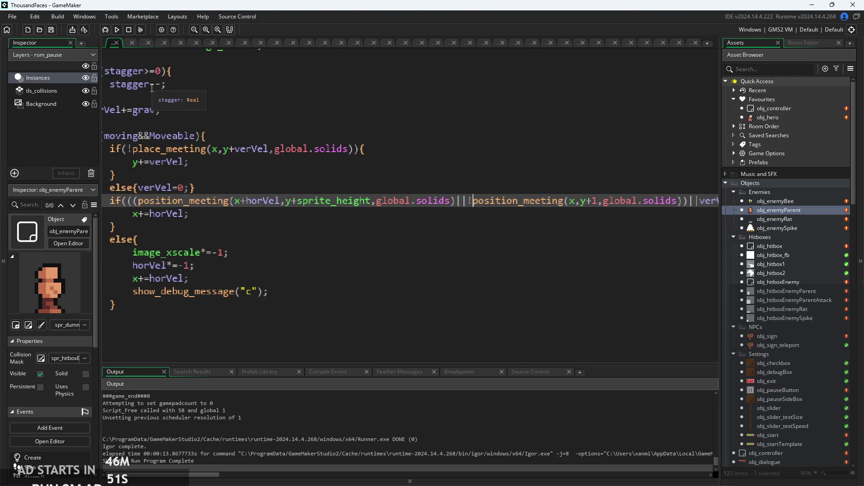
click(117, 29)
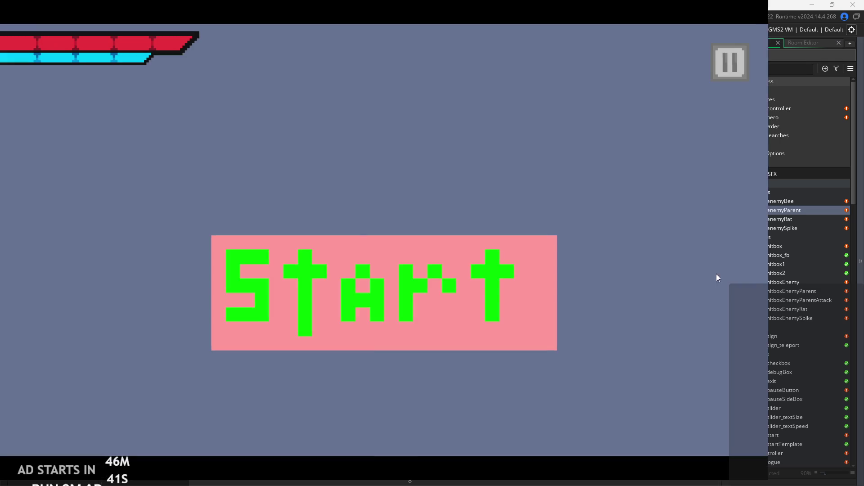
click(414, 292)
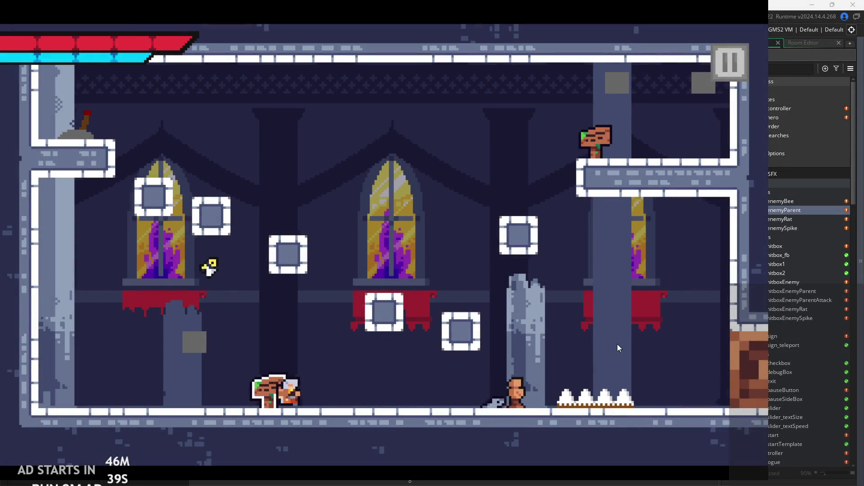
Walk the hero right and strike the rat near the spikes
key(Right)
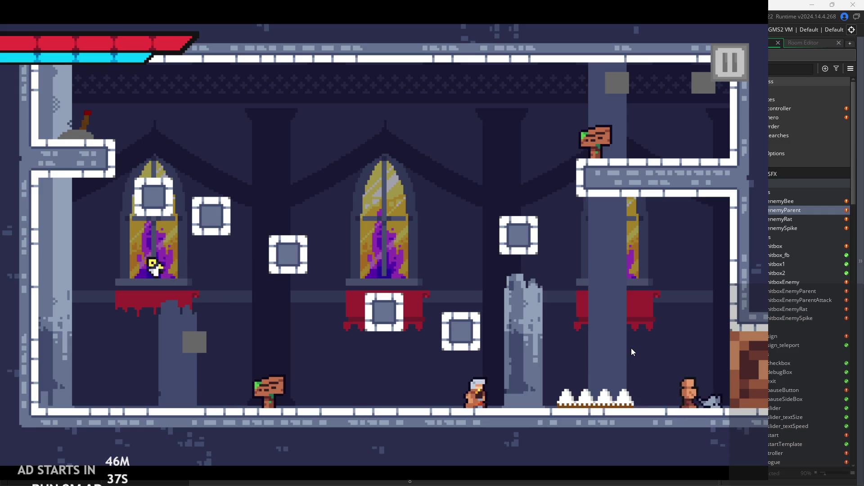
key(x)
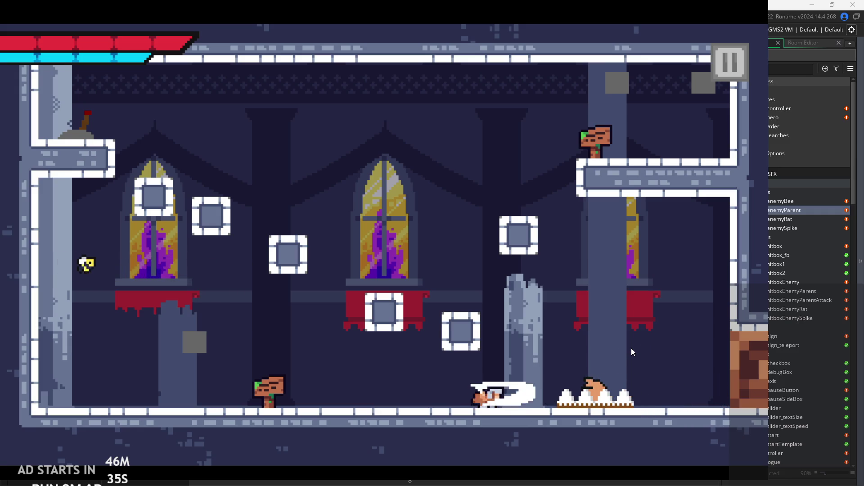
key(Right)
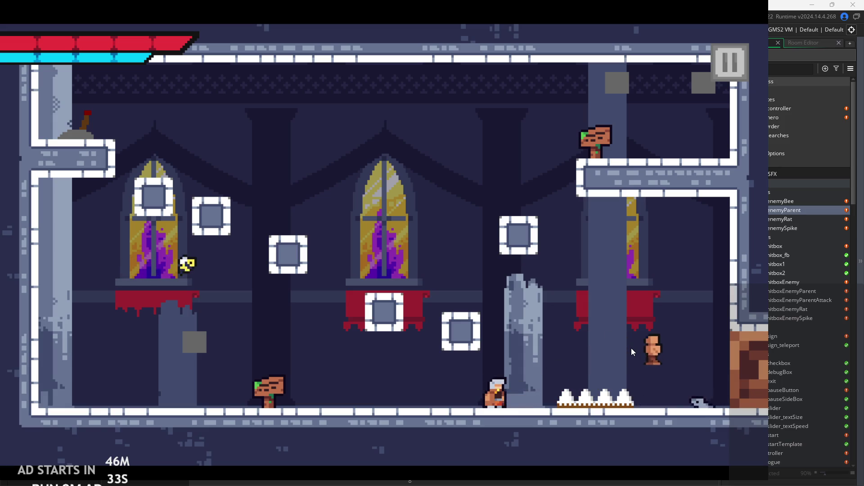
key(Left)
key(Right)
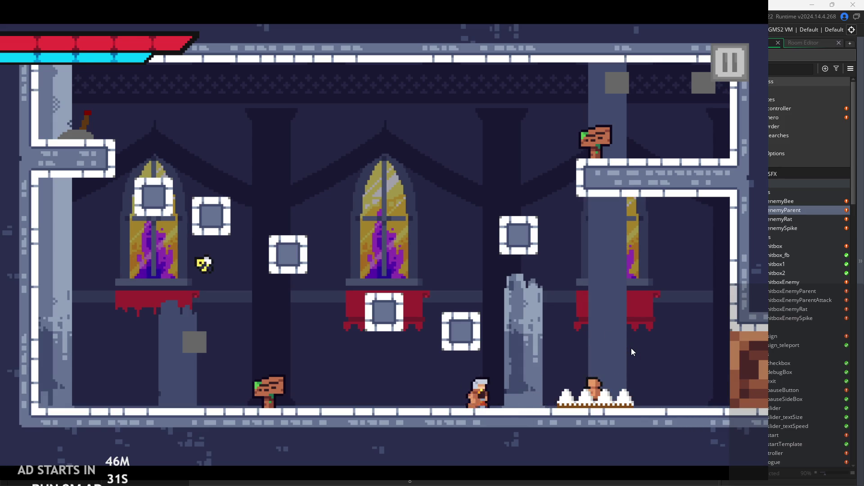
key(x)
key(z)
Jump the hero up across the platforms onto the upper-right ledge
key(Left)
key(z)
key(Right)
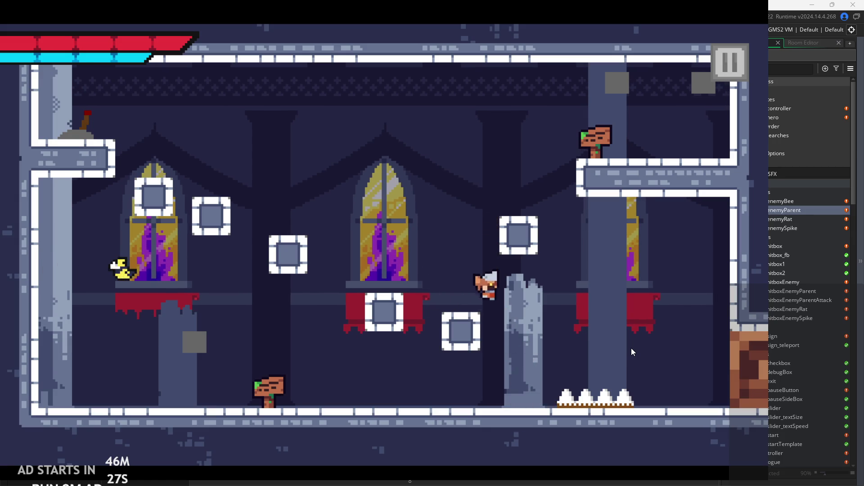
key(Left)
key(z)
key(Right)
key(Left)
key(Right)
key(z)
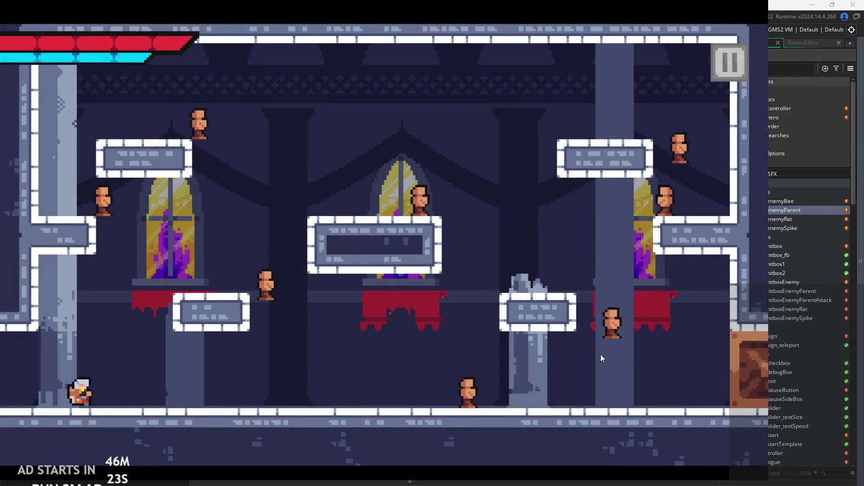
Run right slashing at and jumping over the enemies until the hero's health runs out
key(Right)
key(x)
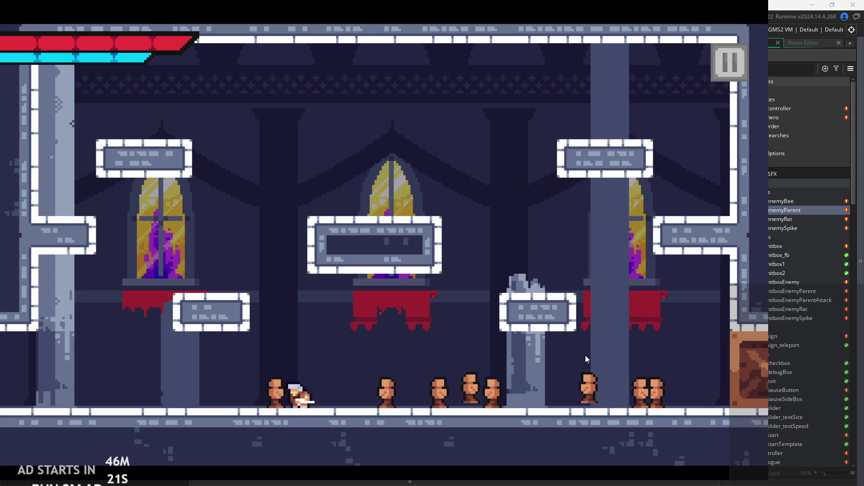
key(z)
key(Left)
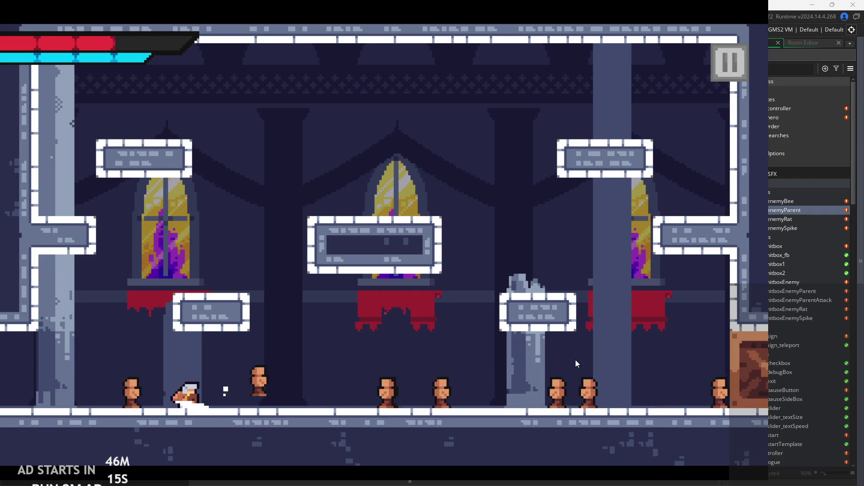
key(Right)
key(x)
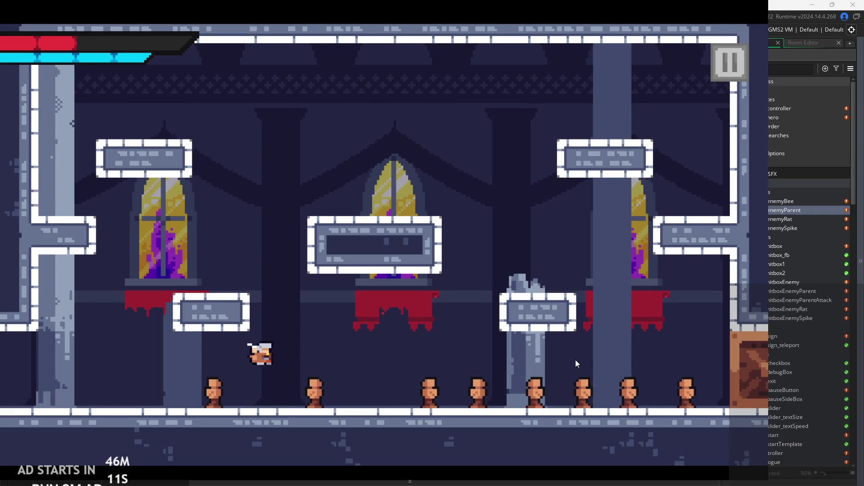
key(space)
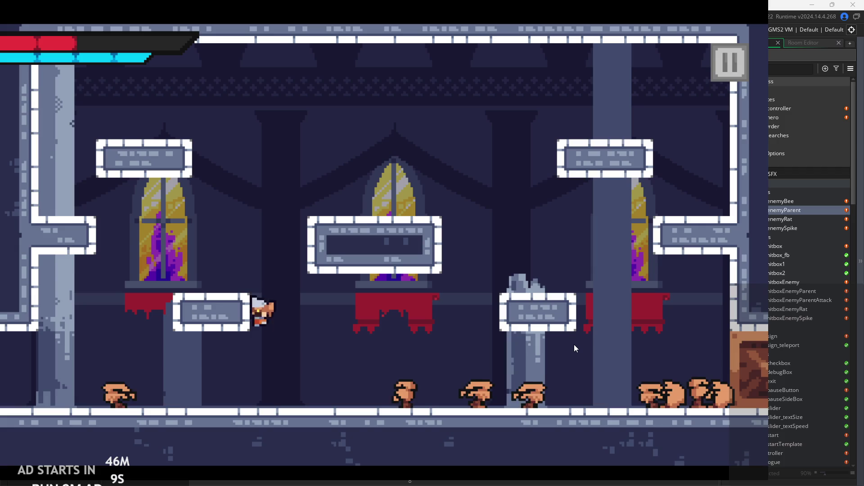
key(space)
key(Right)
key(space)
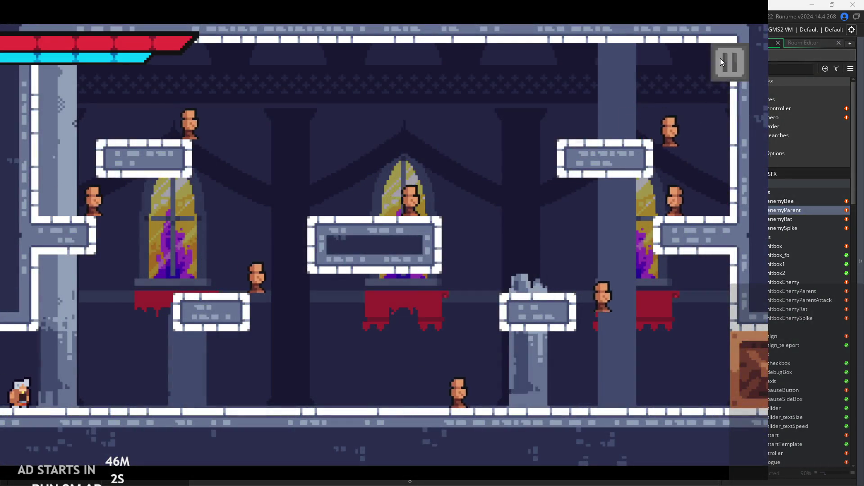
Quit the game and locate the second position_meeting check in the Step code
click(729, 62)
click(668, 392)
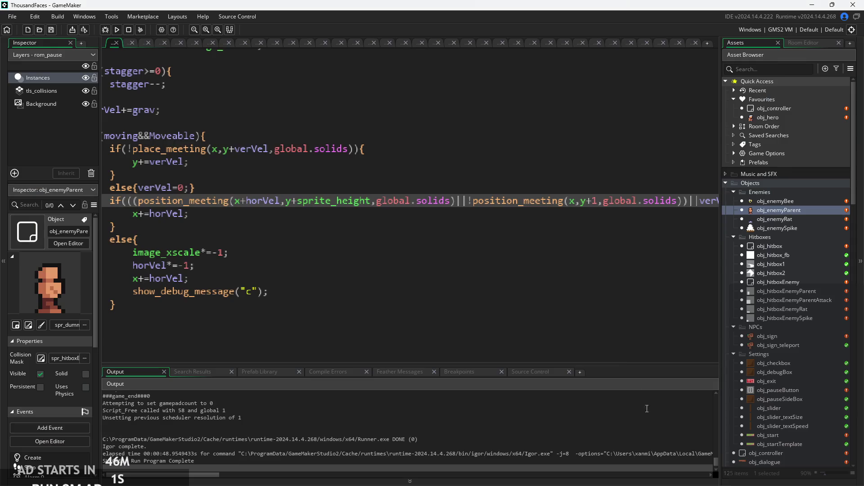
click(452, 219)
click(467, 200)
scroll(467, 201, down, 2)
click(470, 194)
click(433, 204)
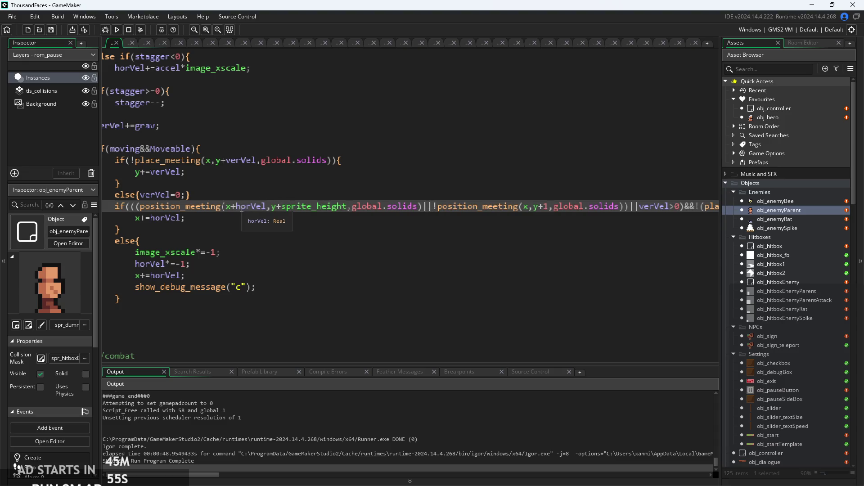
click(200, 217)
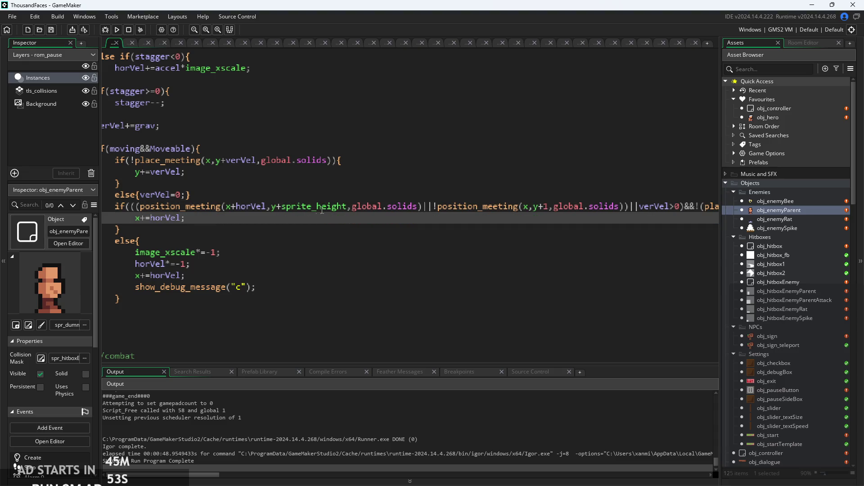
click(434, 208)
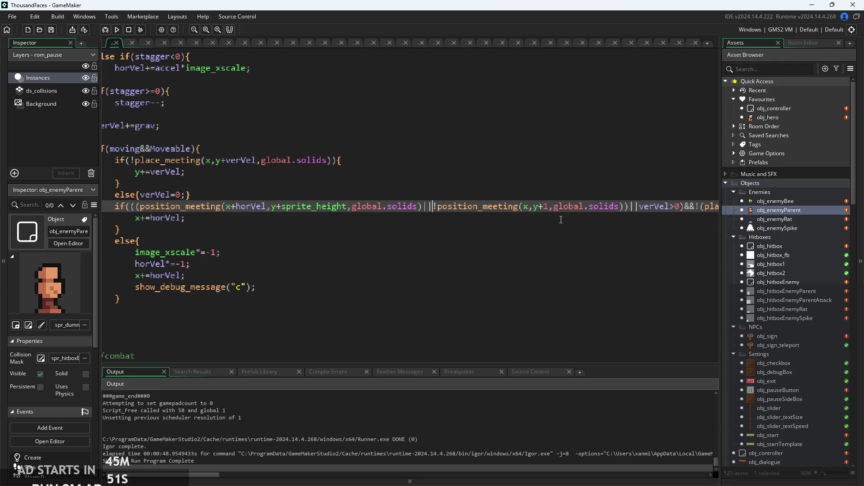
Change the negated ground test from y+1 to y+sprite_height and rebuild the game
mouse_move(447, 206)
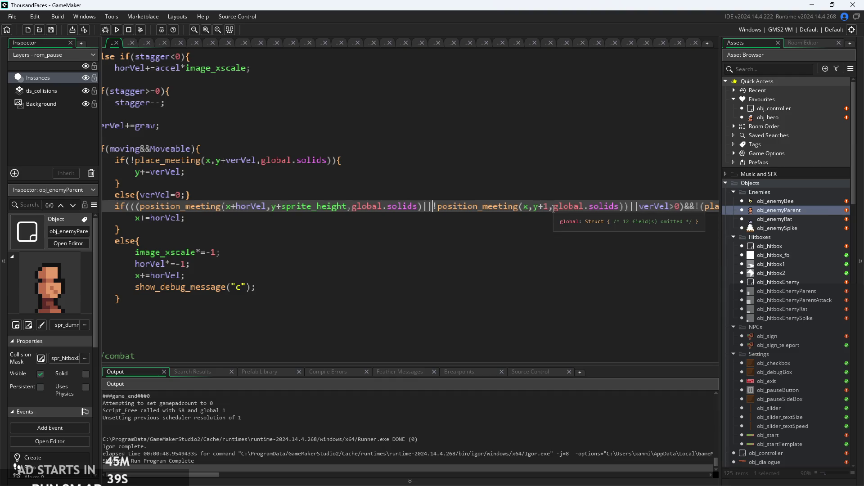
click(527, 208)
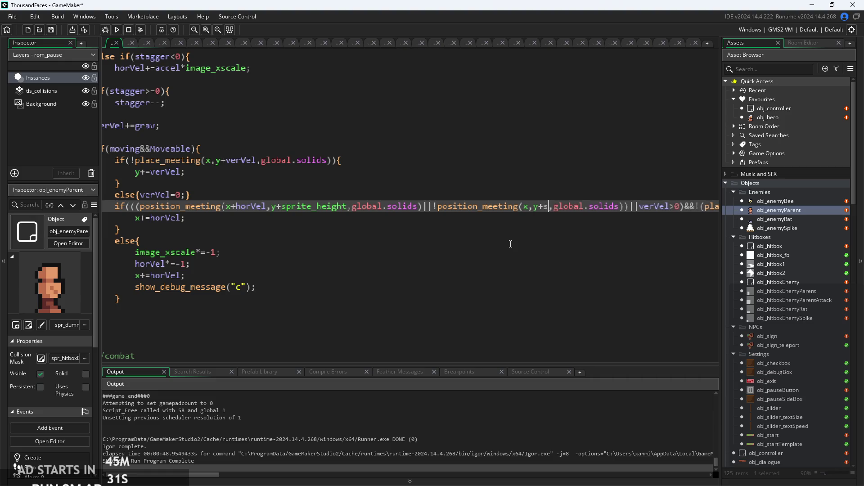
text(prite_)
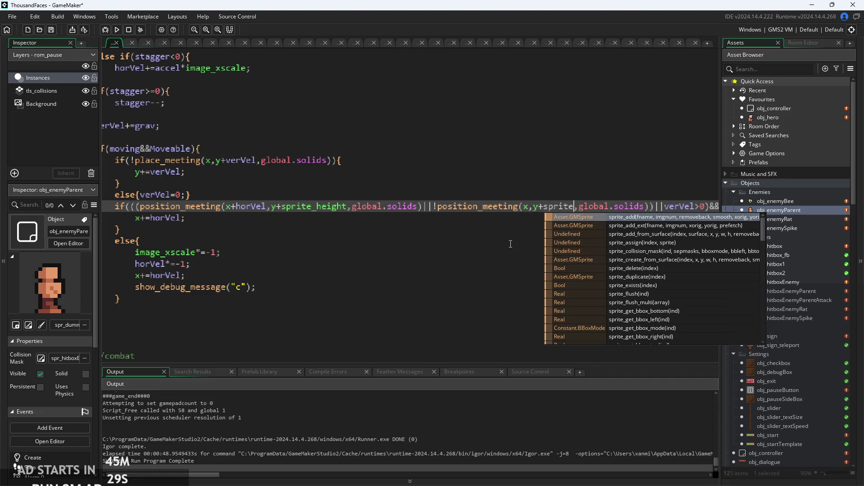
text(hei)
key(Return)
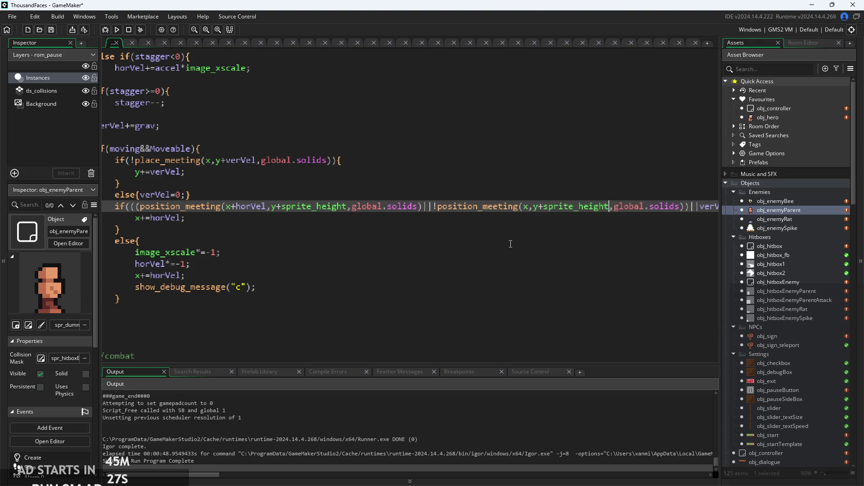
click(119, 27)
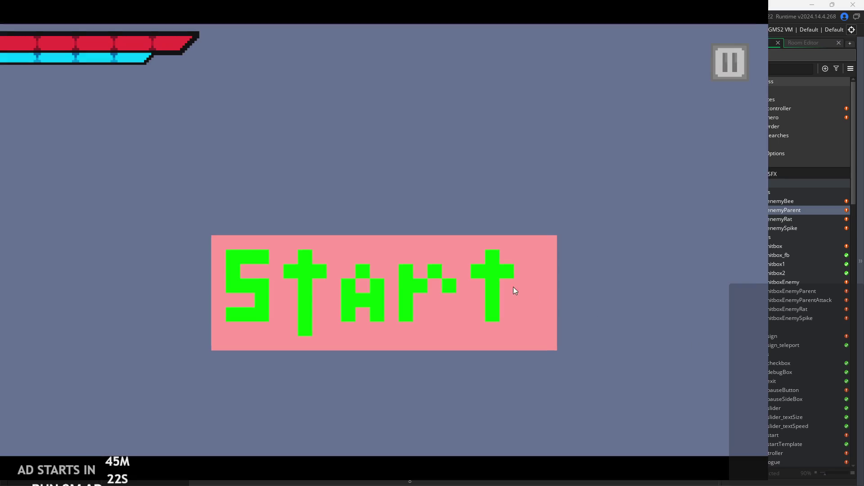
Start the game, slash the enemy near the spikes and jump right into the next room
click(515, 291)
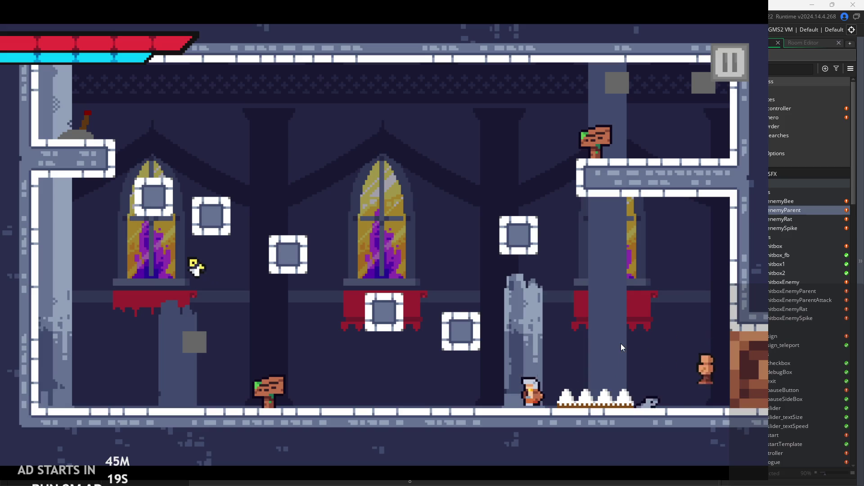
key(x)
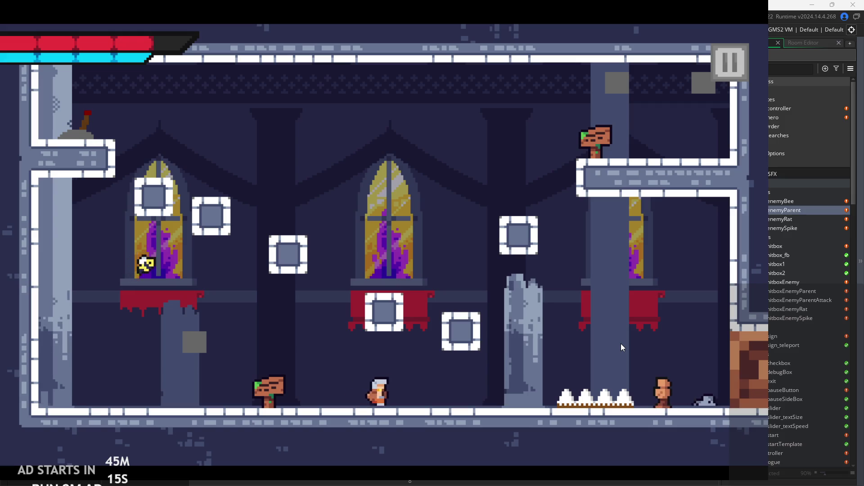
key(space)
key(space)
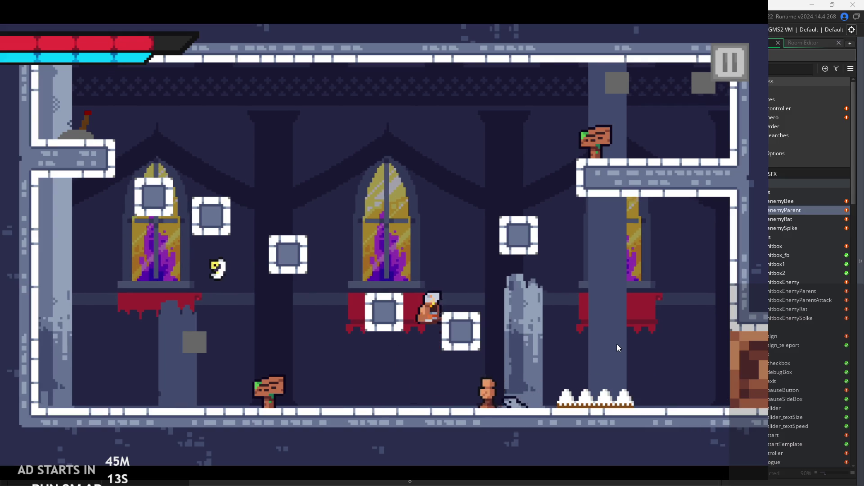
key(Right)
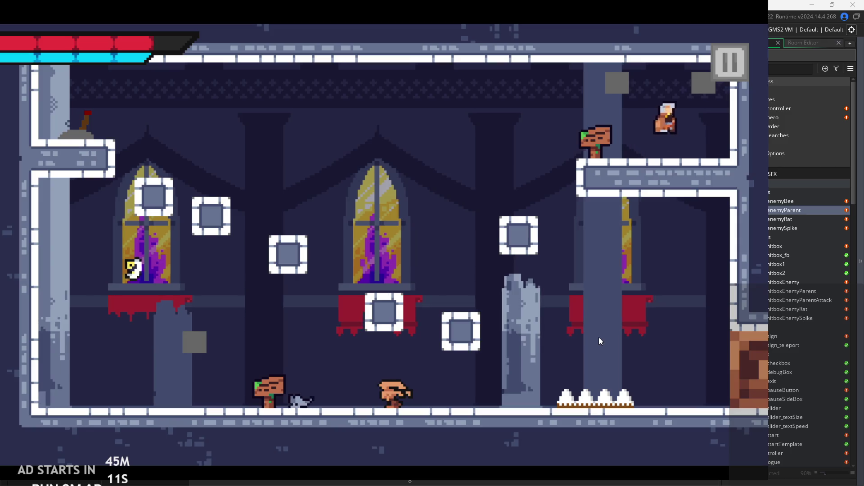
key(Right)
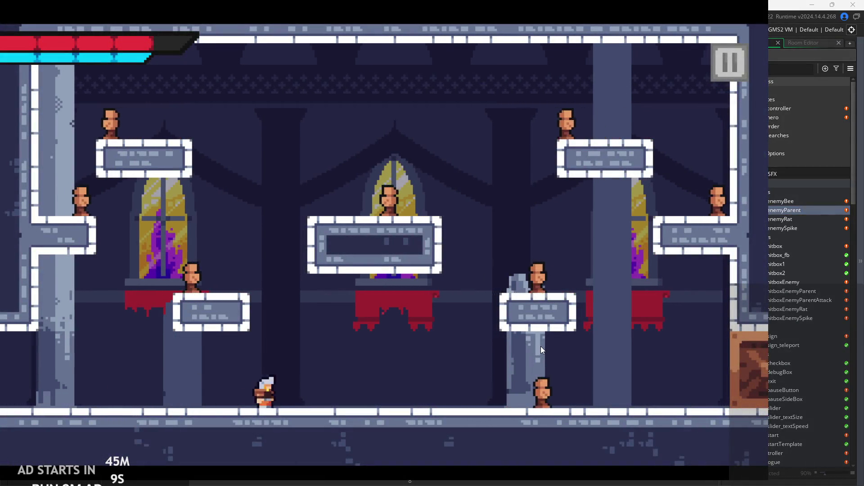
key(space)
key(Right)
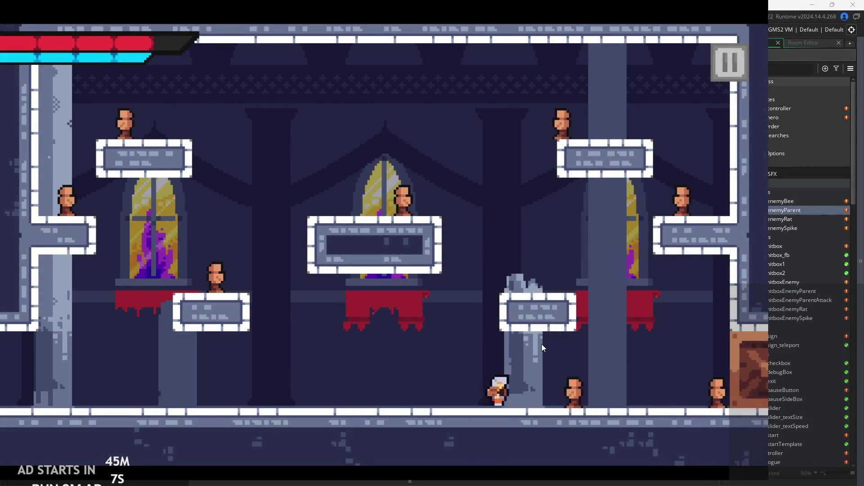
Quit the playtest with Escape and return to obj_enemyParent's Step code
key(Escape)
scroll(359, 185, up, 3)
scroll(360, 185, down, 2)
scroll(356, 189, up, 3)
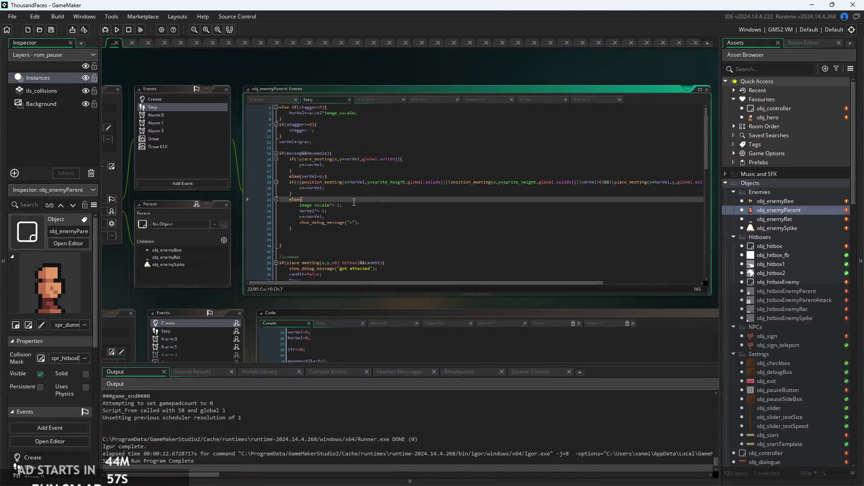
Examine the vertical collision code on lines 14–17, adding then undoing a blank line
click(344, 202)
drag(249, 168, 244, 147)
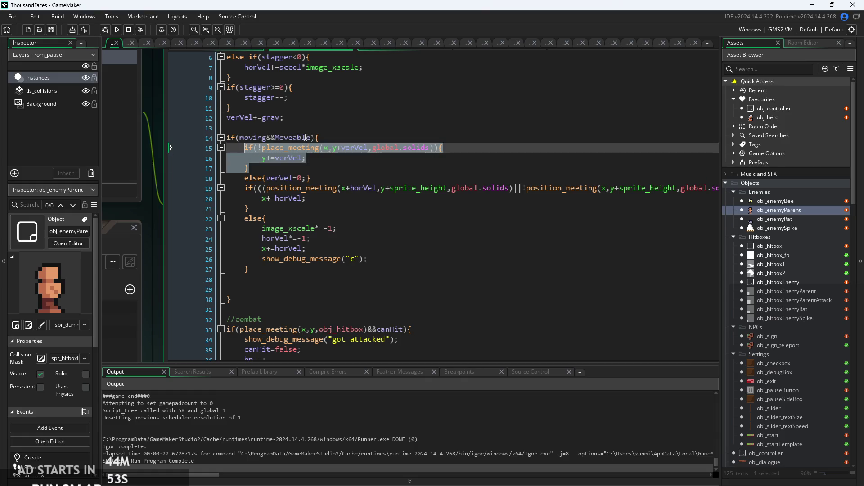
mouse_move(321, 148)
double_click(269, 139)
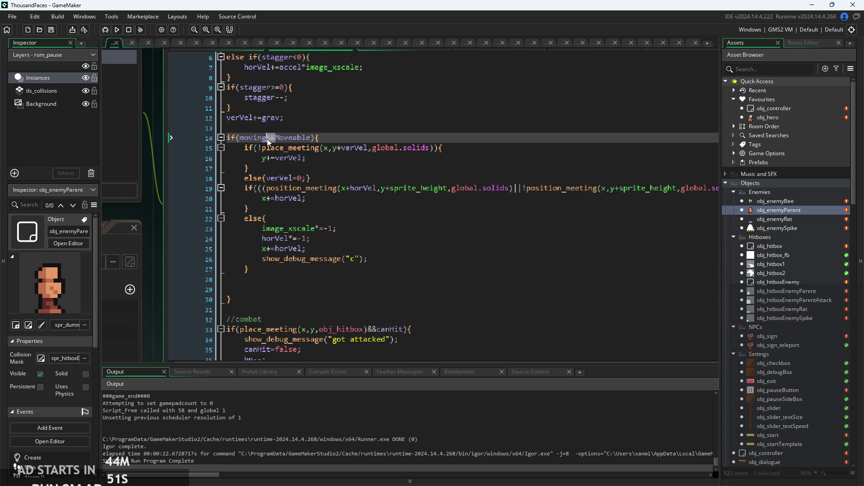
click(316, 140)
click(322, 167)
key(Return)
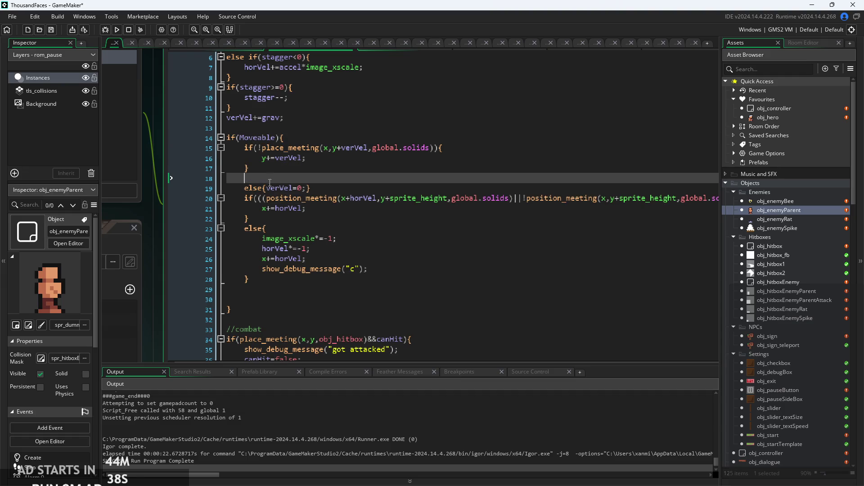
key(ctrl+z)
Type an if(moving) condition on a new line after else{verVel=0;}
click(330, 177)
key(Return)
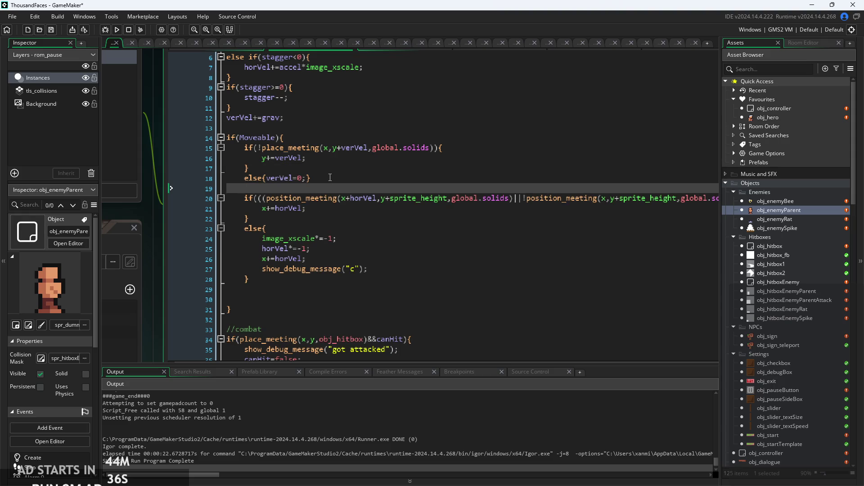
text(if(mioc)
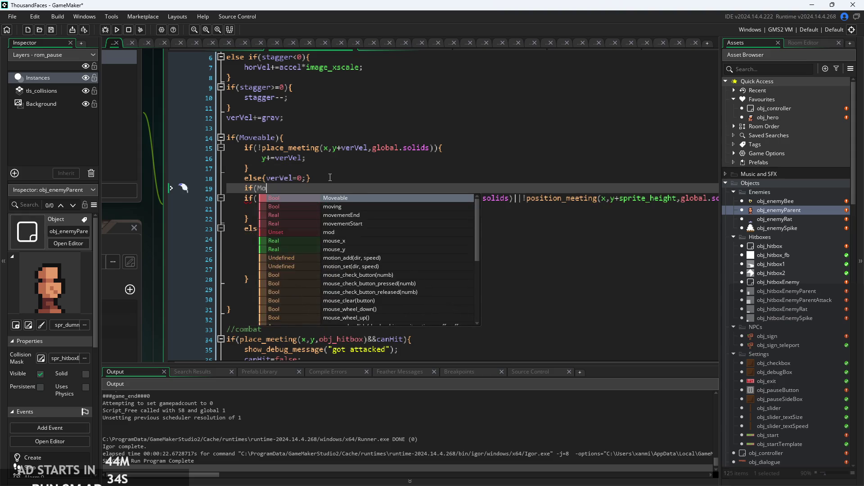
key(BackSpace)
text(oci)
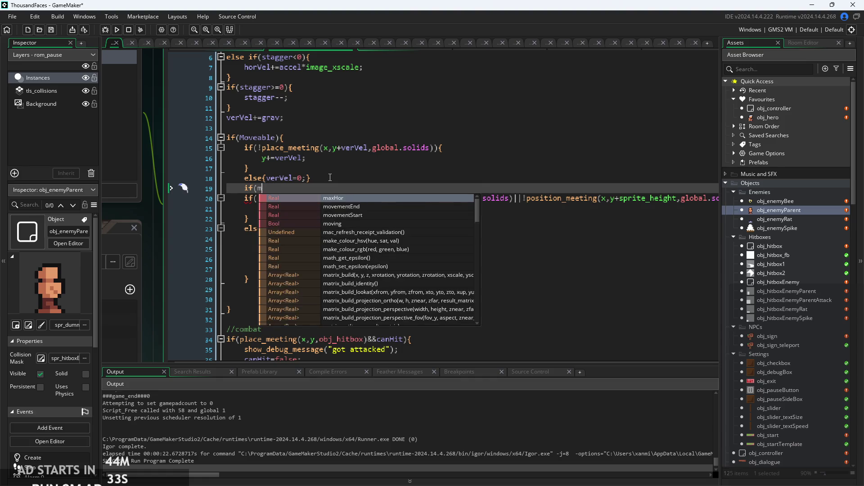
key(BackSpace)
key(BackSpace)
text(ving){)
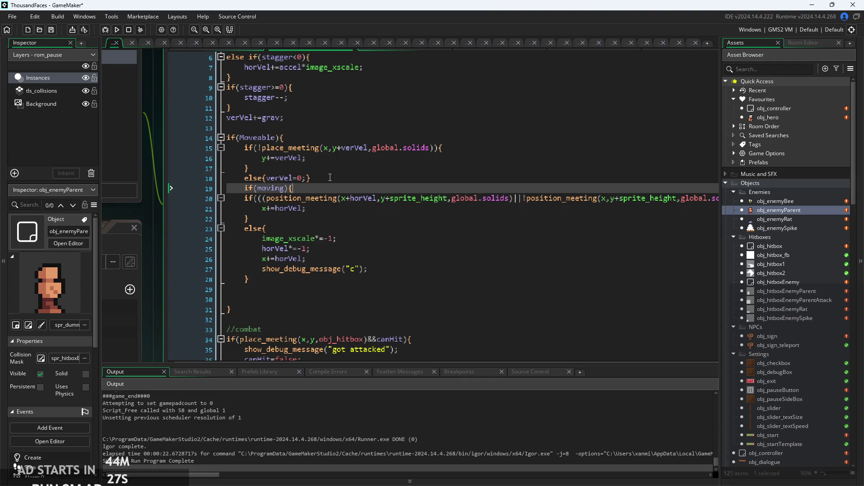
Indent the ledge-turning lines under if(moving), closing it after line 28, and run the game
click(390, 279)
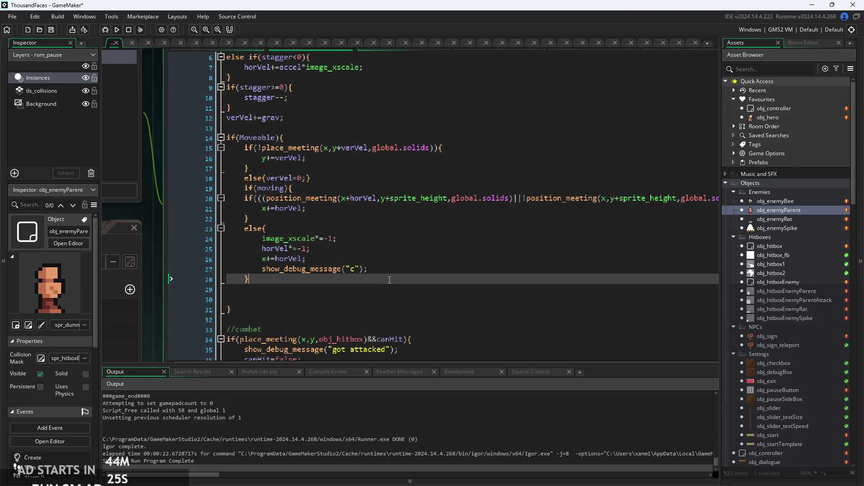
key(Return)
text(})
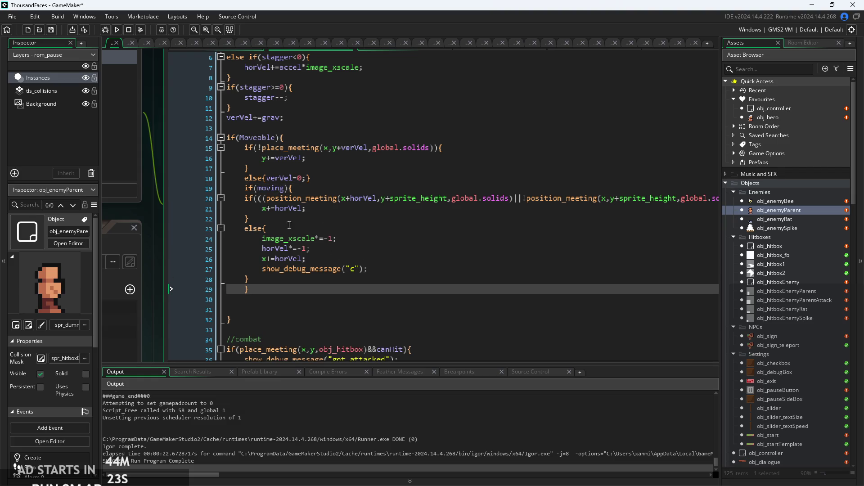
shift+click(246, 197)
key(Tab)
click(435, 249)
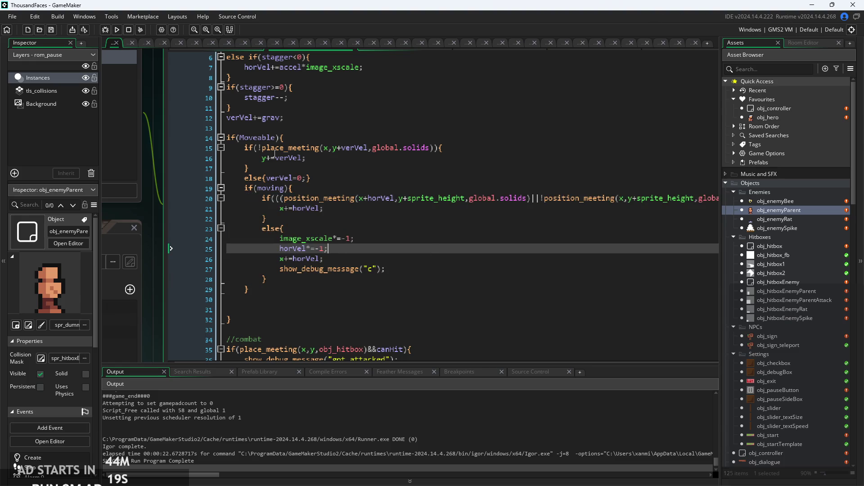
click(117, 29)
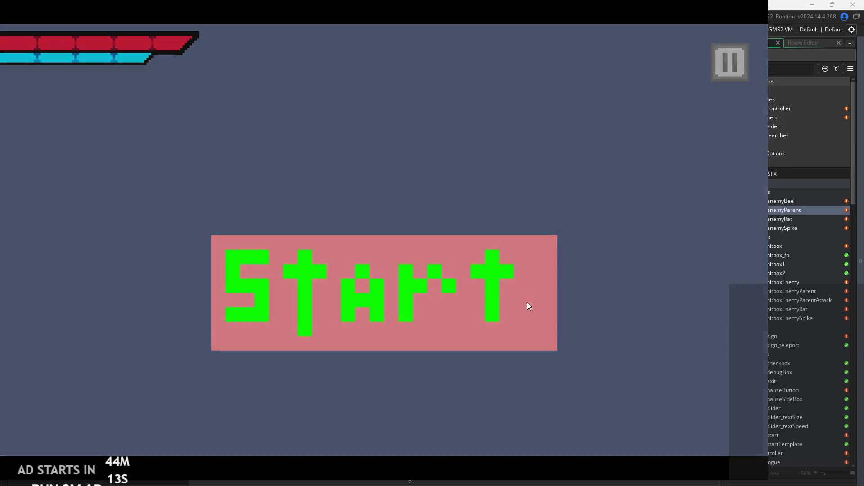
Start the game and run along the floor, slashing at nearby enemies on both sides
click(527, 301)
key(Right)
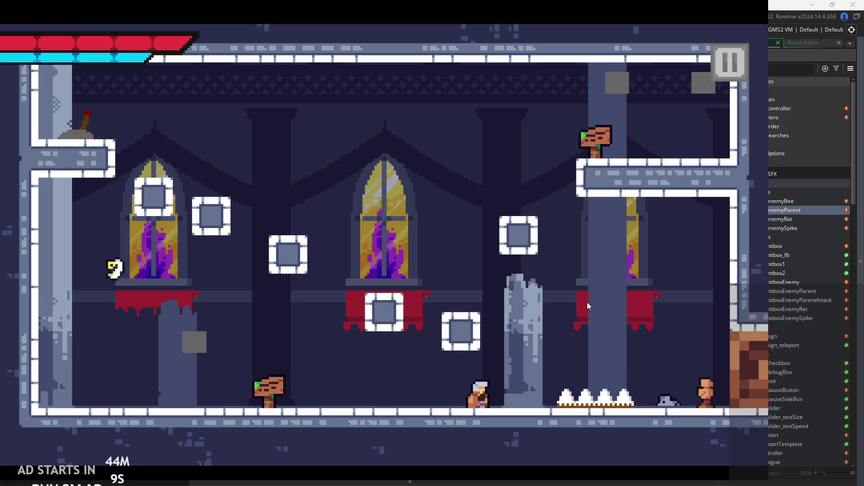
key(Left)
key(Left)
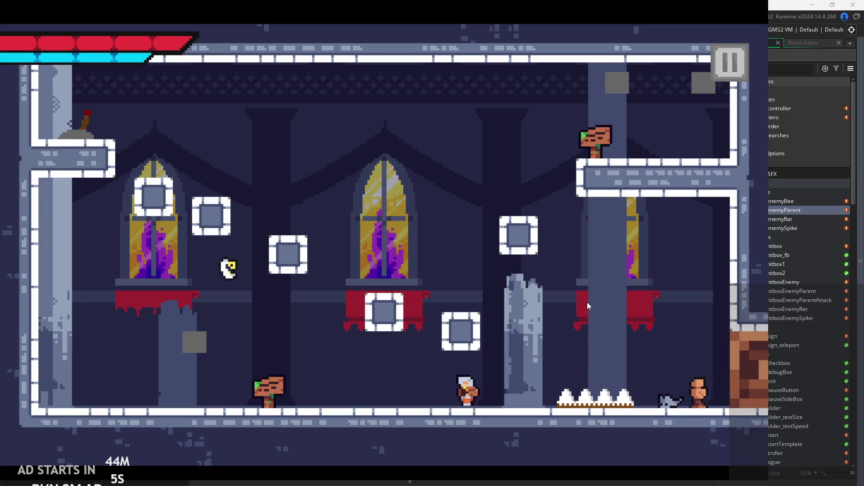
key(Right)
key(space)
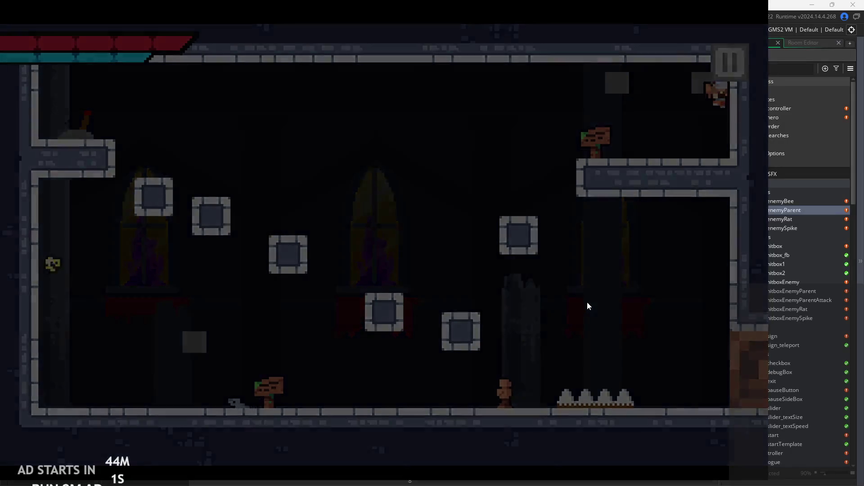
key(Right)
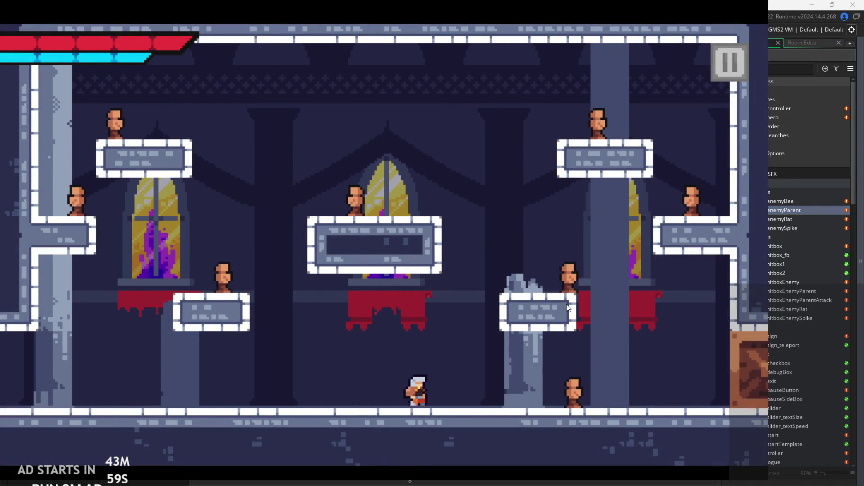
key(x)
key(Left)
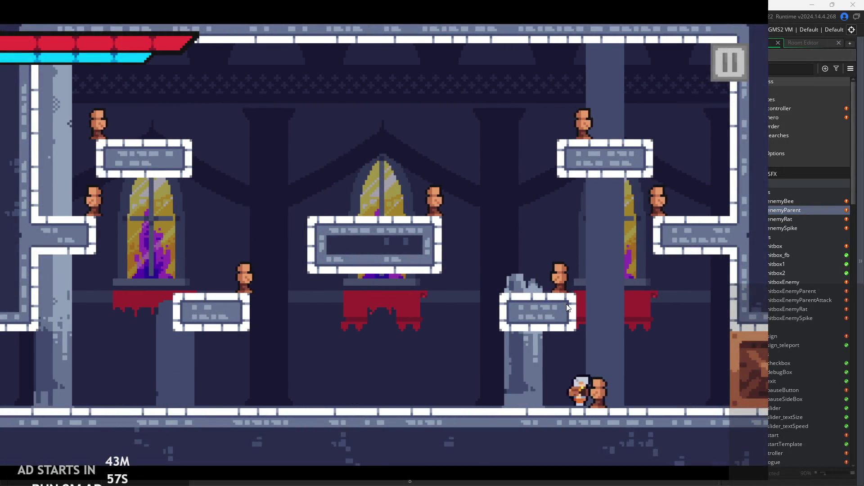
key(Right)
key(x)
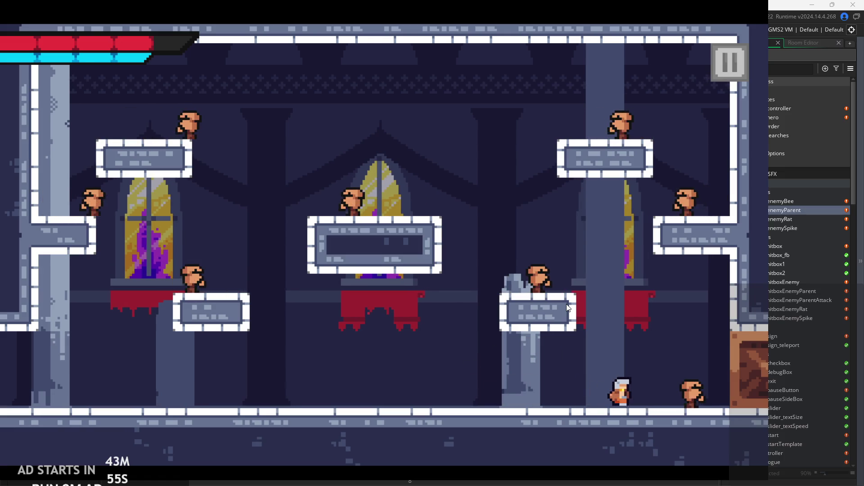
key(x)
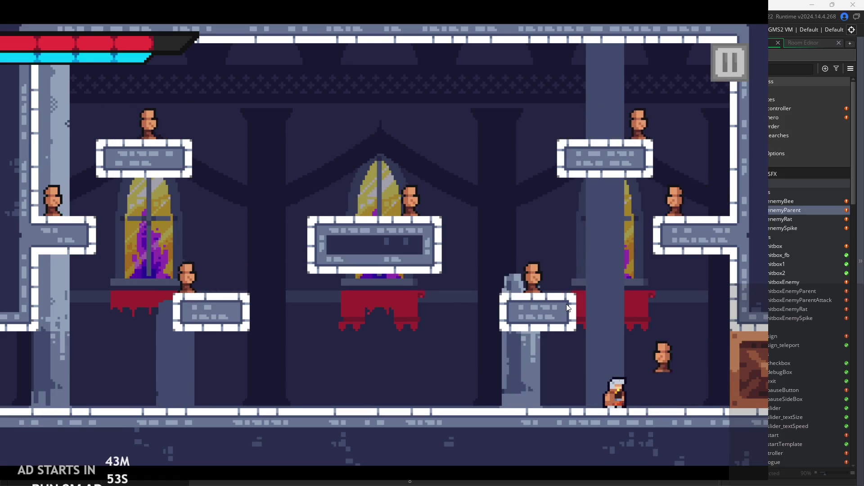
key(Left)
key(x)
key(Right)
key(x)
Jump between the right wall and the central platform, slashing while watching enemies patrol
key(Right)
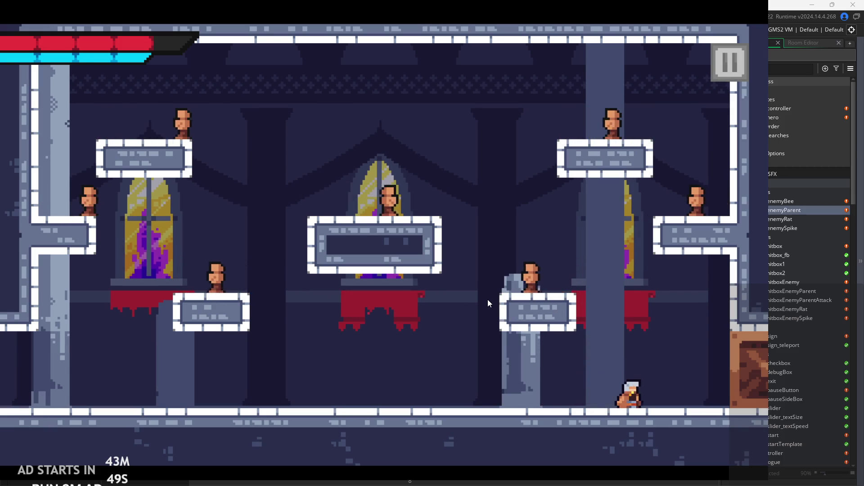
key(Left)
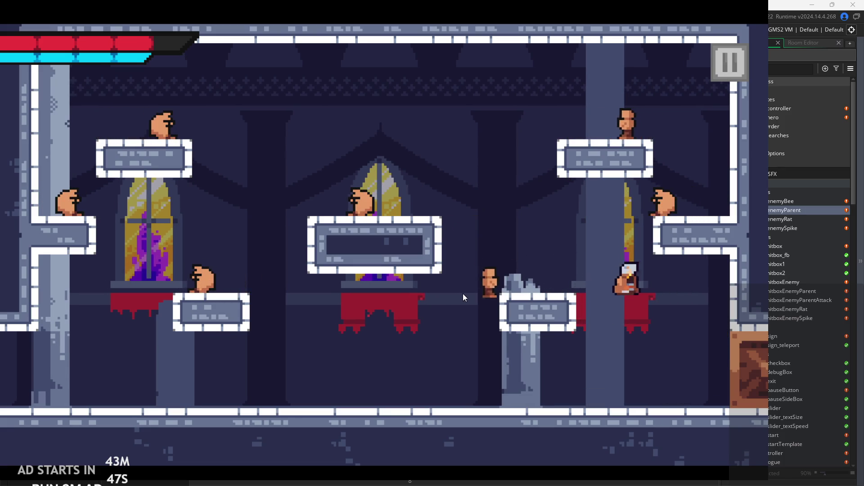
key(Right)
key(x)
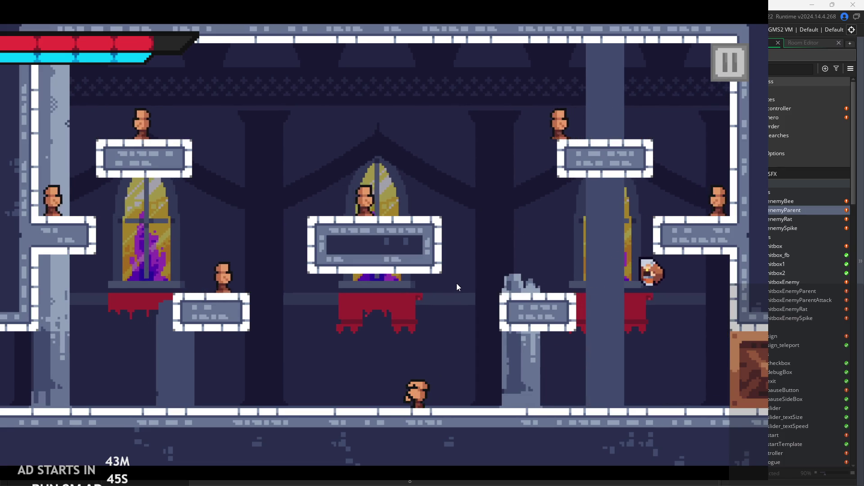
key(Left)
key(space)
key(Left)
key(space)
key(Right)
key(space)
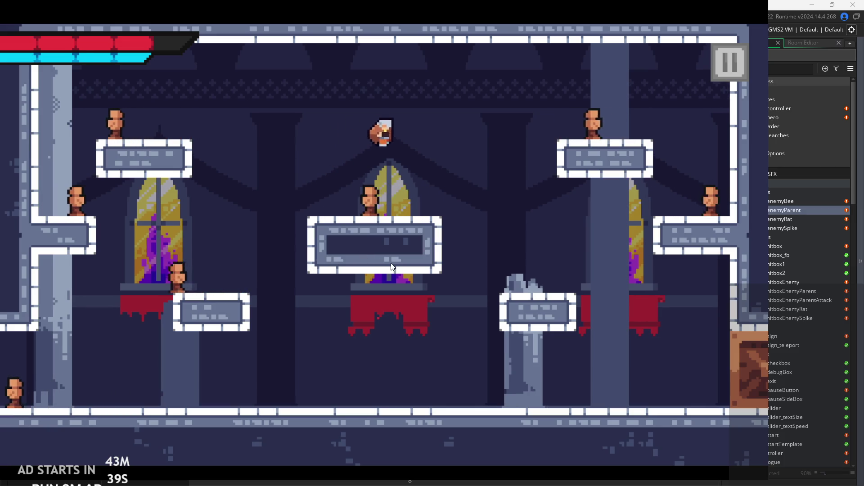
key(Left)
key(x)
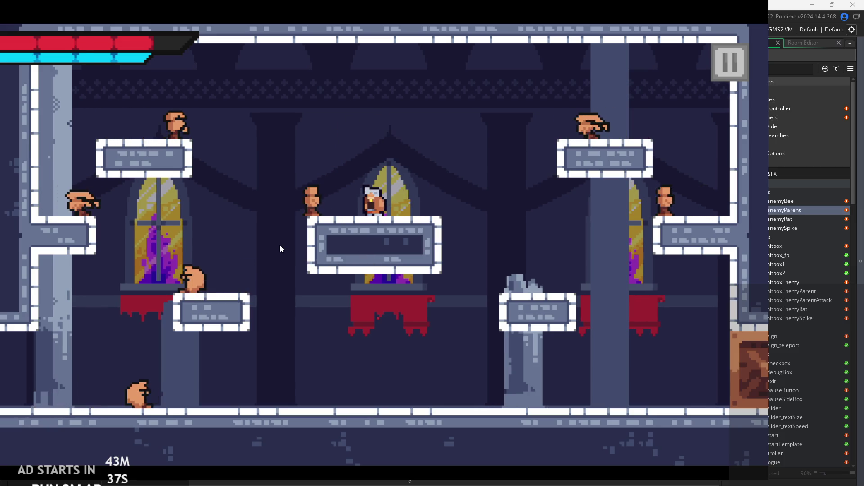
key(space)
key(Left)
key(Right)
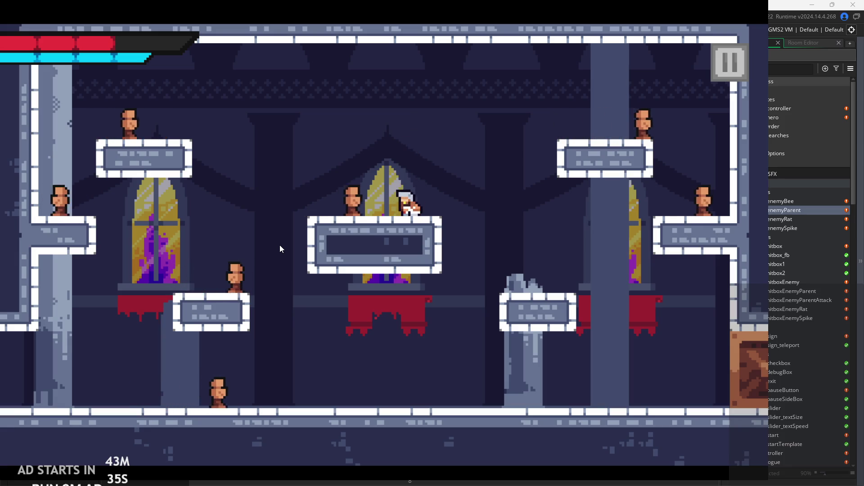
key(Right)
key(space)
key(Left)
key(Left)
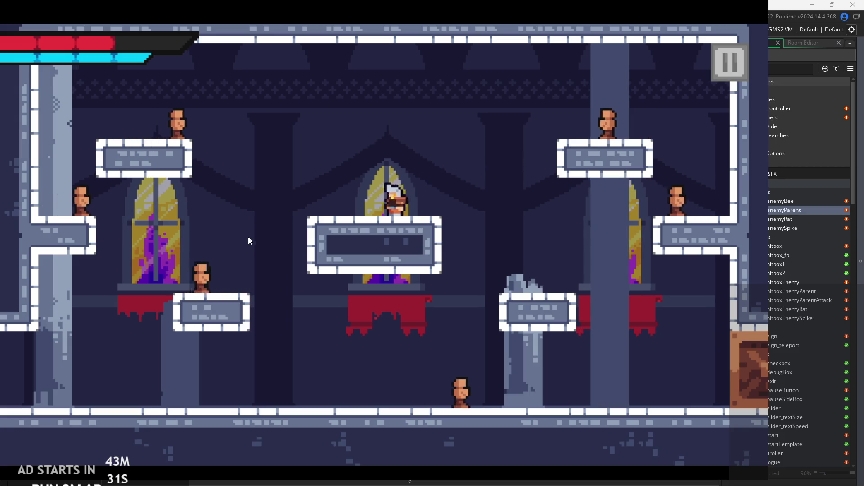
Wall-jump up the left wall and land on the upper-left platform
key(space)
key(Right)
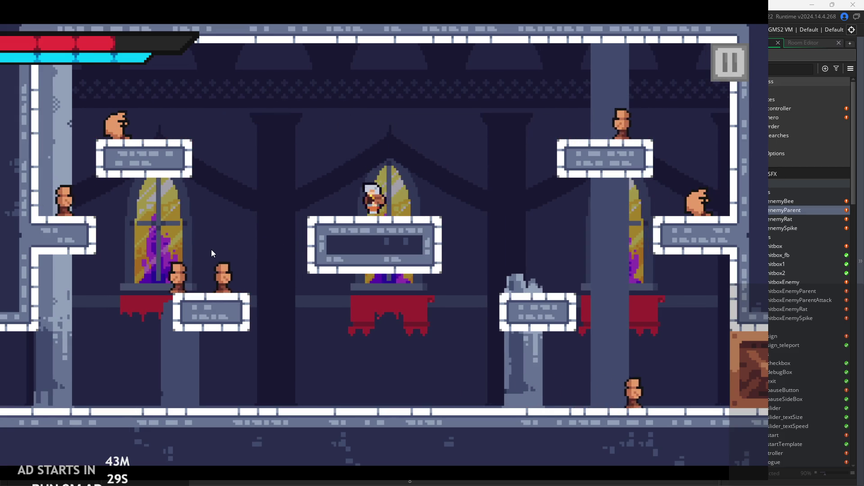
key(Right)
key(space)
key(Left)
key(space)
key(Left)
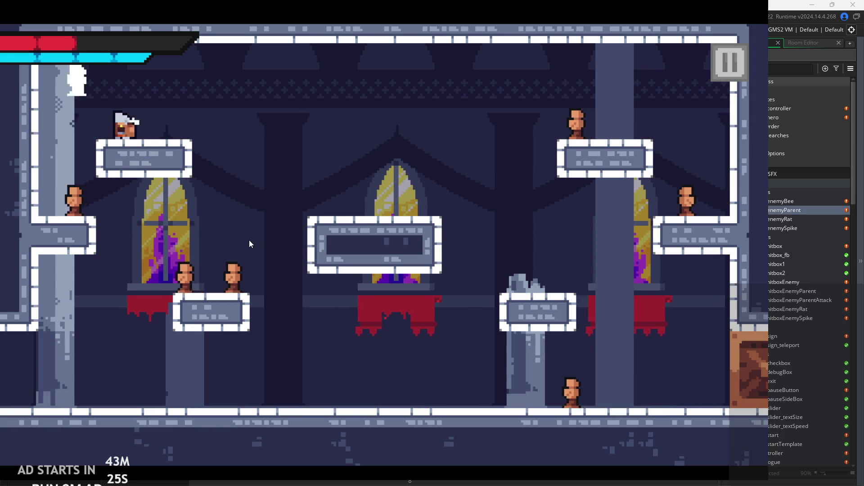
key(space)
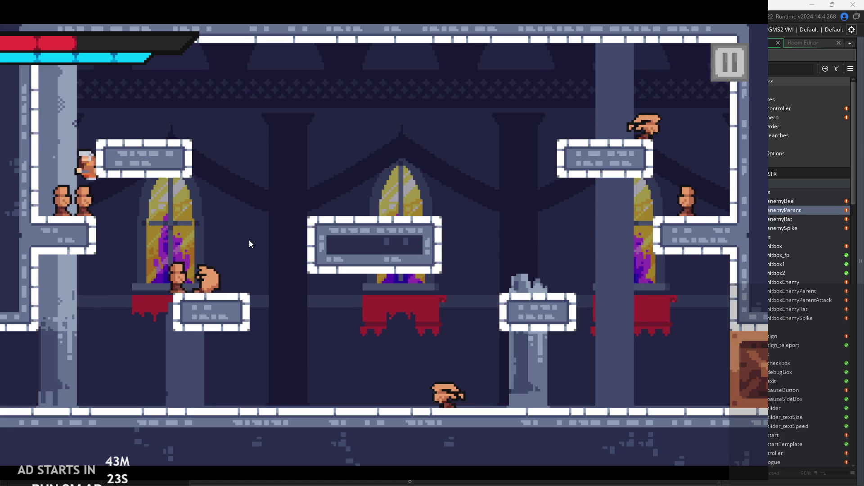
key(Left)
key(space)
key(Left)
key(space)
key(space)
Leap right, drop to the centre slashing enemies, move along the floor, then pause the game
key(Right)
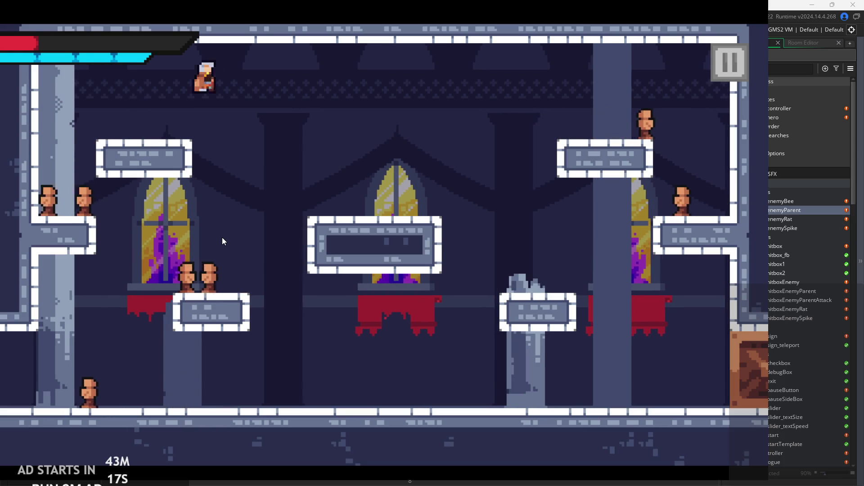
key(Left)
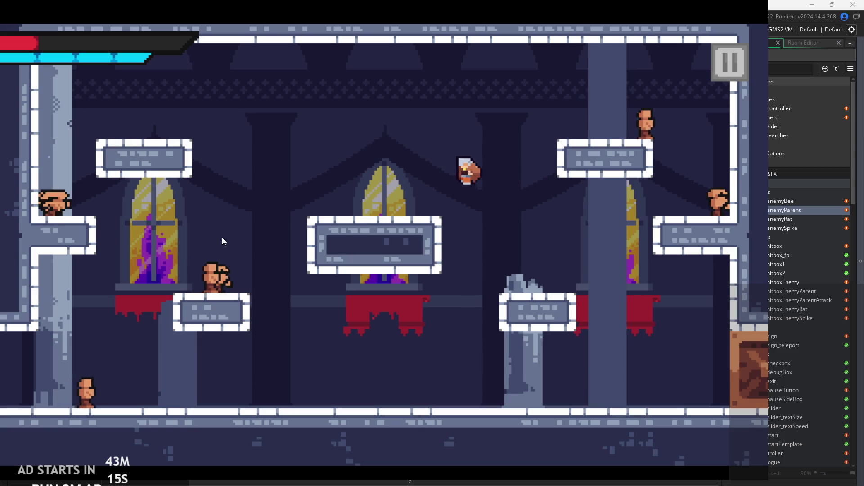
key(space)
key(Right)
key(x)
key(Right)
key(x)
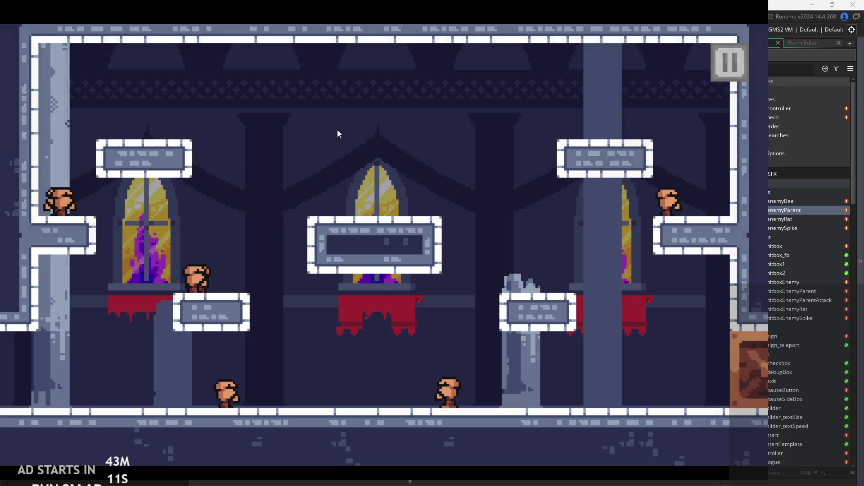
key(space)
key(Right)
key(Left)
key(space)
key(Right)
key(Right)
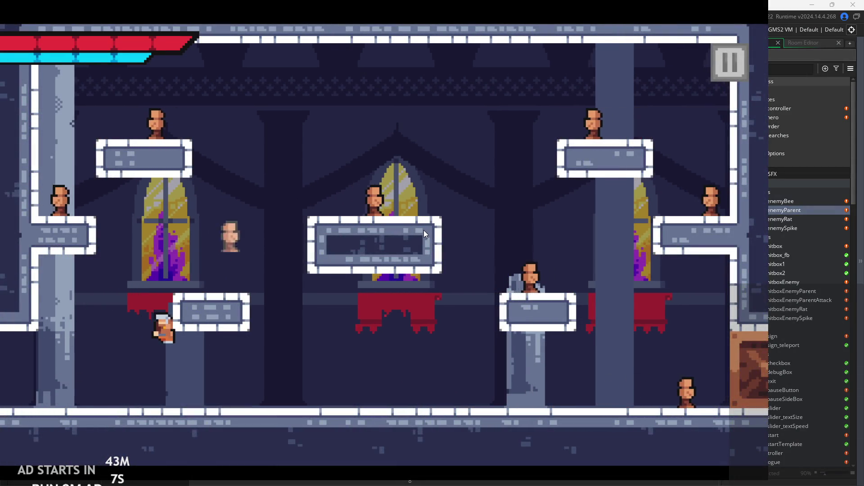
key(Left)
key(space)
key(Left)
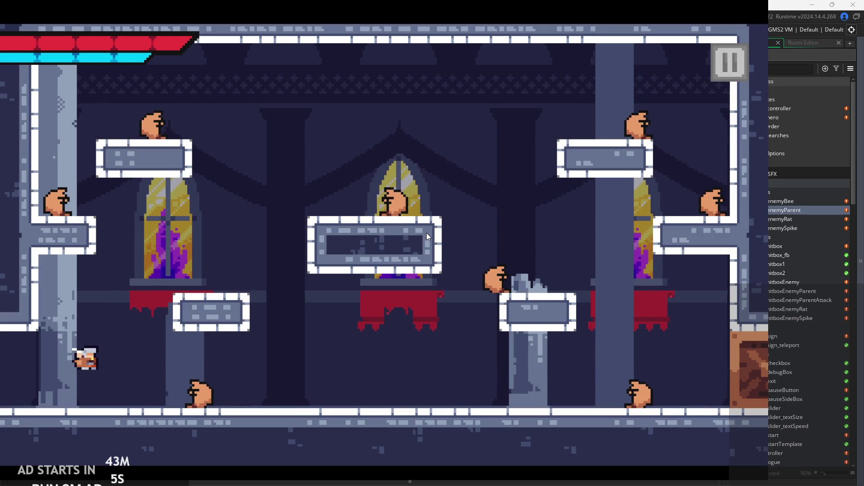
key(Right)
key(Right)
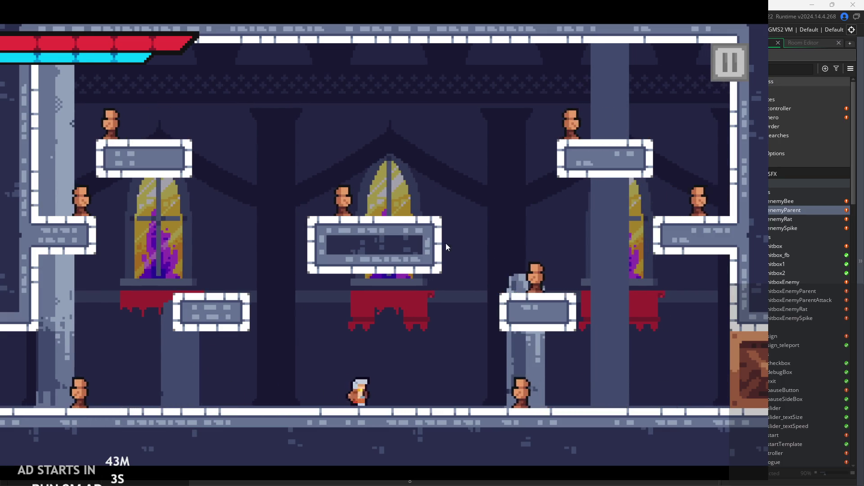
key(Left)
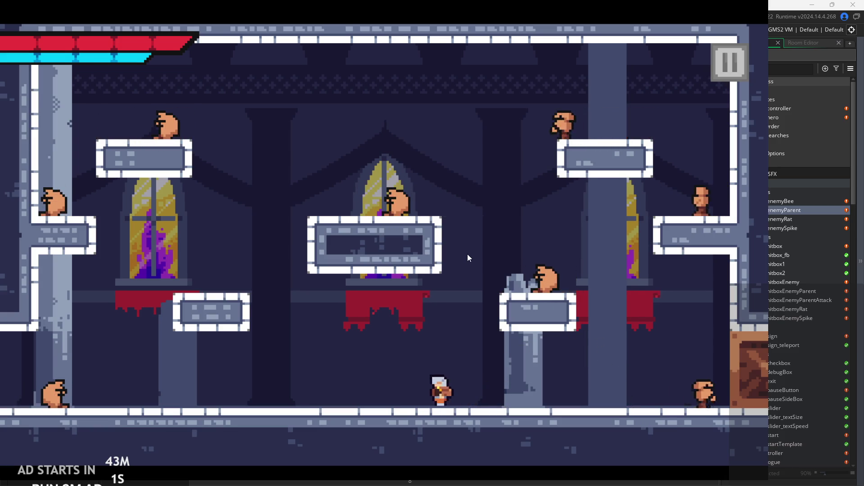
key(Right)
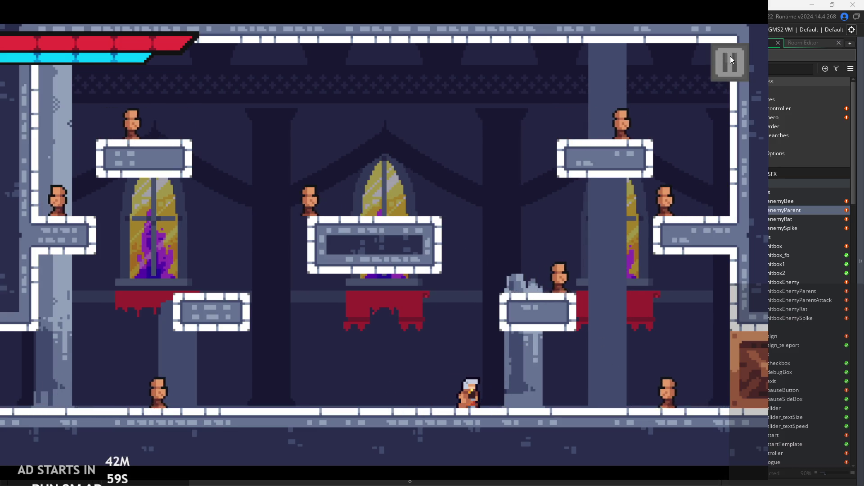
click(730, 55)
click(641, 395)
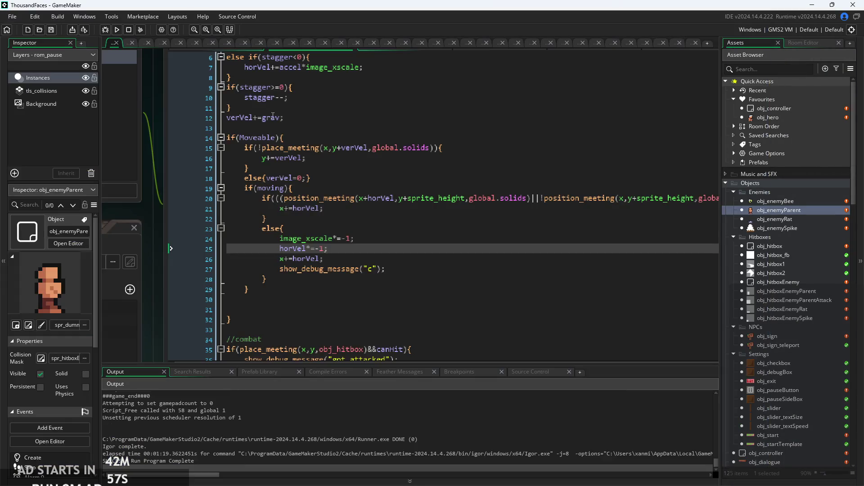
click(270, 200)
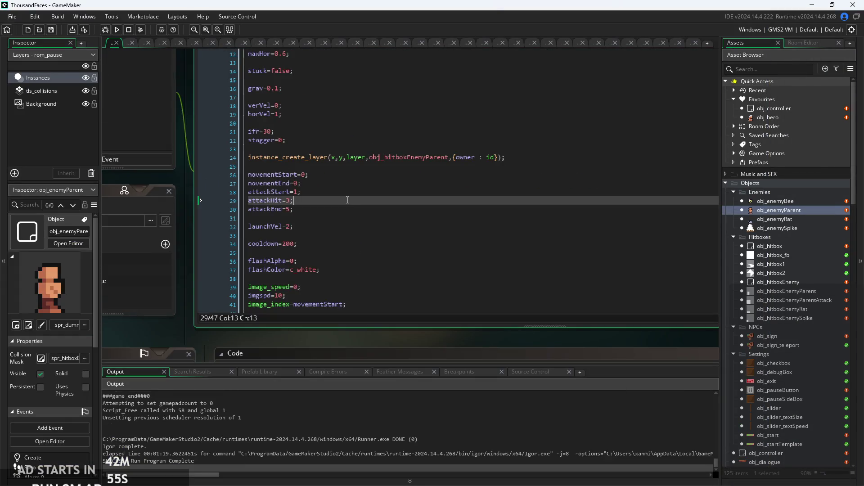
scroll(279, 189, down, 3)
click(290, 180)
ctrl+scroll(290, 180, up, 2)
ctrl+scroll(290, 180, up, 1)
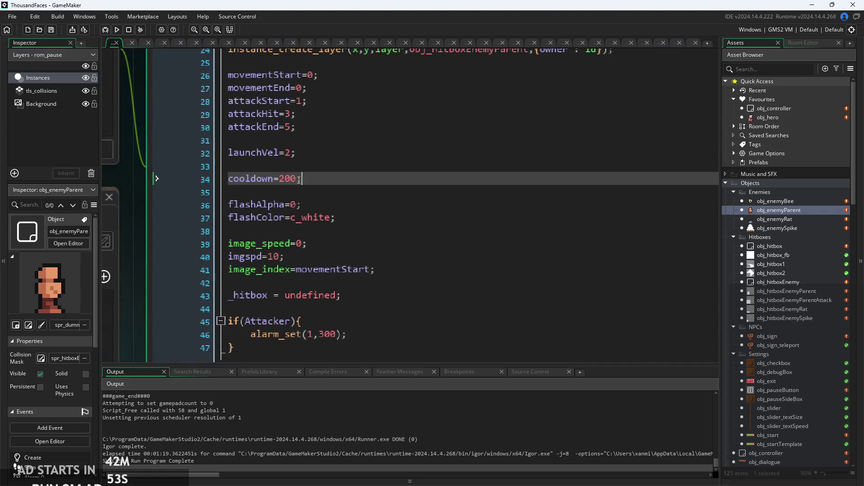
ctrl+scroll(297, 178, down, 5)
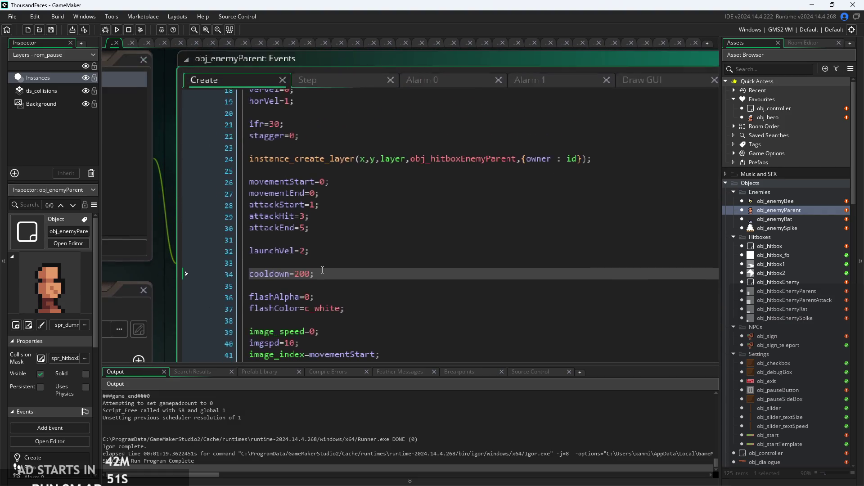
click(315, 126)
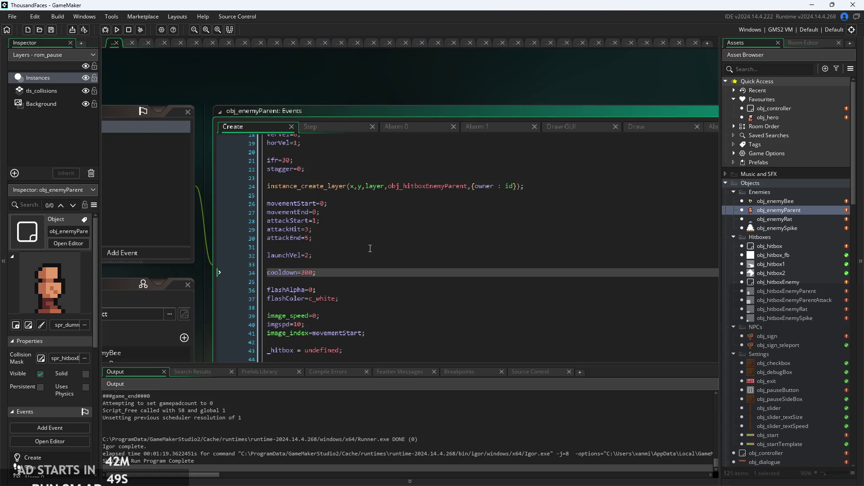
click(360, 324)
ctrl+scroll(343, 234, up, 2)
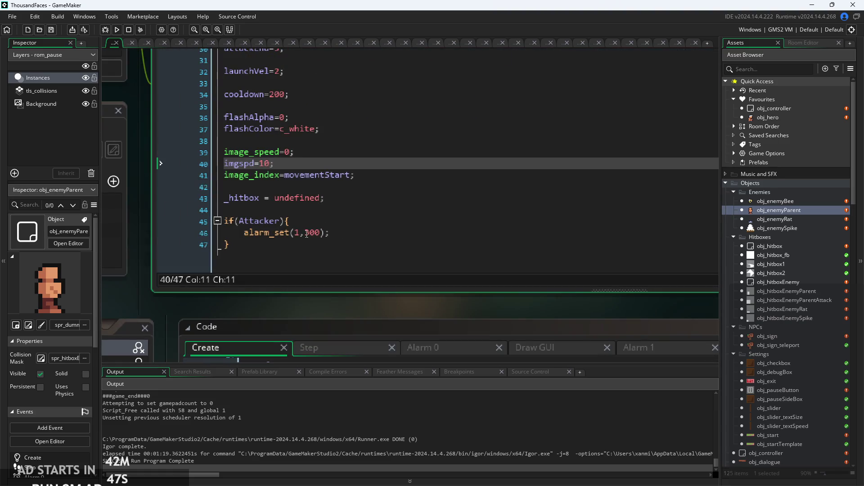
click(319, 233)
ctrl+scroll(325, 248, up, 1)
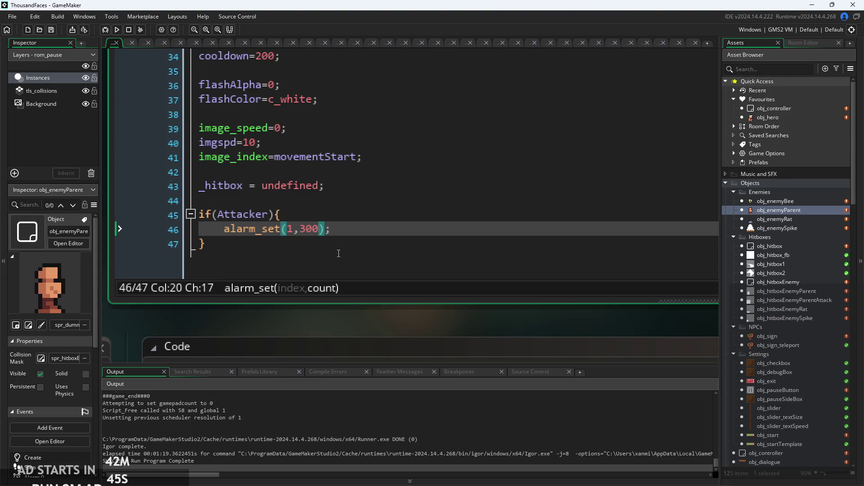
Append +random_range() after 300 in line 46's alarm_set(1,300) using autocomplete
text(+RAND)
key(Tab)
key(BackSpace)
key(BackSpace)
key(BackSpace)
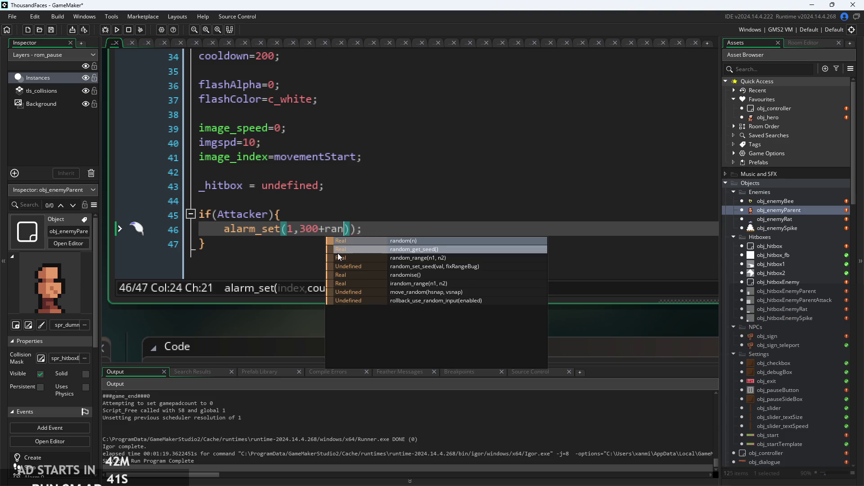
key(Return)
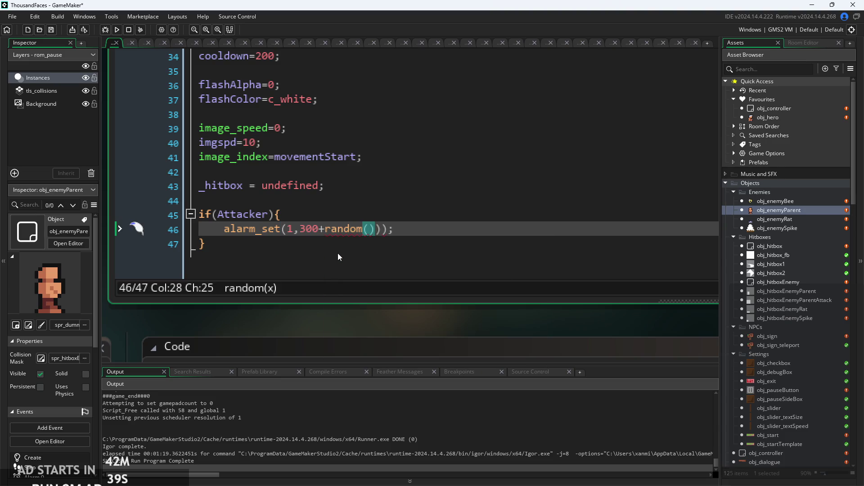
key(BackSpace)
text(_)
key(Return)
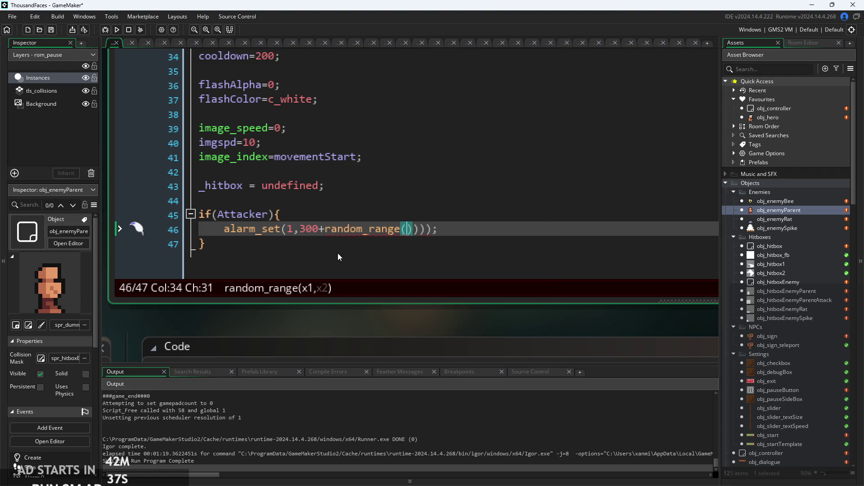
key(Right)
key(Right)
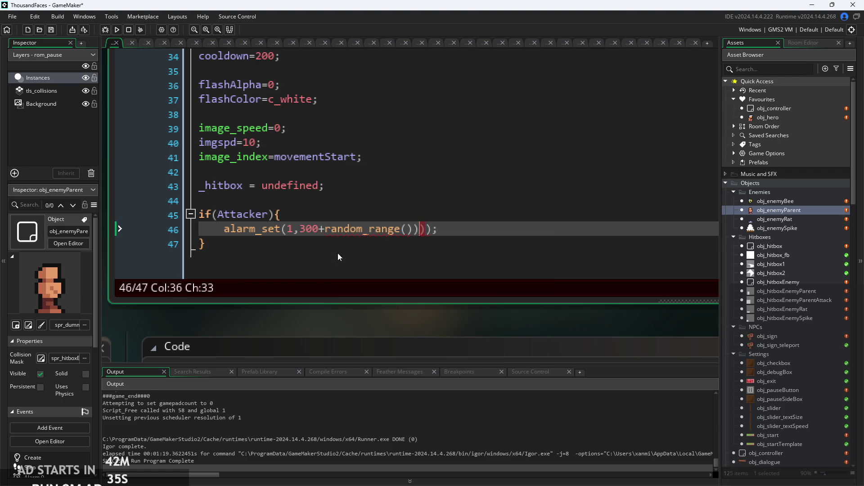
key(BackSpace)
key(Left)
key(Right)
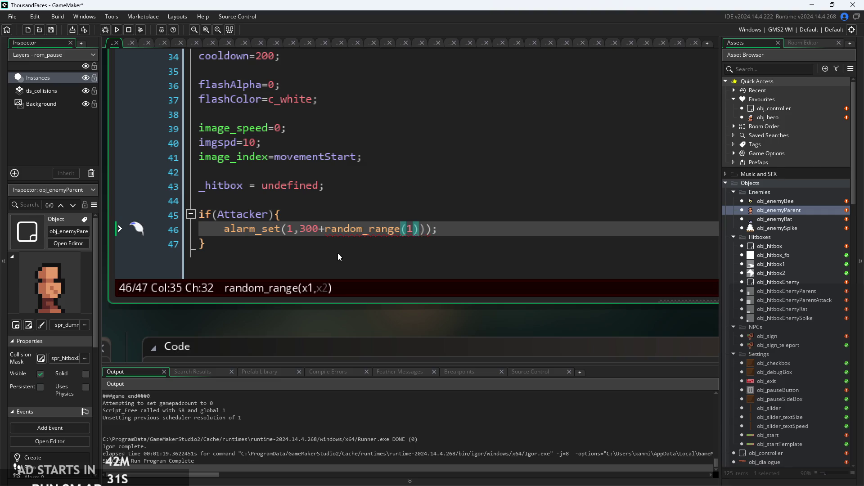
key(Left)
key(ctrl+space)
Fill random_range's arguments as -cooldown/2 and cooldown/2
text(-cooldown)
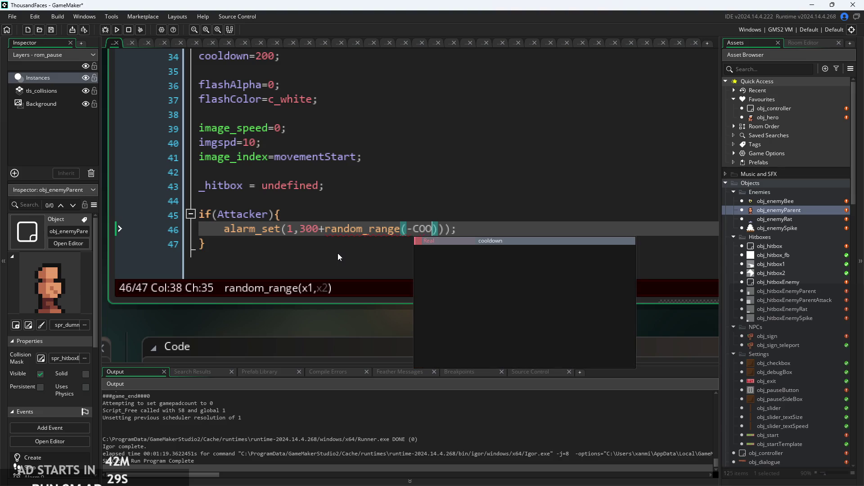
key(Tab)
key(BackSpace)
text(,cool)
key(Return)
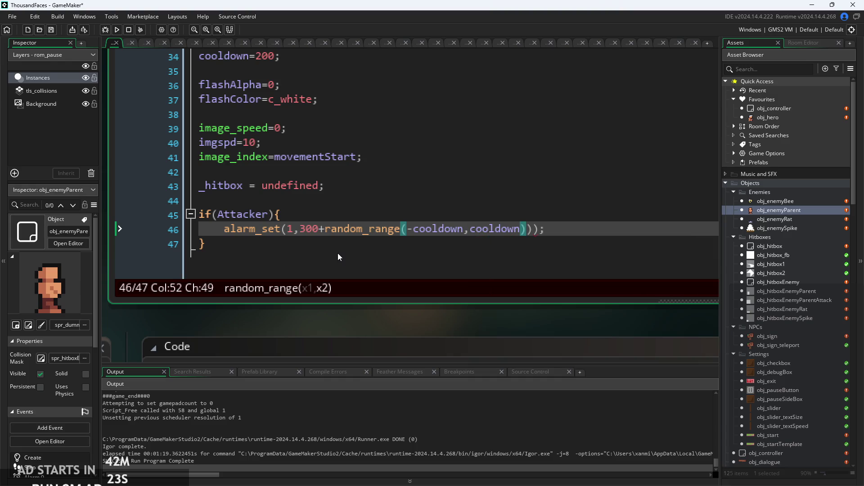
key(End)
key(Left)
key(Left)
key(Left)
key(Left)
key(Left)
key(Left)
key(Left)
text(/2)
key(Right)
key(Left)
key(Right)
key(Right)
key(Right)
text(/2)
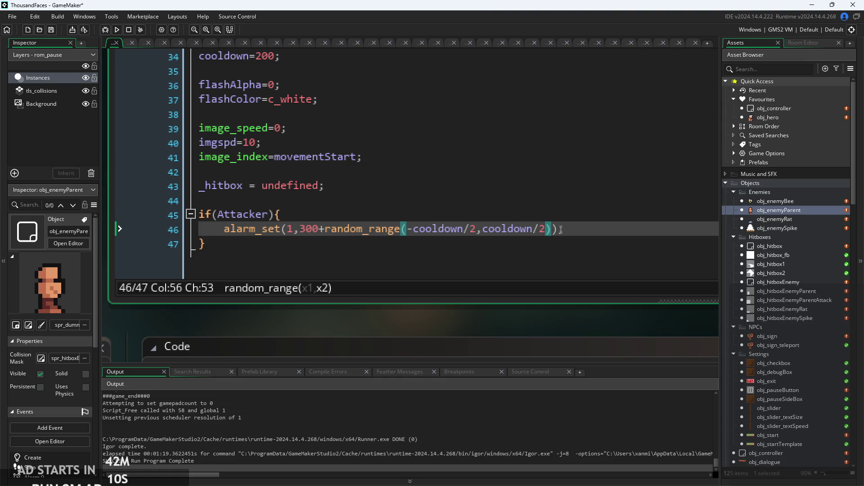
key(End)
scroll(560, 228, down, 1)
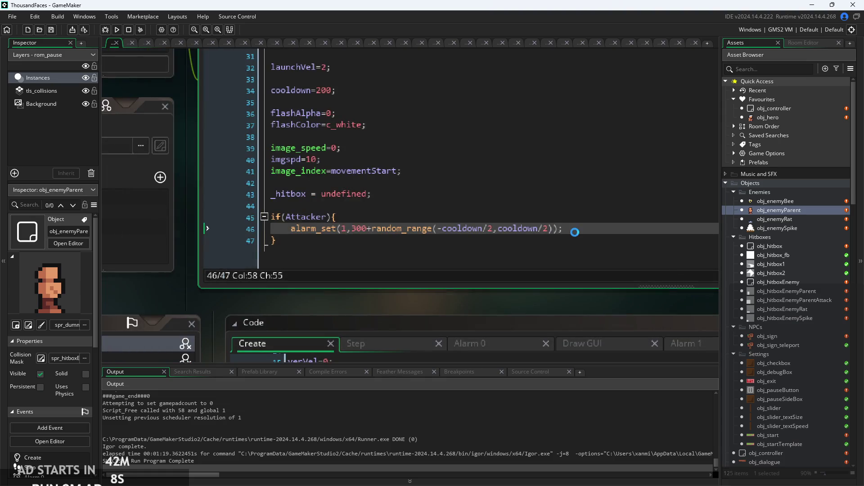
Compare obj_enemyBee's alarm_set(1,300) call with obj_enemyParent's Create code
drag(546, 230, 552, 229)
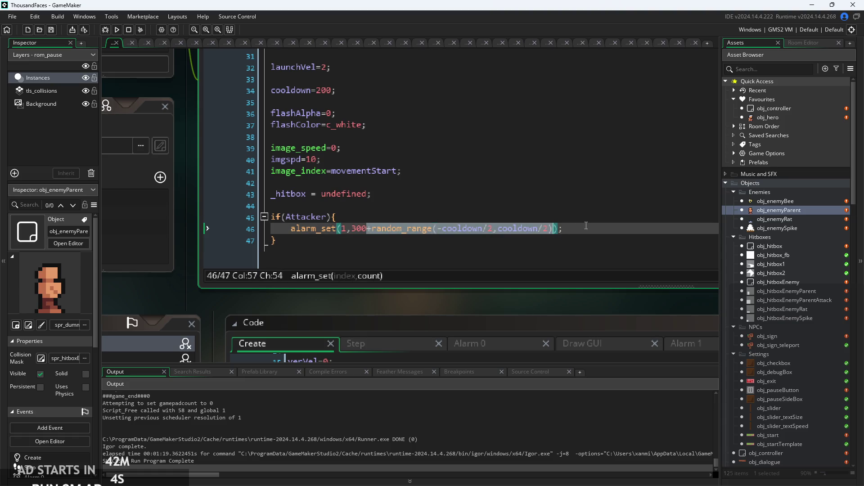
key(End)
double_click(791, 204)
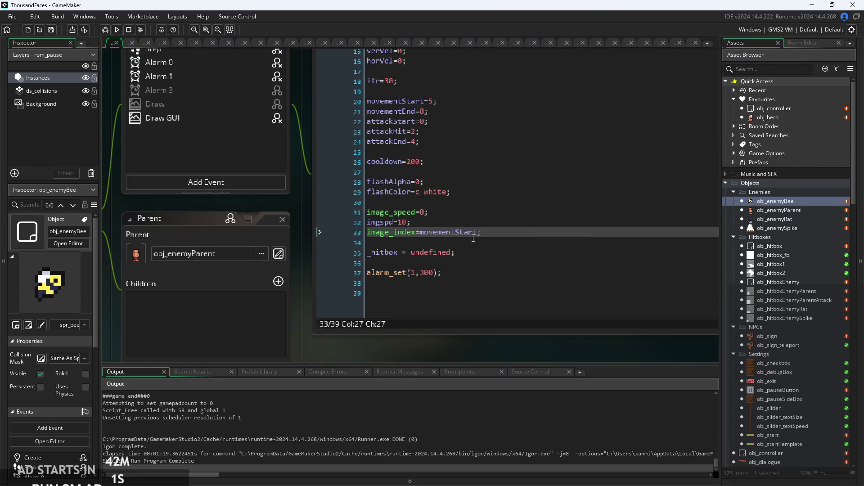
click(436, 274)
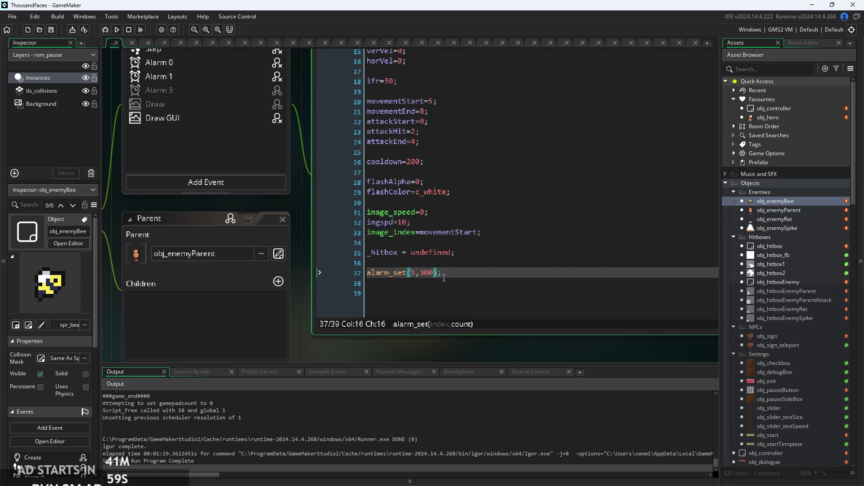
text(+random_range(-cooldown/2,cooldown/2))
double_click(786, 210)
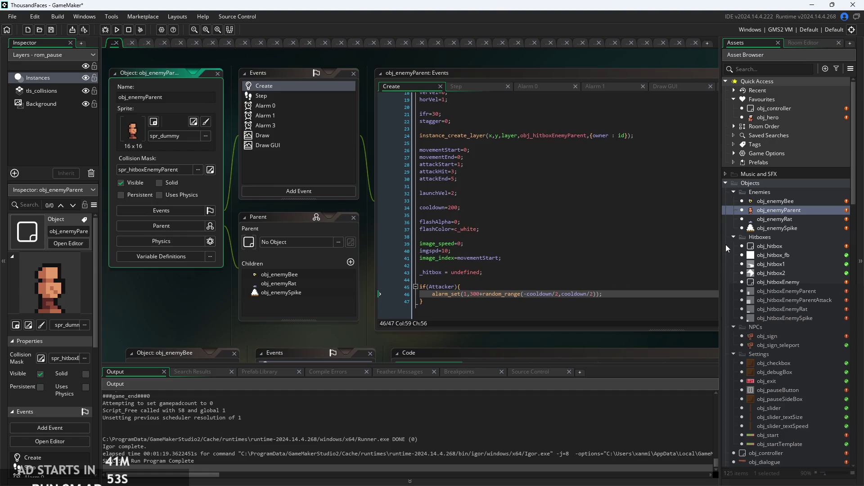
Check obj_enemyRat's attack code and alarm 3 check, then run the game to the first level
double_click(805, 219)
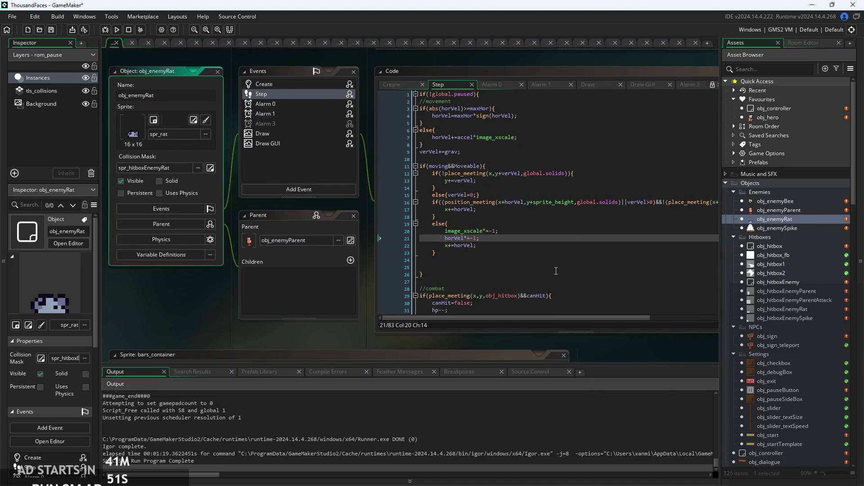
scroll(553, 261, down, 10)
click(553, 263)
ctrl+scroll(553, 262, up, 3)
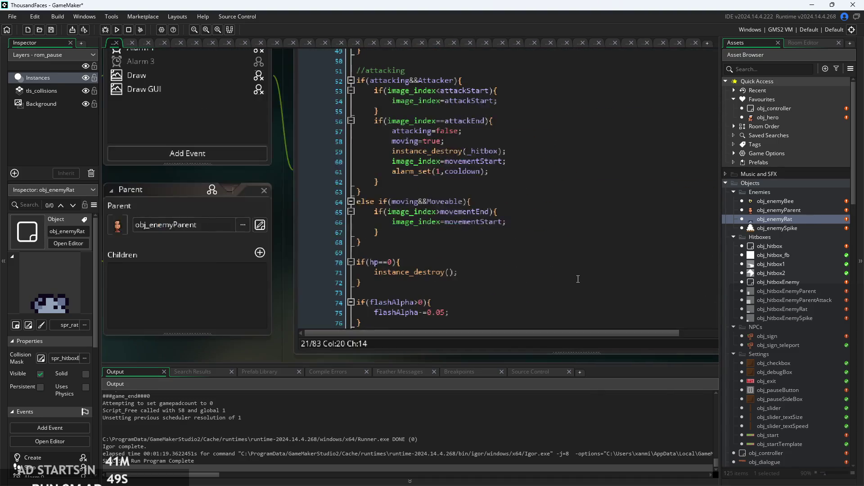
scroll(542, 258, down, 3)
click(483, 234)
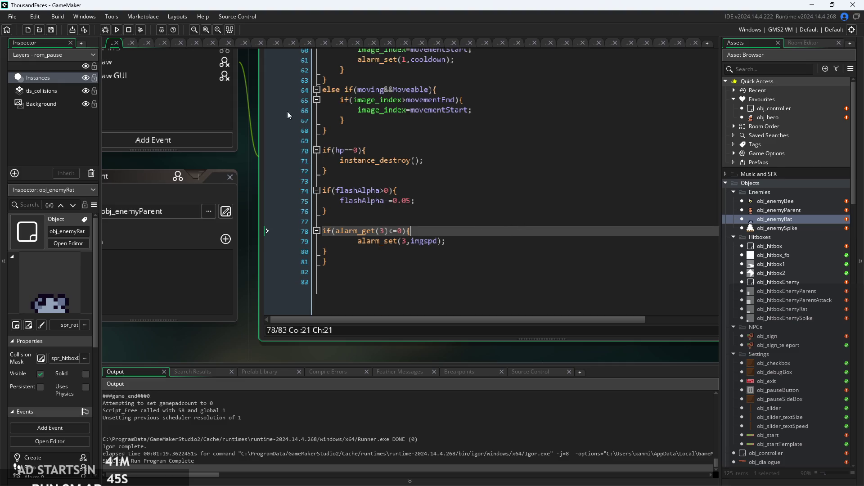
click(117, 30)
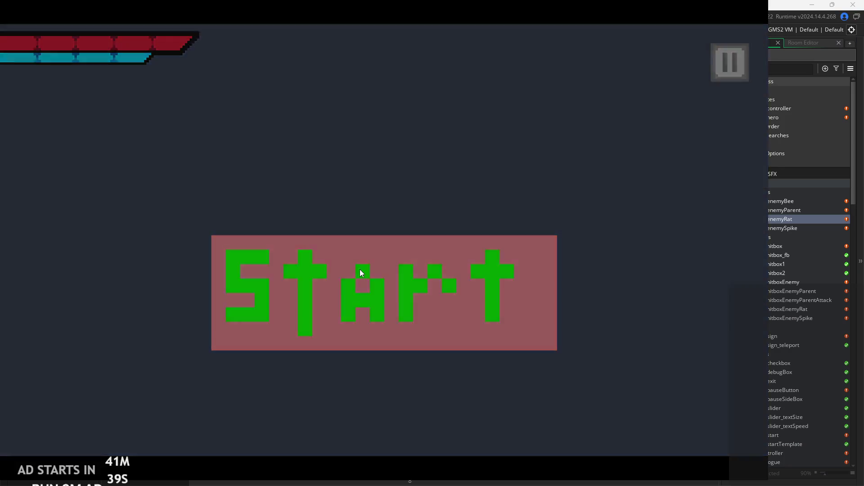
click(360, 269)
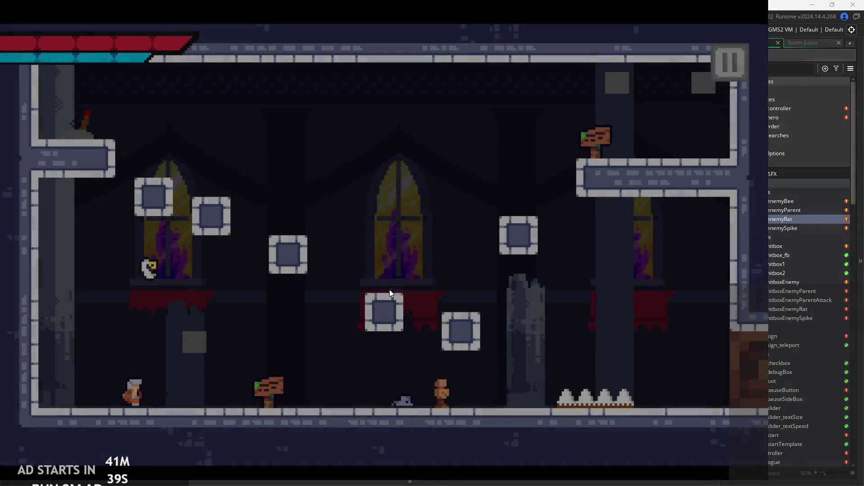
Move the hero left and right, jumping and slashing at nearby enemies
key(Left)
key(space)
key(x)
key(Right)
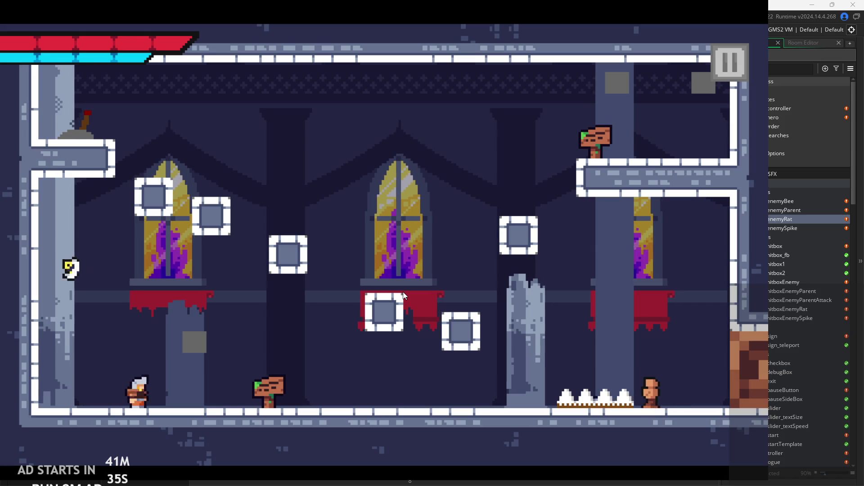
key(Right)
key(x)
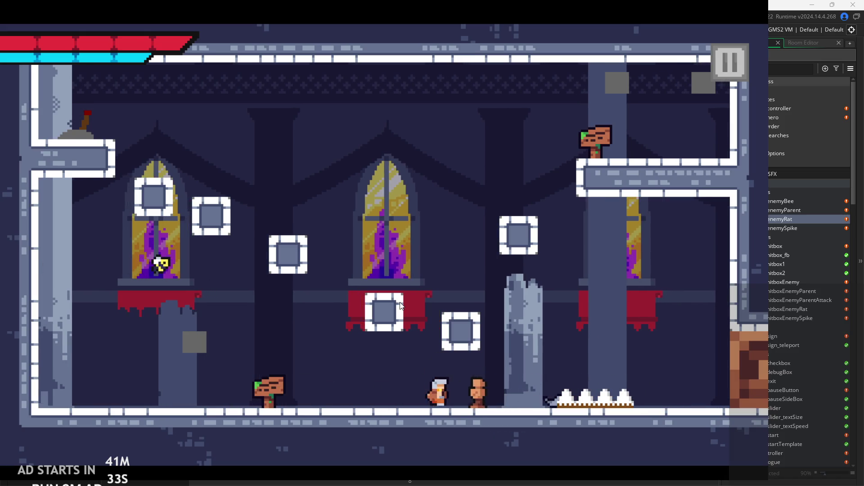
key(x)
key(x)
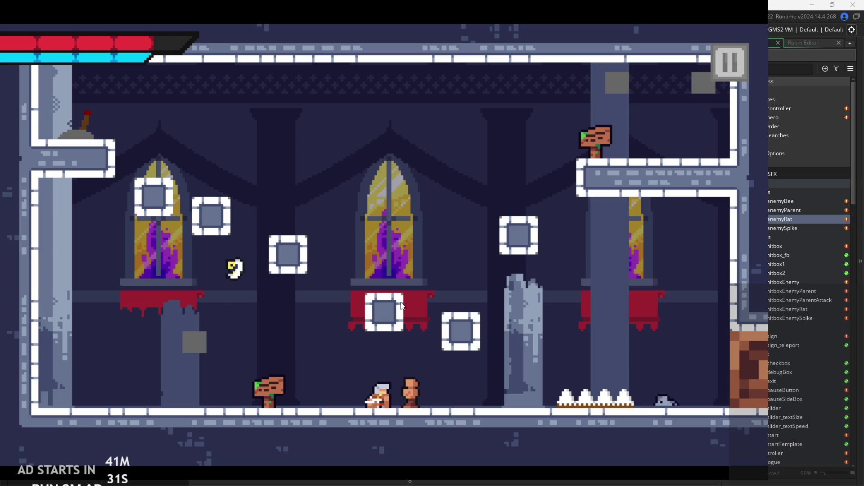
key(Right)
key(Left)
key(x)
Slash the rat near the spikes, jump by the pillar and enter the teleport sign
key(Right)
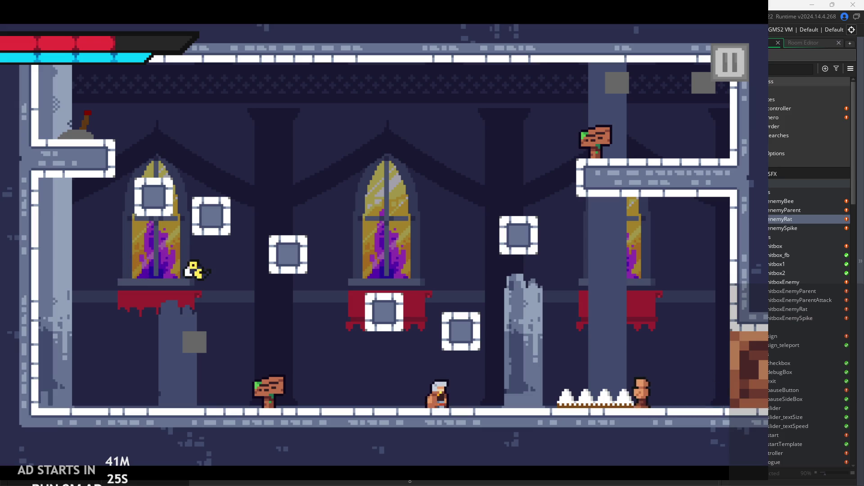
key(Right)
key(x)
key(Right)
key(z)
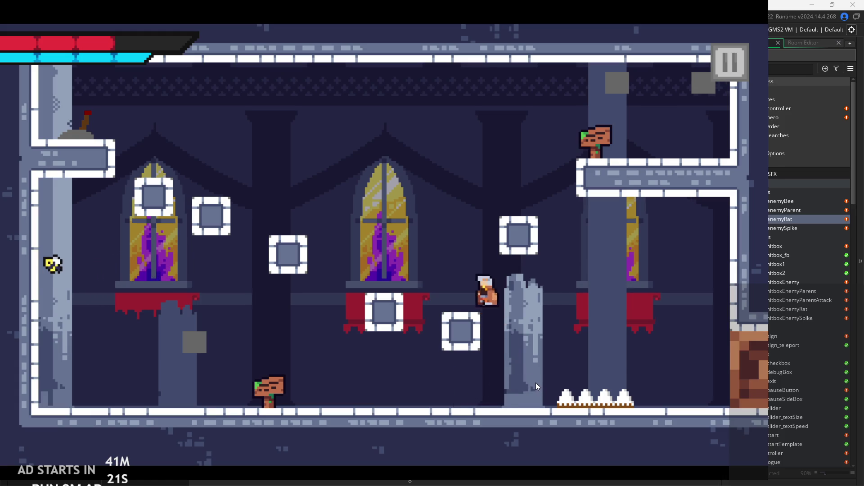
key(Up)
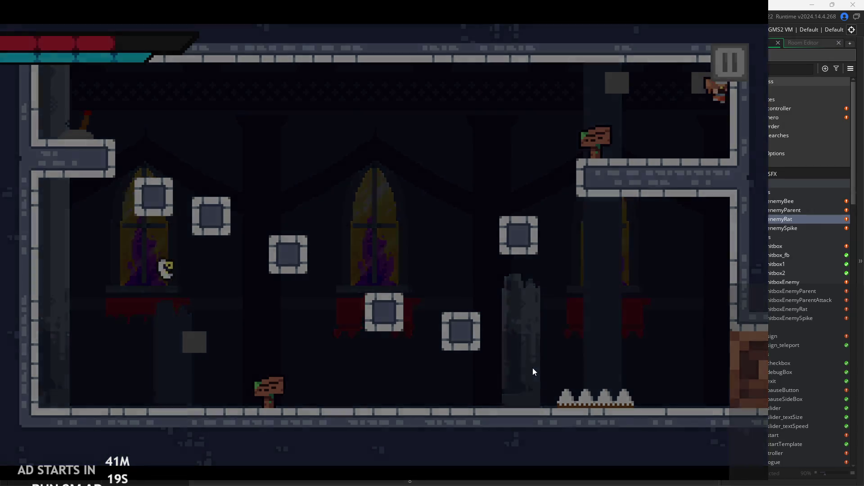
Run right and left along the floor, slashing the nearby enemies
key(Right)
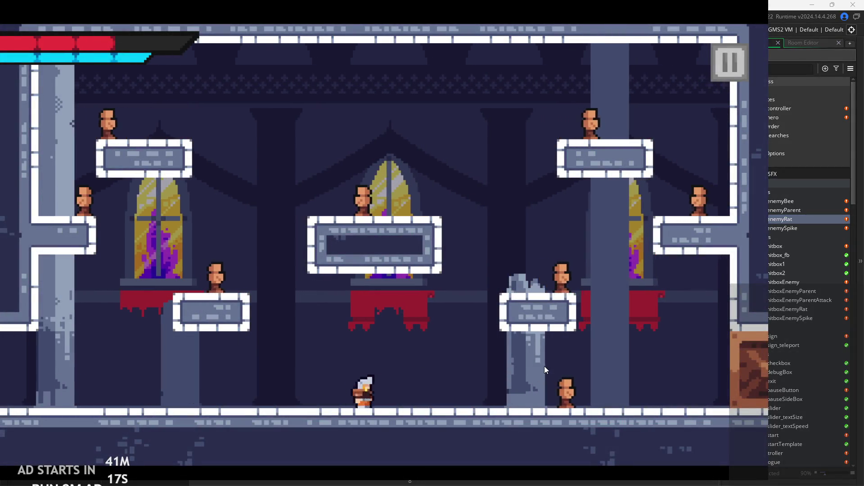
key(x)
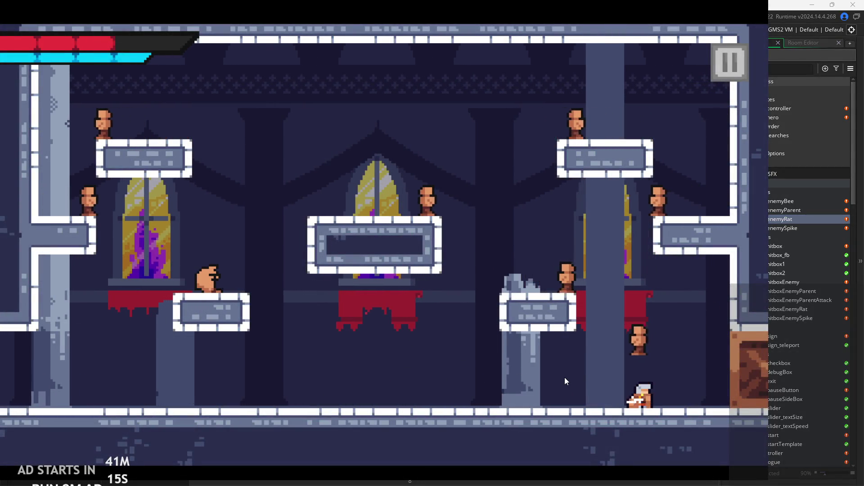
key(Left)
key(Right)
key(x)
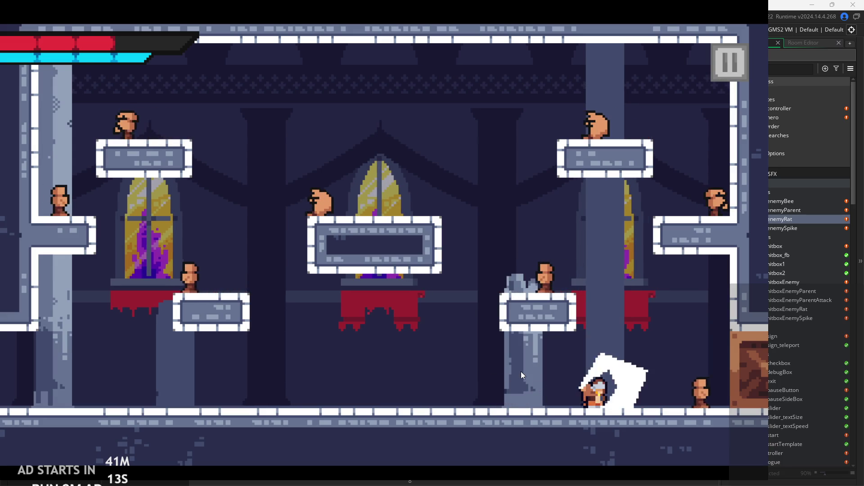
key(Left)
Jump up to ledge height, slashing enemies and turning back near the ledge
key(Right)
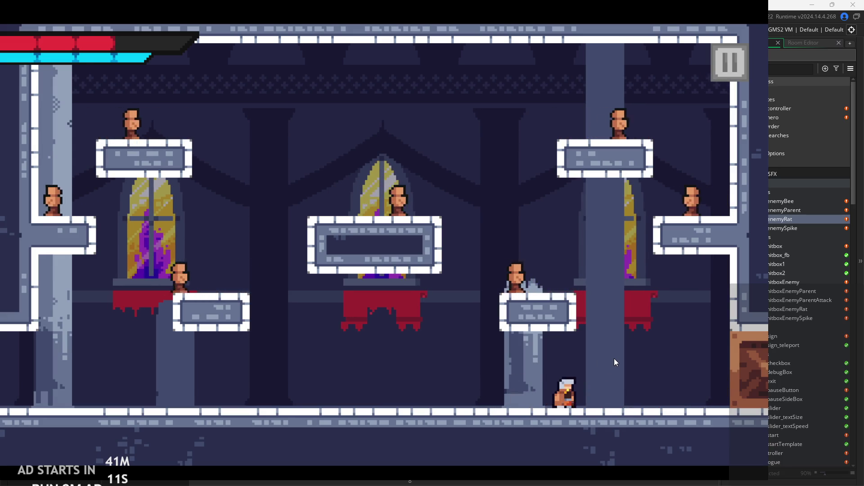
key(z)
key(x)
key(Right)
key(z)
key(Left)
key(Right)
key(z)
key(Left)
key(x)
Hop onto the right ledge to slash an enemy, drop down, then jump beside the right pillar
key(Right)
key(z)
key(x)
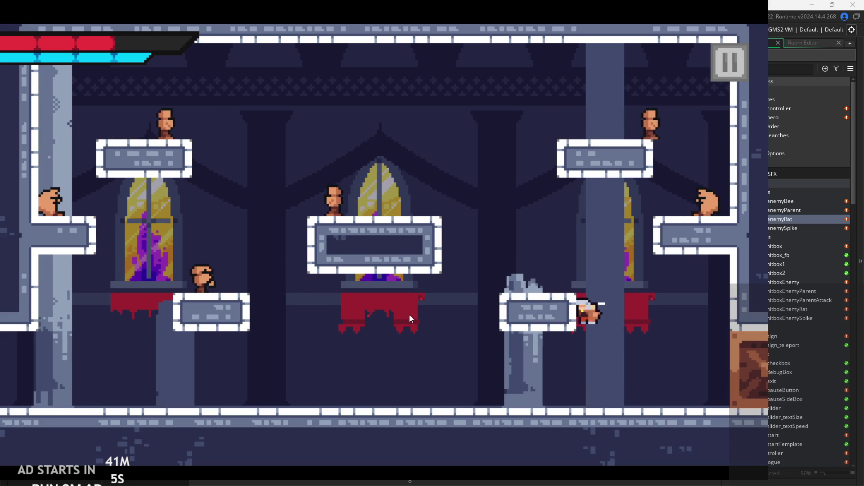
key(z)
key(Right)
key(z)
key(Left)
key(Right)
key(z)
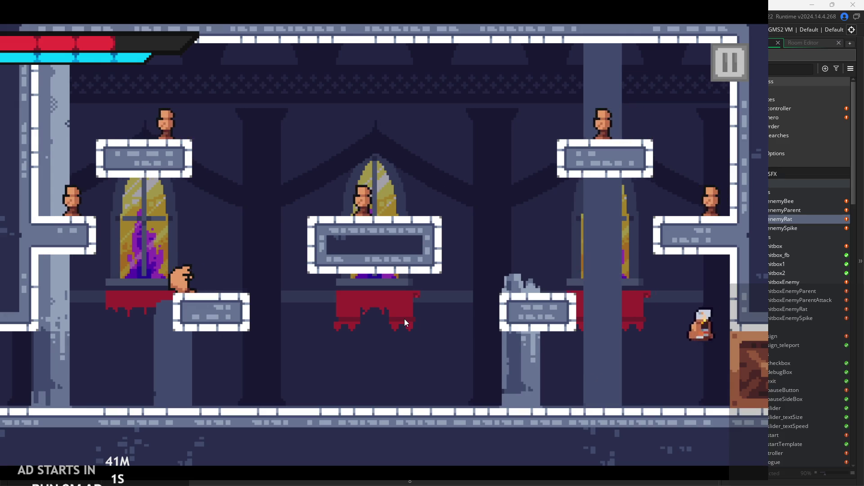
key(Left)
Leap to the centre platform, slash an enemy and turn around on landing
key(Left)
key(z)
key(x)
key(z)
key(Right)
Jump between the top-right and centre platforms slashing, then pause the game
key(Left)
key(z)
key(Right)
key(x)
key(Left)
key(z)
key(Right)
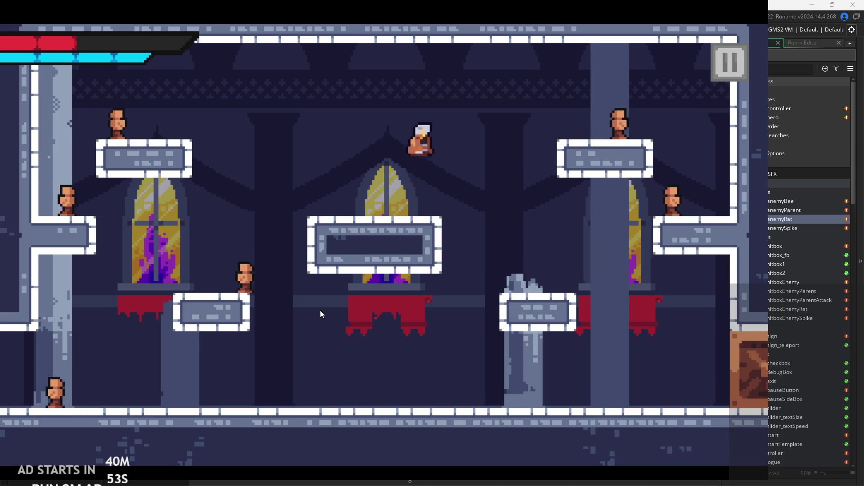
key(z)
key(Left)
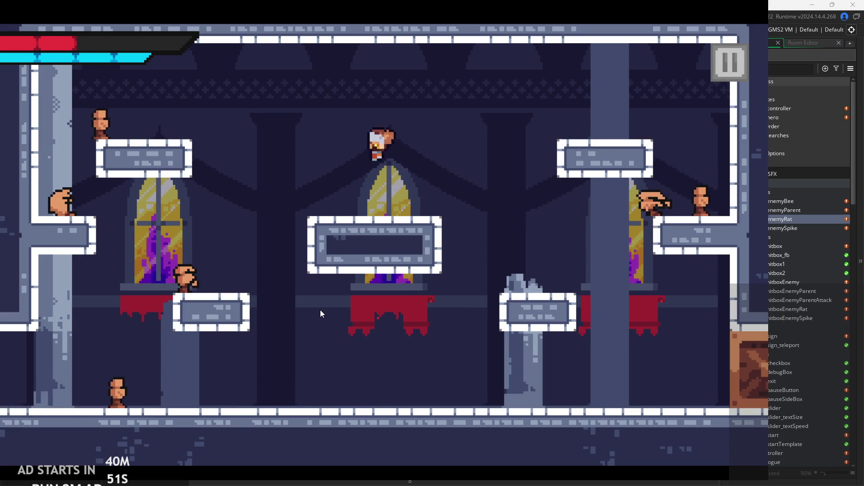
click(717, 68)
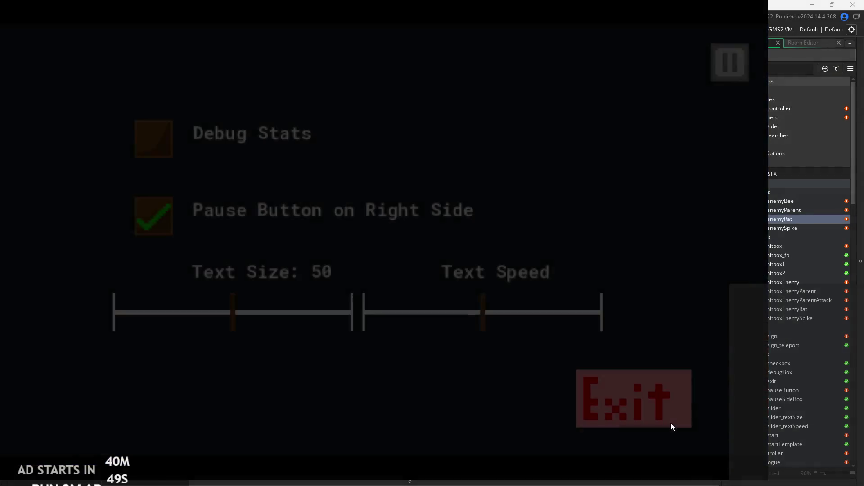
Quit the test run and open obj_enemyParent's Create event variables
click(671, 423)
scroll(405, 199, down, 3)
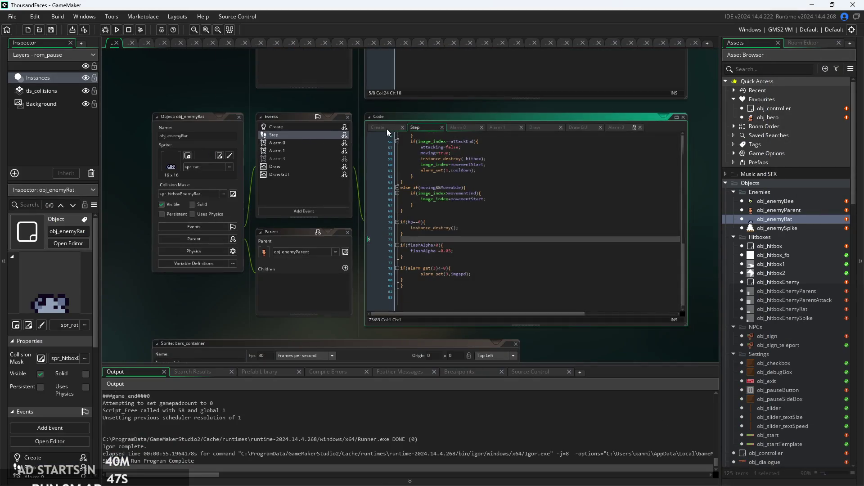
double_click(778, 209)
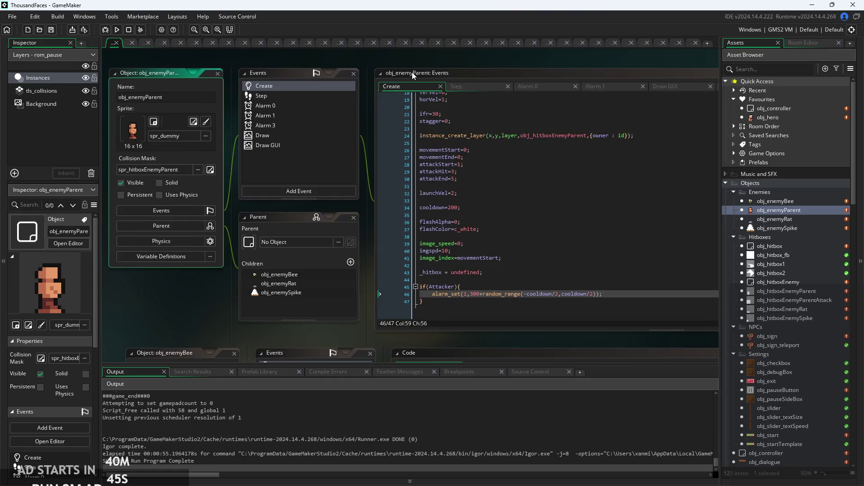
scroll(489, 183, up, 3)
click(495, 235)
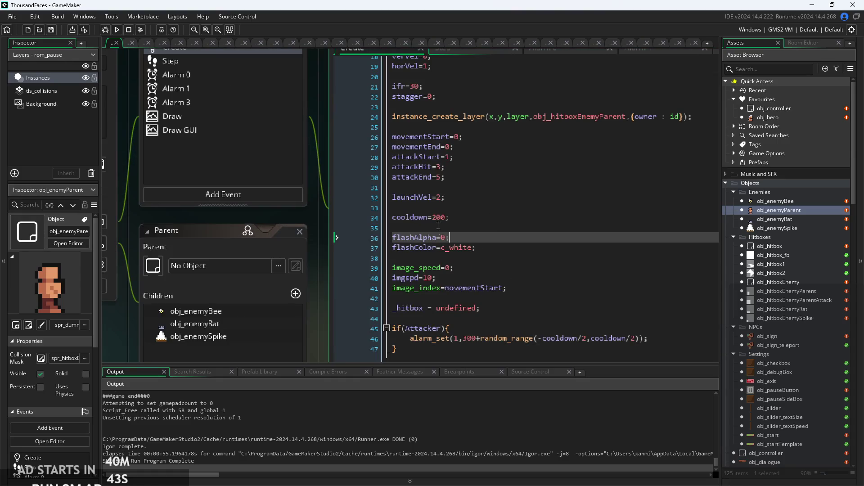
scroll(439, 221, up, 2)
Set launchVel to 1.5, then rebuild and start the game from its title screen
click(442, 201)
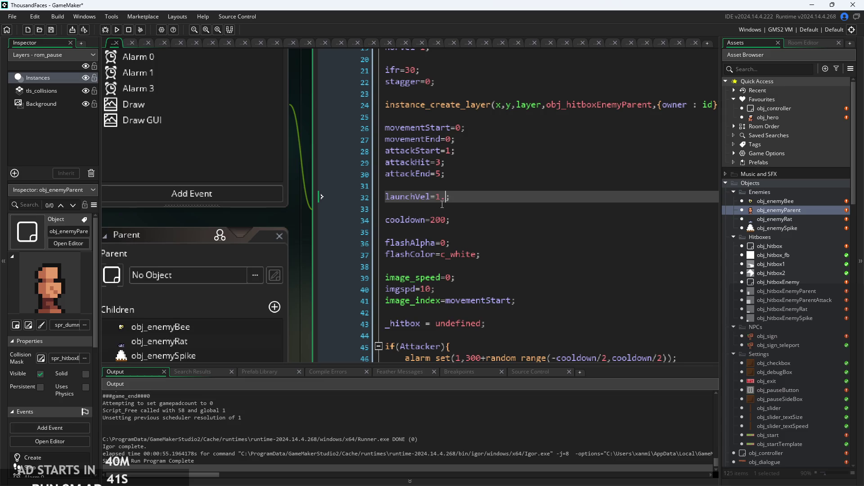
click(116, 29)
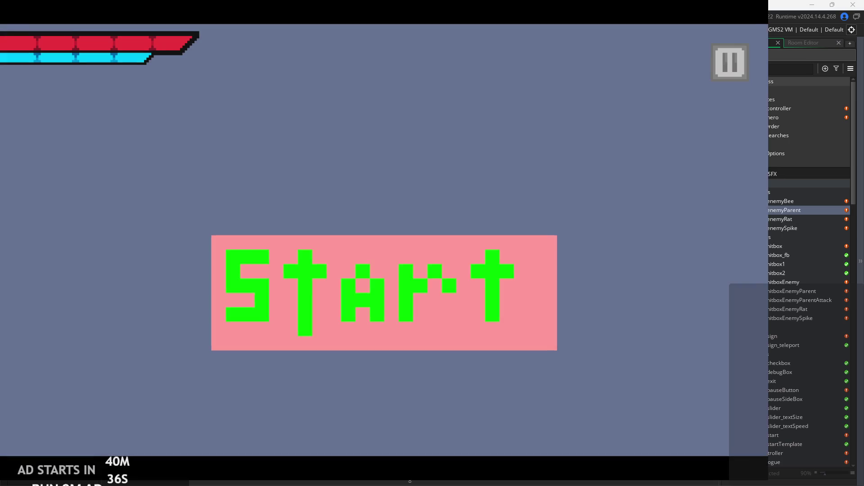
click(481, 298)
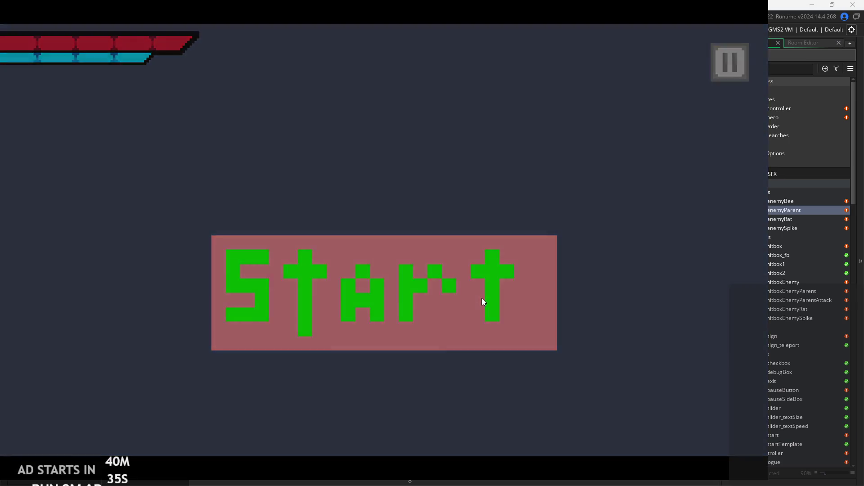
Run the hero right to the pillar, then back left into the next room
key(Right)
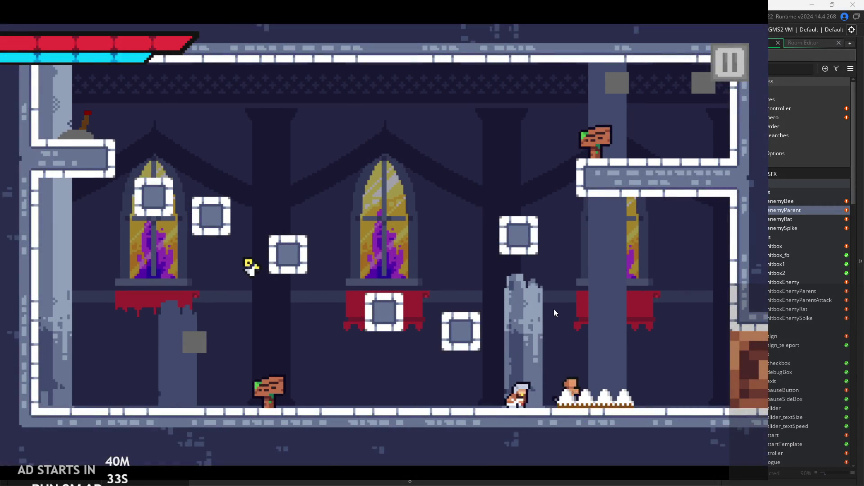
key(Left)
key(Right)
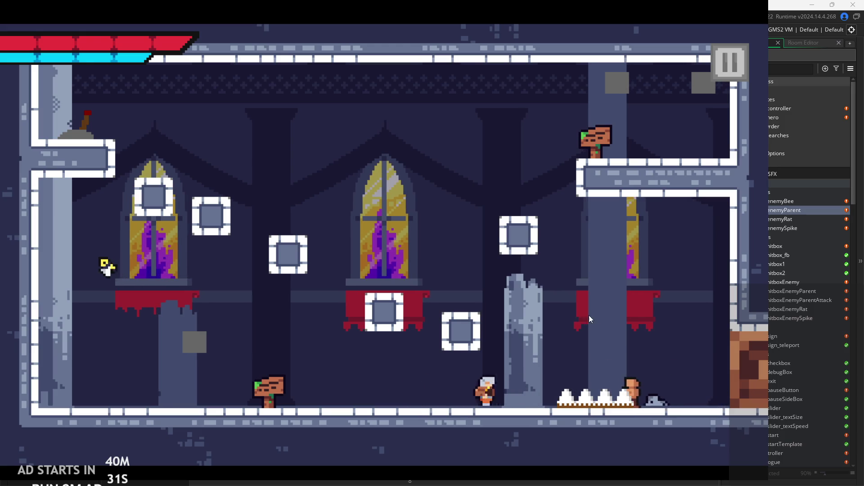
key(Left)
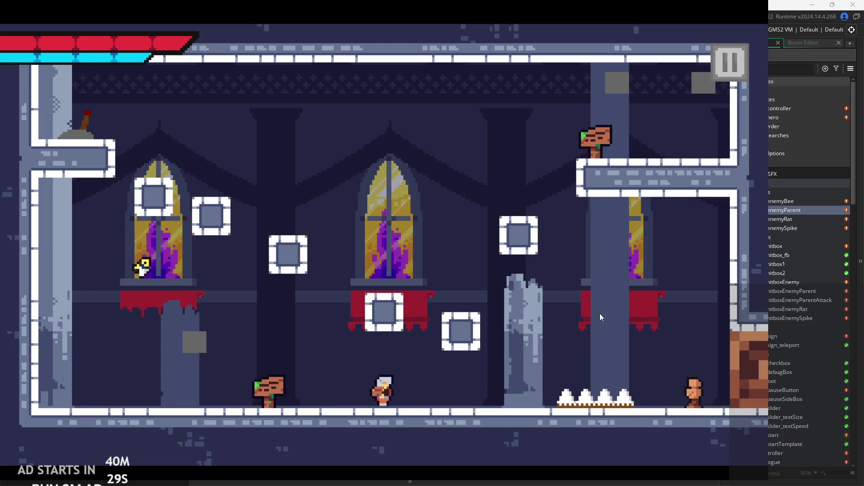
key(Left)
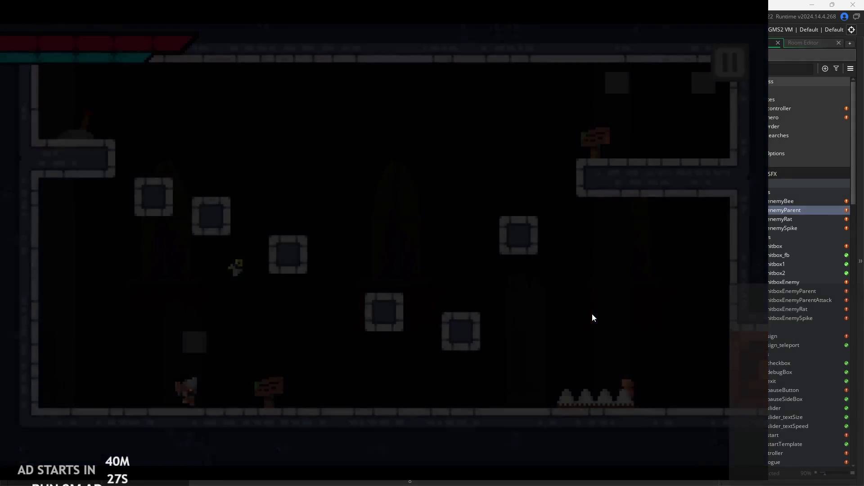
Step onto the raised floor and jump up to the top of the left wall
key(Right)
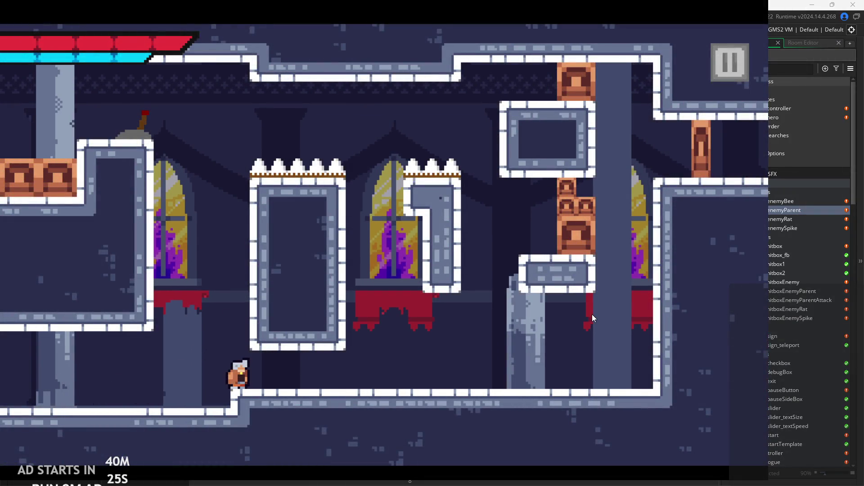
key(Up)
key(Left)
key(Left)
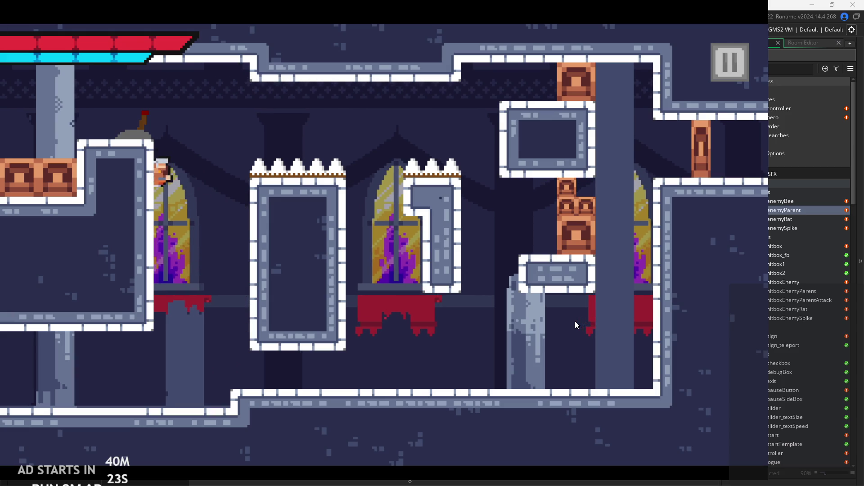
key(Right)
key(space)
Wall-jump off the left wall and back onto it several times
key(Left)
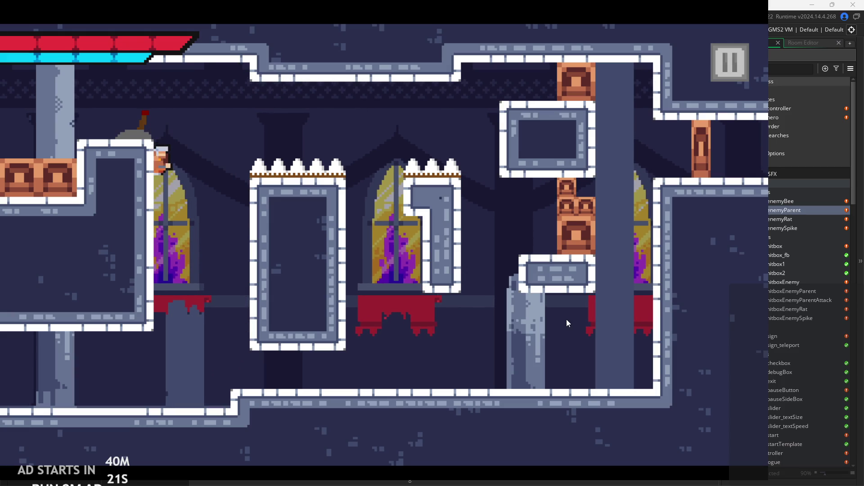
key(space)
key(Left)
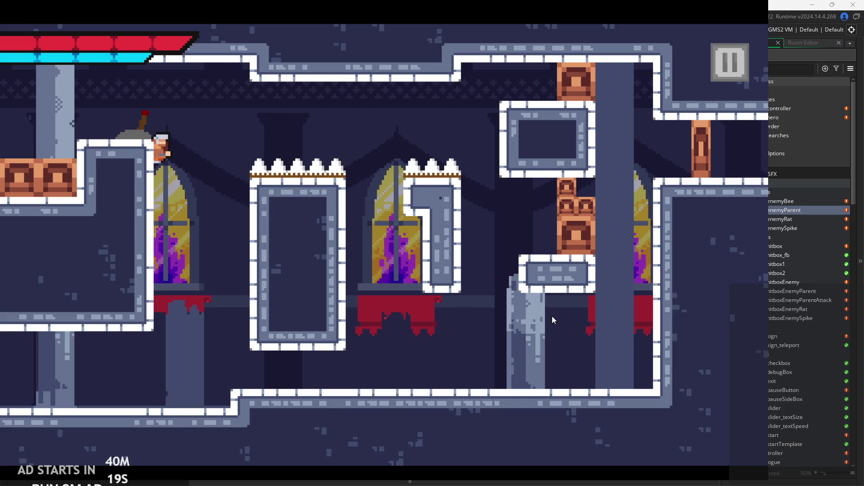
key(Right)
key(space)
key(Left)
key(Right)
key(space)
key(Left)
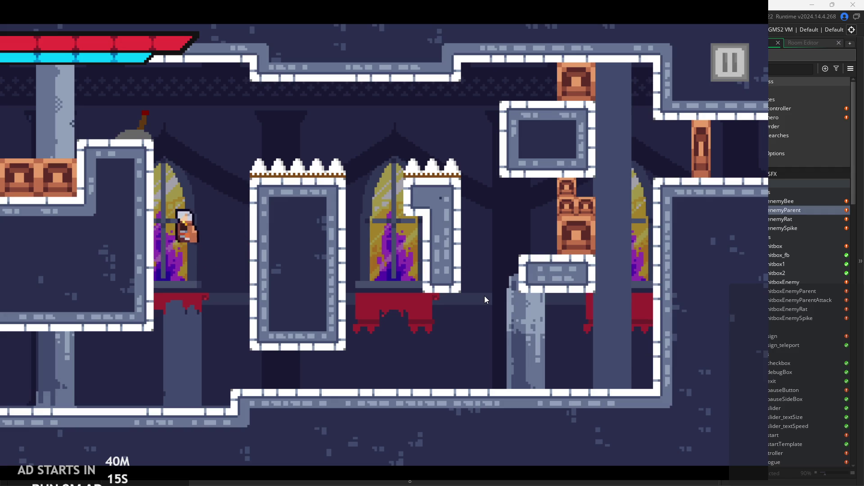
Drop to the bottom floor, run and jump along it beside the central pillar
key(Right)
key(space)
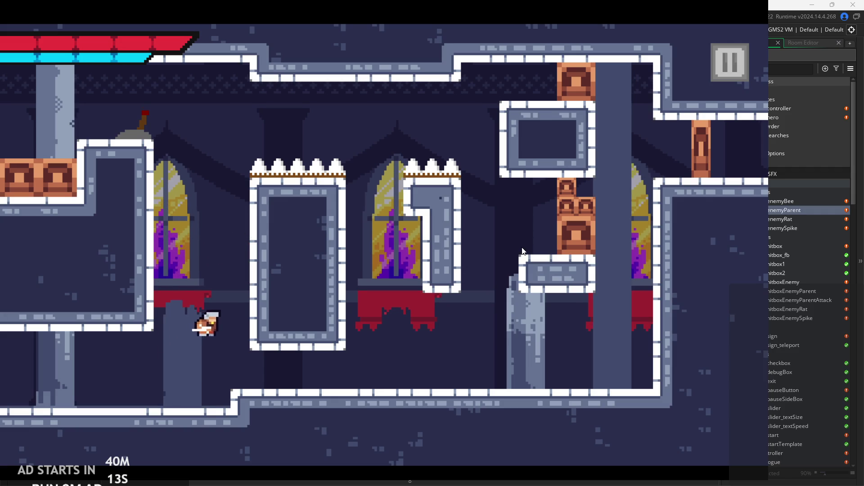
key(Left)
key(Right)
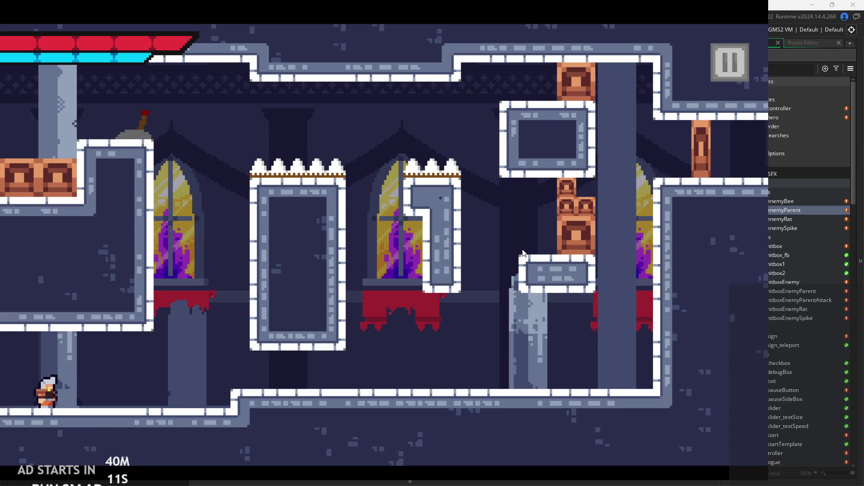
key(space)
key(space)
key(Left)
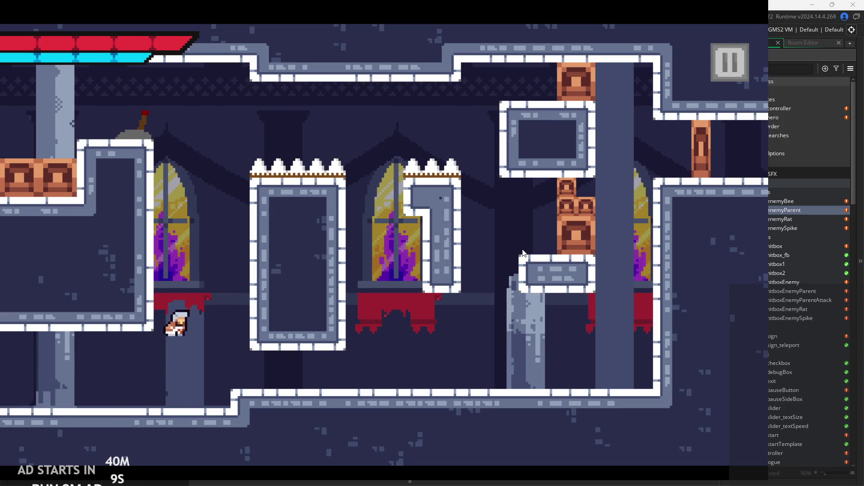
key(Right)
key(Right)
key(space)
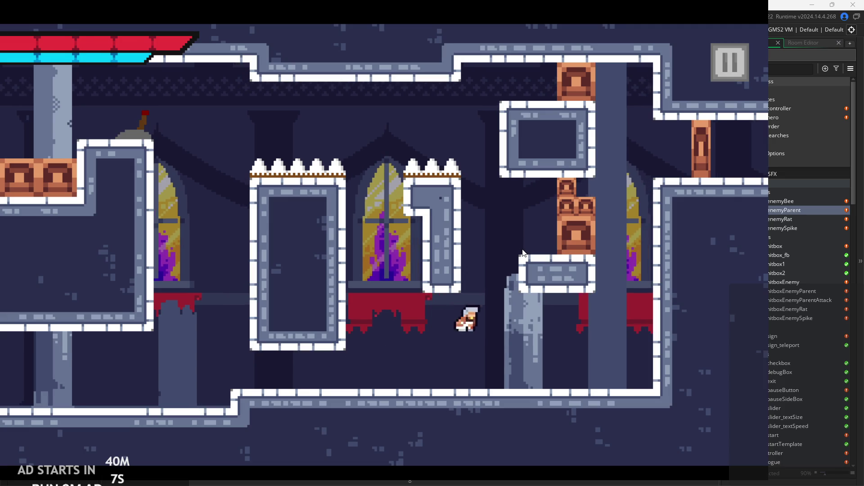
key(Left)
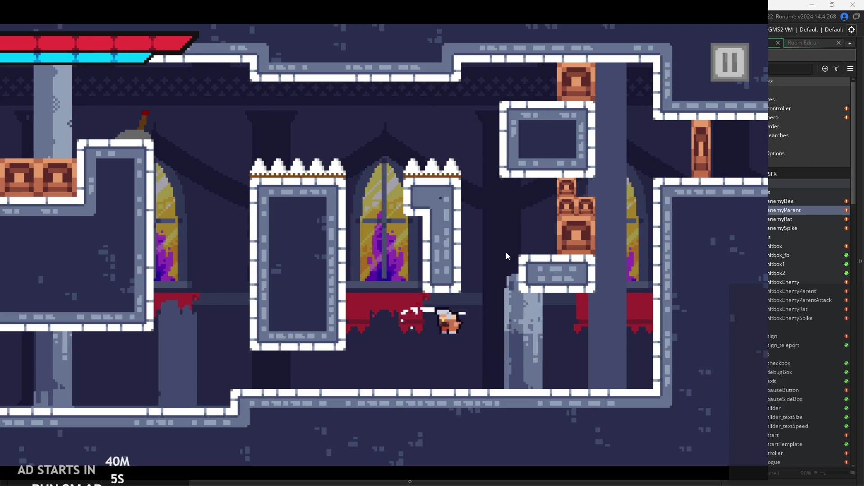
Jump onto the ledge by the window, then drop back to the bottom floor
key(Left)
key(space)
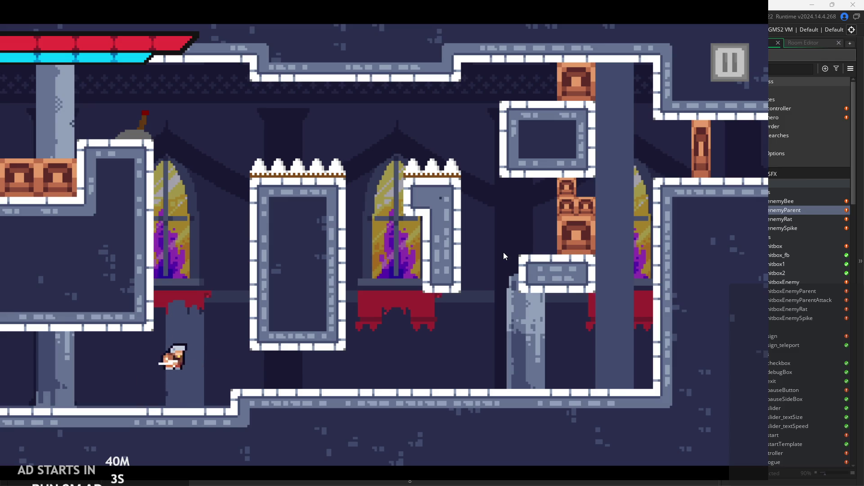
key(Right)
key(Left)
key(Right)
key(Left)
key(Left)
Climb the wall by the pillar up toward the upper-left ledge
key(space)
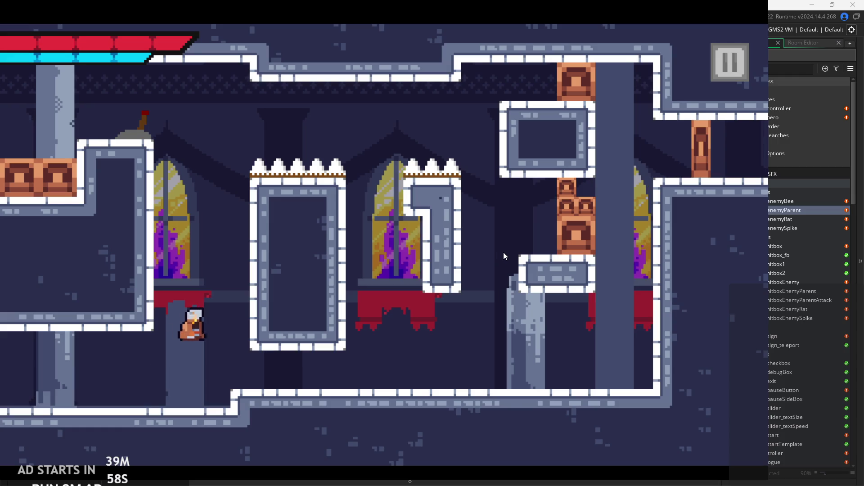
key(Right)
key(space)
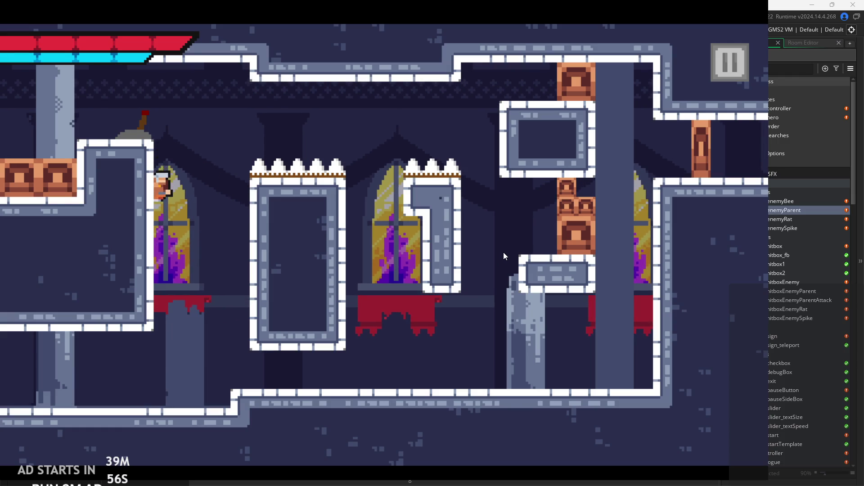
key(space)
key(Left)
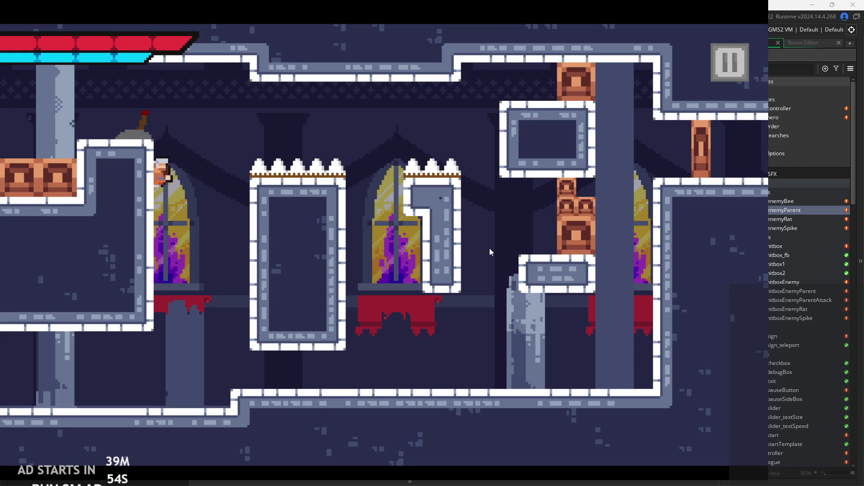
Wall-jump off the left wall repeatedly and climb onto the upper-left ledge
key(Right)
key(space)
key(Left)
key(space)
key(Left)
key(space)
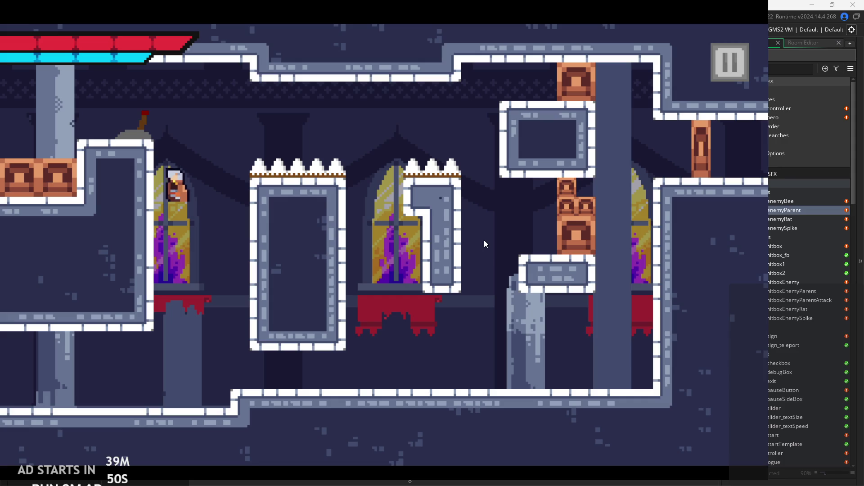
key(space)
key(Left)
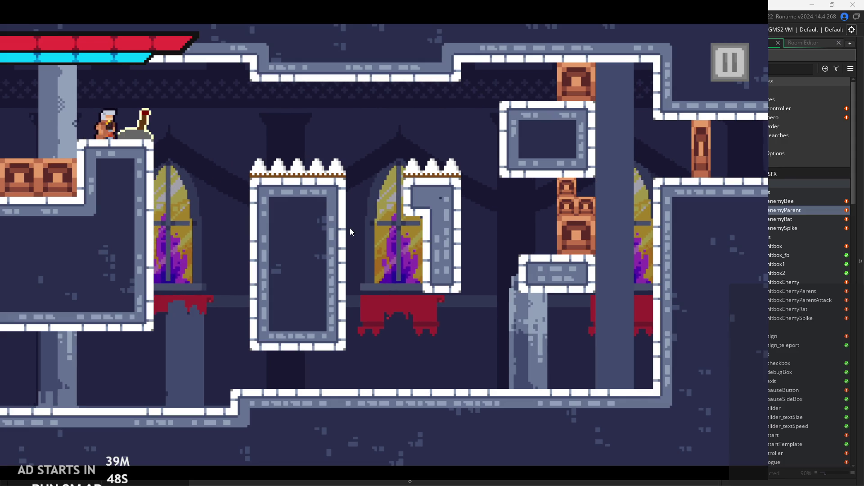
Leap across the spiked windows and drop down toward the right pillar
key(Right)
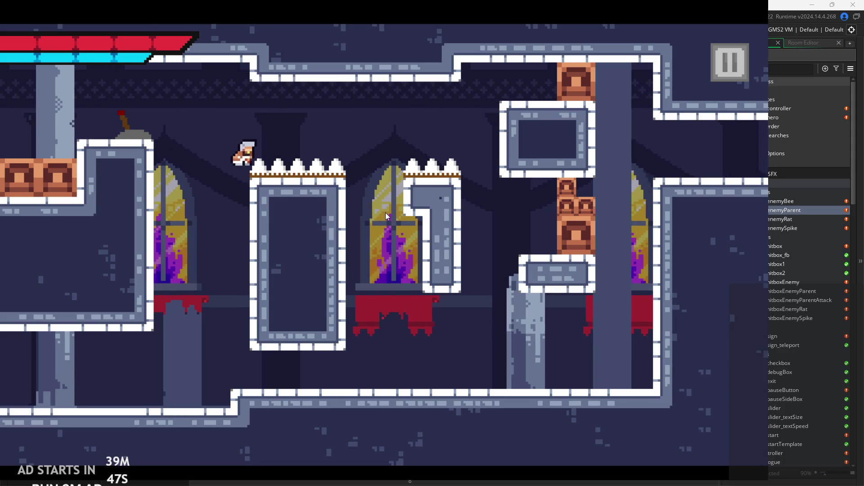
key(space)
key(Right)
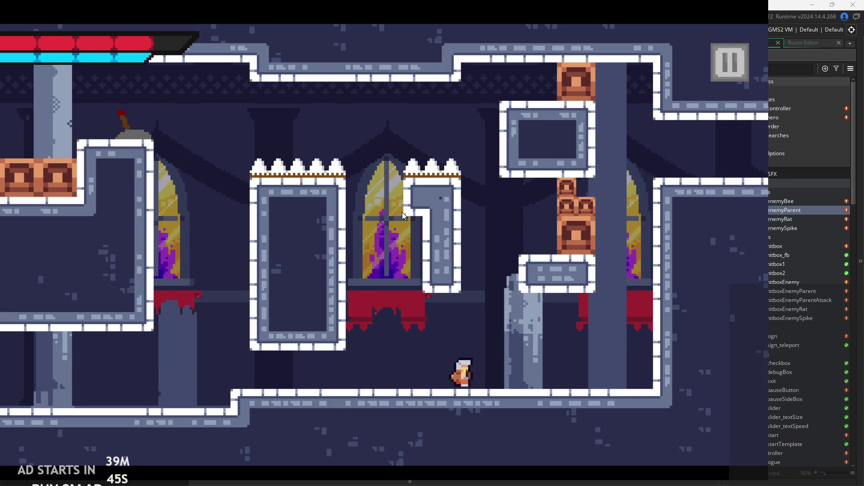
key(space)
key(space)
Run and jump the hero around the room, slashing at enemies to watch them patrol and turn
key(Right)
key(Right)
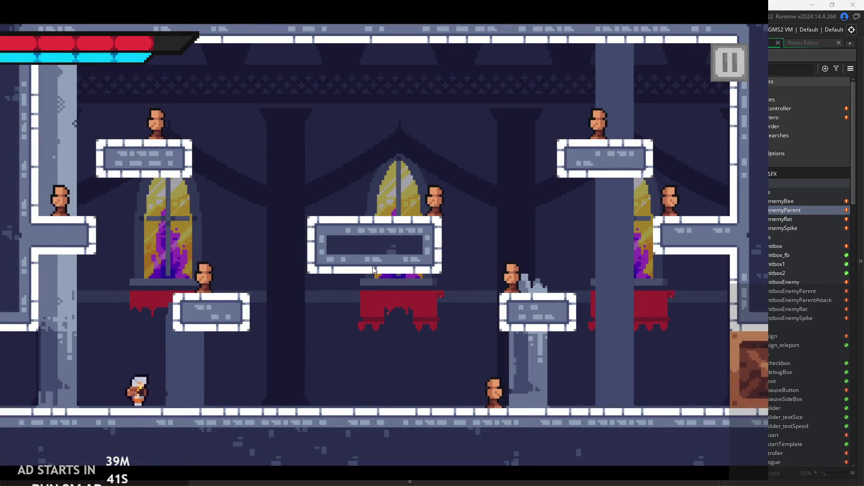
key(Right)
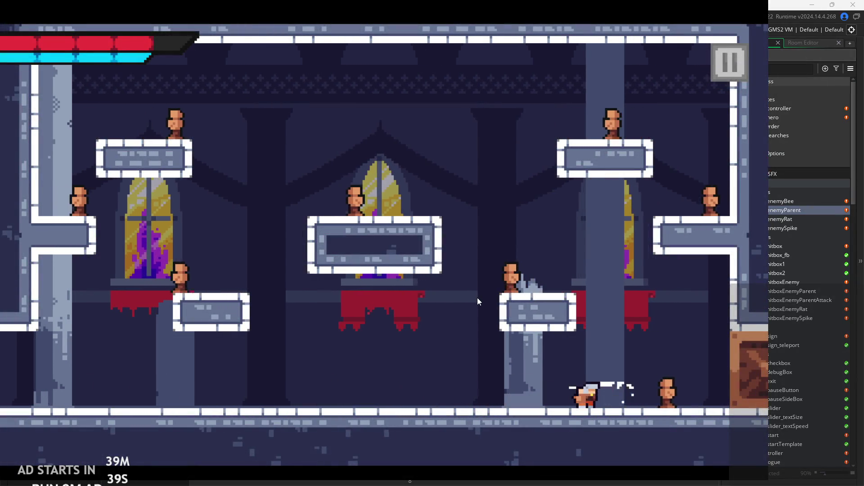
key(Right)
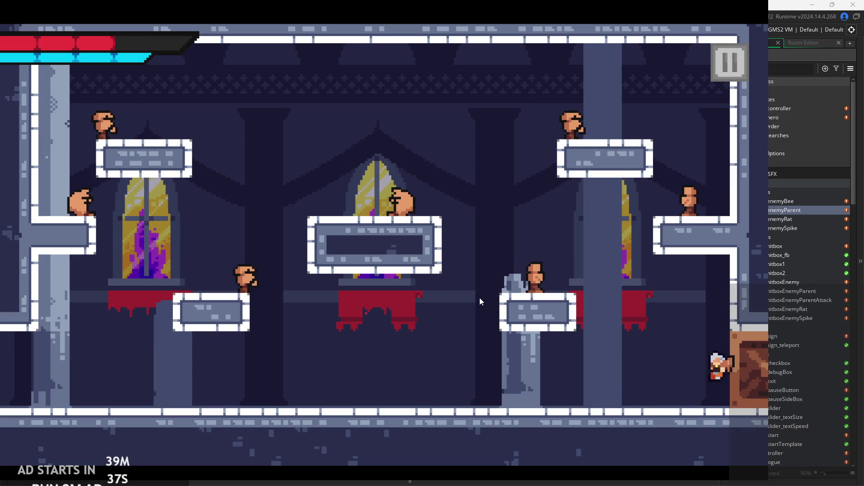
key(space)
key(Left)
key(space)
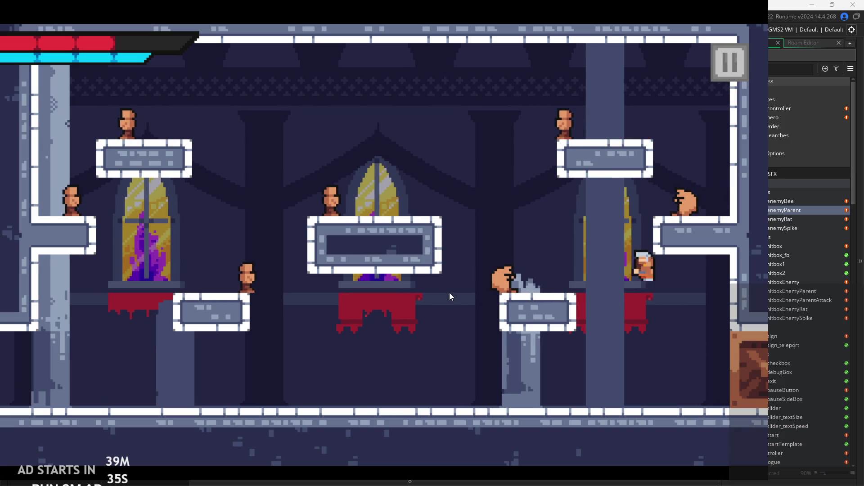
key(Right)
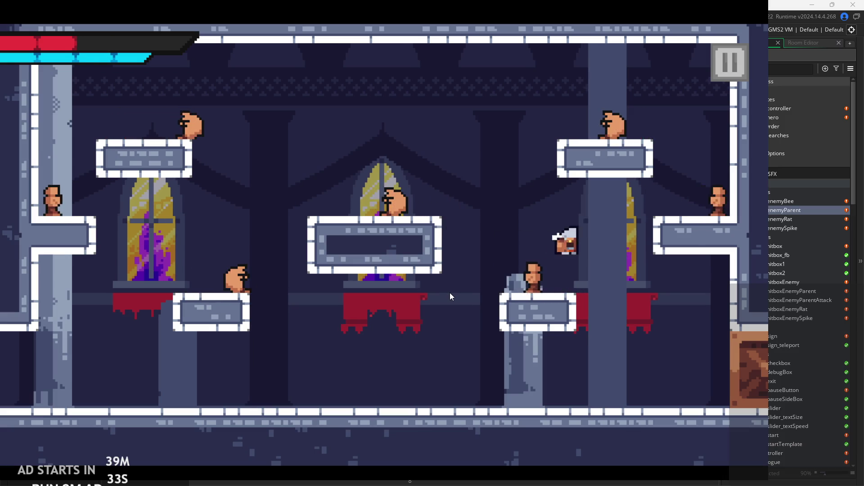
key(x)
key(Right)
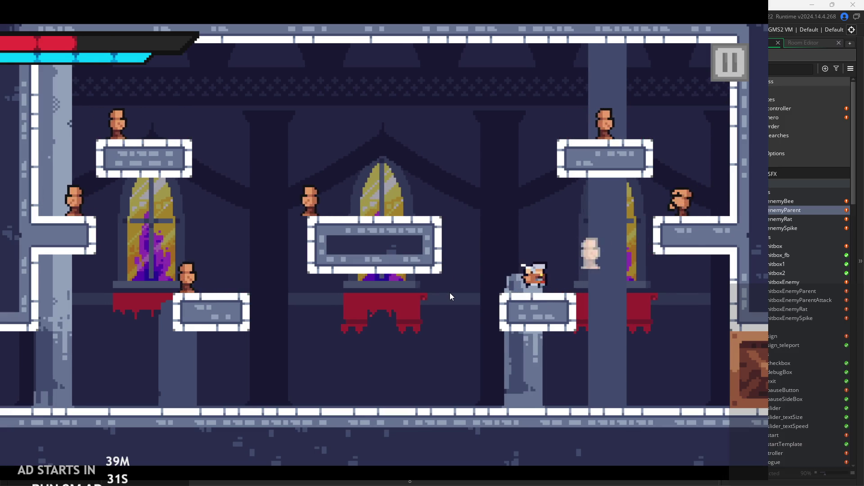
key(Left)
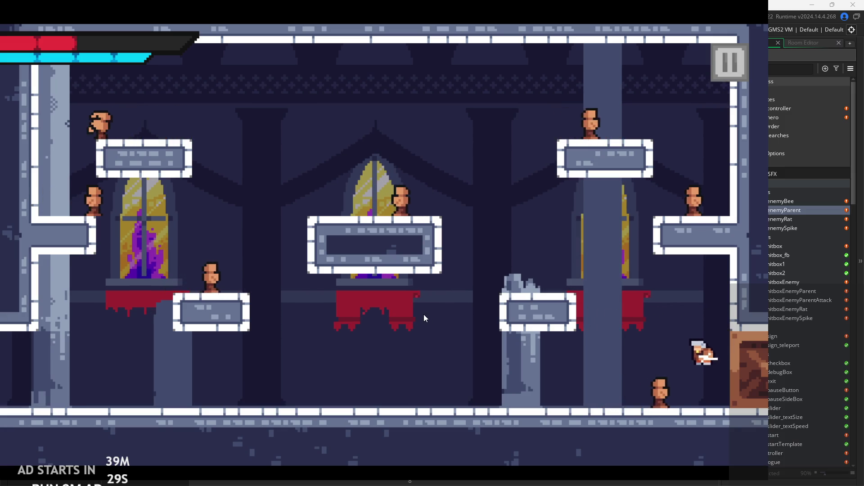
key(Right)
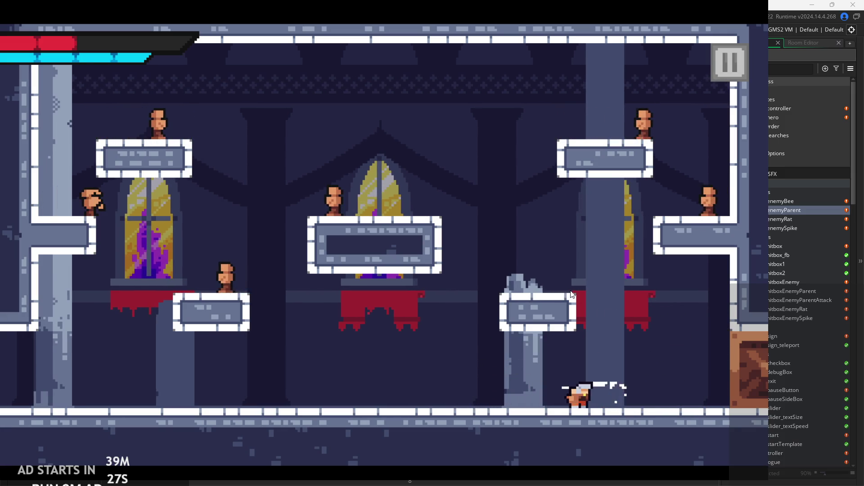
key(Up)
key(Left)
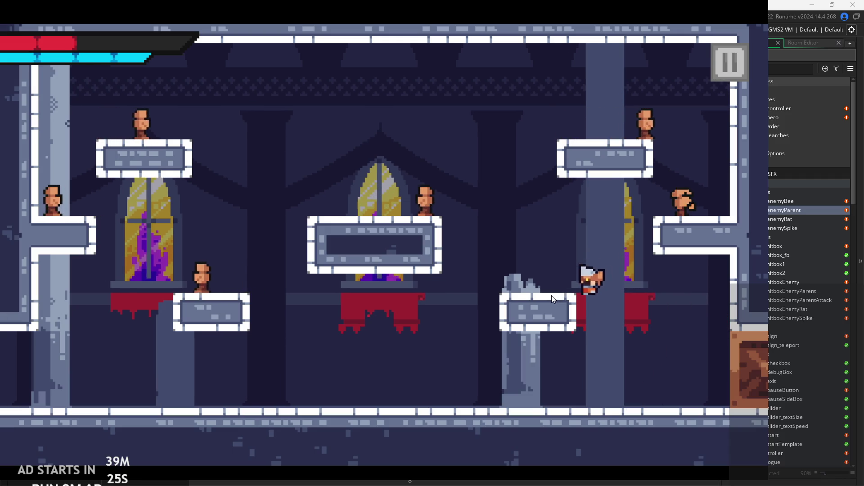
key(Left)
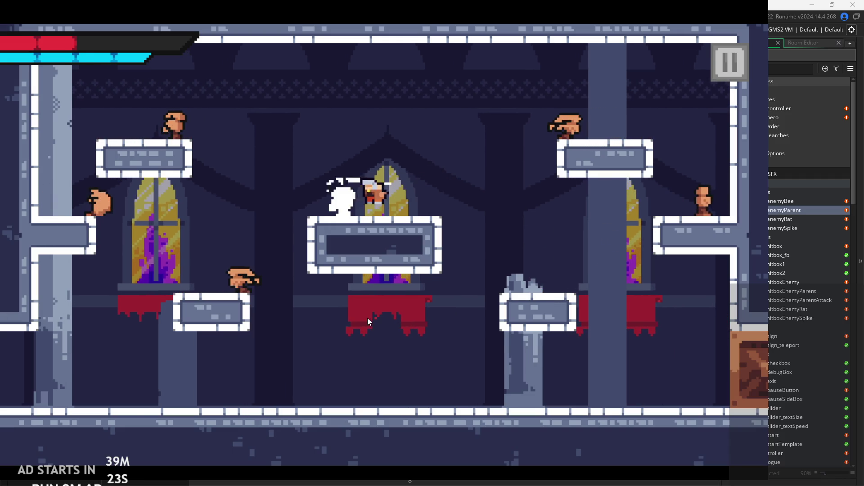
key(Up)
key(Right)
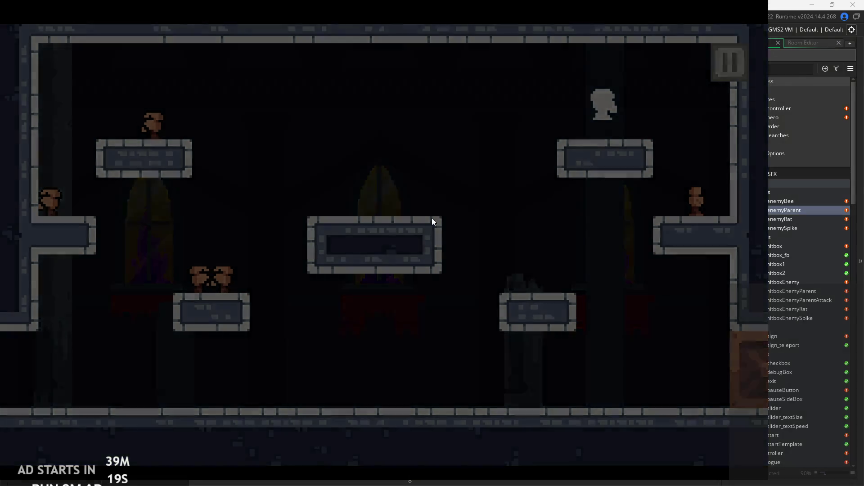
key(Right)
key(Right)
key(Up)
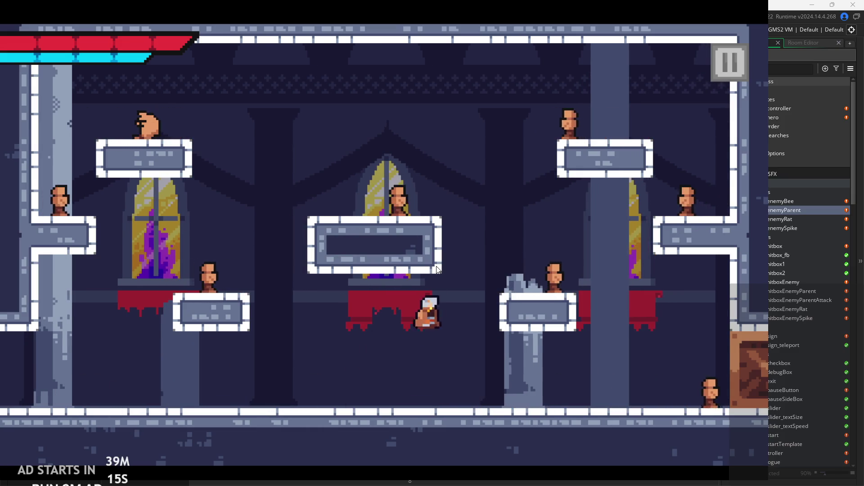
key(Left)
key(Right)
key(x)
key(x)
key(Right)
key(Up)
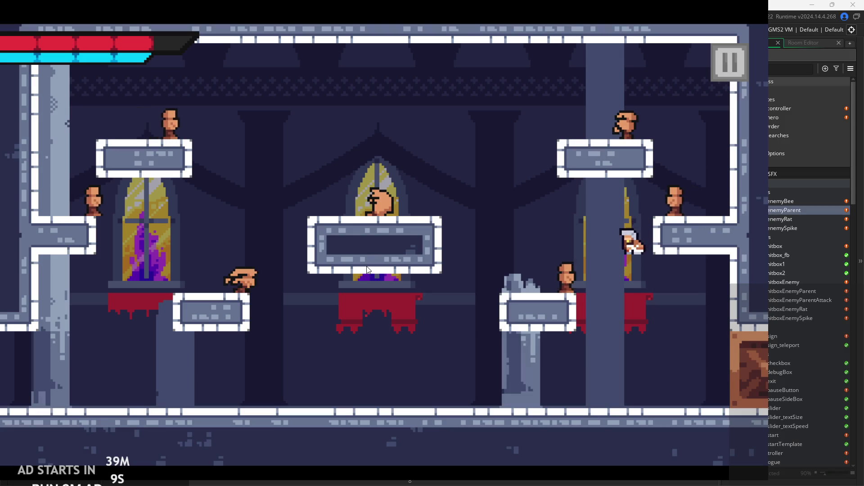
key(Left)
key(x)
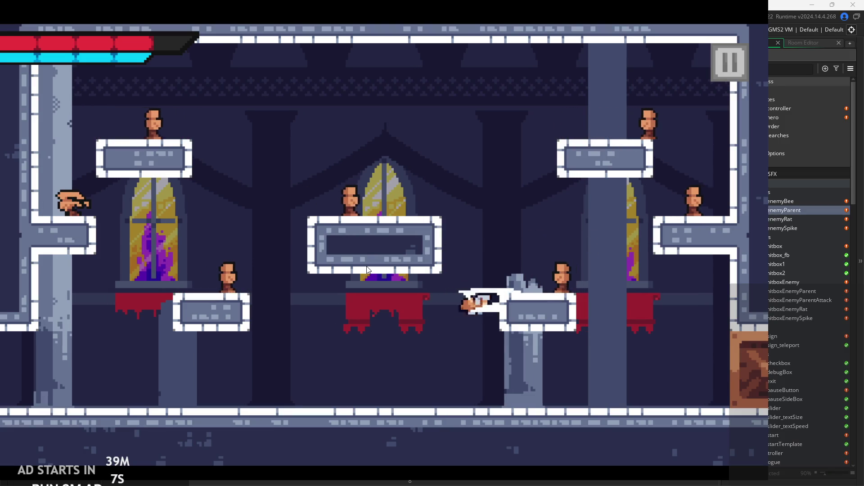
key(Left)
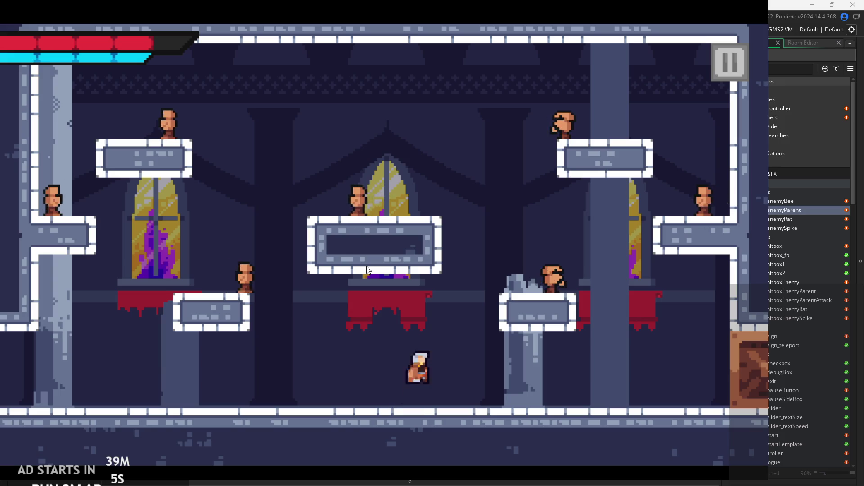
Keep fighting enemies on the centre platform and floor until health runs out, then pause
key(Up)
key(Right)
key(Left)
key(x)
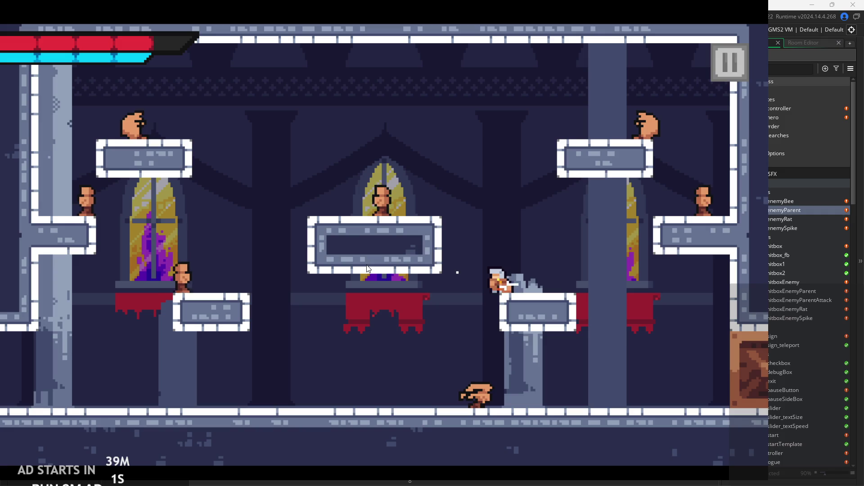
key(Up)
key(Left)
key(x)
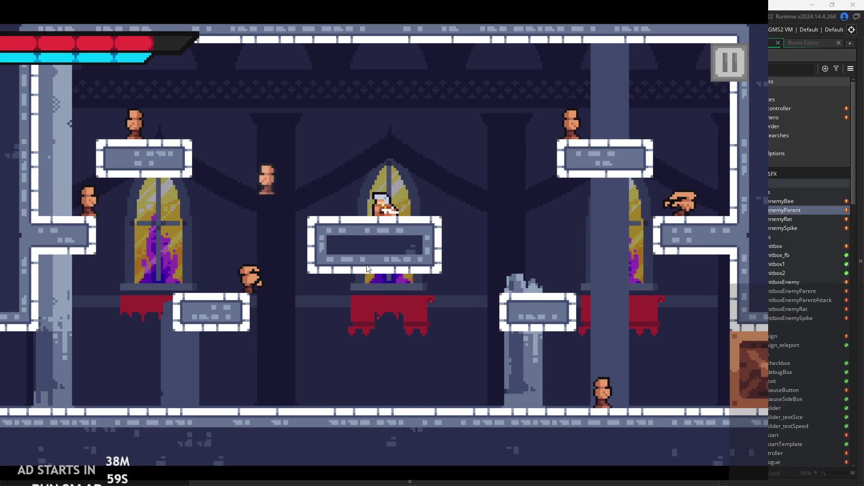
key(Up)
key(Left)
key(x)
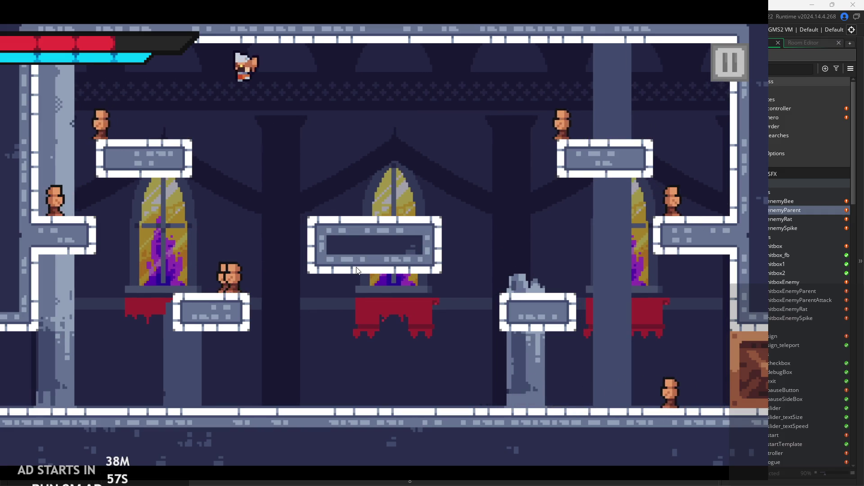
key(x)
key(Up)
key(Up)
key(x)
key(x)
key(Right)
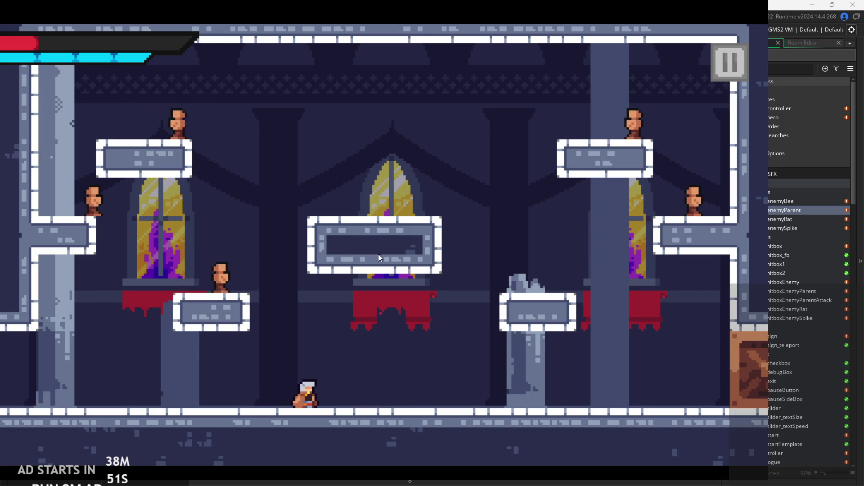
key(Up)
key(Left)
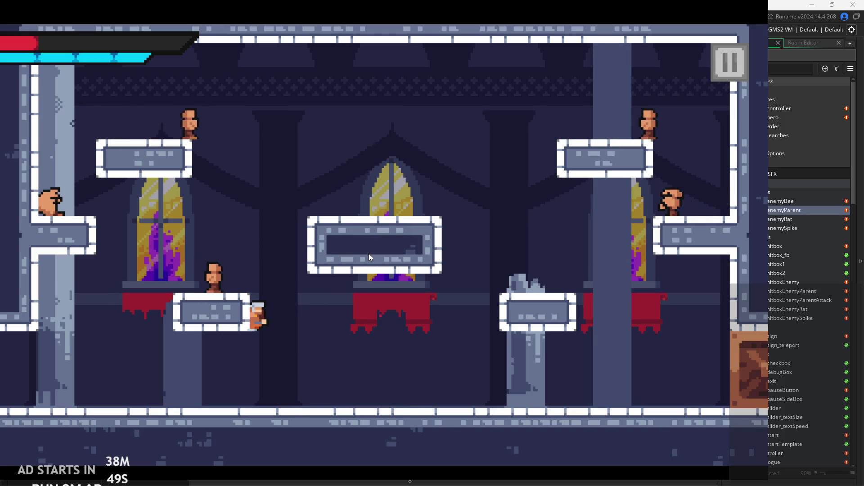
key(x)
key(Up)
key(Left)
key(Right)
key(Up)
key(Right)
key(Up)
key(Left)
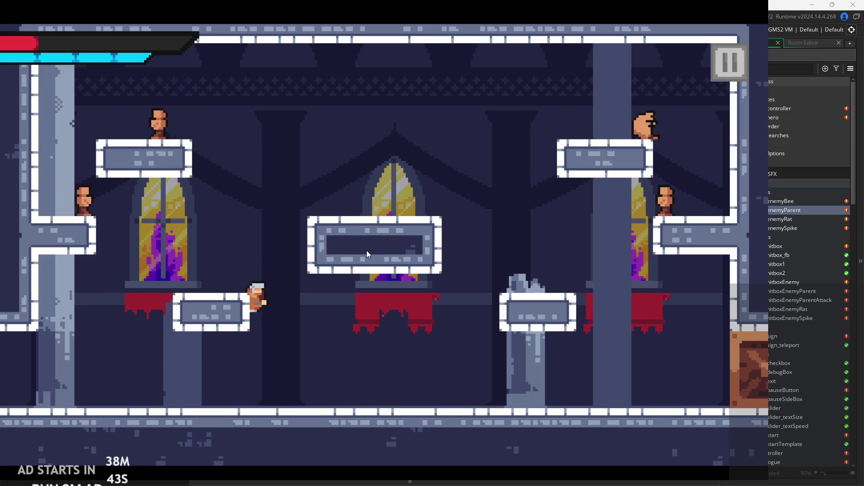
click(726, 81)
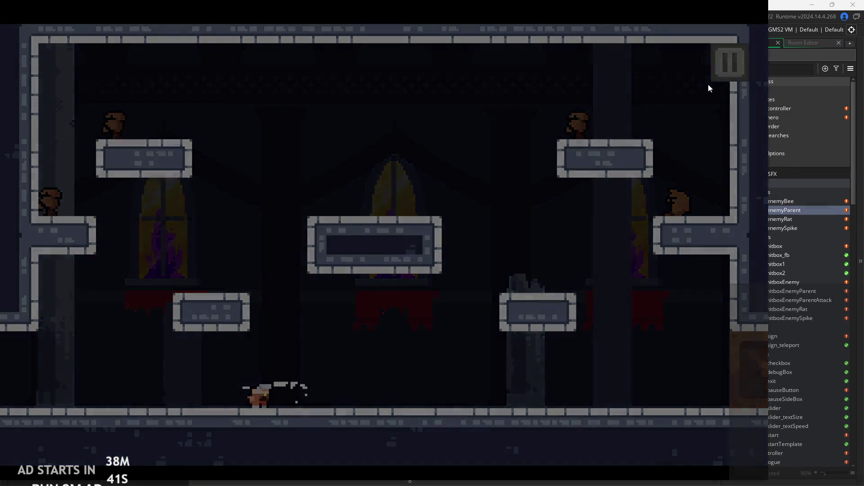
Exit the playtest to the editor and look over obj_enemyParent's Create event code
click(596, 375)
click(427, 164)
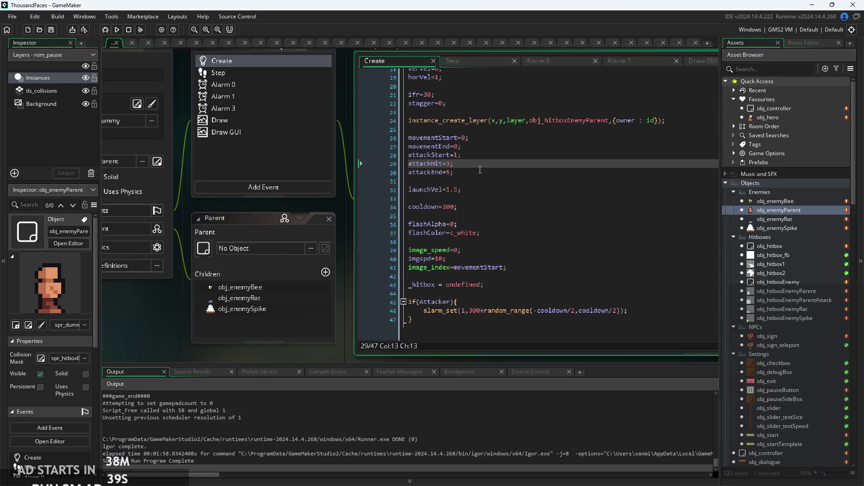
click(423, 194)
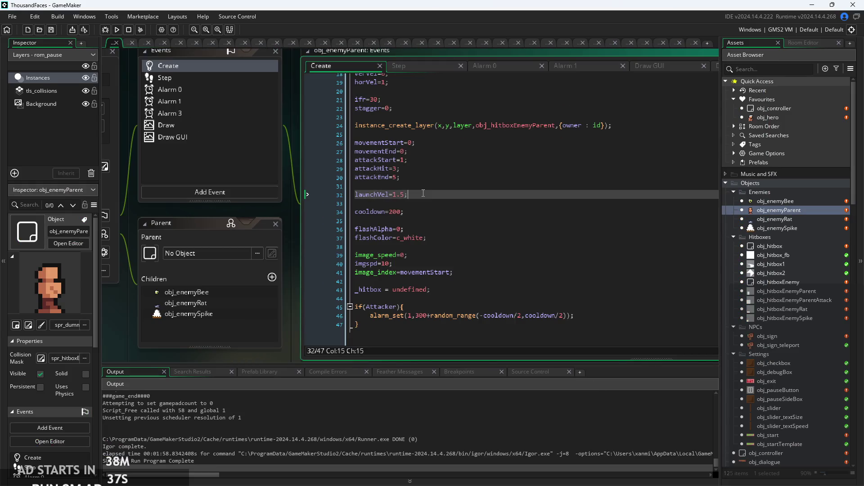
In the Step event, locate the ledge-detection check and the turning else block on line 23
click(422, 65)
click(462, 233)
click(367, 183)
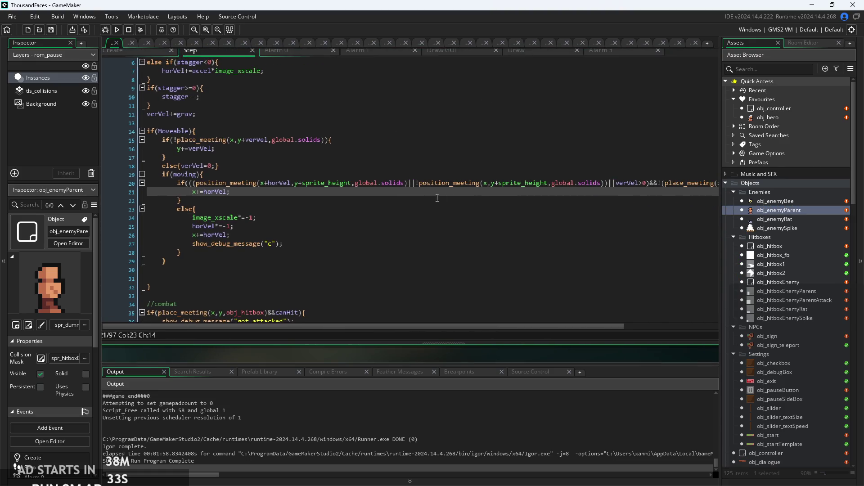
scroll(248, 202, up, 2)
click(477, 178)
click(345, 235)
key(Up)
key(Up)
key(Up)
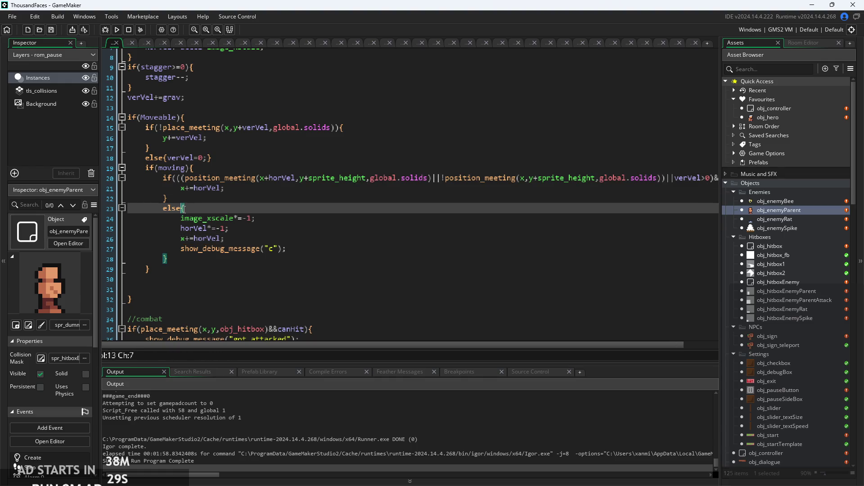
scroll(411, 206, up, 2)
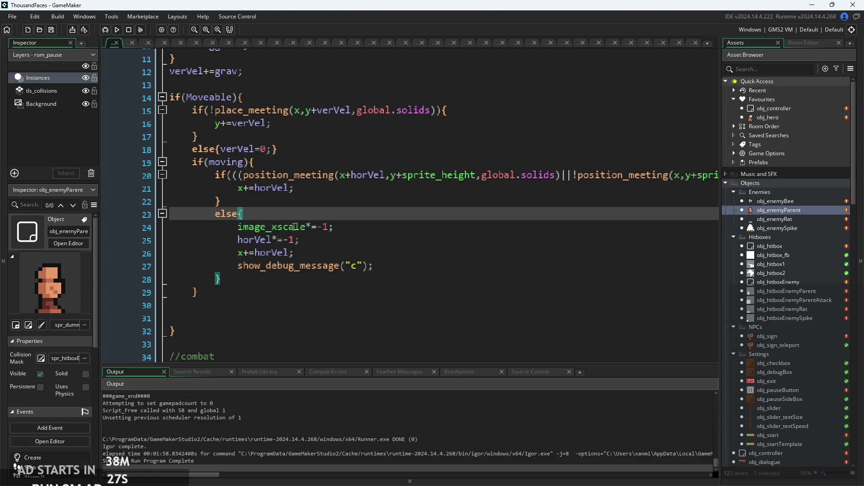
click(248, 280)
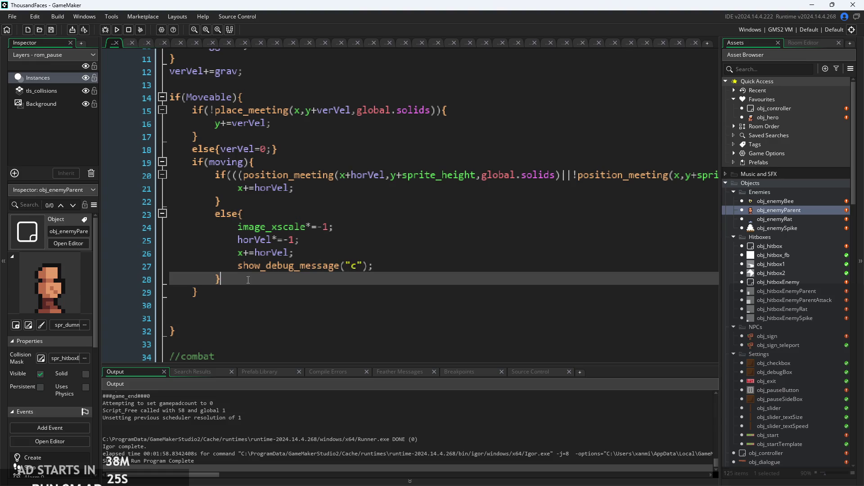
Add an else{horVel=0;} branch after the turning block so enemies stop
key(Return)
text(else{)
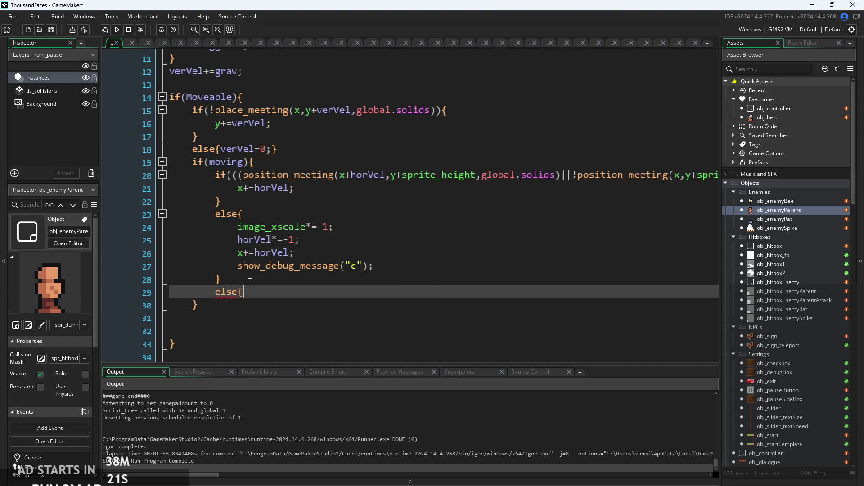
text(horVel=0;)
Change line 23's else to an empty else if() and copy line 20's ground check
click(239, 215)
text(f()
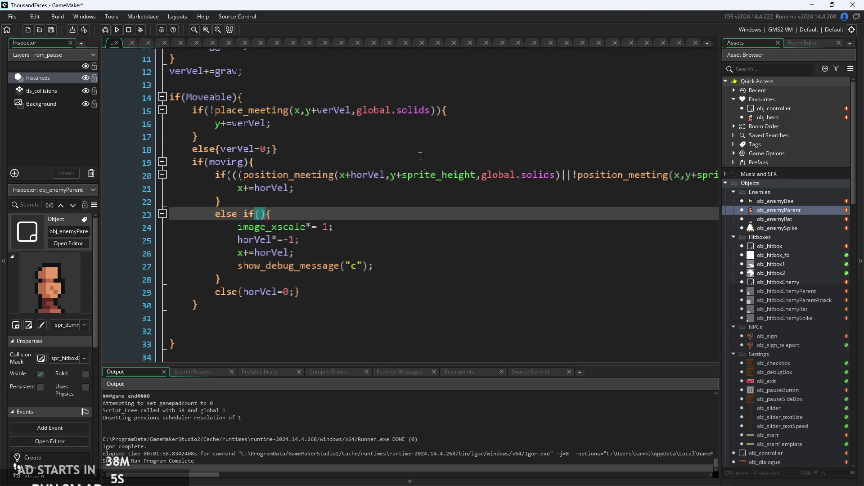
scroll(494, 195, right, 5)
scroll(400, 193, up, 2)
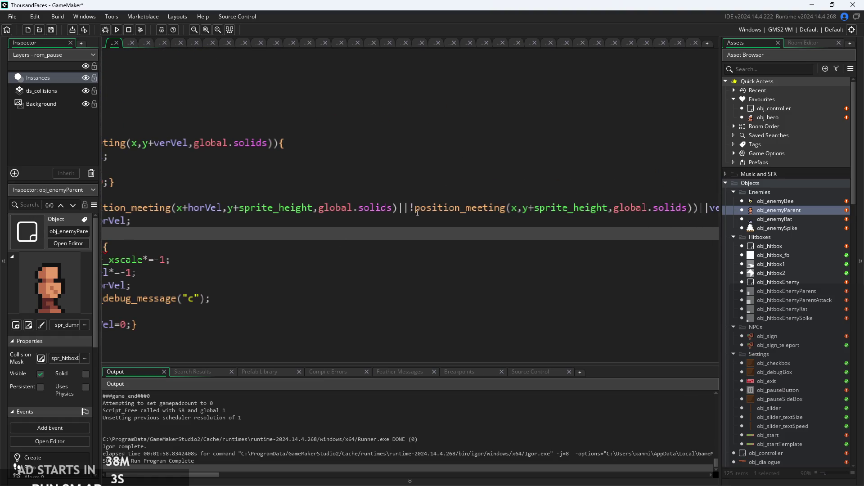
click(410, 208)
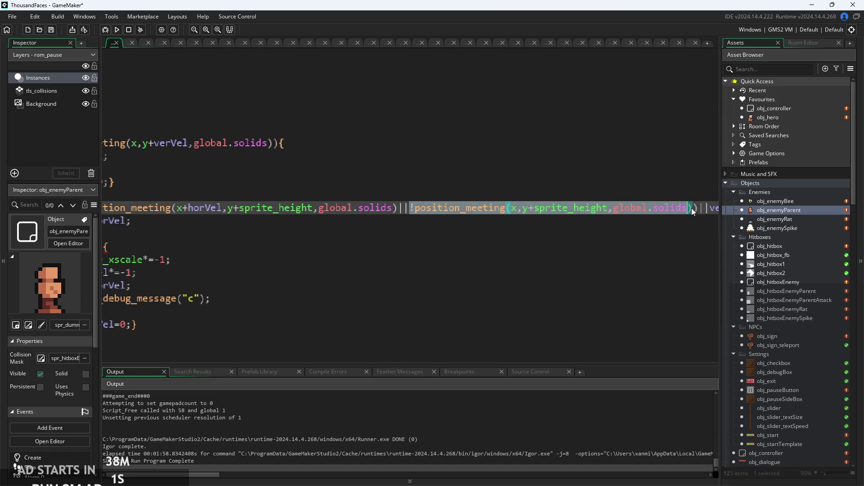
click(467, 279)
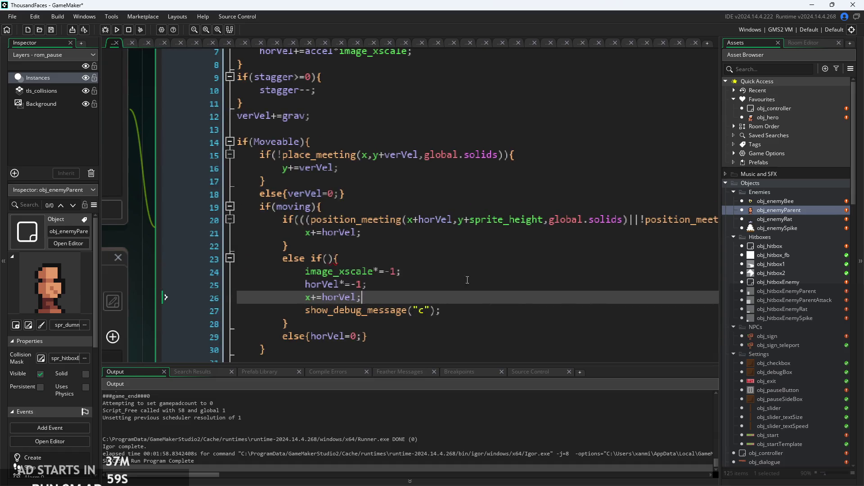
Paste the ground check into else if() and delete its leading ! before position_meeting
click(334, 258)
text(!position_meeting(x,y+sprite_height,global.solids))
scroll(482, 285, up, 1)
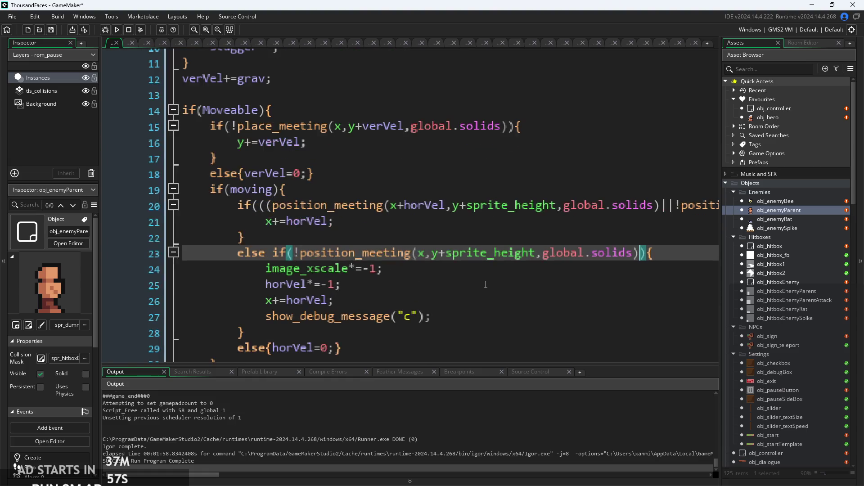
click(537, 262)
click(536, 256)
scroll(567, 261, down, 1)
click(471, 268)
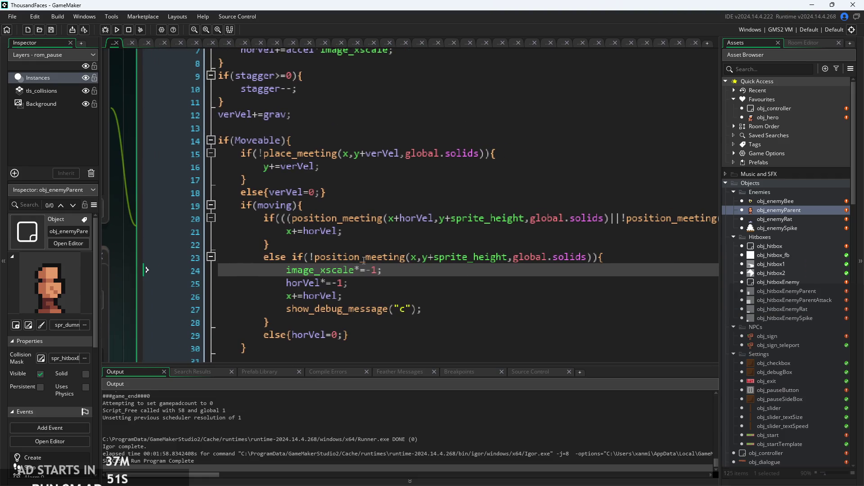
scroll(364, 260, up, 1)
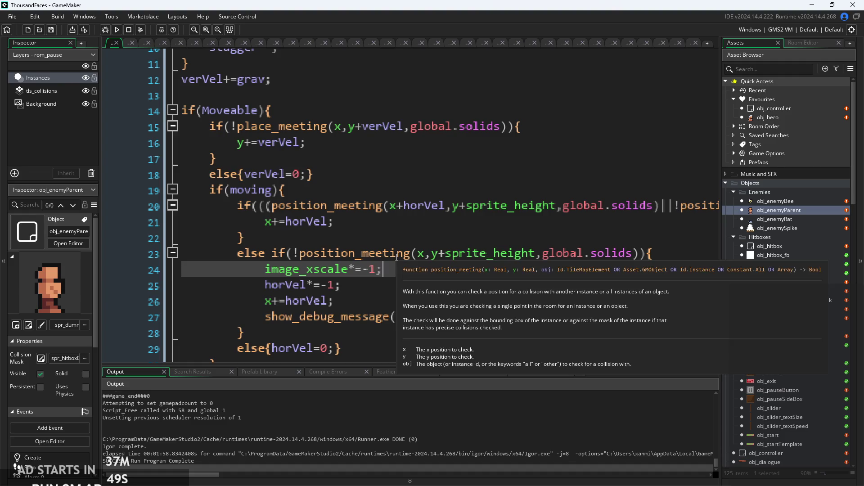
click(302, 253)
key(BackSpace)
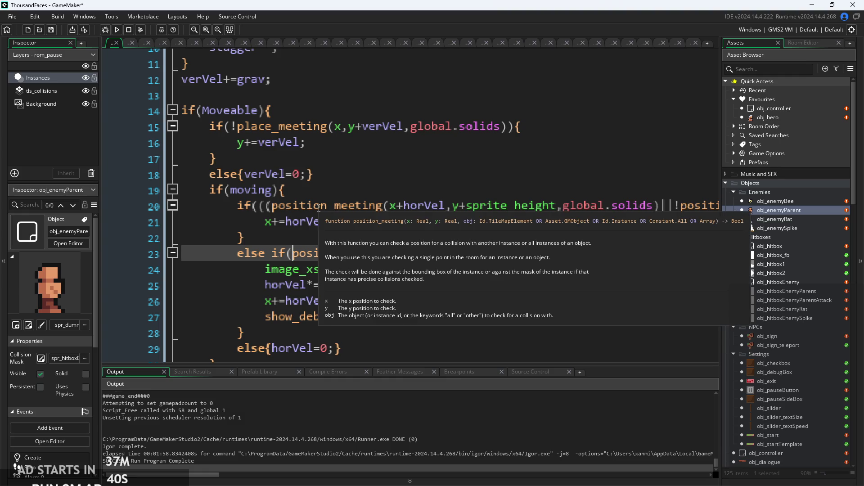
Append &&!canHit to the line 23 condition and run the game to test
click(402, 268)
click(430, 300)
click(425, 317)
click(428, 285)
click(435, 268)
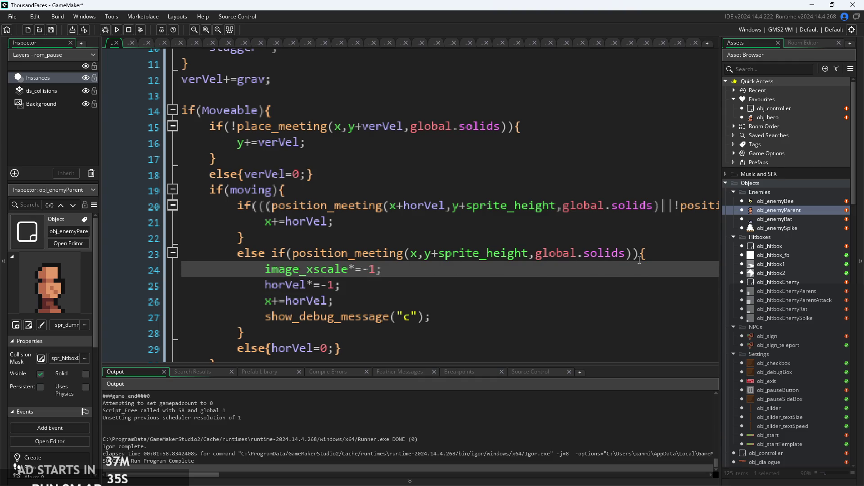
click(639, 259)
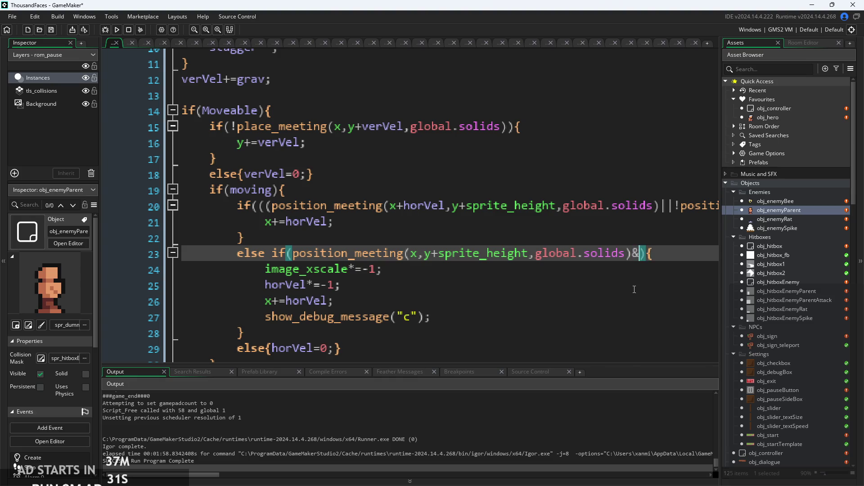
text(&can)
key(Return)
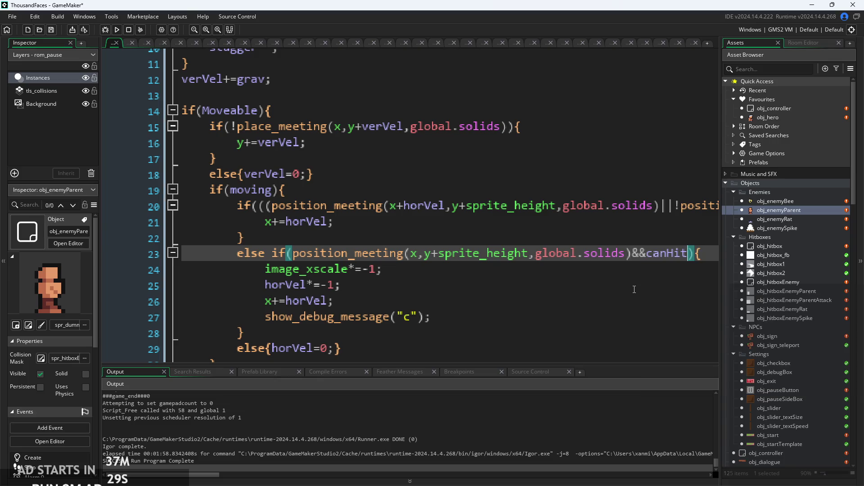
click(603, 288)
scroll(573, 282, down, 2)
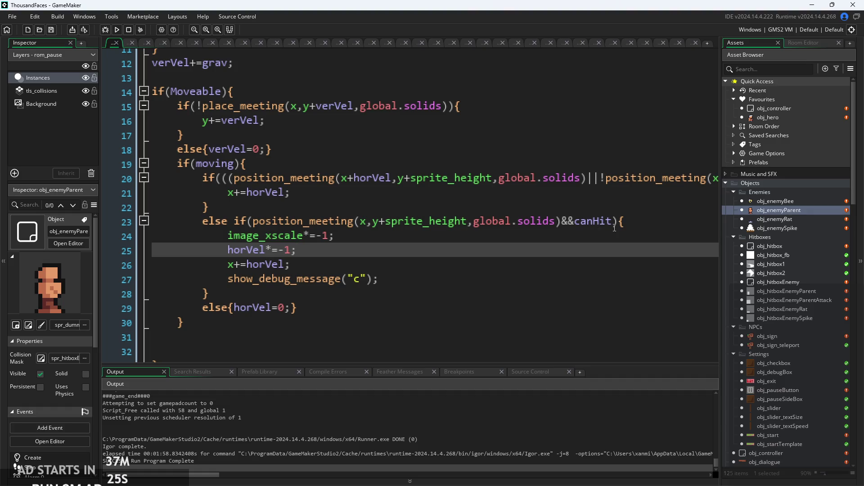
click(579, 222)
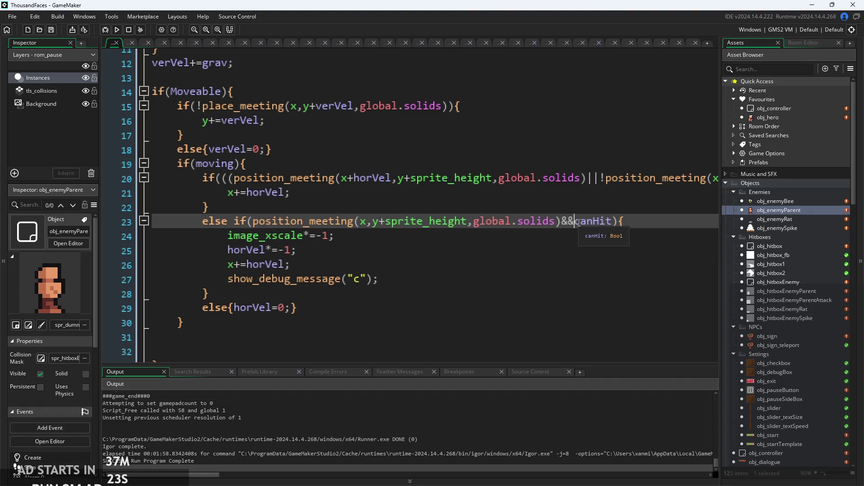
click(117, 29)
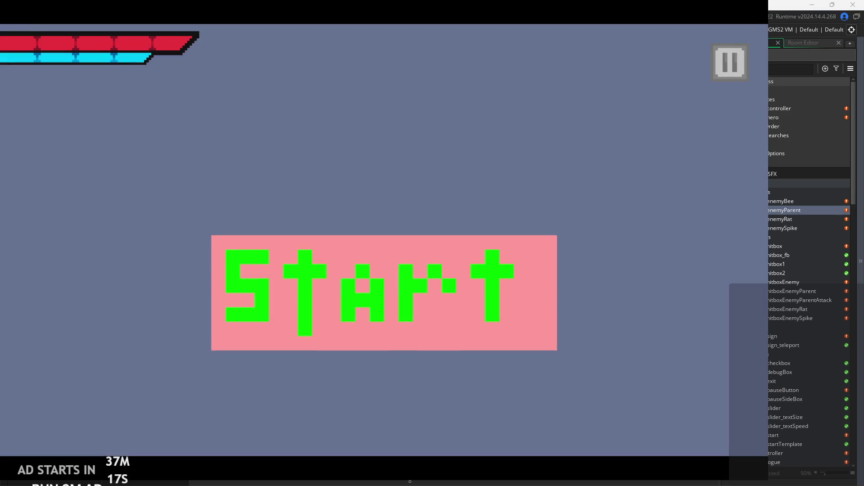
click(363, 250)
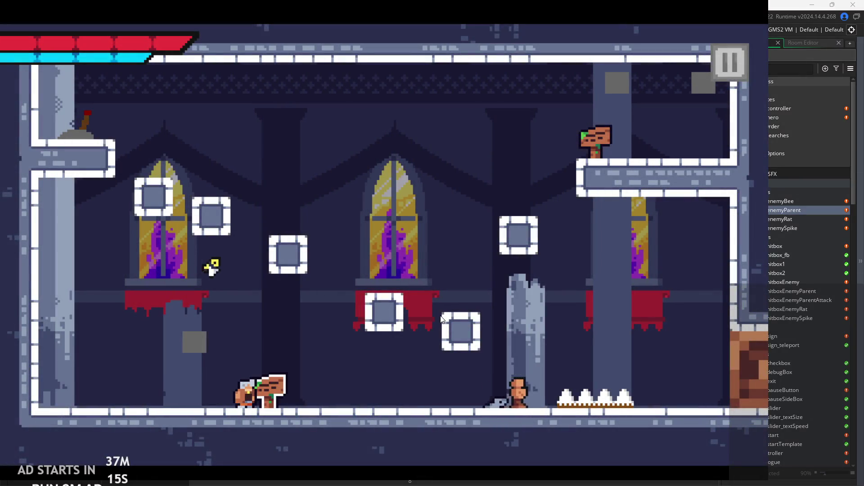
key(Right)
key(space)
key(space)
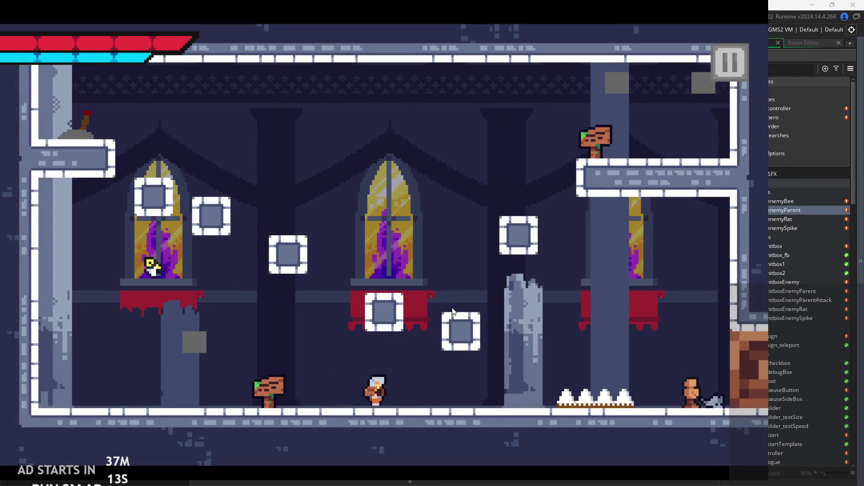
key(space)
key(Right)
key(space)
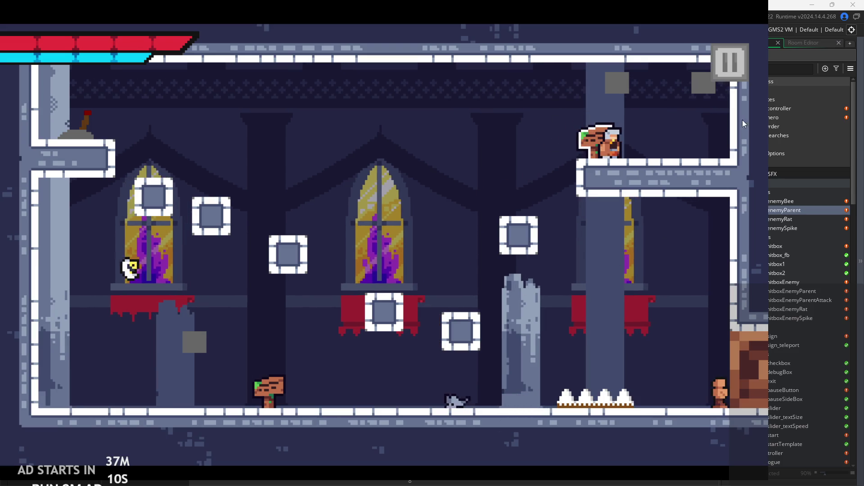
key(Escape)
click(668, 378)
click(353, 251)
click(355, 280)
click(462, 220)
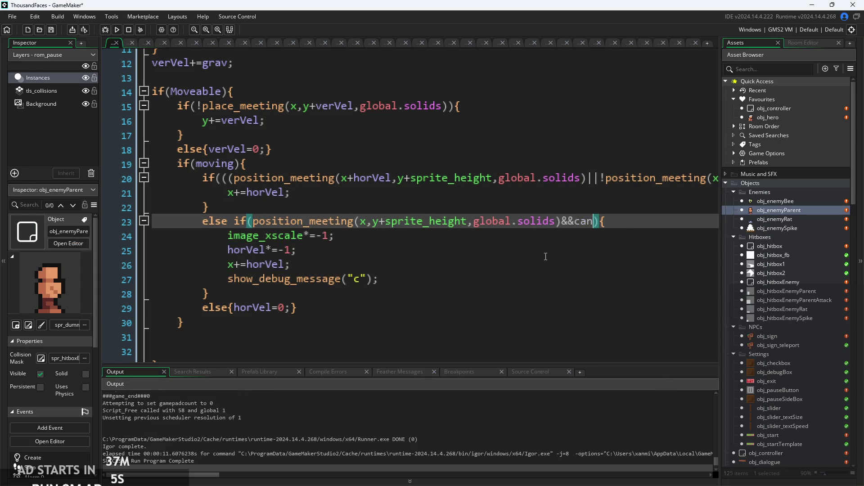
Finish retyping canHit so line 23's turning condition ends in &&canHit without negation
text(Hit)
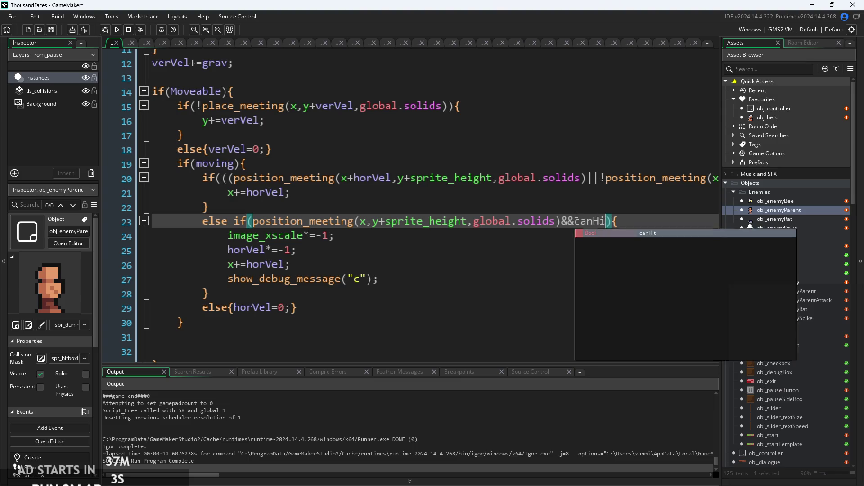
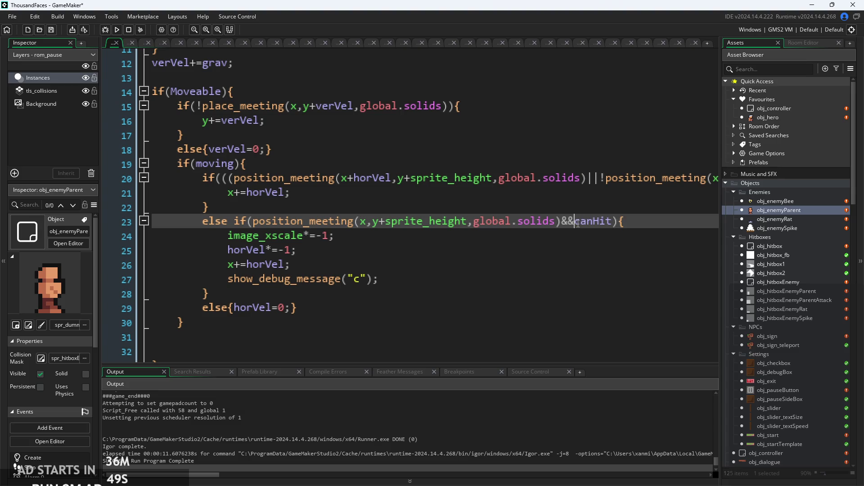
Build and run Thousandfaces, then start the first castle level from the title screen
click(117, 30)
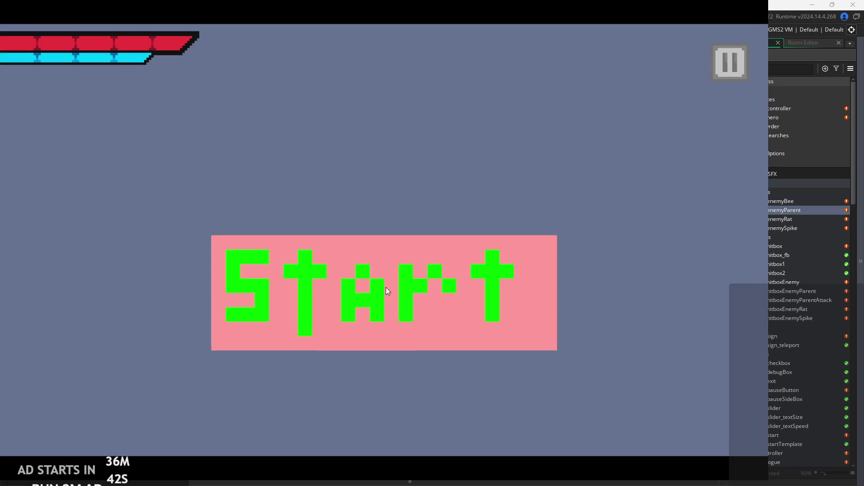
click(386, 289)
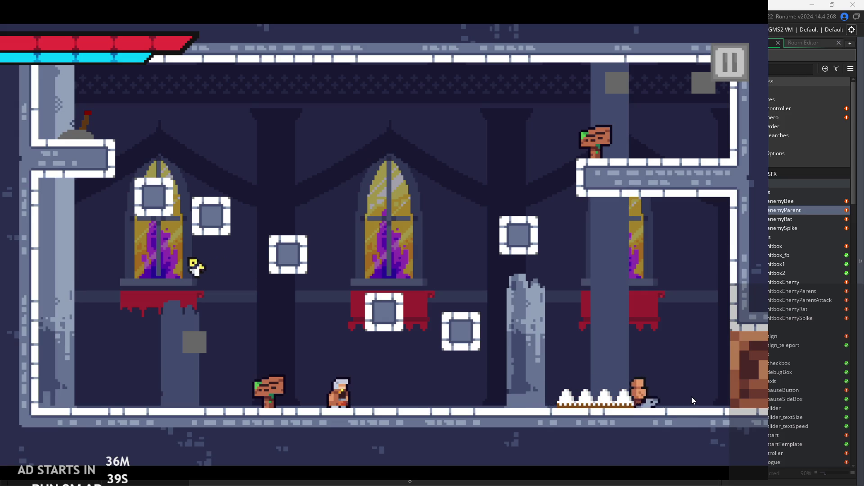
Walk the hero right, jump onto the signpost, slash enemies, then leap to the upper-right area
key(Right)
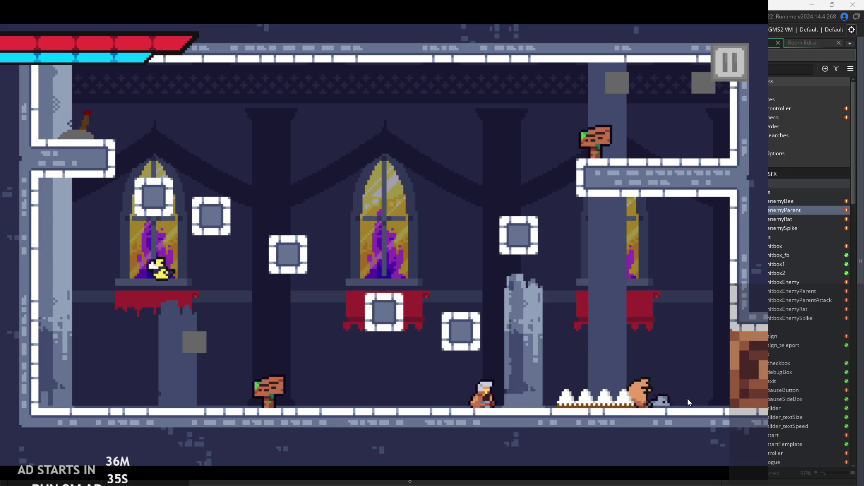
key(Left)
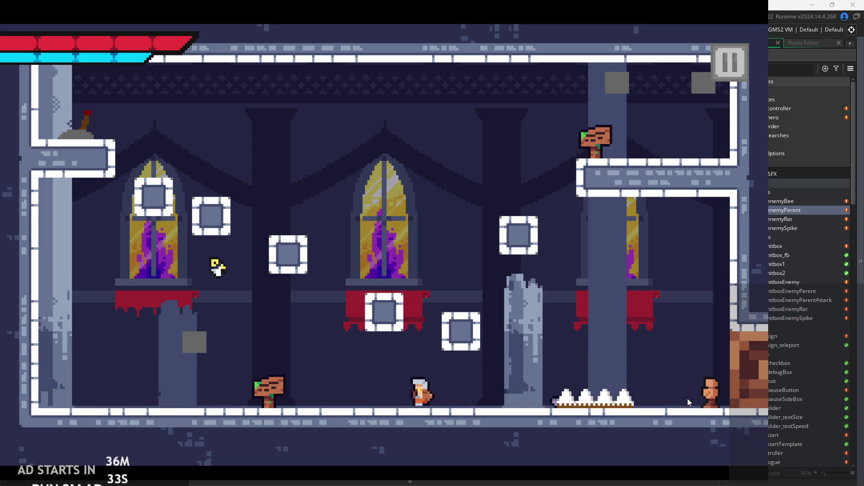
key(space)
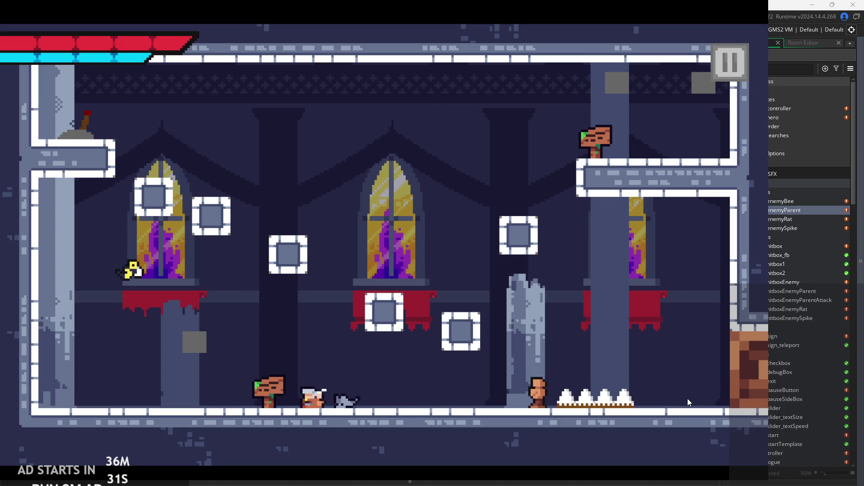
key(Left)
key(space)
key(Right)
key(x)
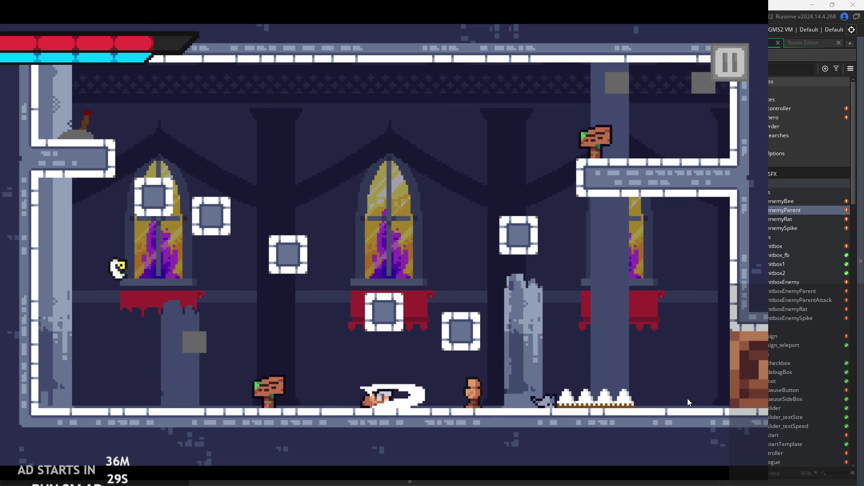
key(Right)
key(space)
key(Right)
key(space)
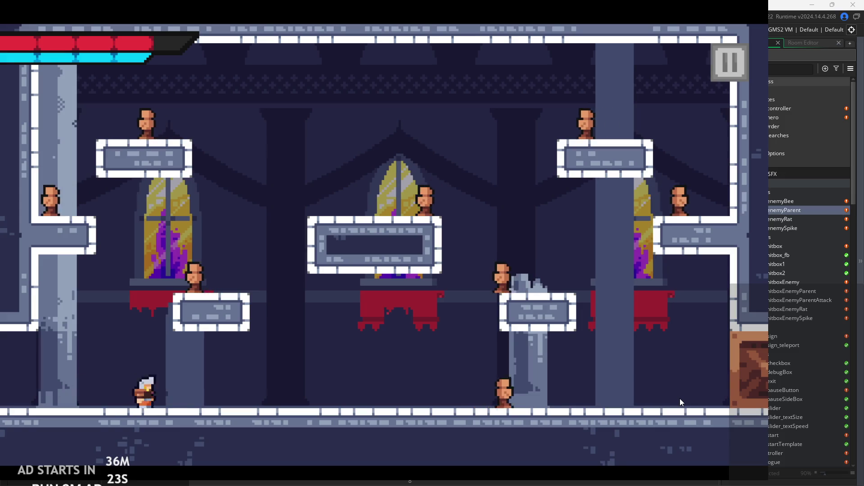
Run the hero right along the temple floor, slashing the floor enemy, then jump right
key(Right)
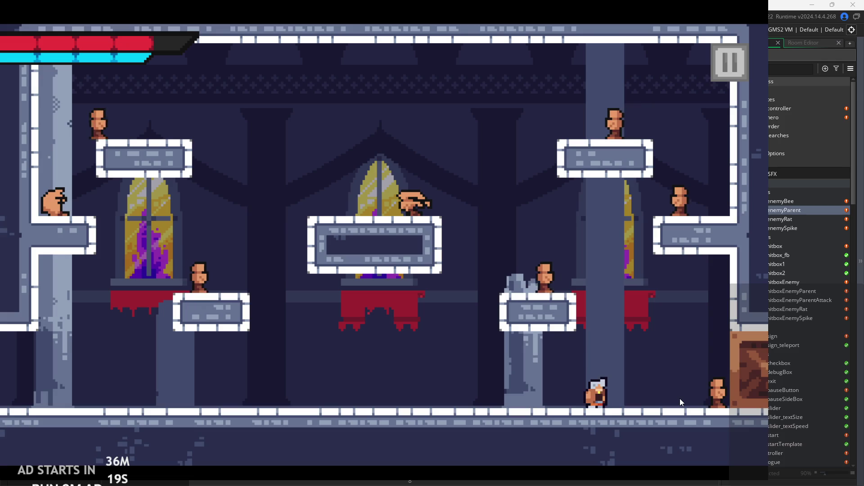
key(x)
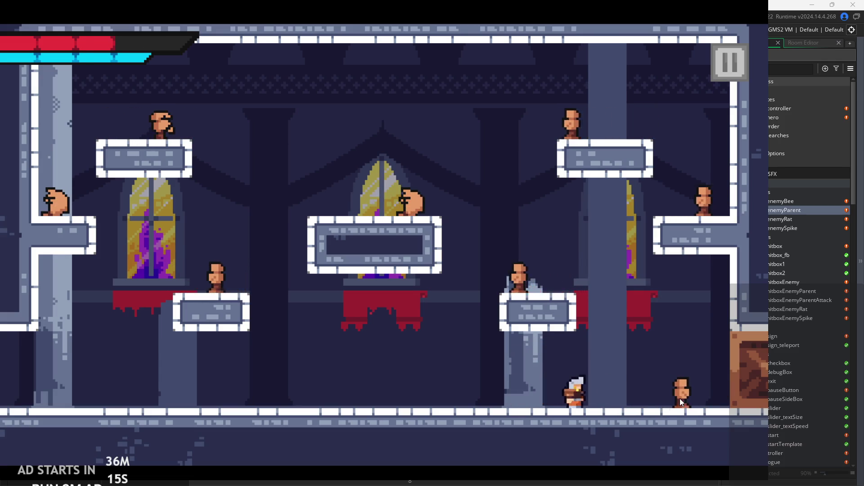
key(Right)
key(x)
key(Left)
key(Right)
key(x)
key(Left)
key(Right)
key(space)
Jump near the right wall, dash-slash along the floor, then run left jumping by the wall
key(Right)
key(space)
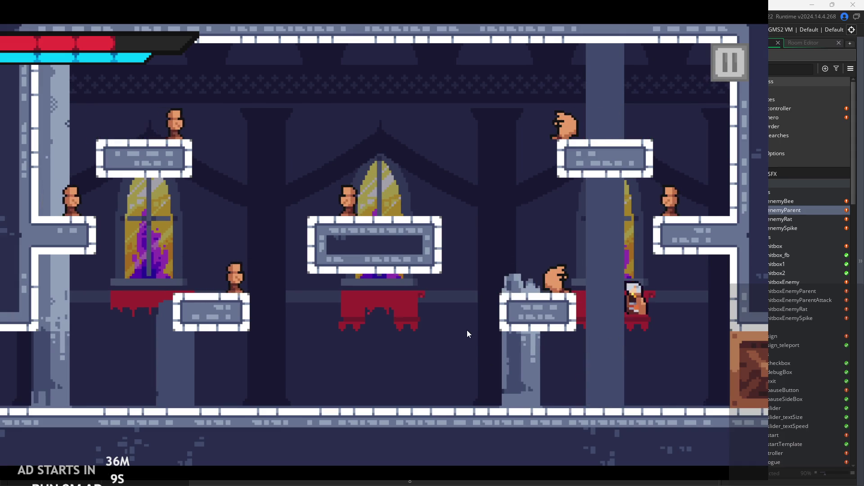
key(Left)
key(space)
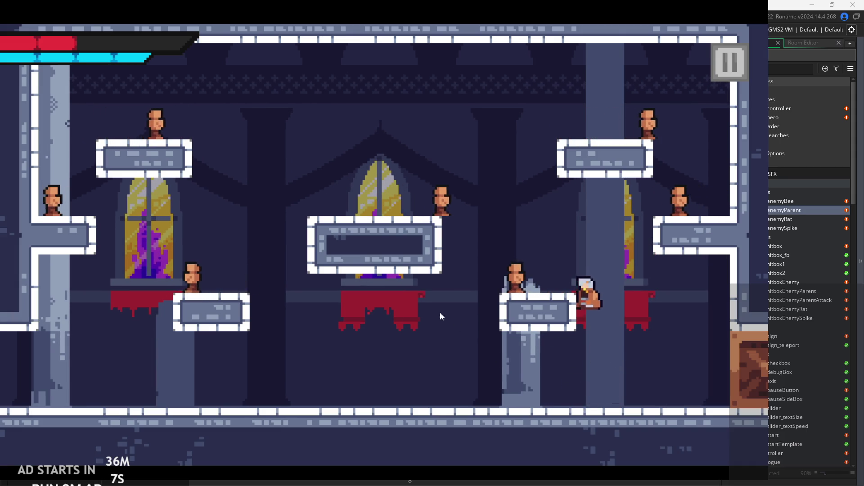
key(x)
key(Left)
key(space)
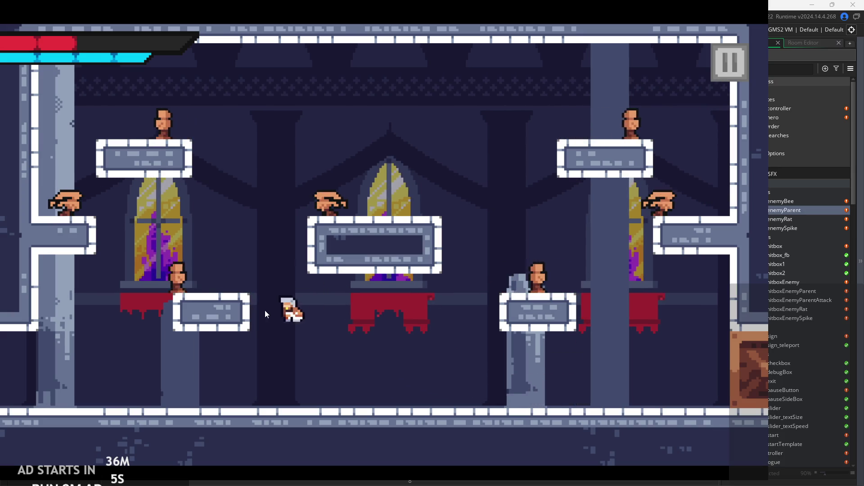
key(Left)
key(space)
key(Right)
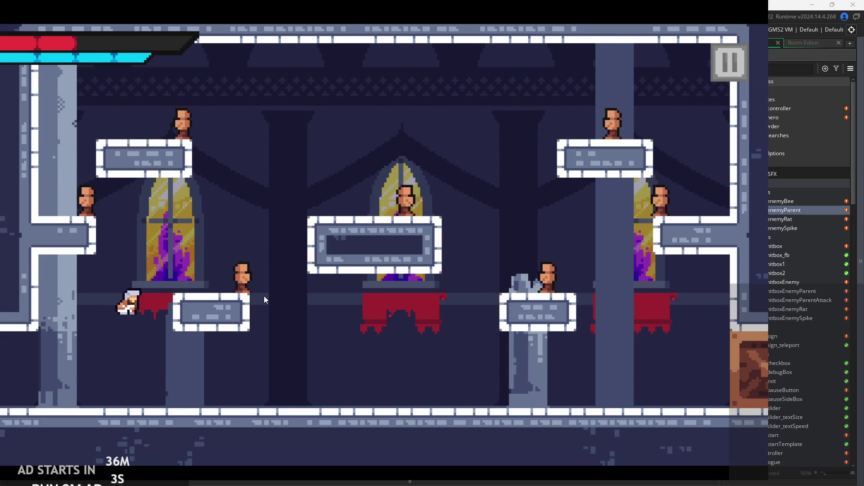
Climb onto the lower-left ledge, drop down, and jump up the left wall and back
key(Left)
key(space)
key(Right)
key(space)
key(Left)
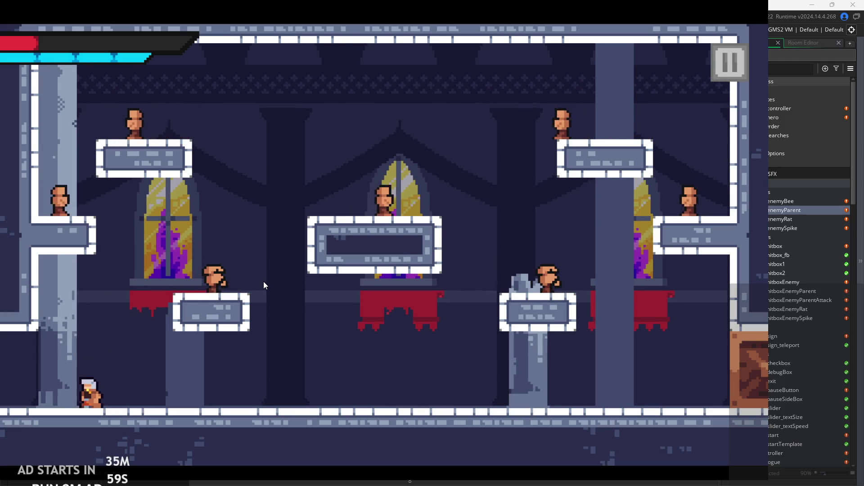
key(space)
key(Right)
key(Left)
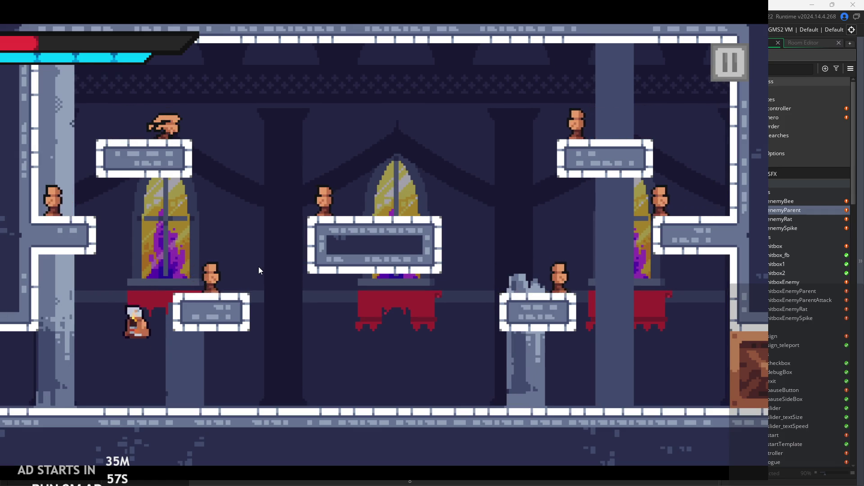
key(Right)
key(Left)
key(Right)
key(Right)
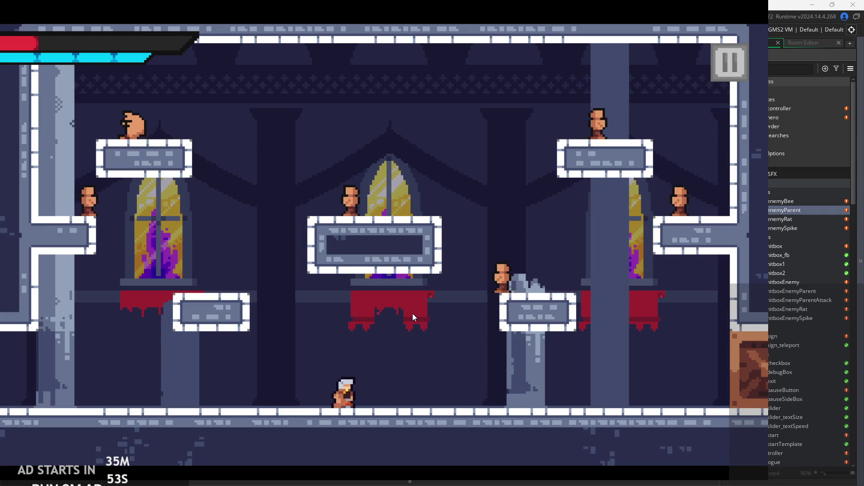
Jump to the upper-left platforms, cross to the middle platform, and attack the enemy to the right
key(space)
key(Left)
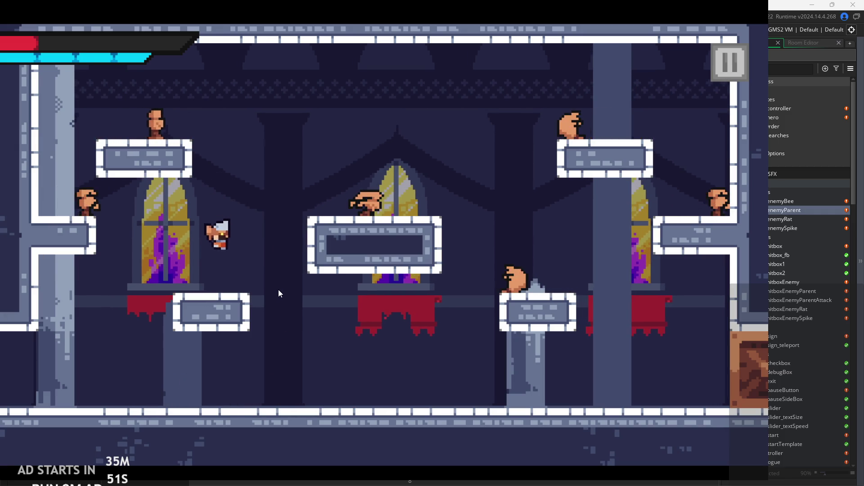
key(space)
key(Right)
key(x)
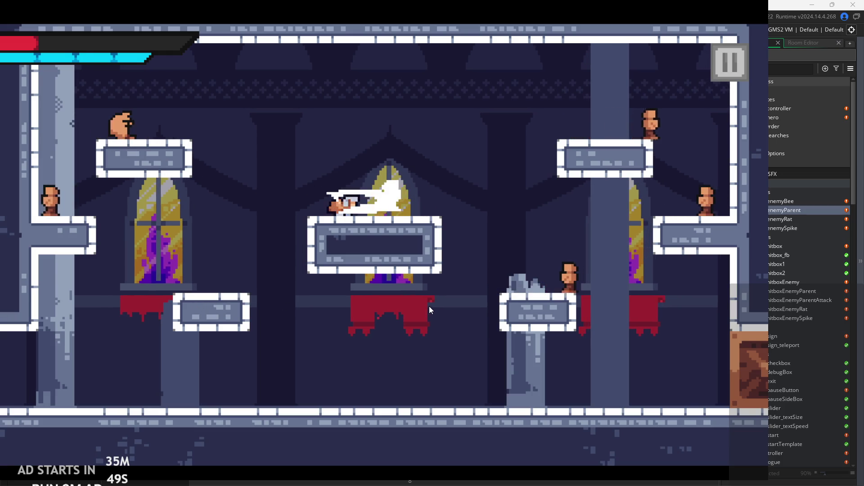
key(Right)
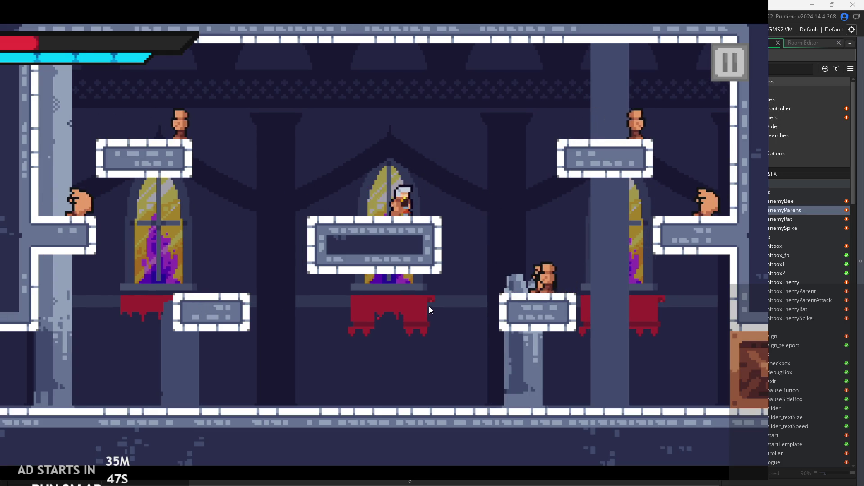
key(Right)
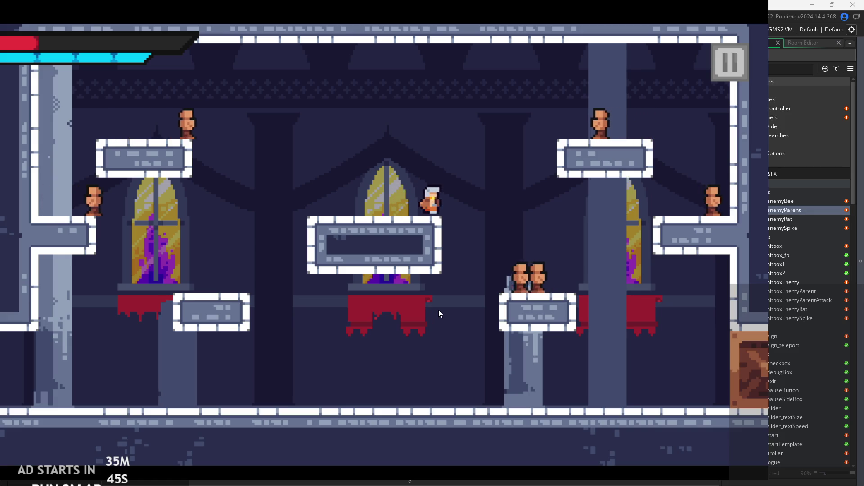
key(x)
key(Right)
key(x)
key(x)
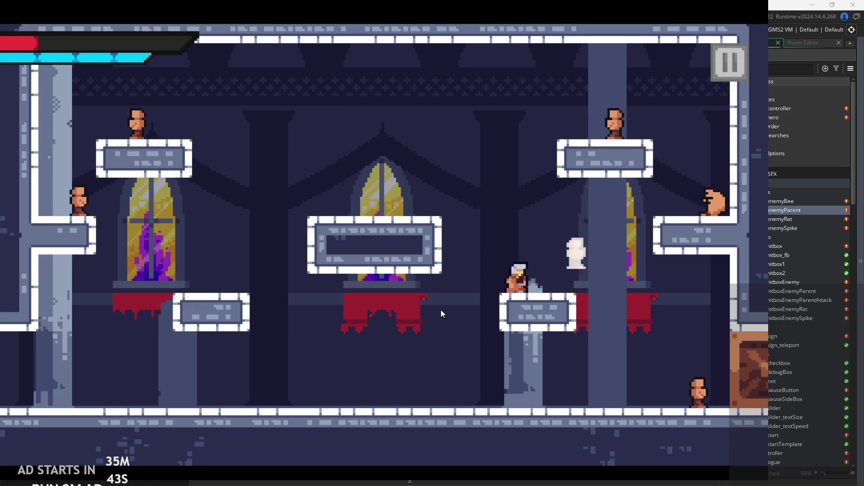
Drop to the floor slashing, jump toward the right window, and land on the central platform
key(Right)
key(Left)
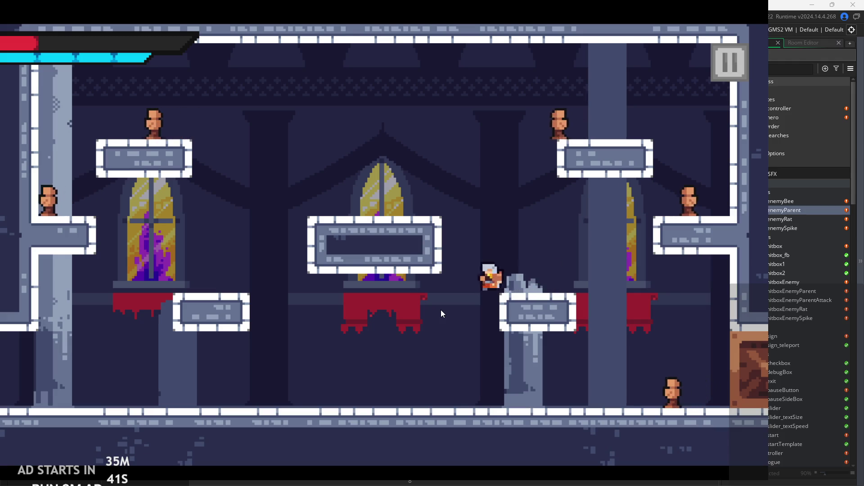
key(Right)
key(x)
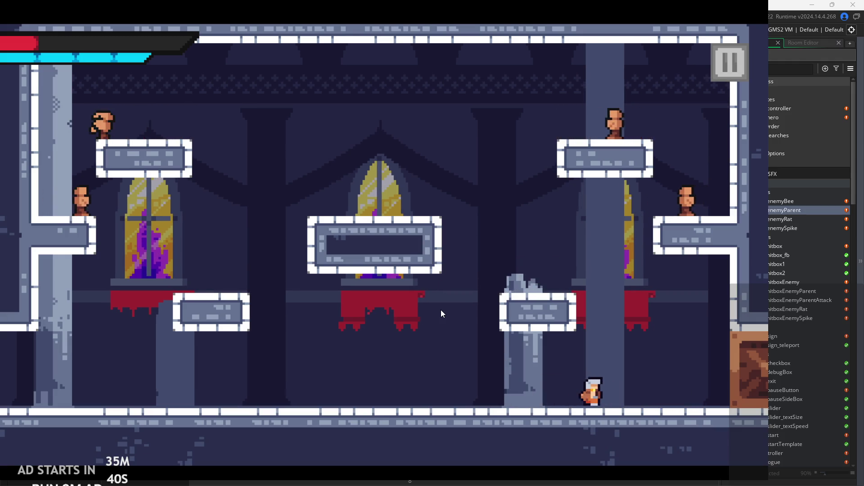
key(space)
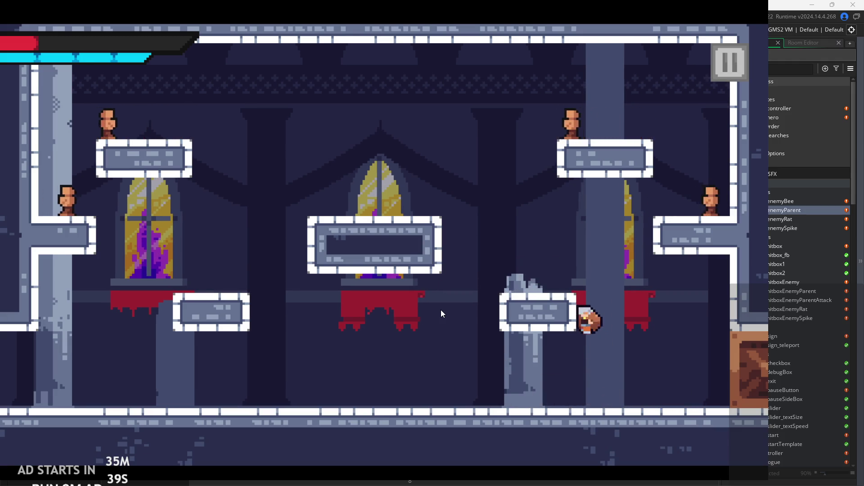
key(Right)
key(Left)
key(space)
key(Left)
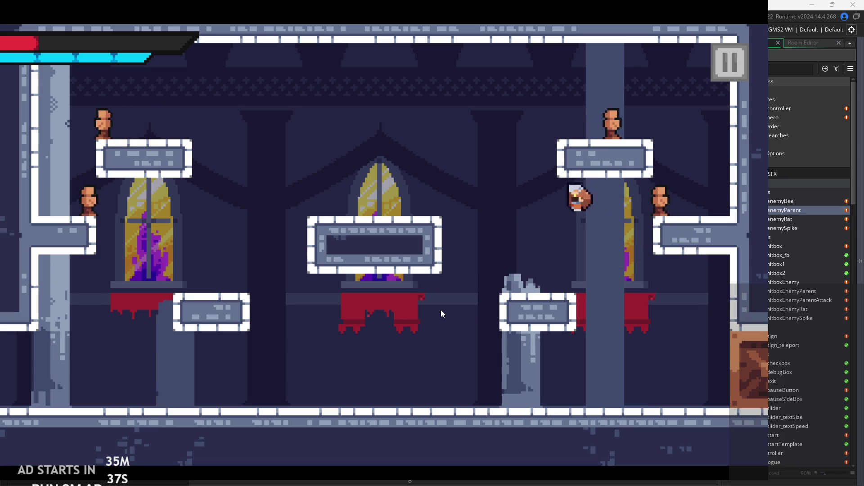
key(space)
key(Right)
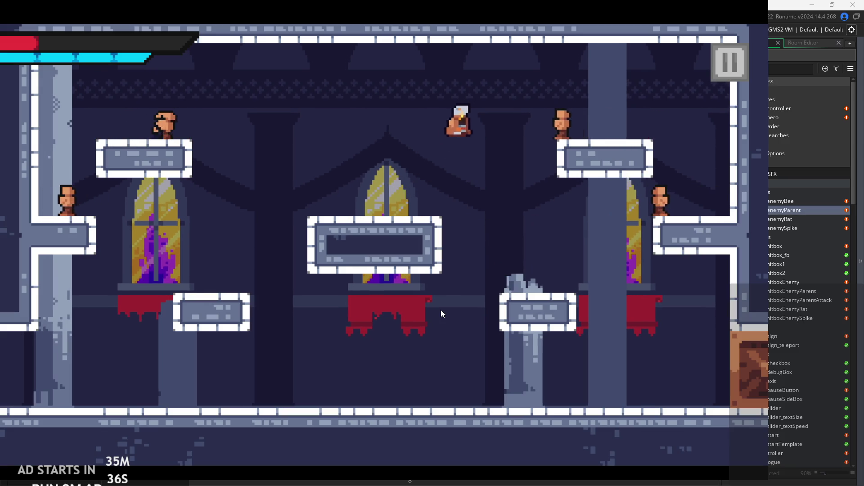
key(Left)
Step off the platform, slash a left enemy, then run right to jump, slash and fire
key(Right)
key(Left)
key(Left)
key(x)
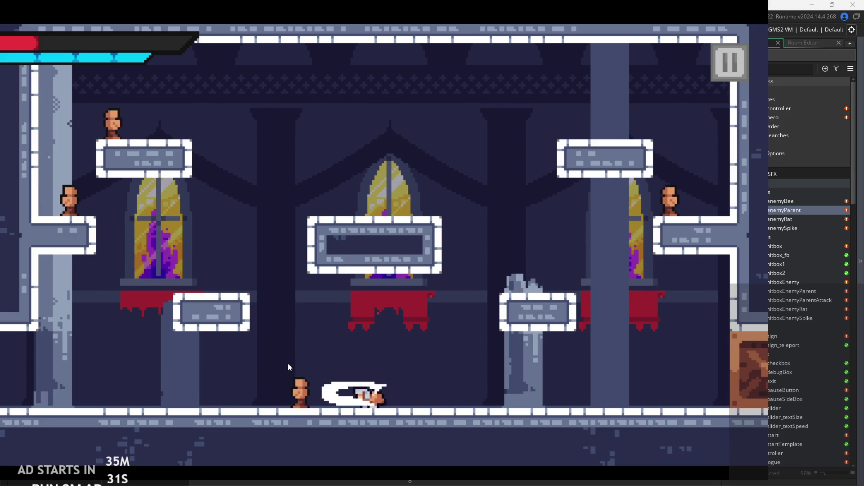
key(x)
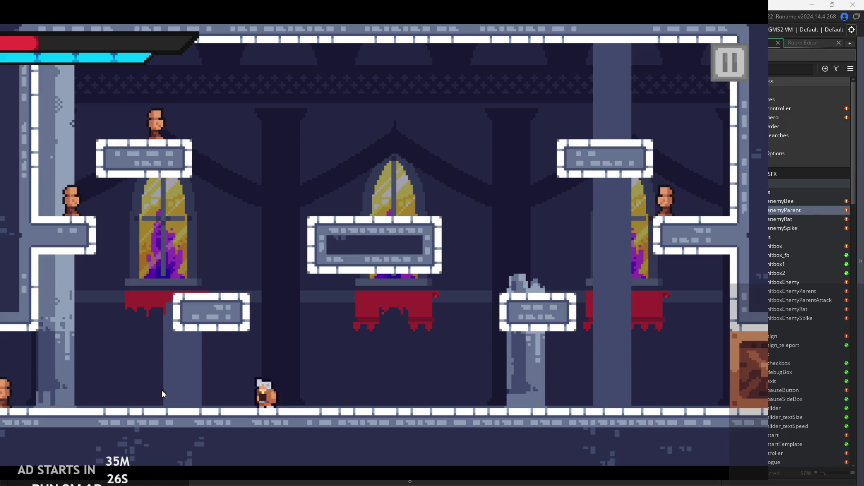
key(Right)
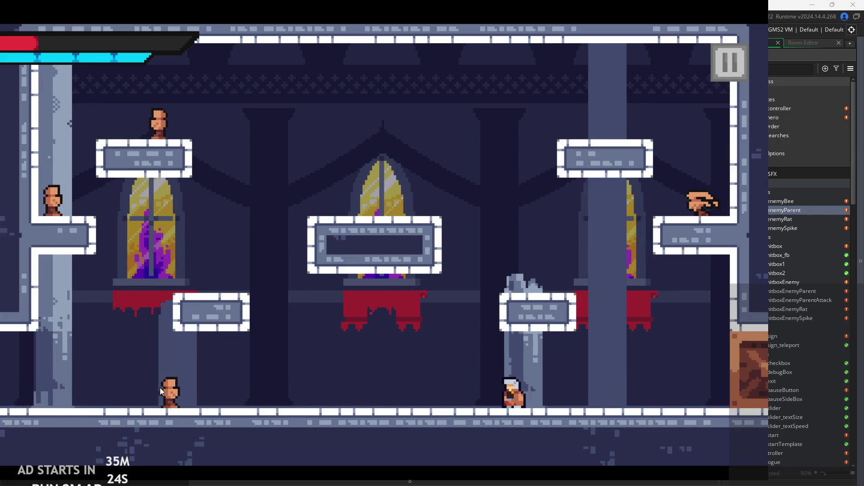
key(space)
key(x)
key(Right)
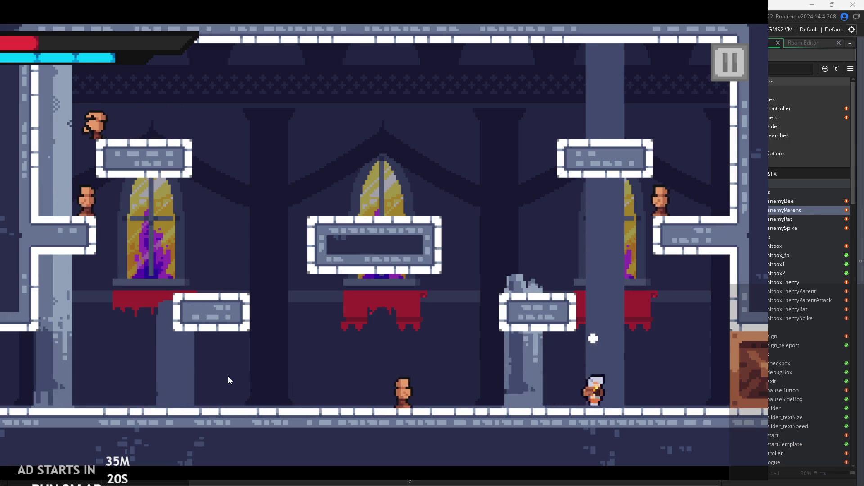
Jump around the right side, land on the floor, and fire a spinning projectile
key(space)
key(Right)
key(Left)
key(space)
key(Right)
key(Left)
key(space)
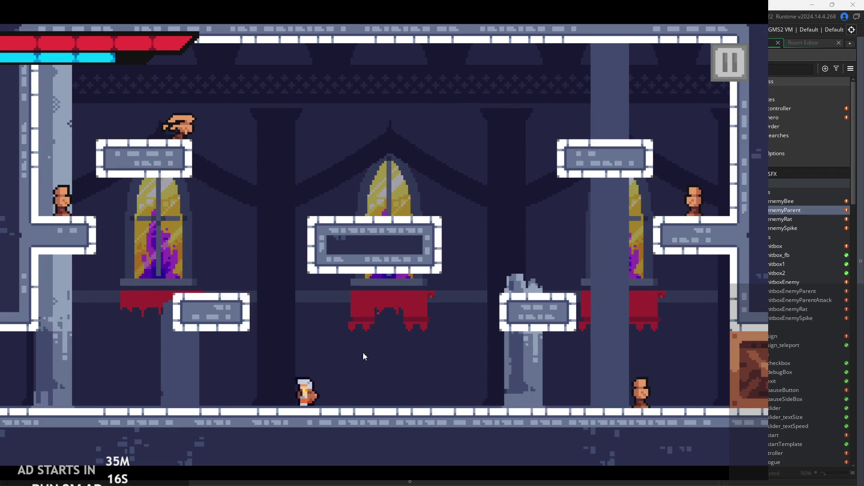
key(x)
key(Left)
Charge an orb attack and fire the charged beam right, then left
key(Left)
key(Right)
key(x)
key(space)
key(Left)
key(Right)
key(Right)
key(x)
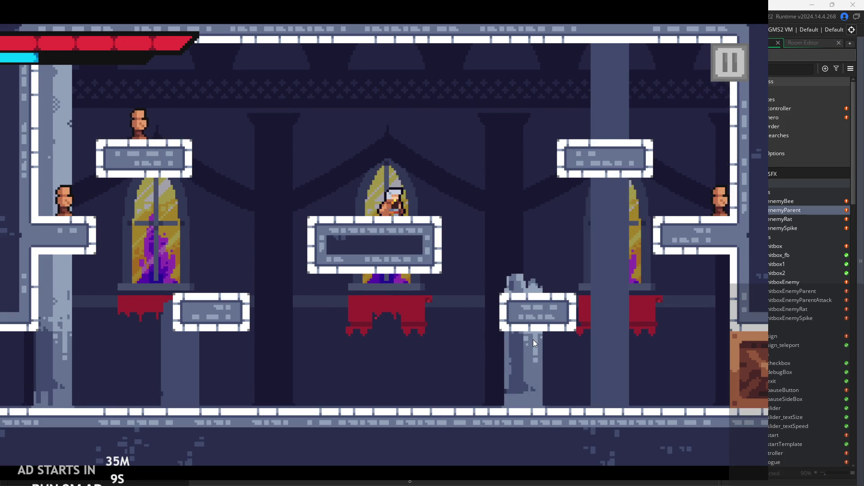
key(Left)
key(x)
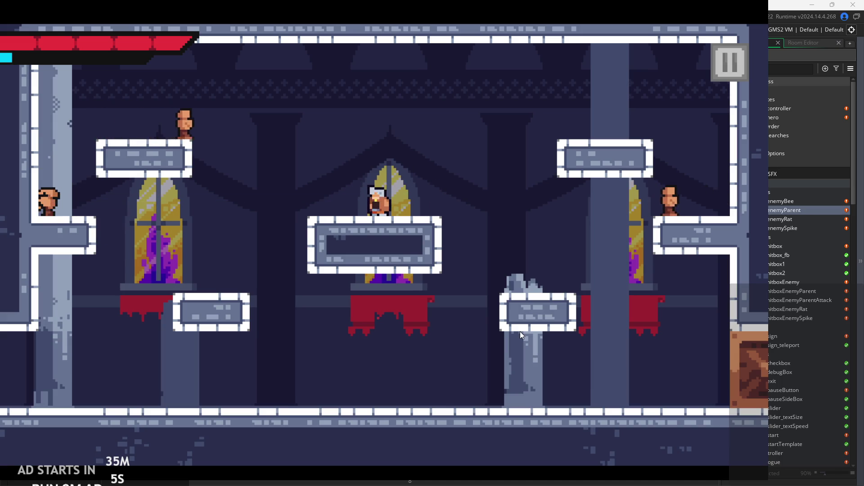
Jump the hero up-left and onto the central platform, then close the game with Esc
key(Left)
key(z)
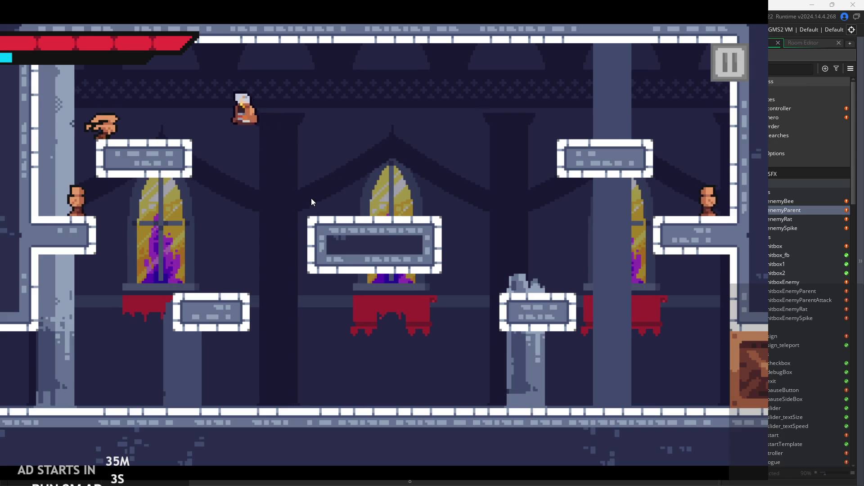
key(Left)
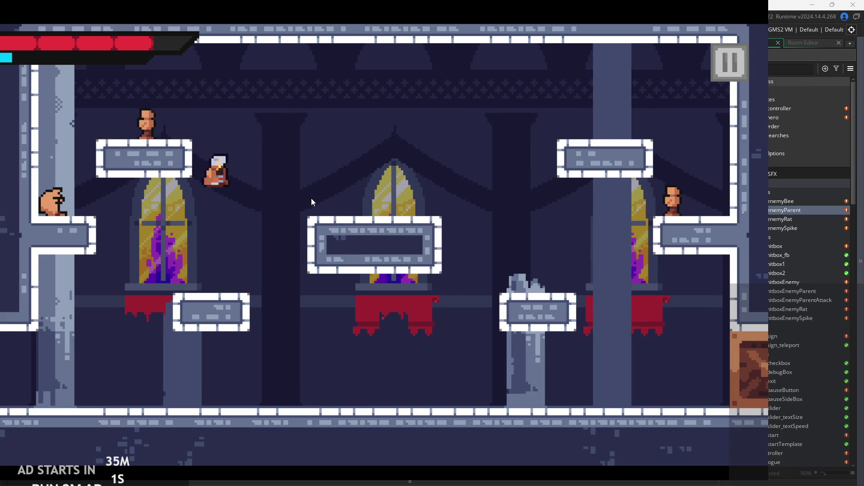
key(Right)
key(z)
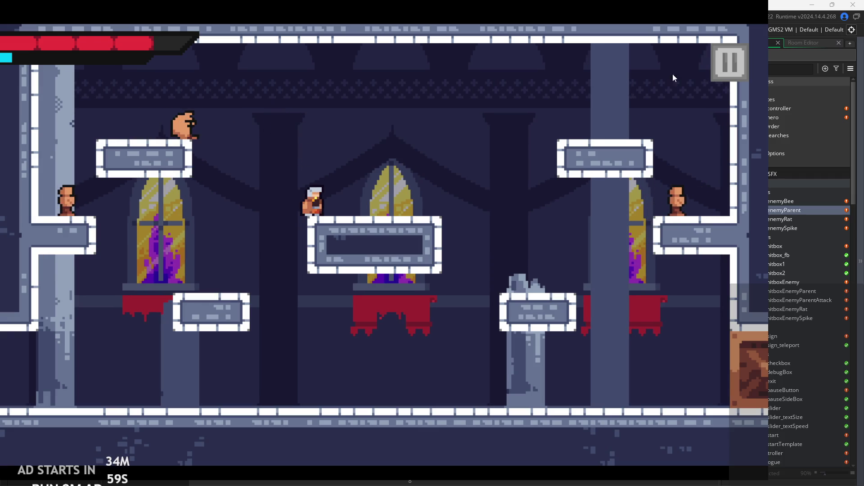
key(Escape)
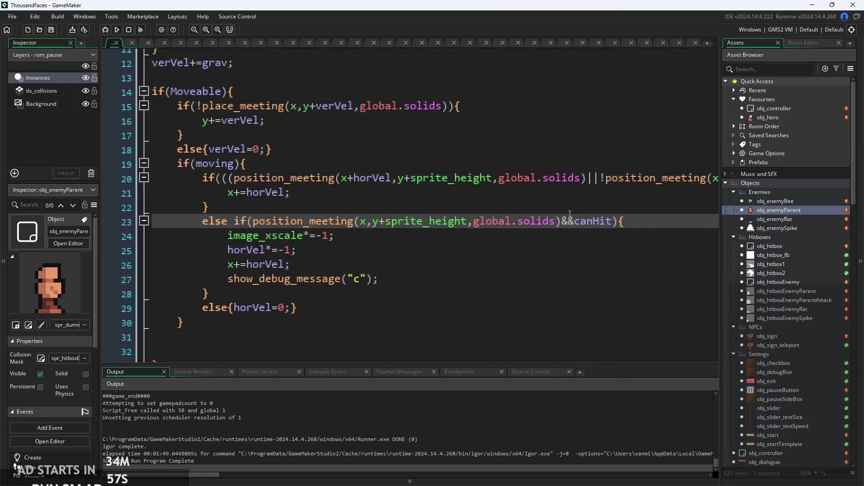
Open obj_hero and display its Create event code
scroll(783, 396, down, 4)
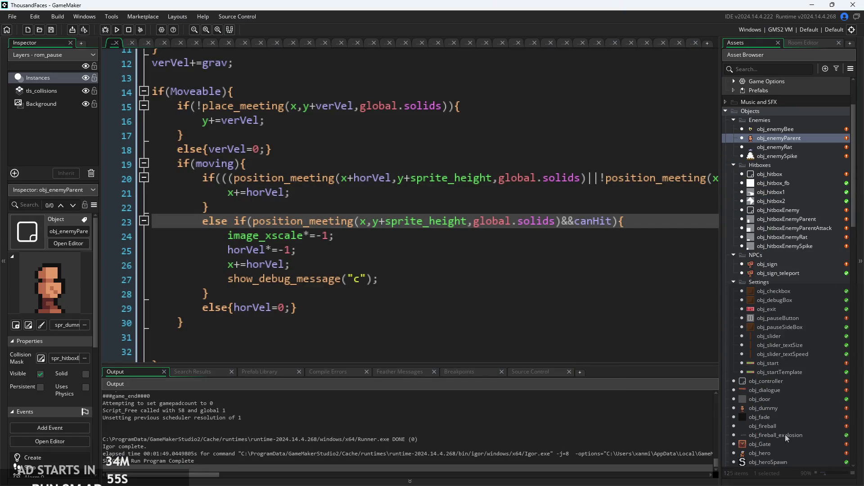
double_click(782, 453)
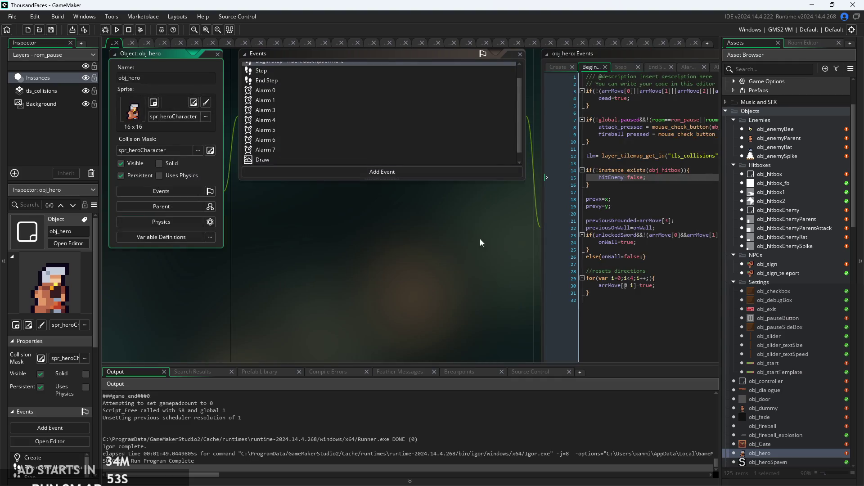
scroll(480, 238, up, 5)
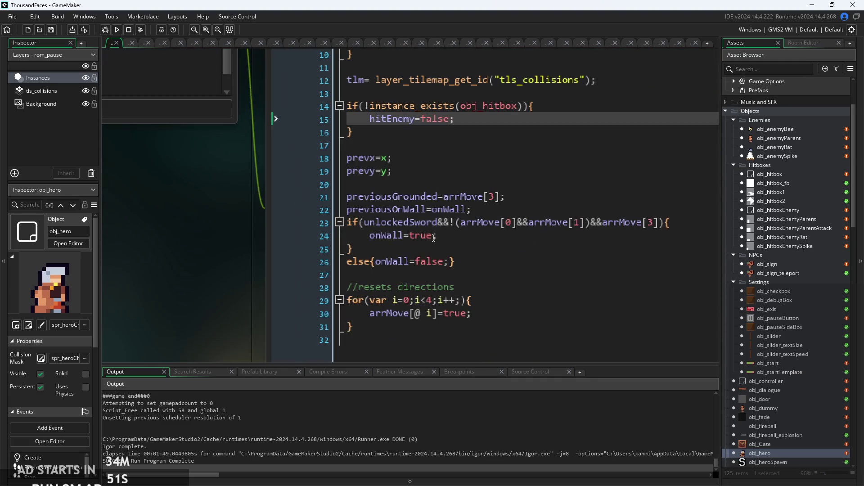
scroll(452, 228, down, 3)
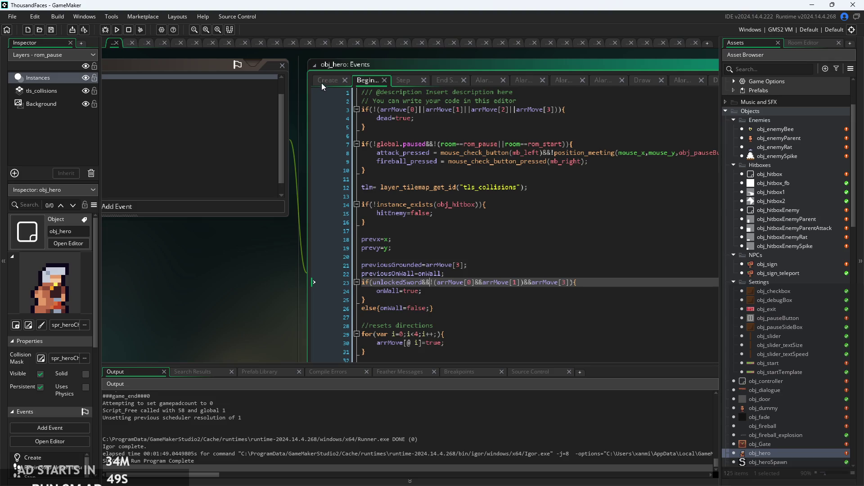
click(322, 83)
Change the leading 5 to 0 in the healthpx and manapx arrays, then run the game
scroll(422, 162, up, 2)
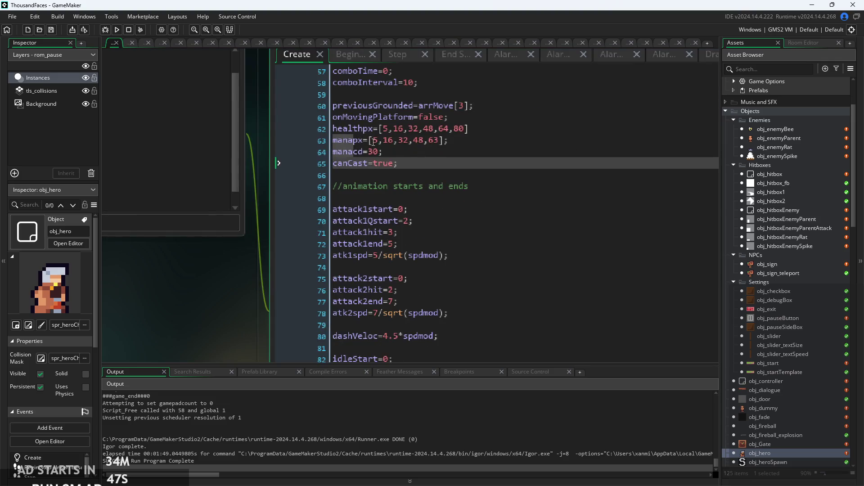
click(377, 140)
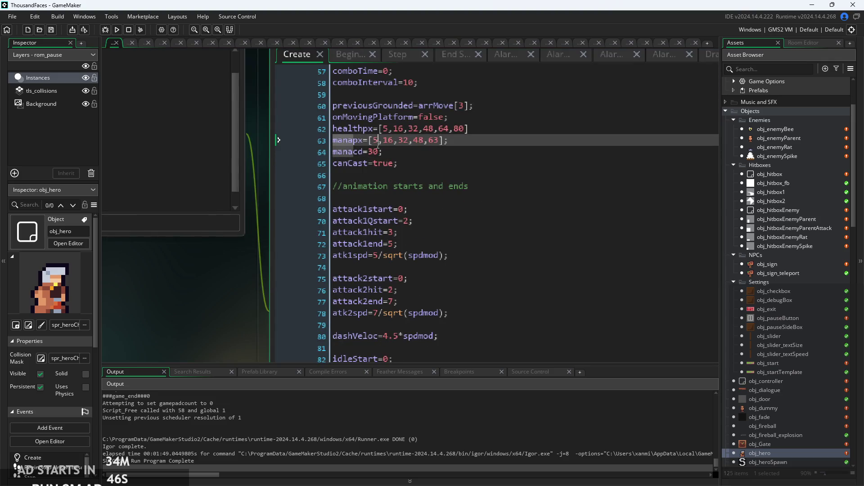
click(389, 128)
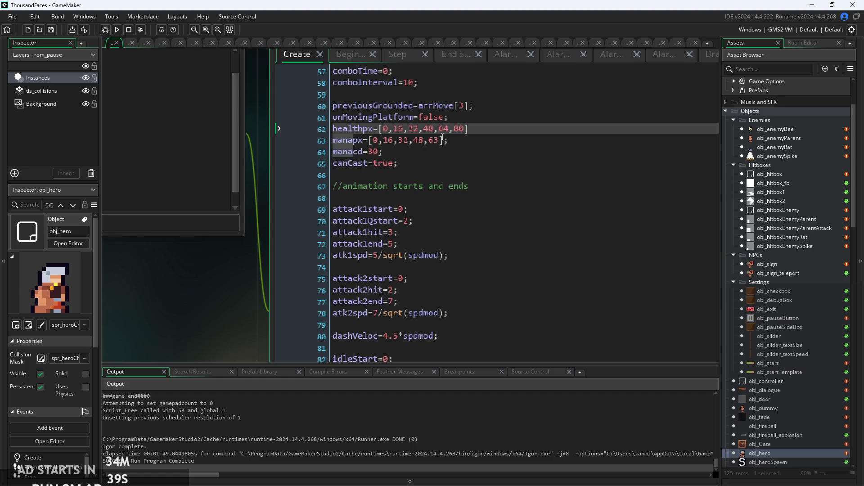
click(117, 30)
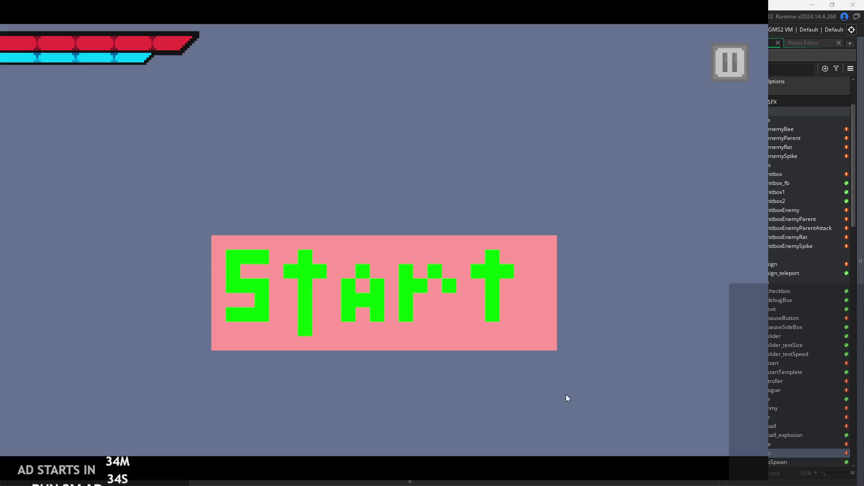
Start the game and wall-jump the hero up onto the upper-left platform
click(483, 310)
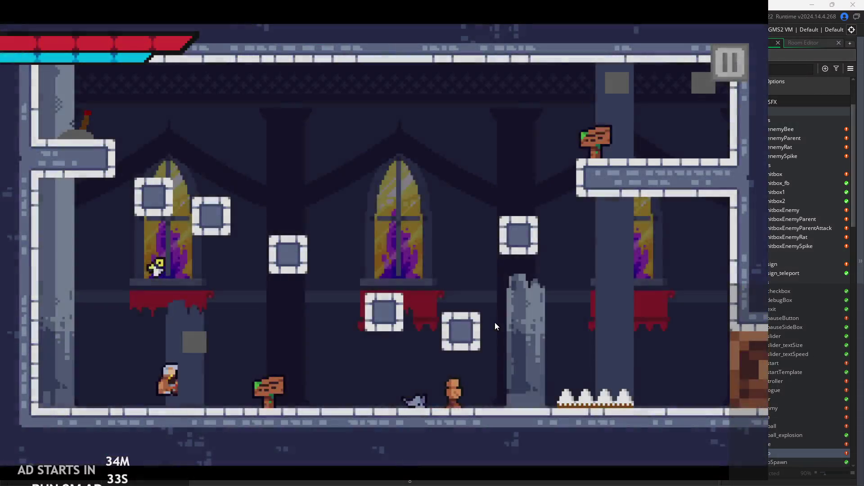
key(Right)
key(space)
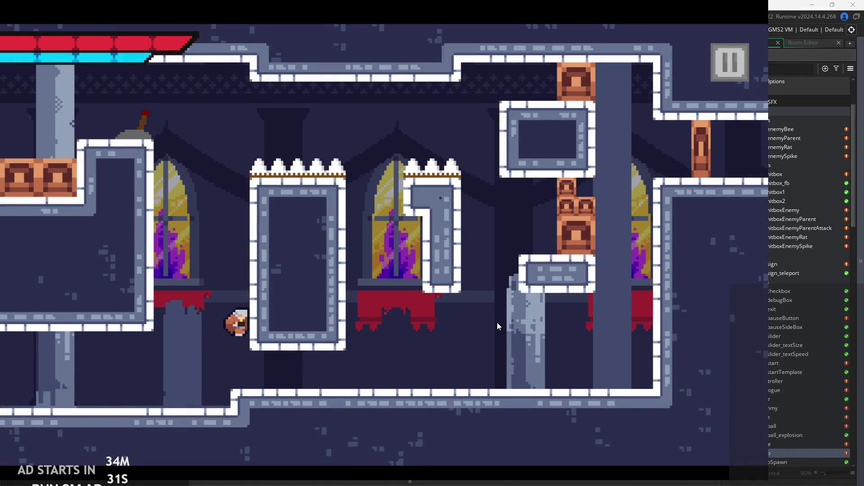
key(space)
key(Left)
key(space)
key(Left)
Leap right across the spikes via the small platform to the upper-right ledge
key(space)
key(Right)
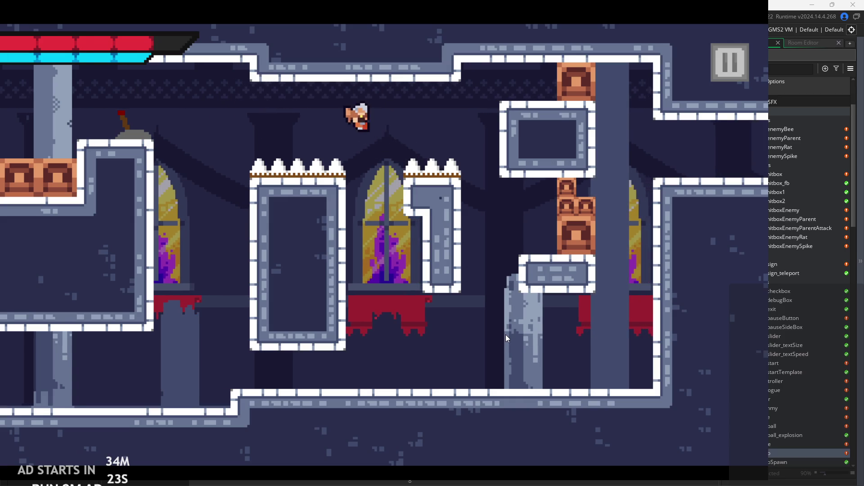
key(Left)
key(Right)
key(space)
key(space)
key(Right)
key(Right)
key(Right)
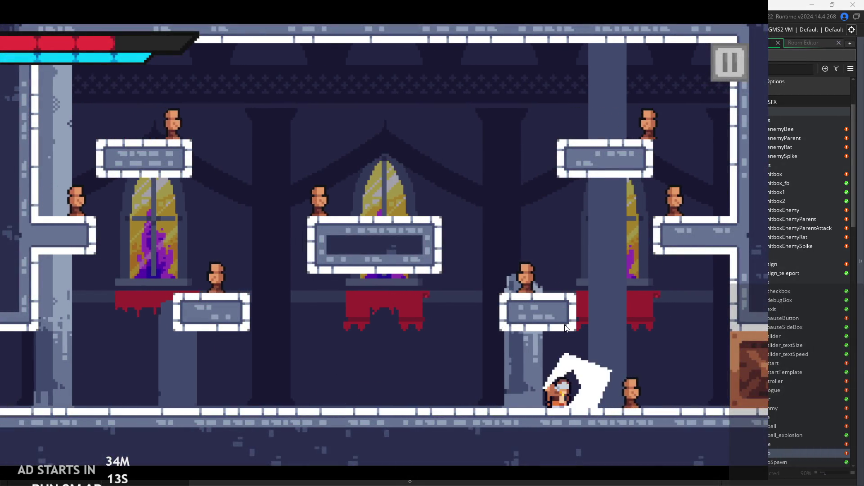
Run right along the floor slashing enemies, then jump onto the middle-right platform
key(Right)
key(Left)
key(Right)
key(Right)
key(space)
key(Left)
key(Right)
Run back left and jump across the middle and upper-left platforms
key(Left)
key(Left)
key(space)
key(Left)
key(space)
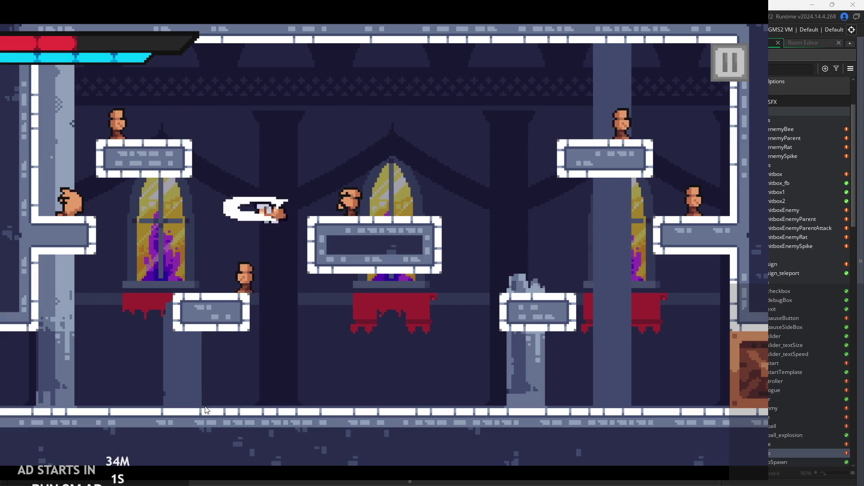
key(Left)
key(Right)
key(space)
key(Left)
key(Right)
Get the hero onto the left wall ledge, then drop back to the floor
key(Left)
key(space)
key(Right)
key(Left)
key(Right)
key(Left)
key(Right)
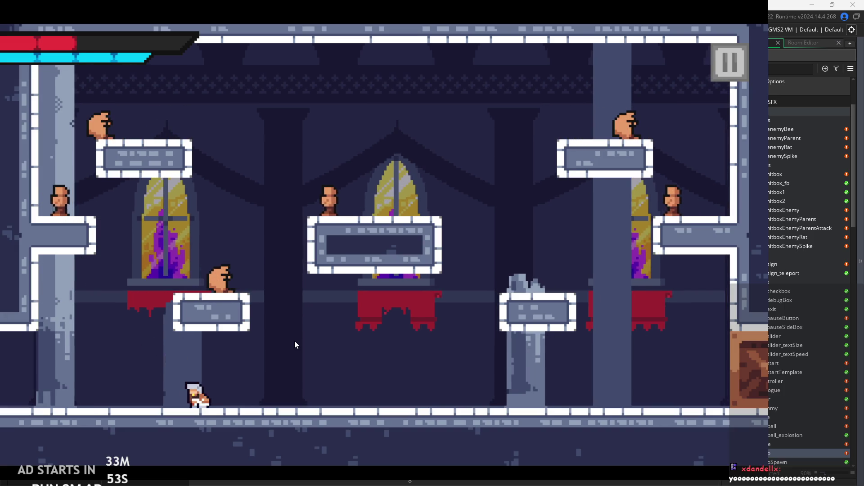
Dash right, jump onto the central platform and pause the game
key(Right)
key(Right)
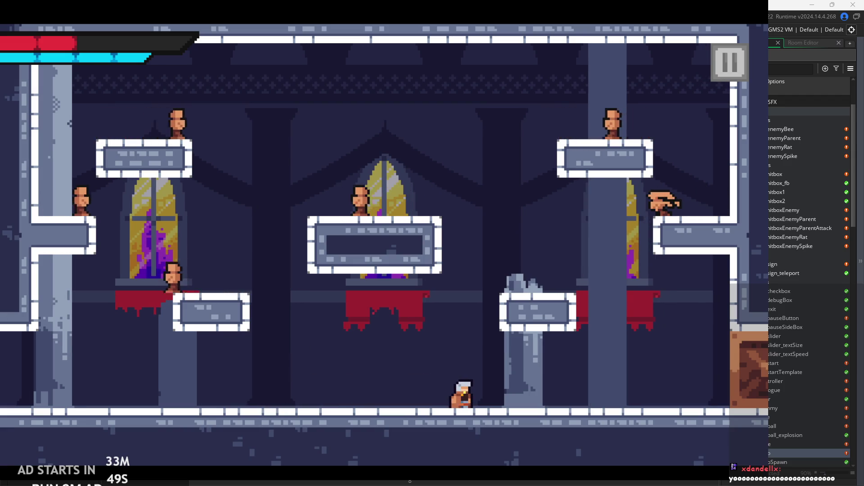
key(Right)
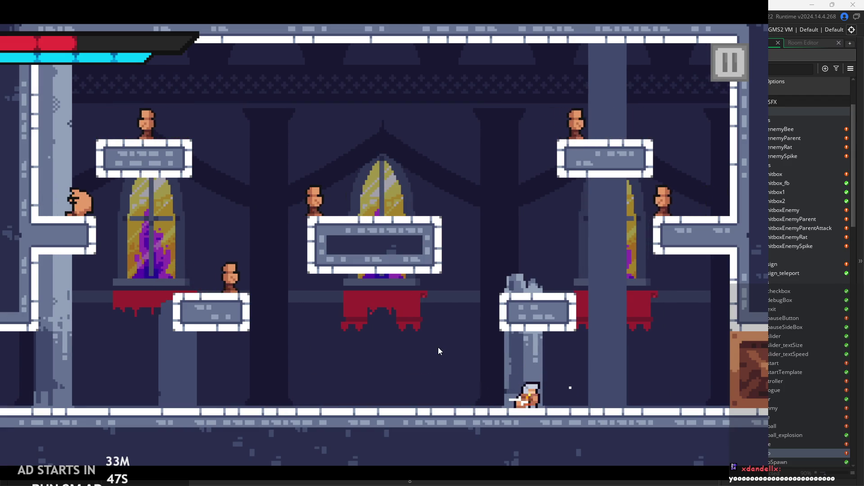
key(space)
key(Left)
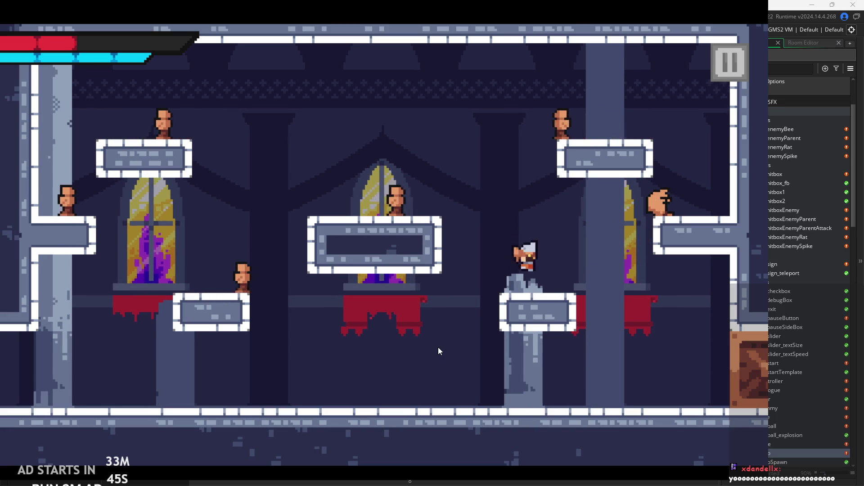
key(Left)
key(Left)
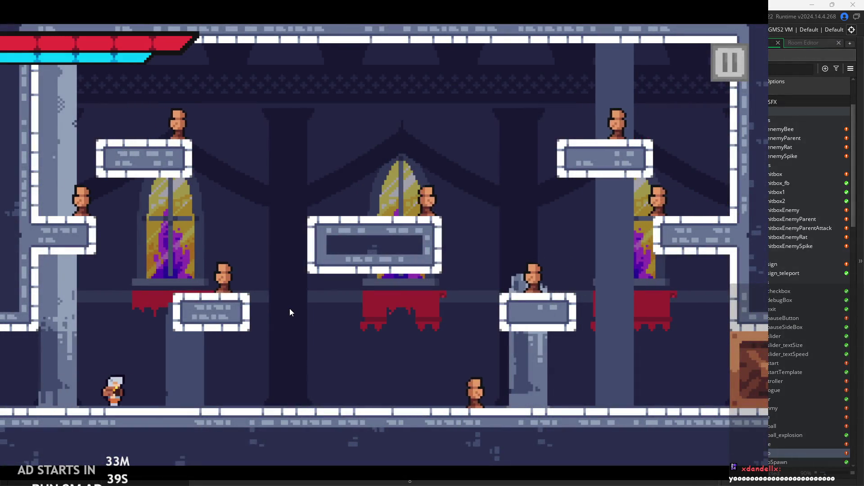
key(Right)
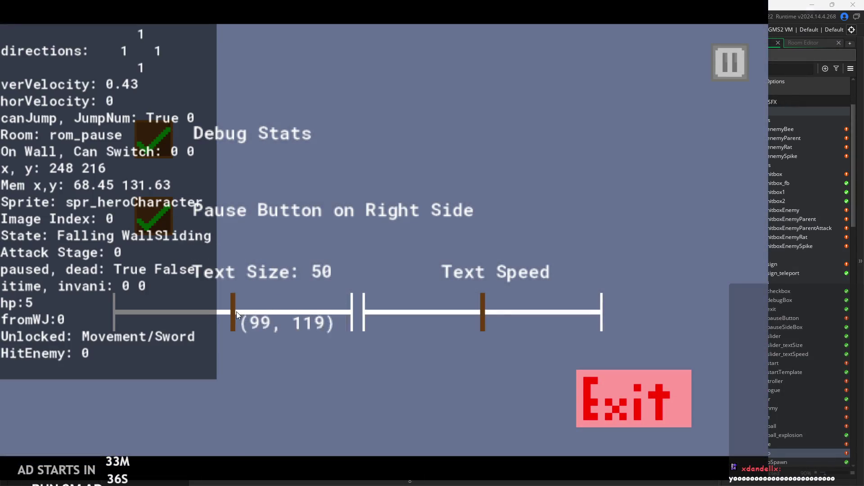
Drag Text Size down to 0 and resume, showing debug stats over hero and enemies
drag(237, 311, 40, 345)
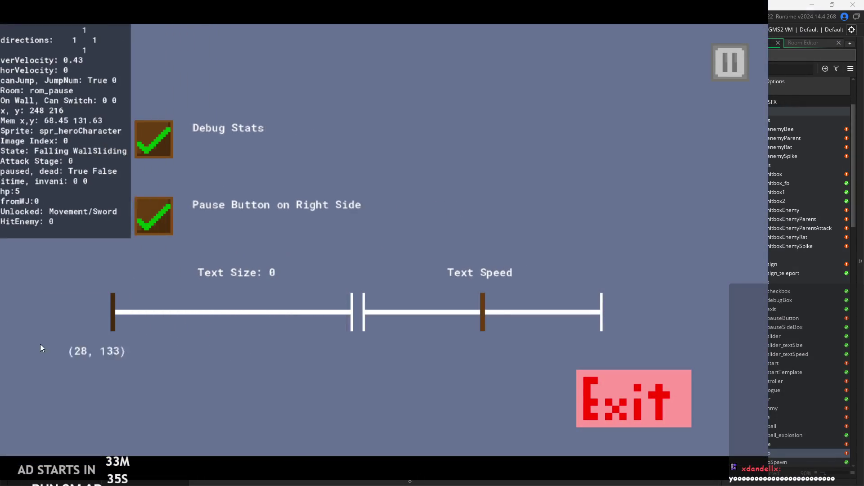
click(730, 62)
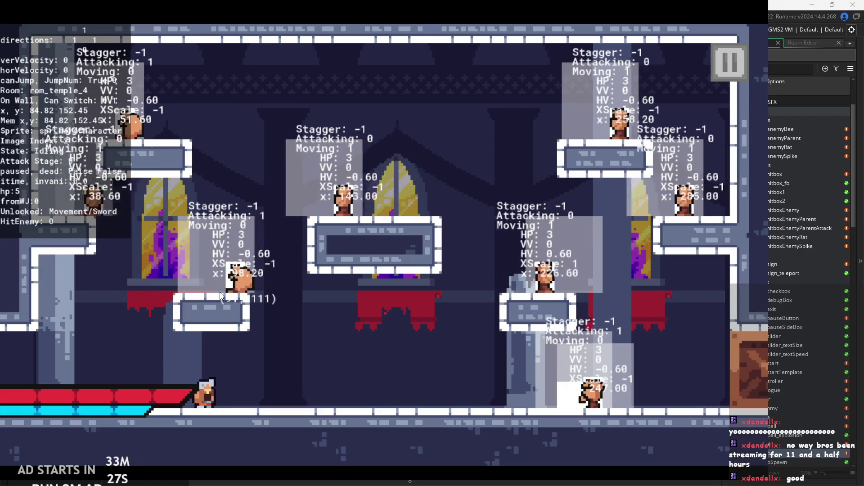
Walk right swinging the sword, then jump onto the right-centre platform to attack enemies
key(Right)
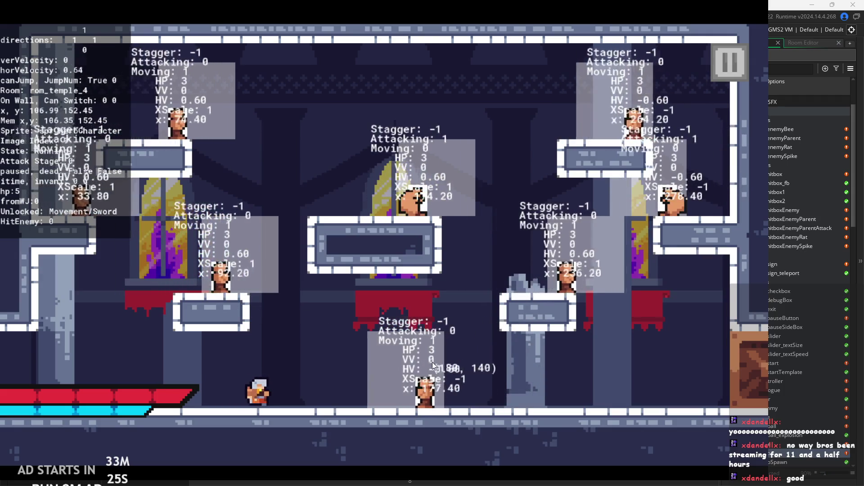
key(Right)
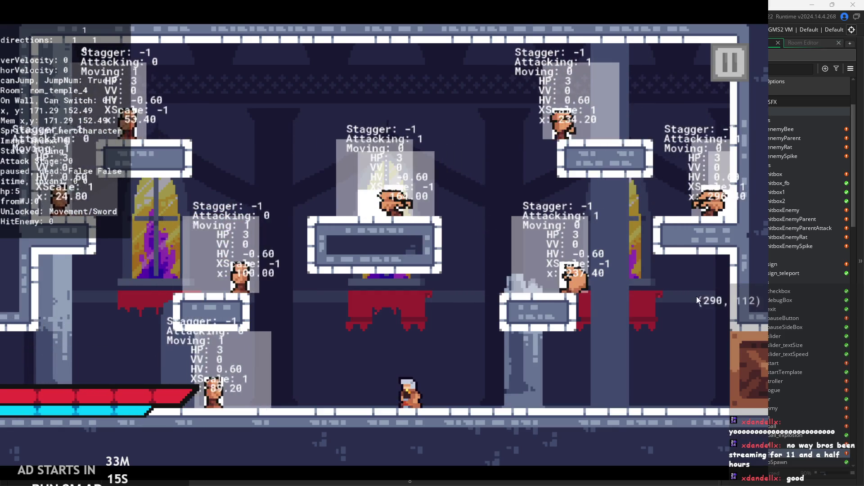
click(150, 322)
key(Left)
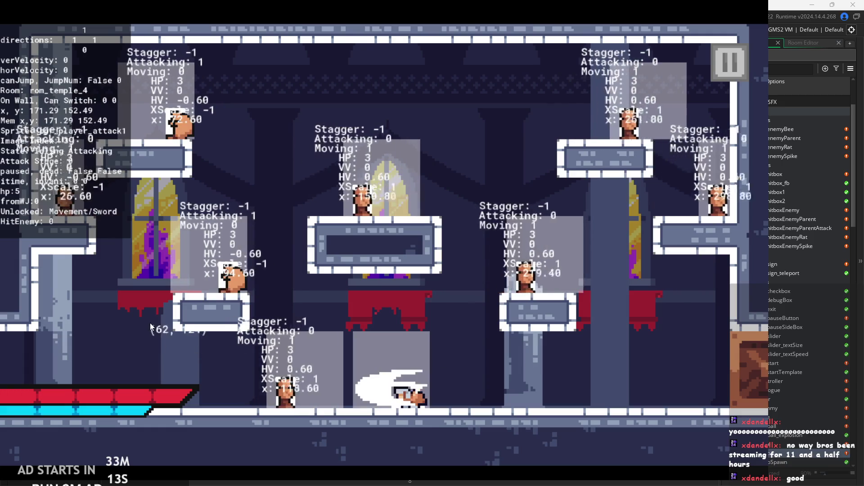
key(Right)
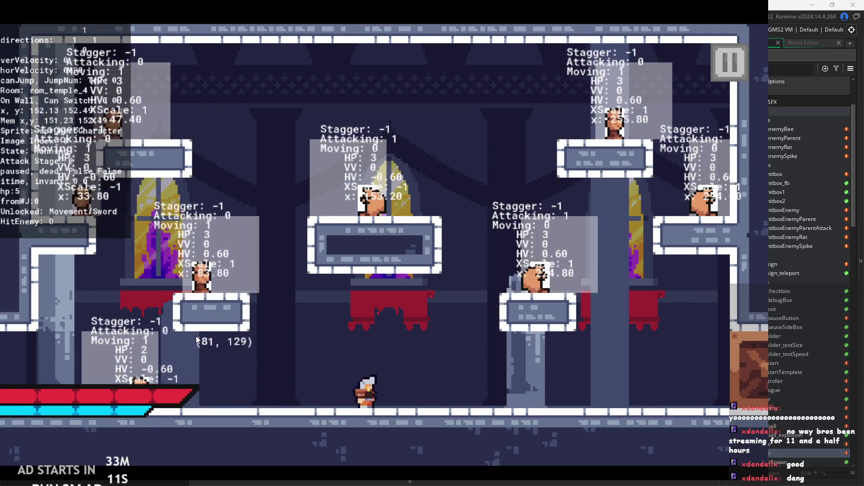
key(Left)
key(space)
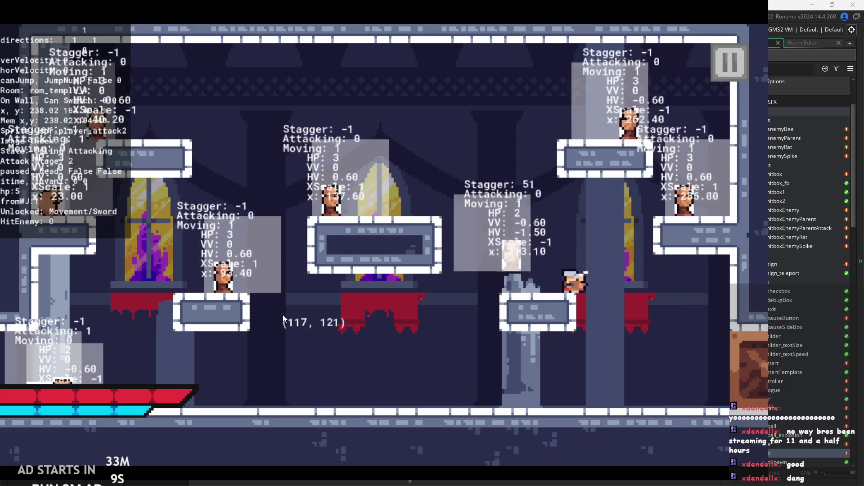
click(281, 315)
Drop to the floor, slash an enemy down to 1 HP, then hit the centre-platform enemy
key(Left)
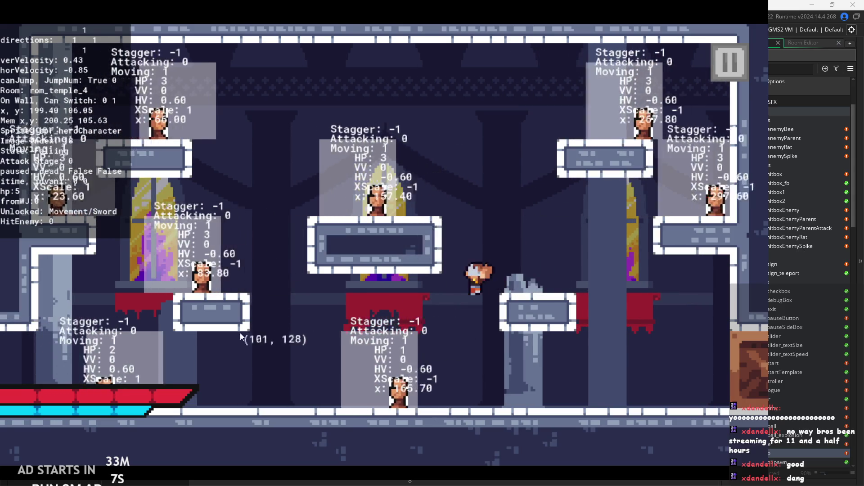
click(201, 347)
key(Left)
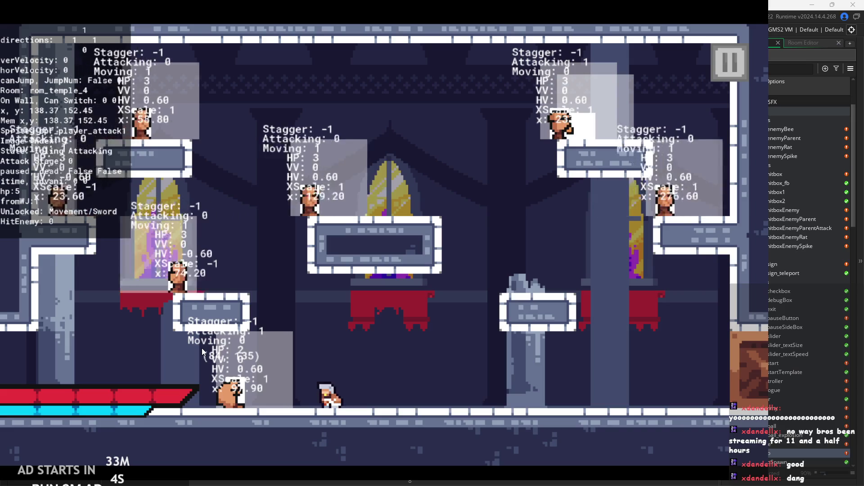
click(202, 348)
key(Right)
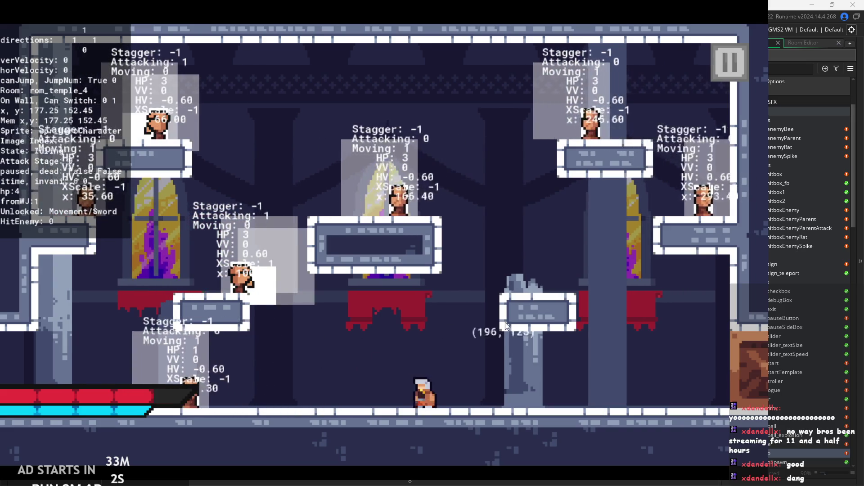
key(space)
key(space)
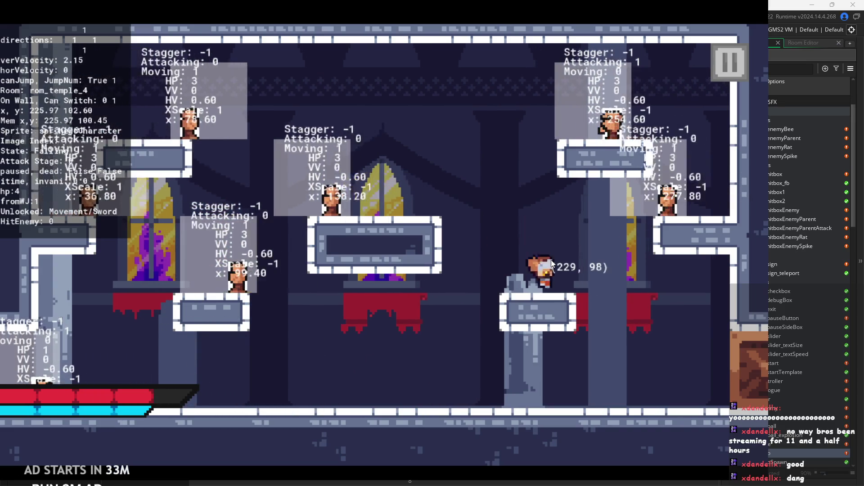
click(371, 303)
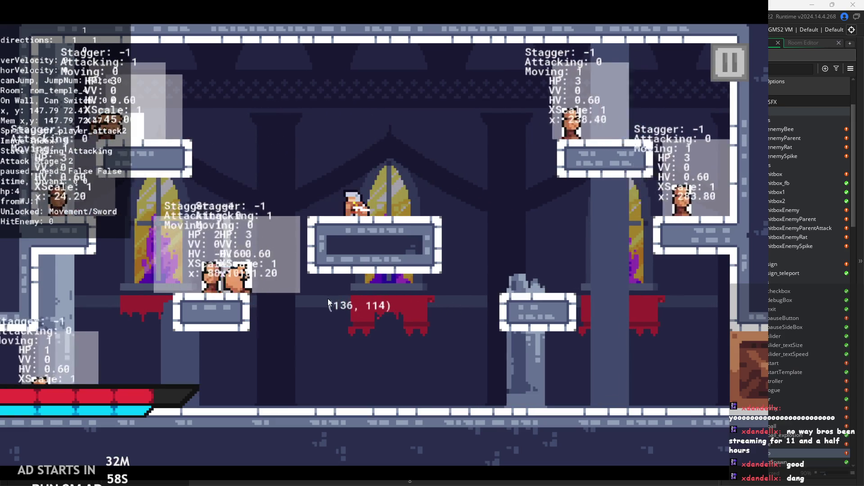
Jump off the centre platform and wall-jump from the right wall onto the middle platform
key(space)
key(Right)
key(Left)
key(space)
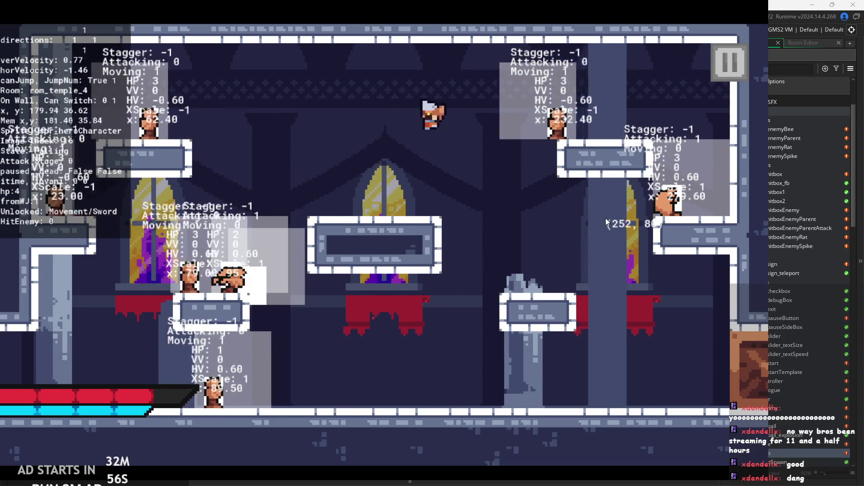
key(Right)
key(Right)
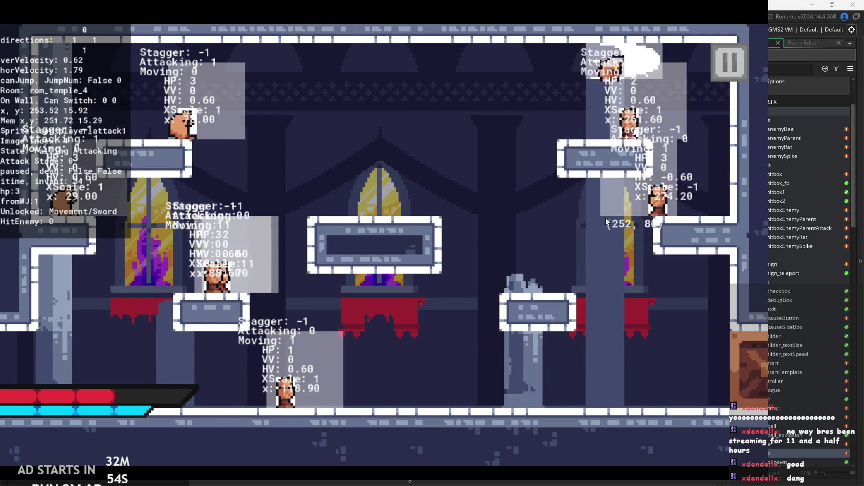
key(space)
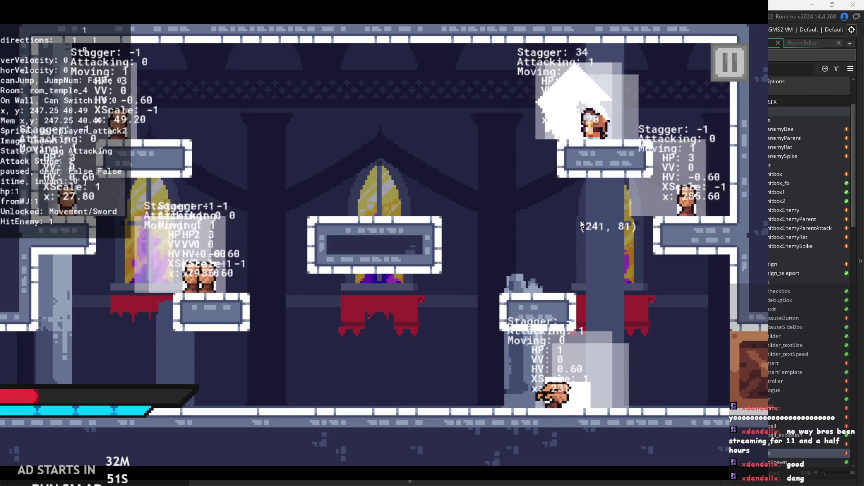
key(Left)
key(space)
key(Left)
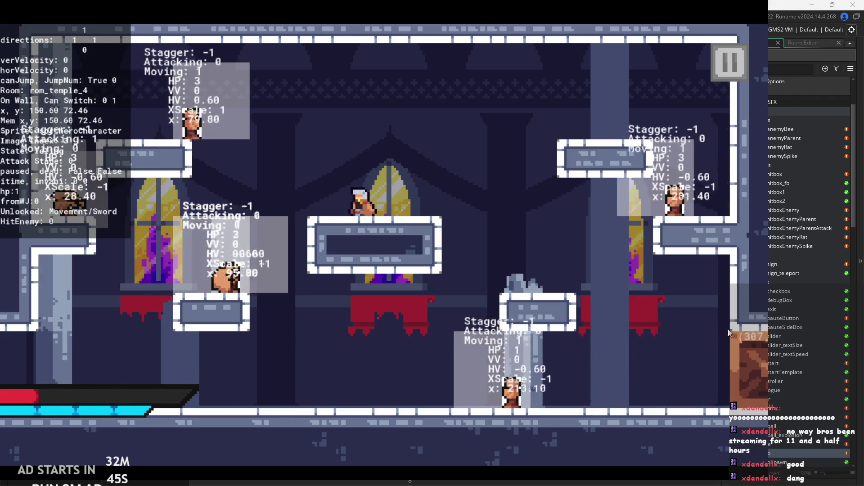
Jump toward the right pillar repeatedly, slashing in mid-air
key(Right)
key(space)
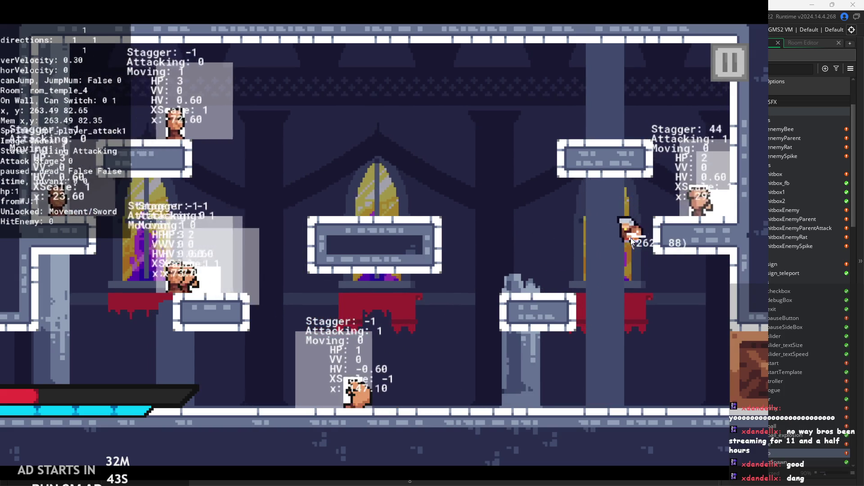
key(Left)
key(Right)
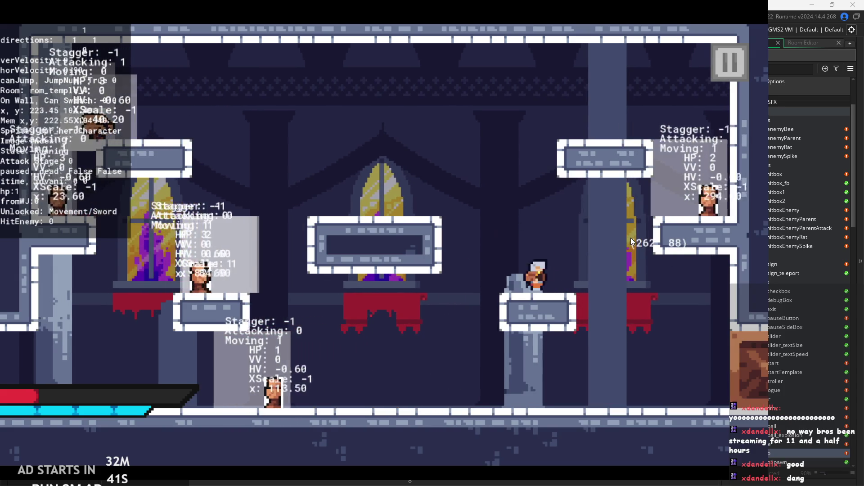
key(space)
key(x)
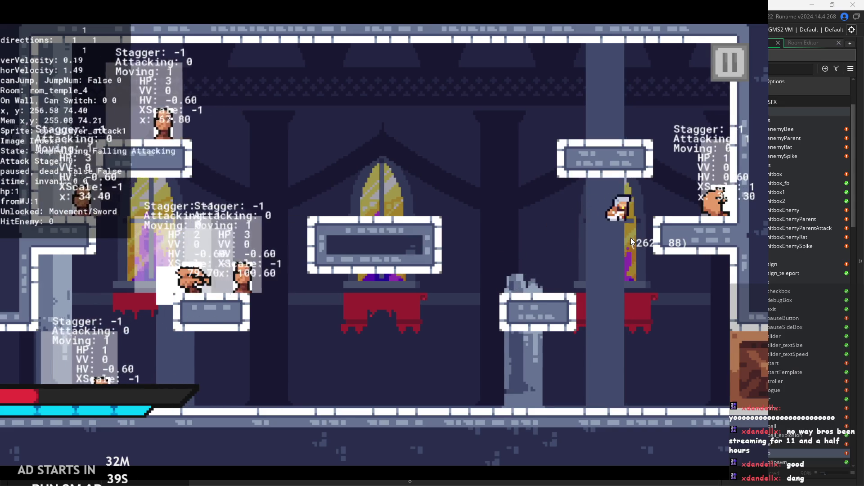
key(Left)
key(space)
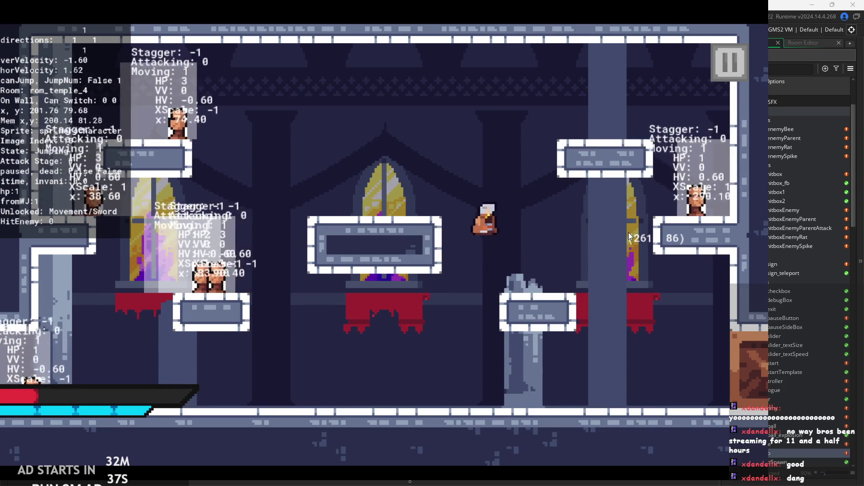
key(Right)
key(x)
key(Left)
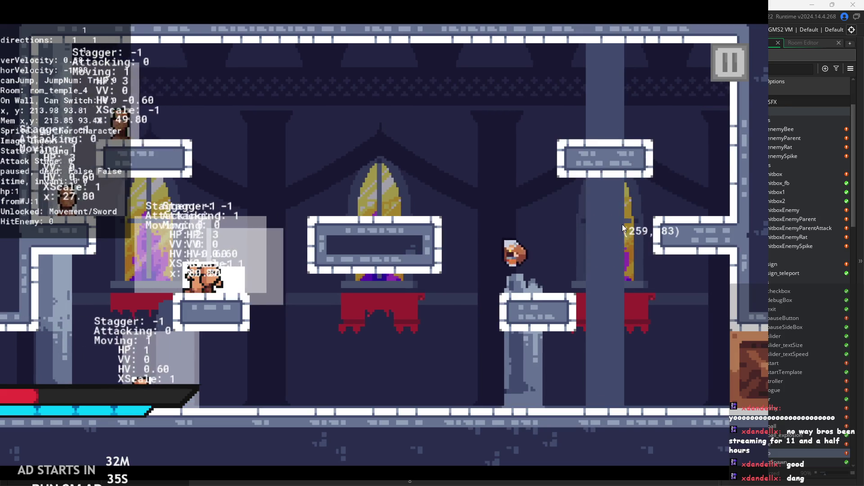
Keep jumping and slashing across the room, landing the hero on the central platform
key(space)
key(Left)
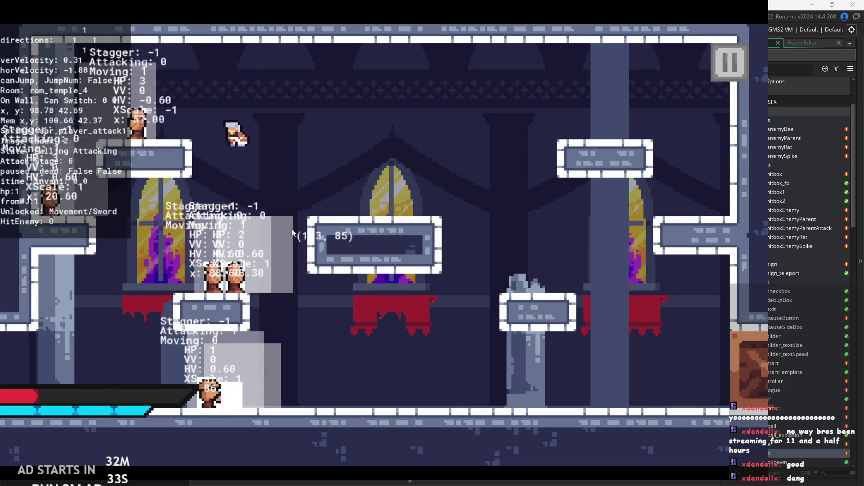
key(space)
key(space)
key(Left)
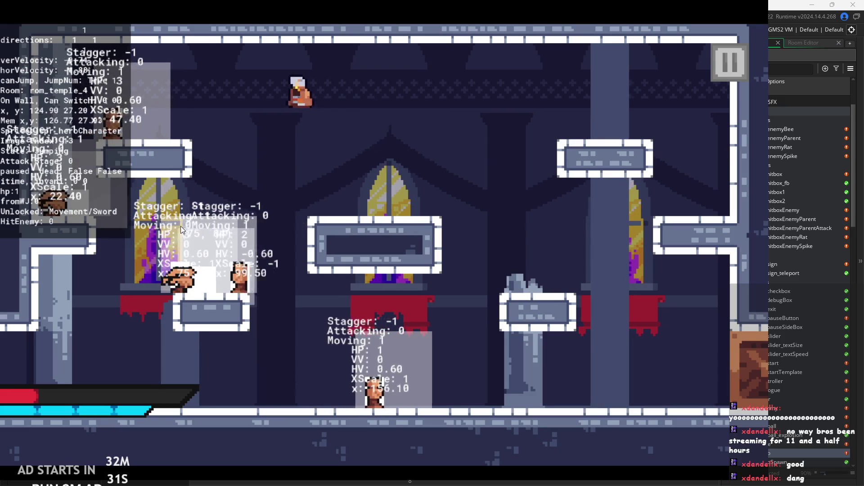
key(x)
key(Left)
key(space)
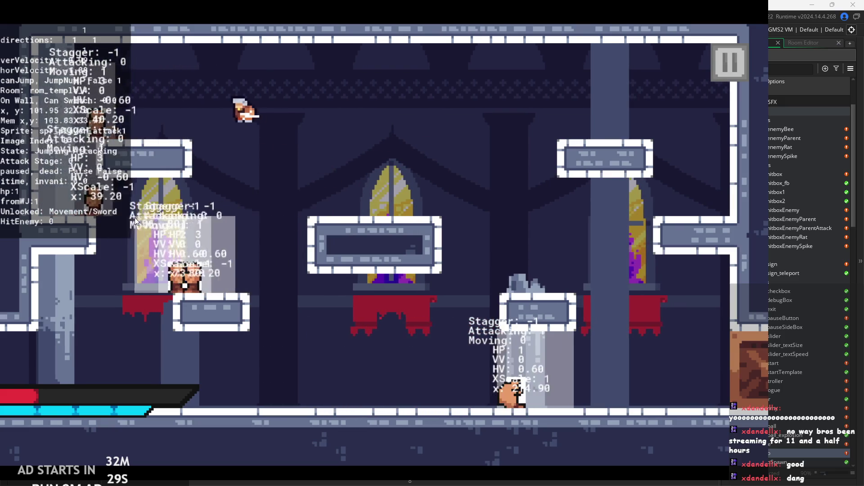
key(x)
key(Right)
key(space)
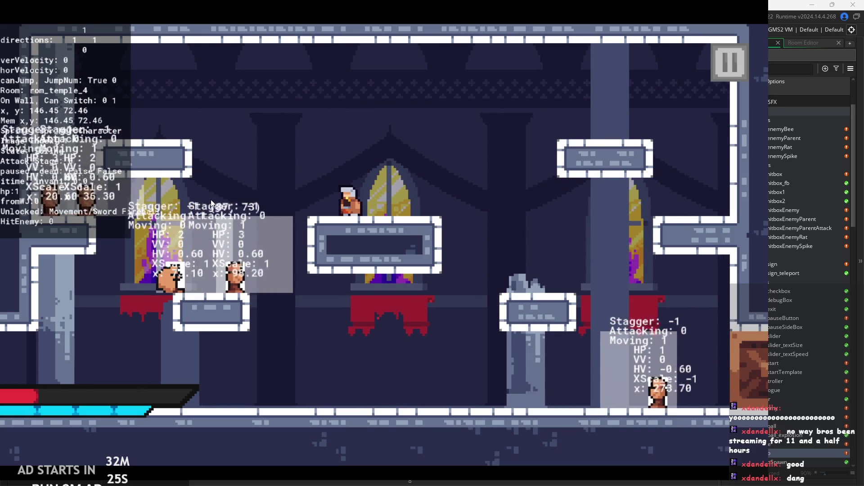
Cast two black fireballs left, then drop off the central platform swinging an attack
key(c)
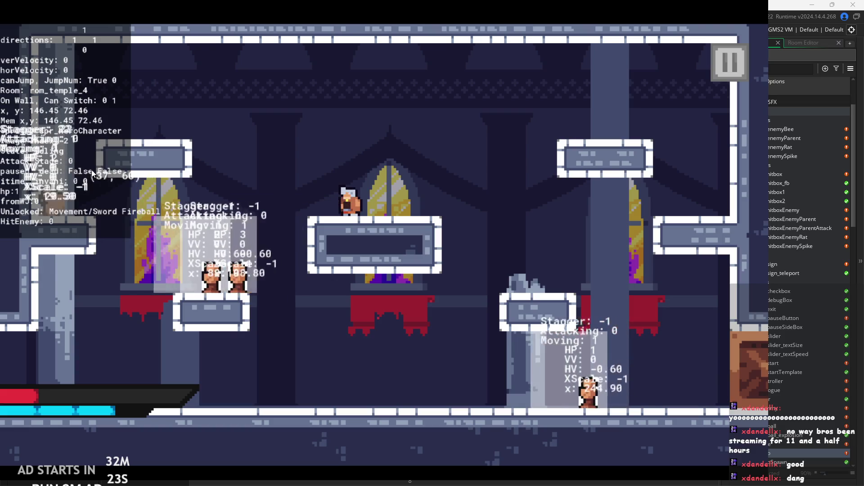
key(c)
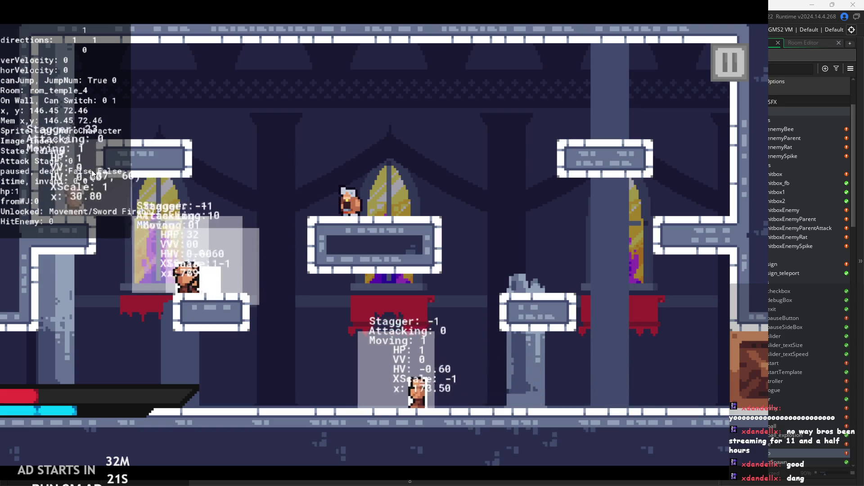
key(Right)
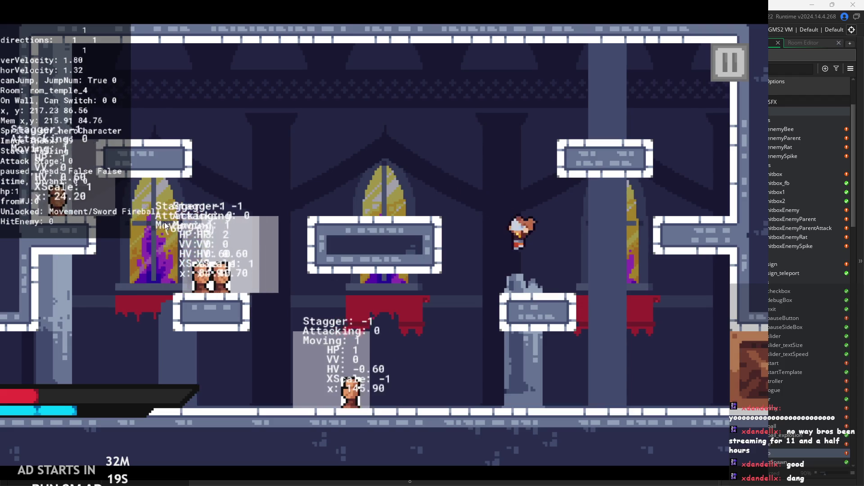
key(Left)
key(x)
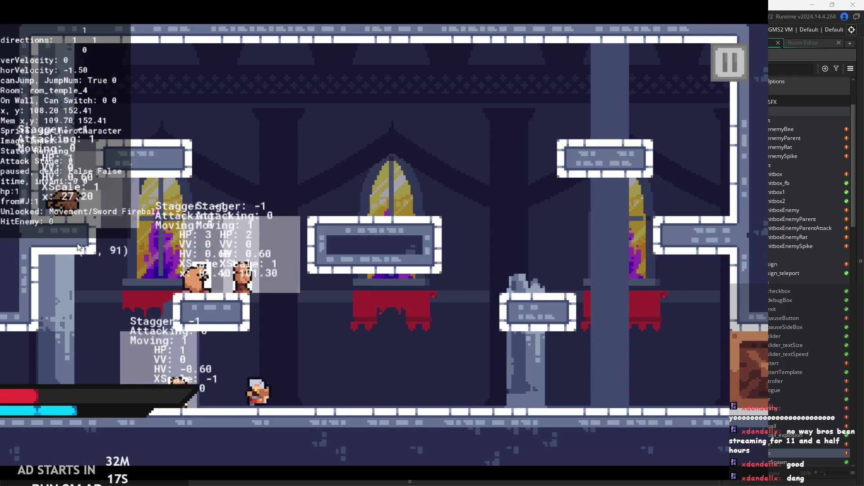
Cling to the left platform's wall, then jump off firing dark attack bursts while falling
key(Right)
key(Left)
key(z)
key(Right)
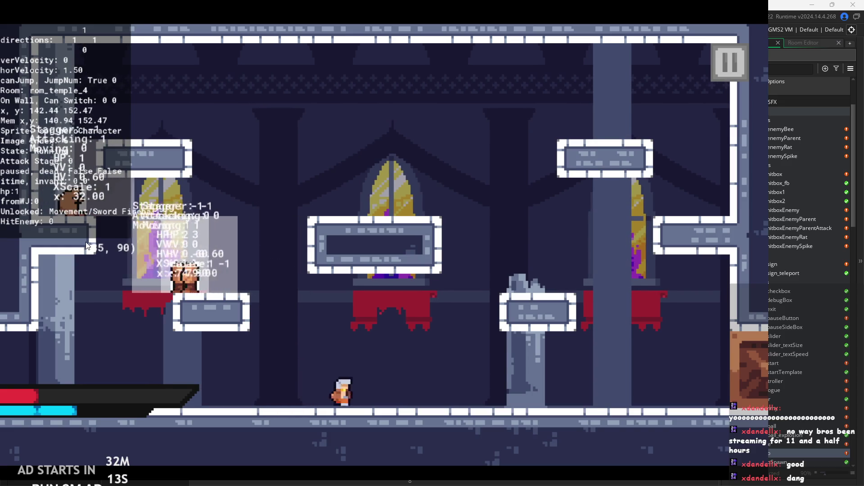
key(z)
key(Left)
key(z)
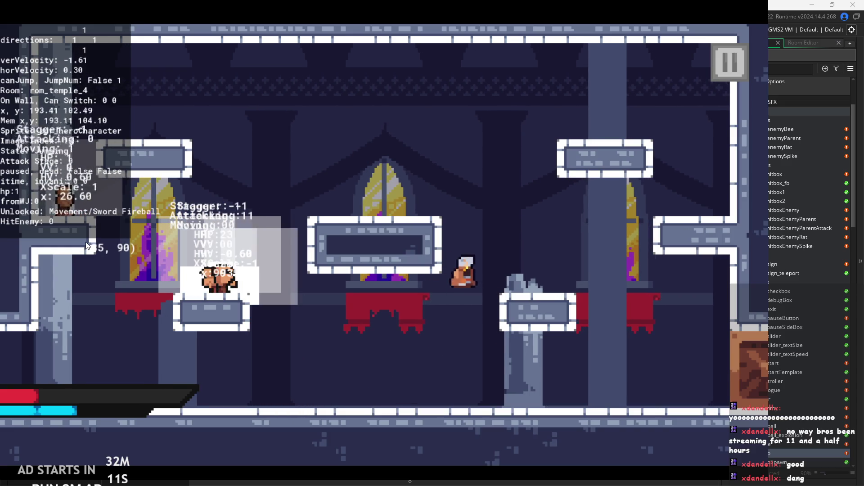
key(x)
Jump onto the platform wall twice, slashing left while sliding down it
key(Right)
key(z)
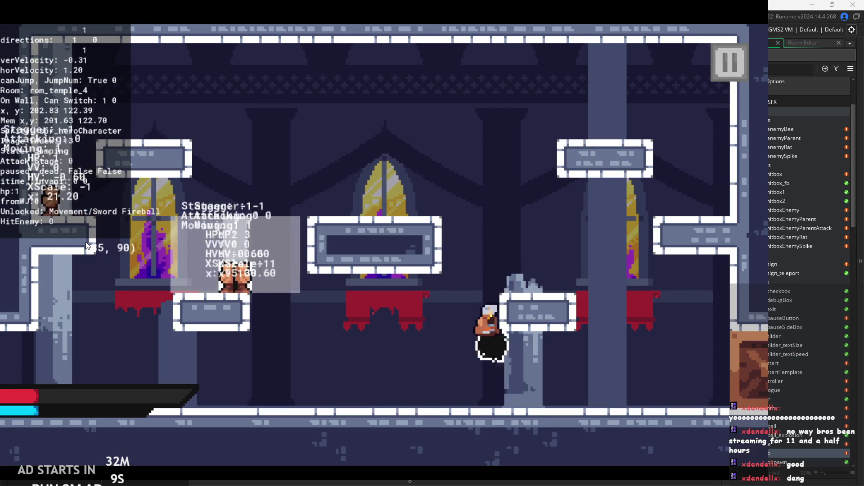
key(x)
key(Left)
key(z)
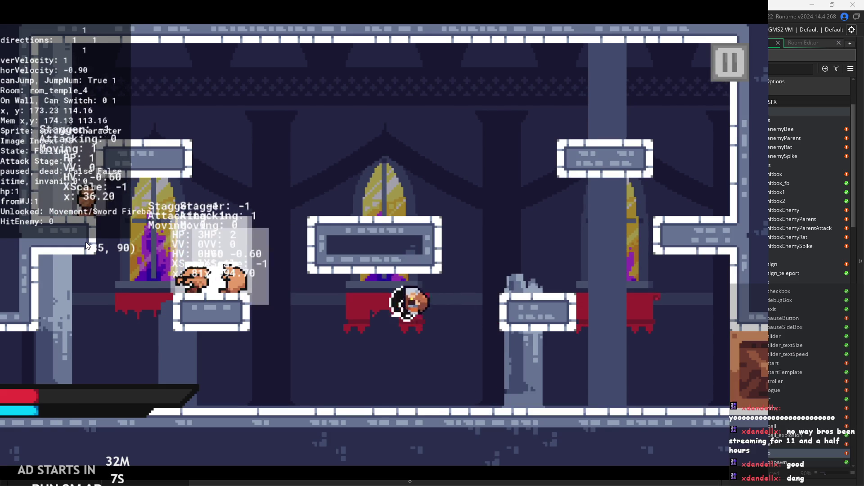
key(Right)
key(z)
key(x)
key(Left)
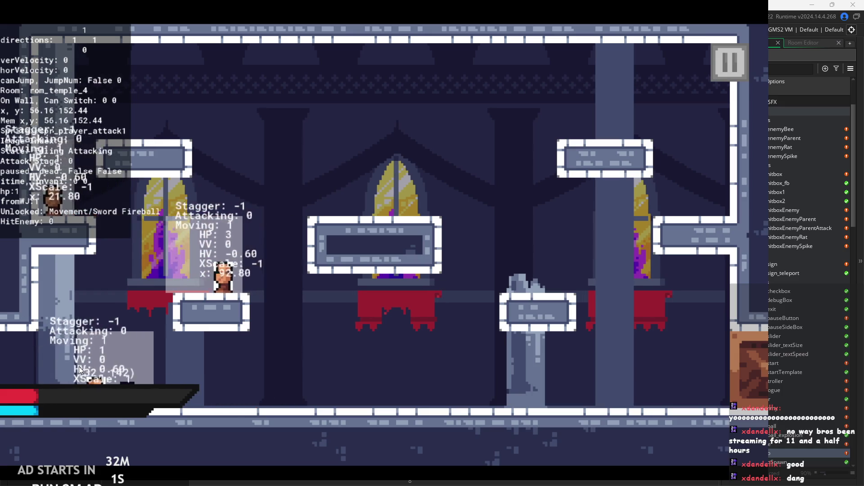
Run back and forth along the floor and swing a mid-air sword attack
key(Right)
key(Left)
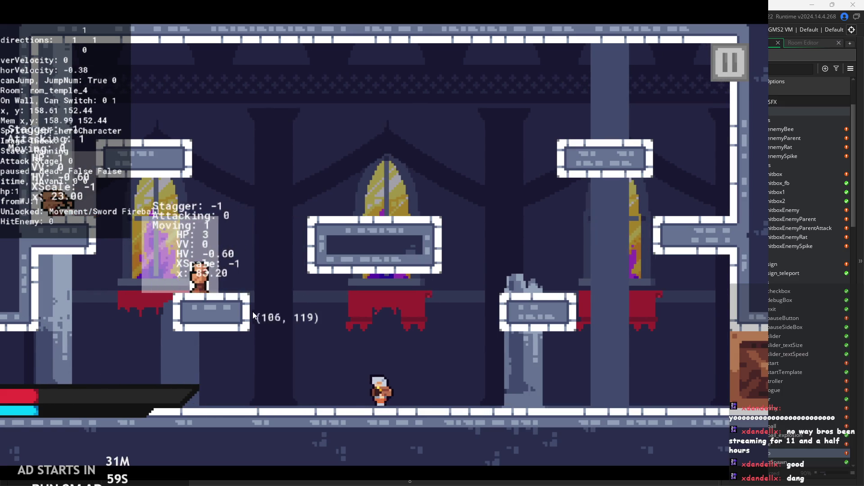
key(Left)
key(space)
key(x)
Jump repeatedly while running right, slashing in mid-air
key(Right)
key(space)
key(Left)
key(Right)
key(Right)
key(space)
key(x)
Retreat to the bottom-left corner, then slash the approaching enemy to stagger it
key(Left)
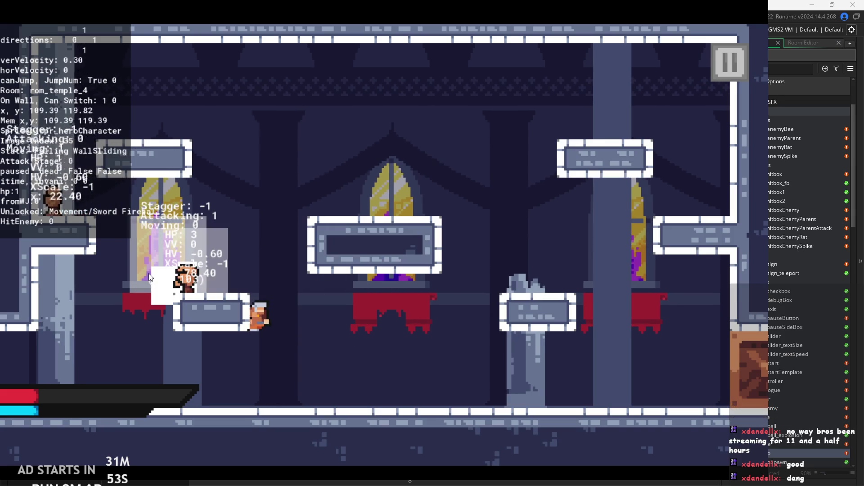
key(Right)
key(space)
key(Left)
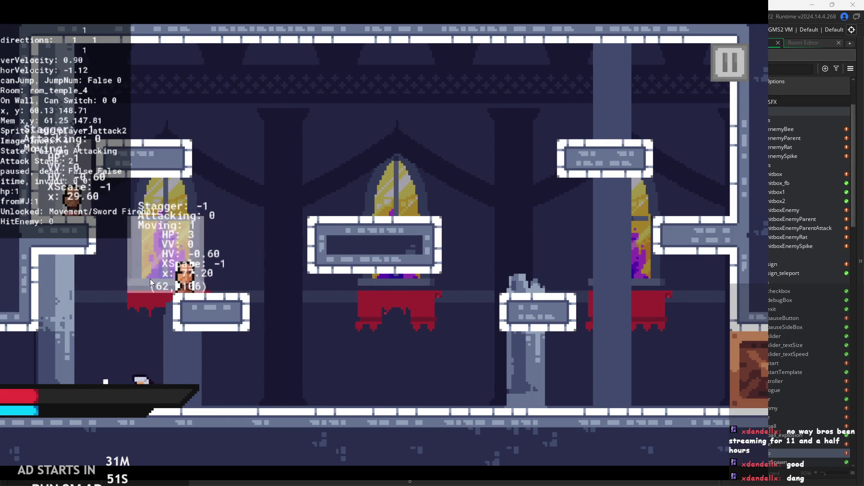
key(Right)
key(x)
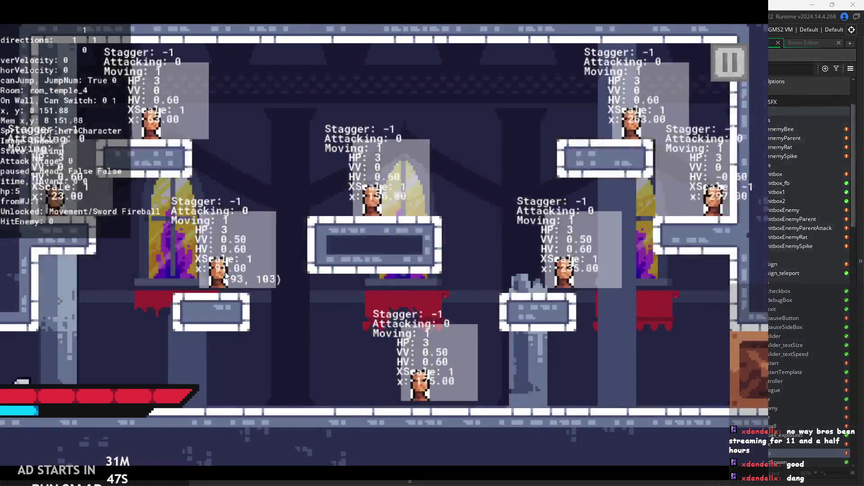
Hit the far-right enemy, then turn back and attack the nearby one
key(Right)
key(x)
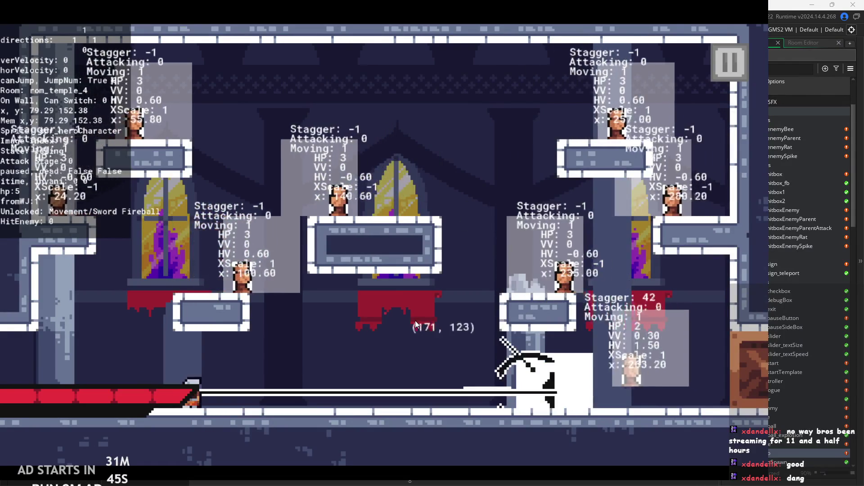
key(Right)
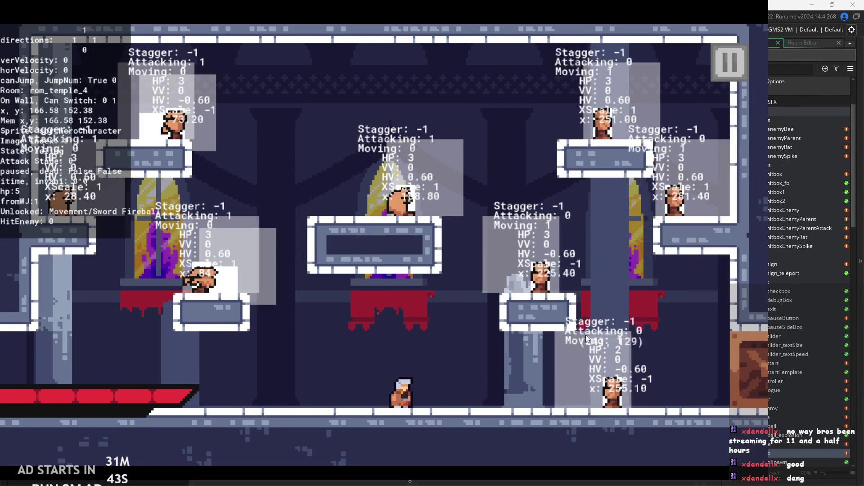
key(Left)
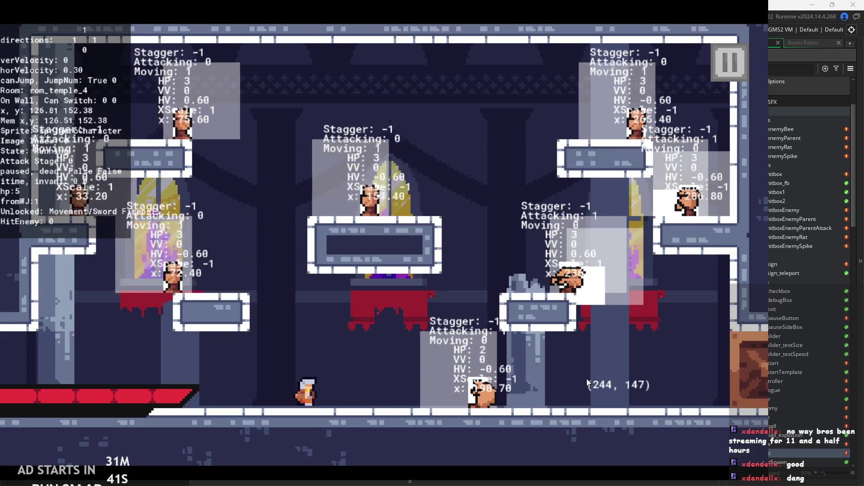
key(Right)
key(x)
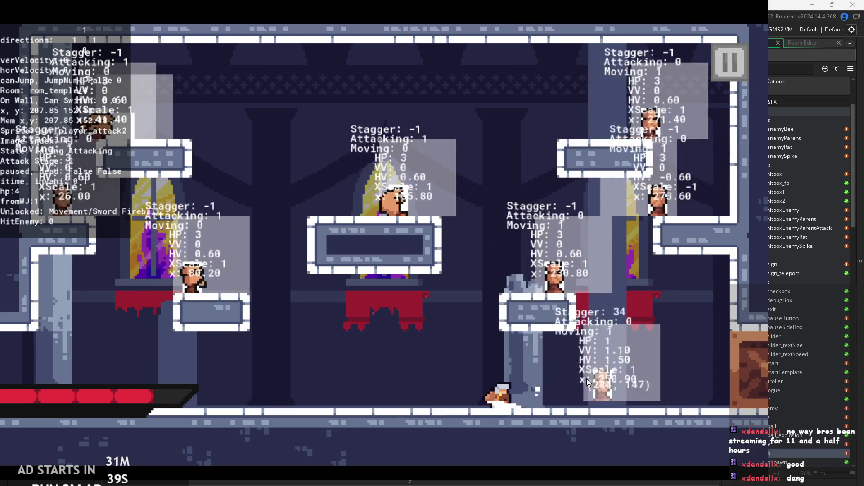
Finish off the weakened enemy and jump up onto the ledge attacking
key(Right)
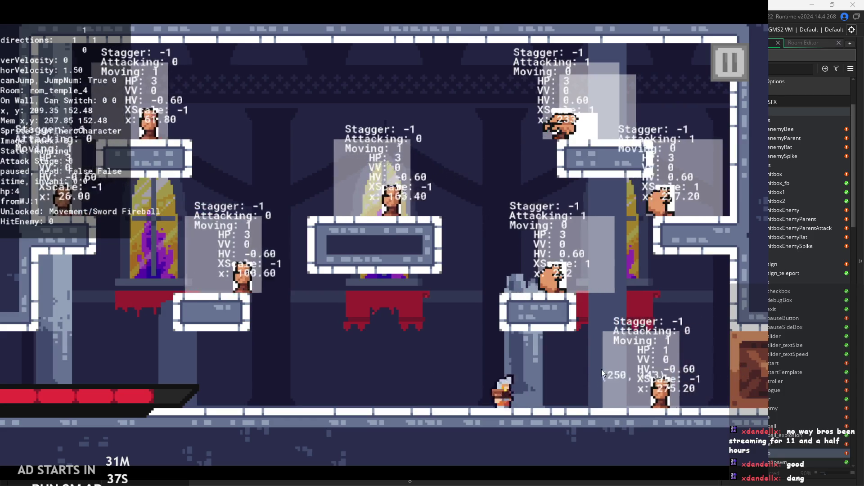
key(x)
key(Right)
key(space)
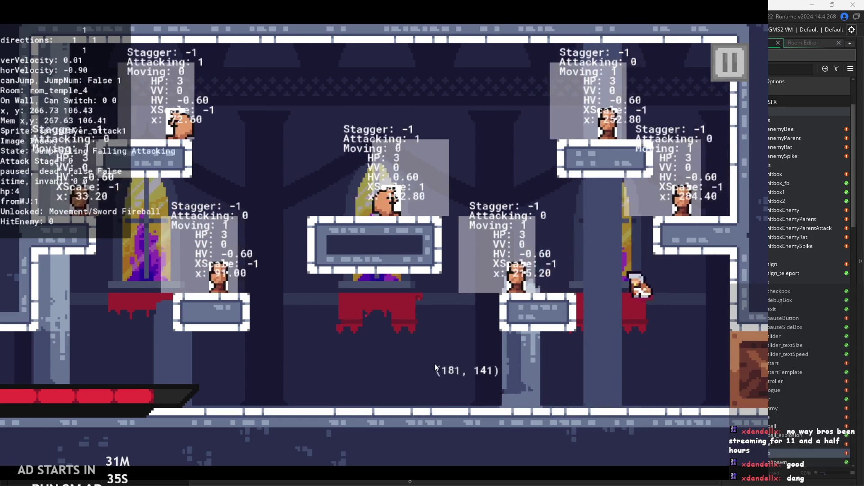
key(x)
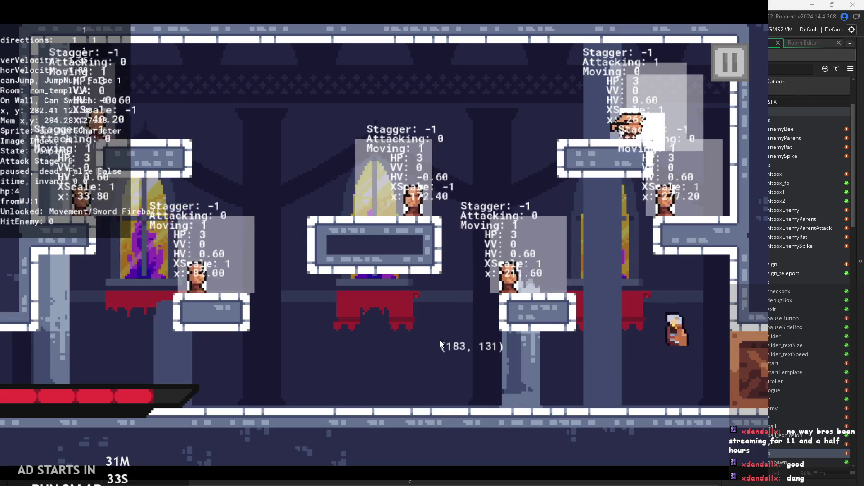
Leap off the ledge, slide down the right wall, and slash while running left
key(Right)
key(space)
key(Right)
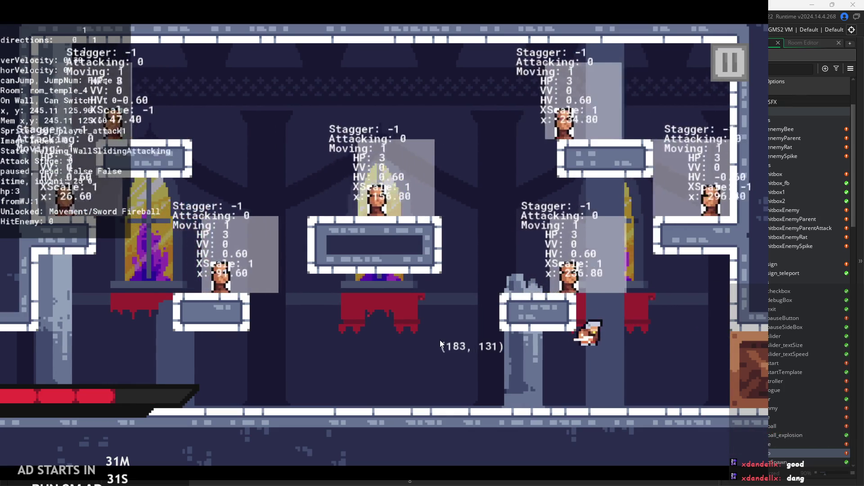
key(Right)
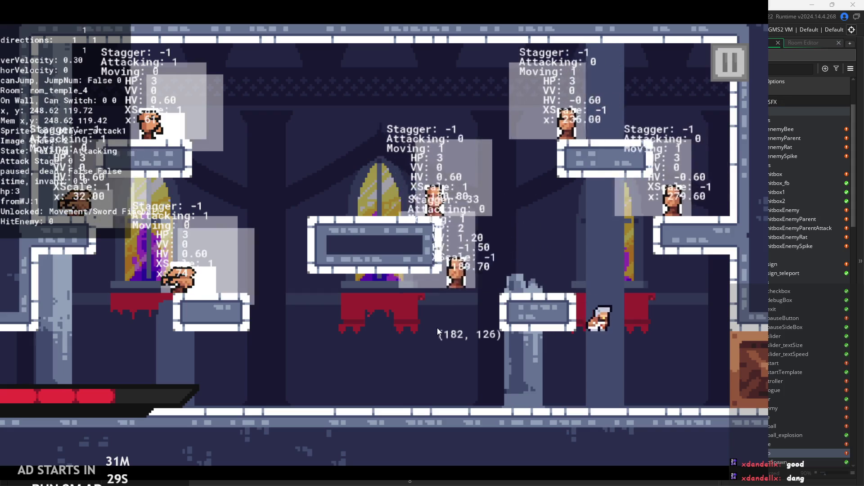
key(Left)
key(x)
key(x)
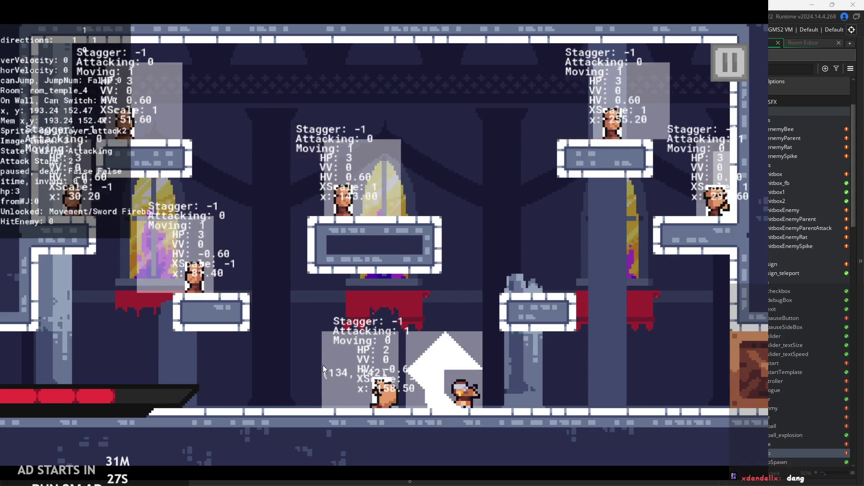
Attack the enemy on the floor and hop onto the low platform's side
key(Left)
key(x)
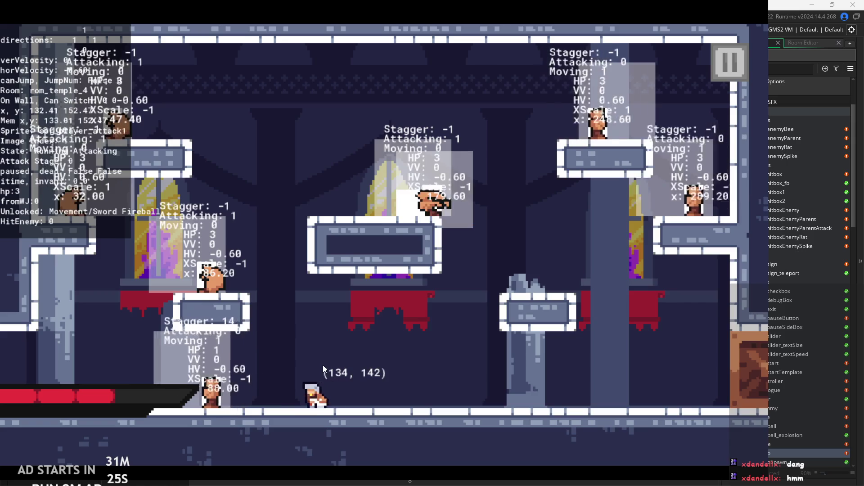
key(Right)
key(space)
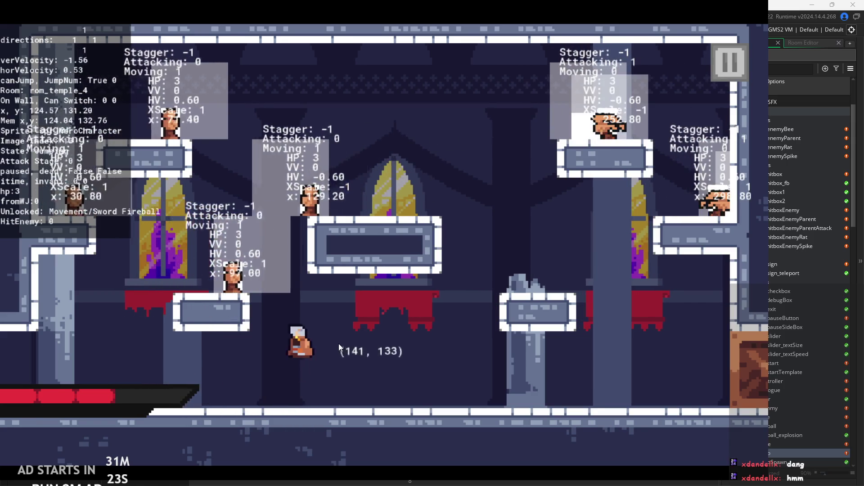
key(Right)
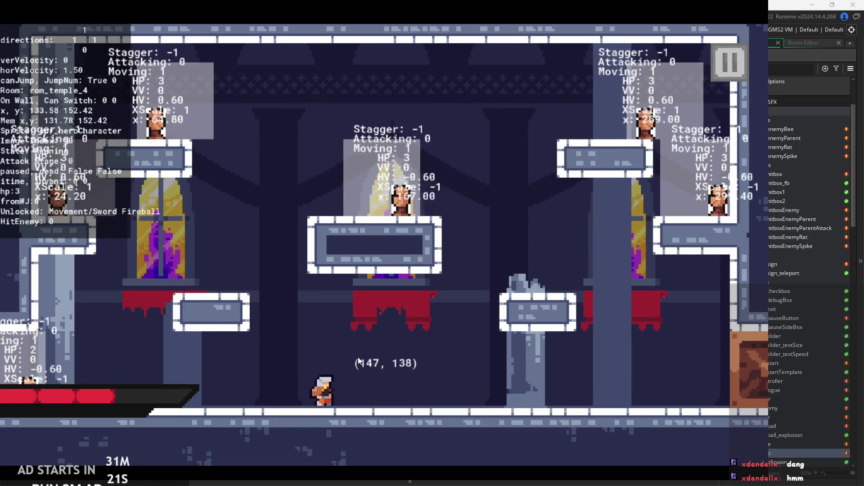
key(Left)
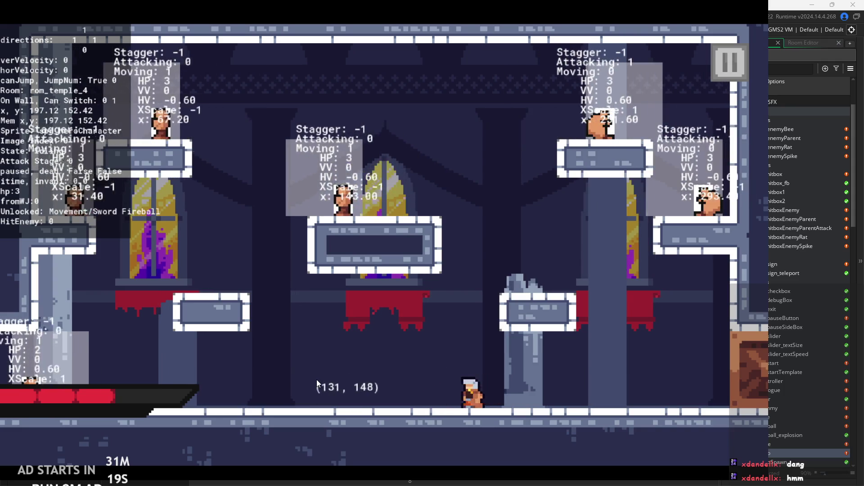
key(Right)
Stagger the floor enemy, then wall-jump off the left wall up to the right
key(Left)
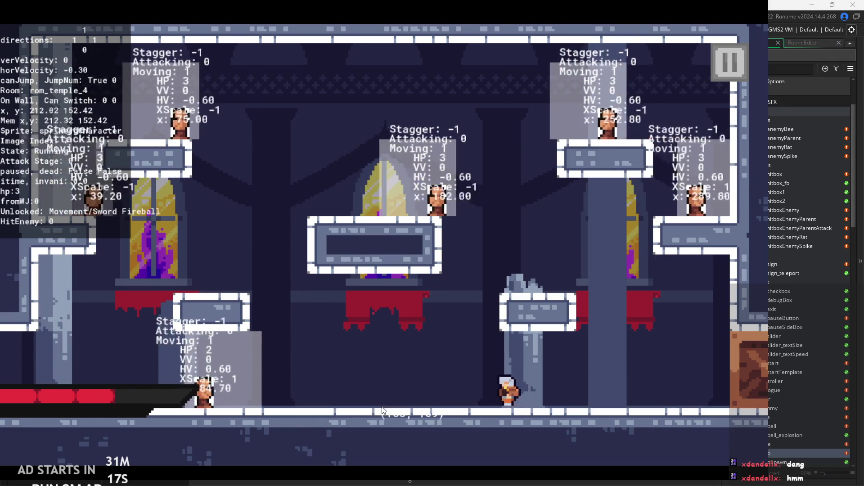
key(Left)
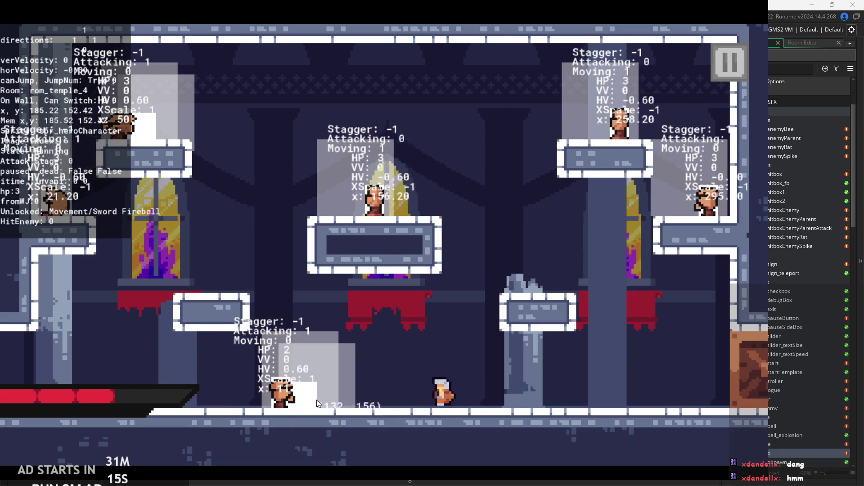
key(x)
key(Left)
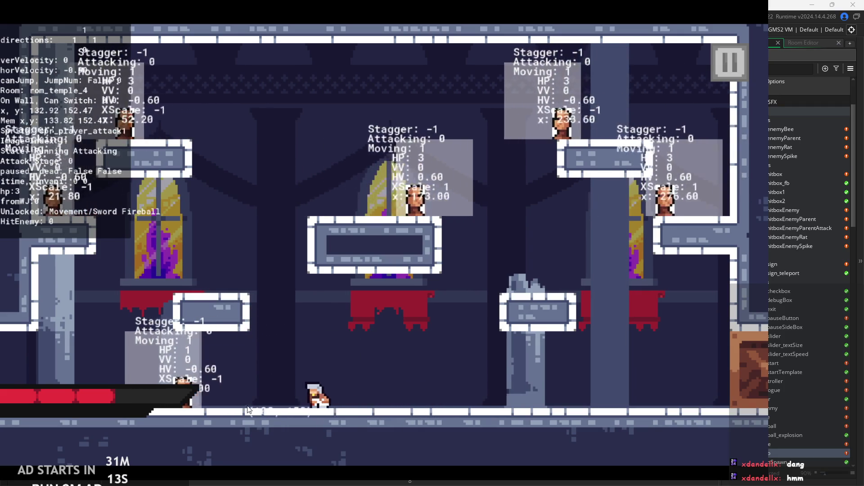
key(Left)
key(z)
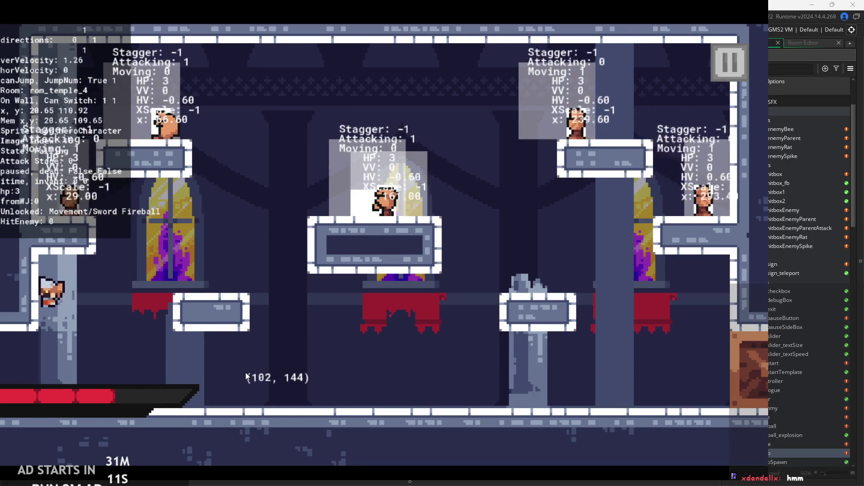
key(z)
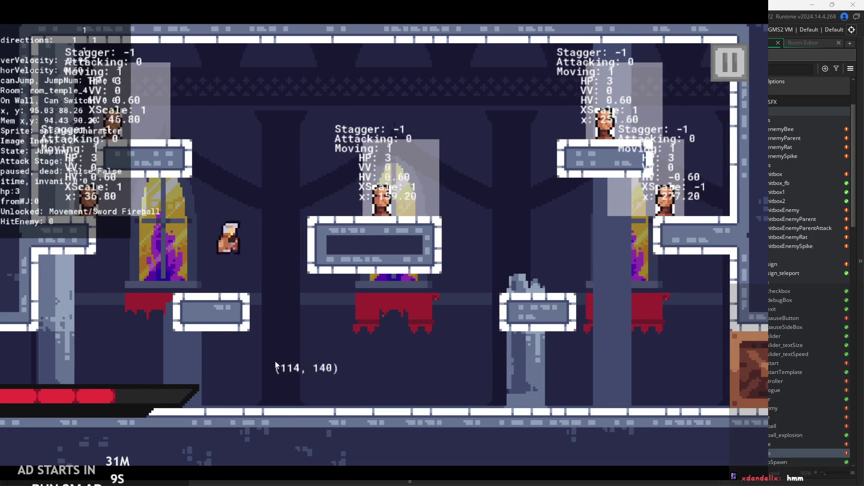
Slash and finish the enemy on the middle platform, then walk right across it
key(Right)
key(x)
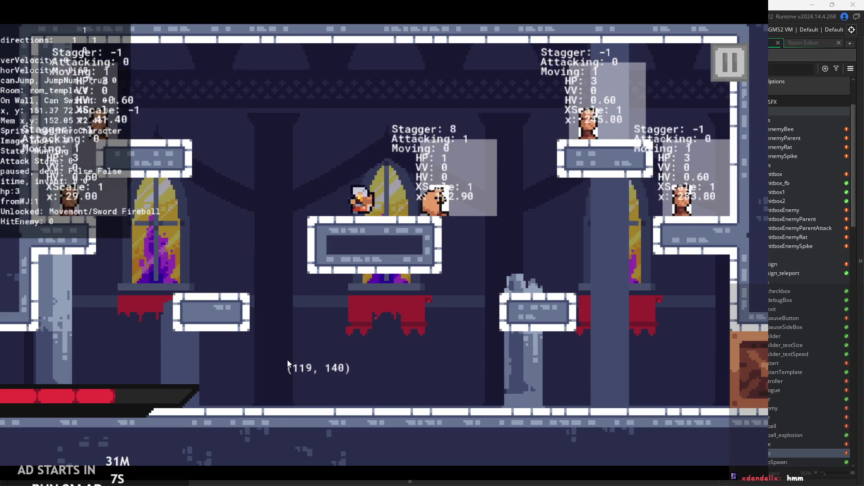
key(Right)
key(x)
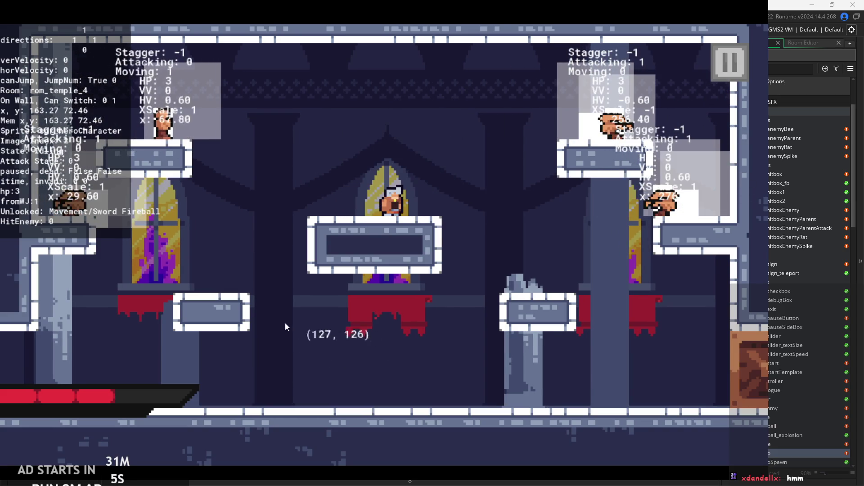
key(Left)
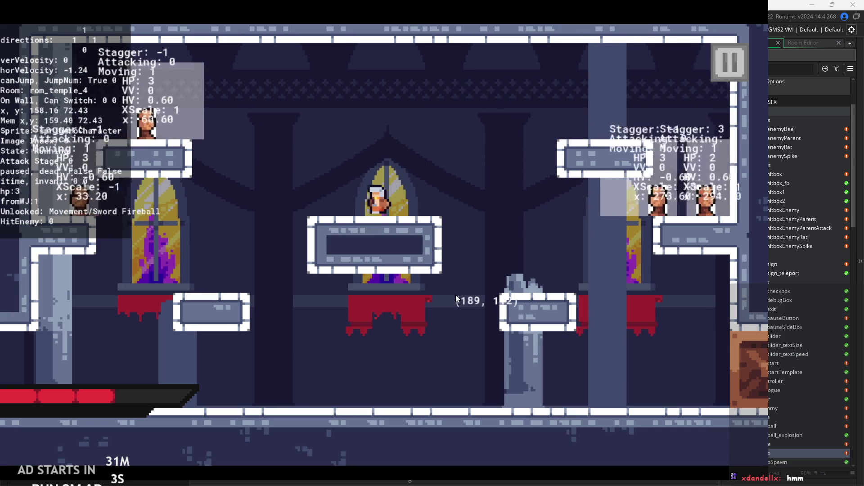
key(Right)
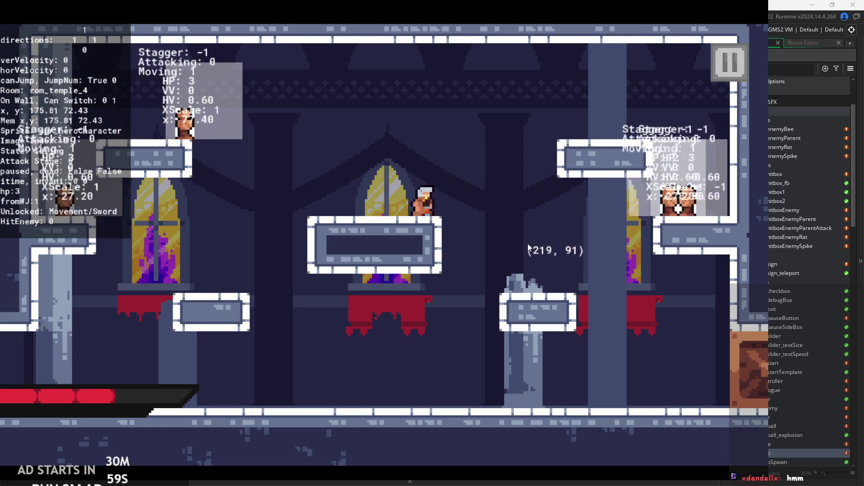
Drop onto the lower-right platform and jump up, attacking in mid-air
key(Right)
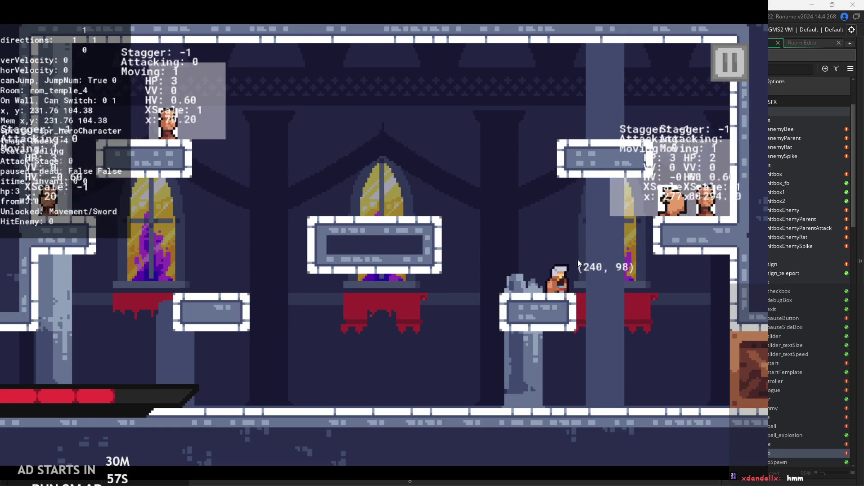
key(space)
key(x)
key(Left)
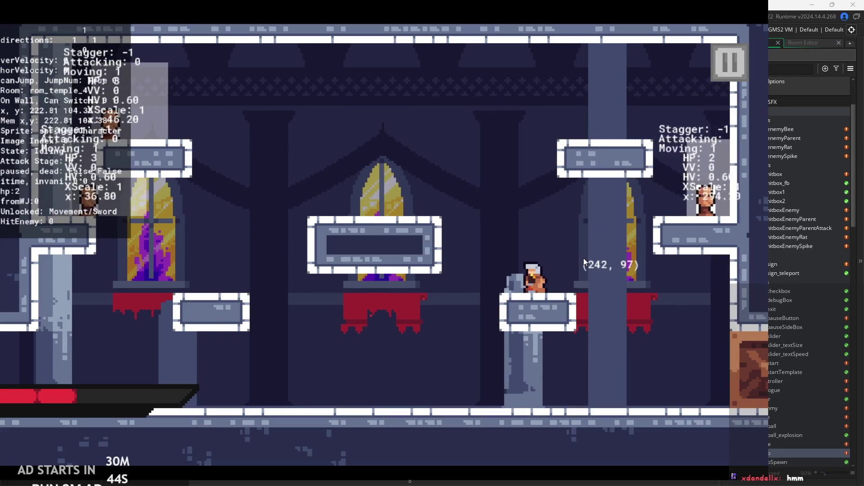
Grab the right wall, then jump up-left to hit an enemy and reach the platform edge
key(Right)
key(space)
key(space)
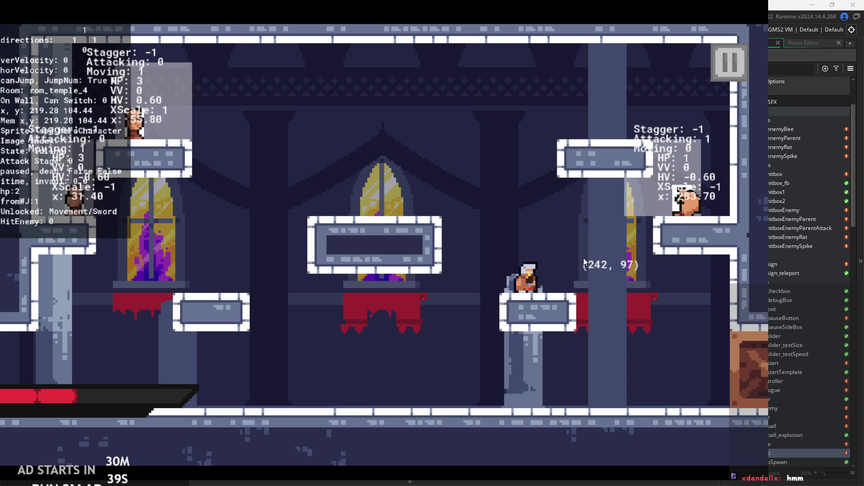
key(Right)
key(space)
key(space)
key(Left)
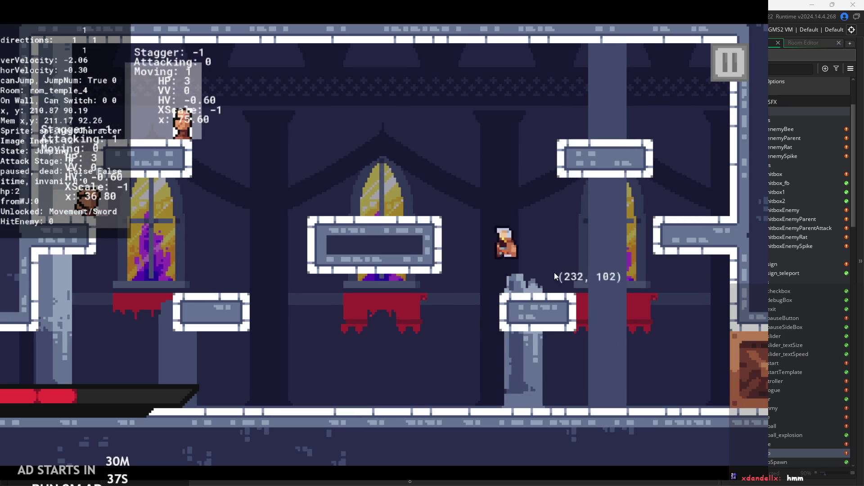
key(space)
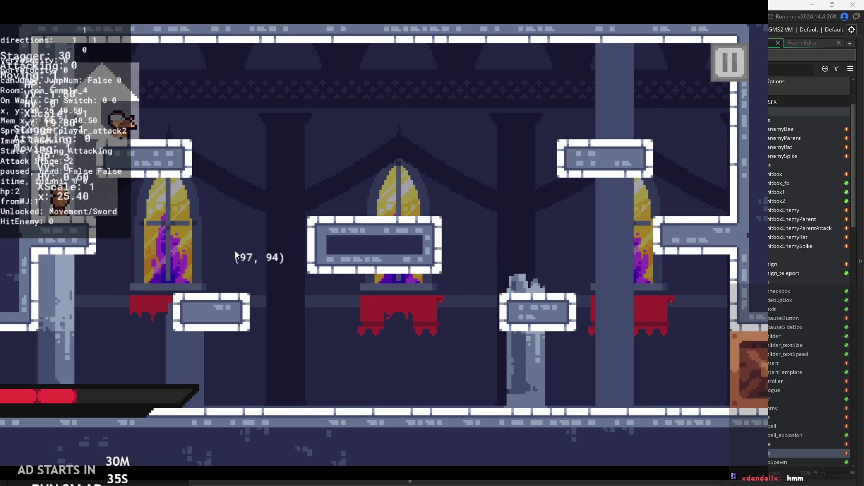
key(Right)
Jump up-left off the platform with a mid-air attack and land on the right platform
key(Left)
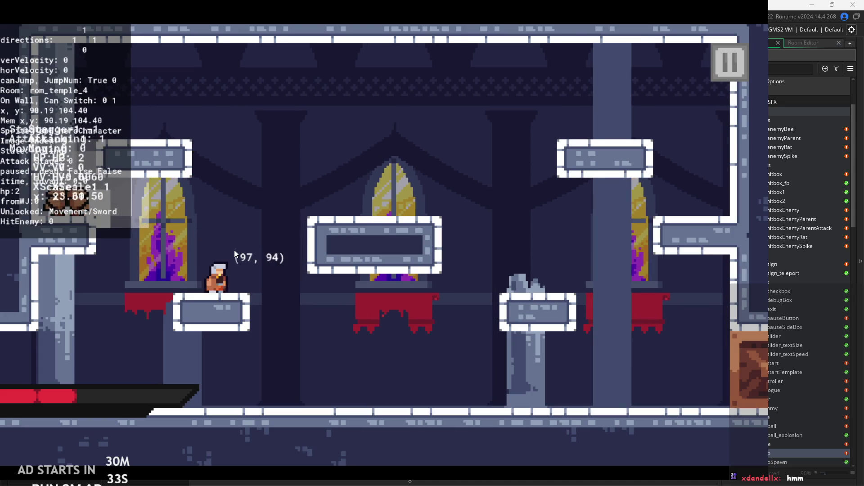
key(Right)
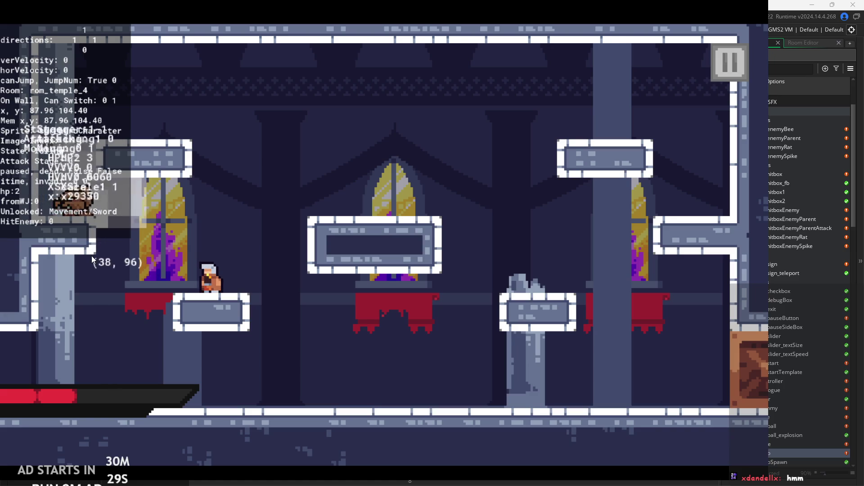
key(space)
key(Left)
key(x)
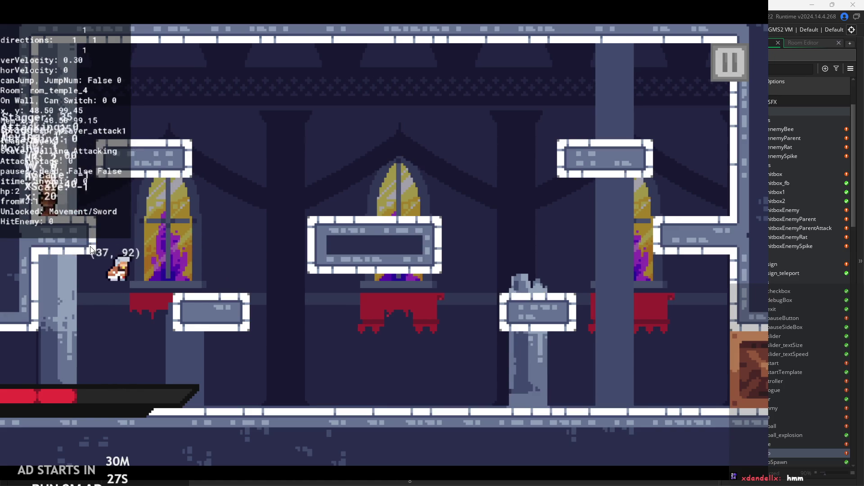
key(Right)
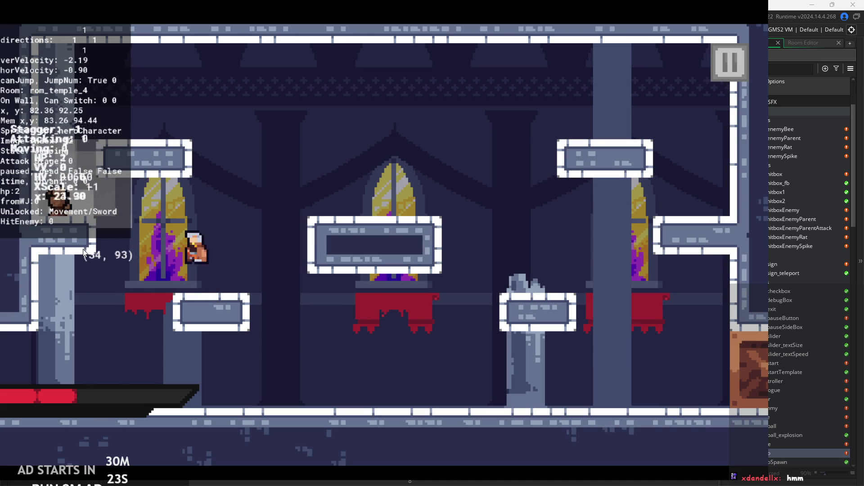
Wall-jump to the small left platform, swing the sword, and drop to the floor
key(Right)
key(space)
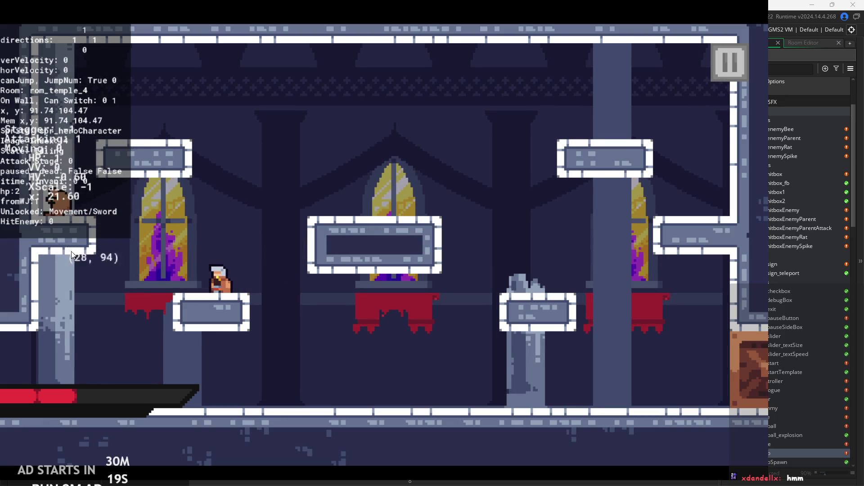
key(Left)
key(space)
key(x)
key(space)
key(Right)
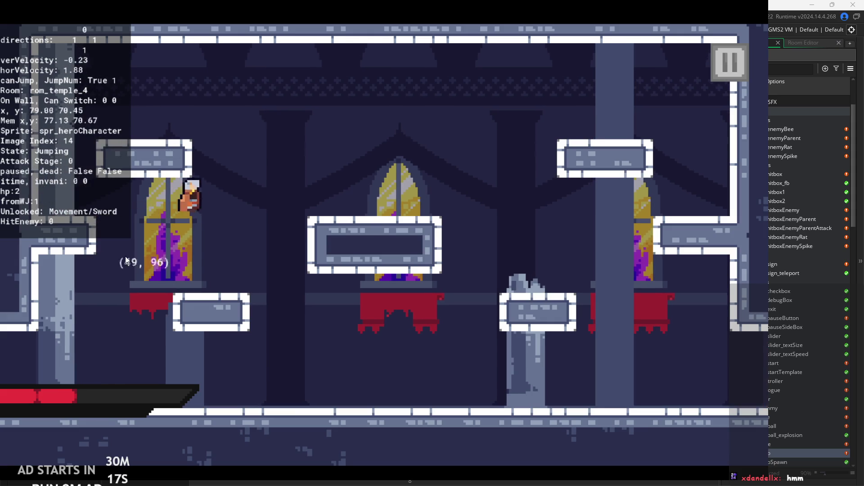
Run right across the floor and climb the small platforms toward the room's top
key(Right)
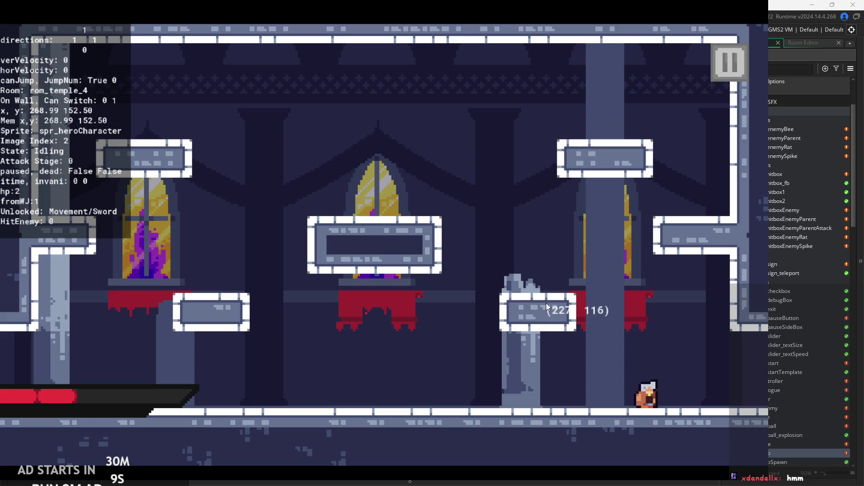
key(space)
key(Left)
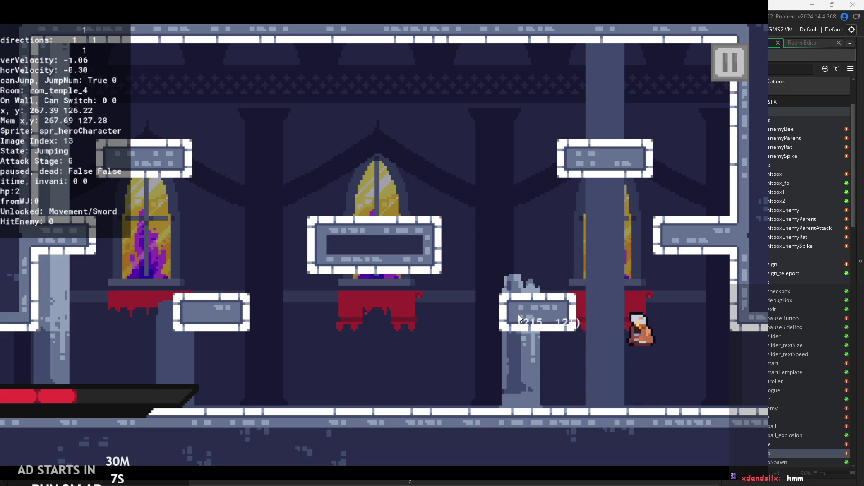
key(space)
key(Left)
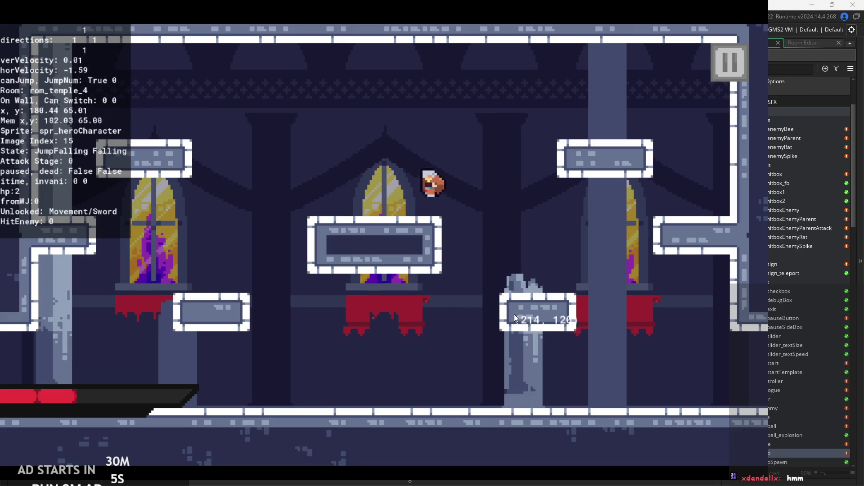
key(space)
key(Right)
key(Left)
Double-jump with repeated sword attacks to rise to the upper right
key(space)
key(Right)
key(x)
key(Left)
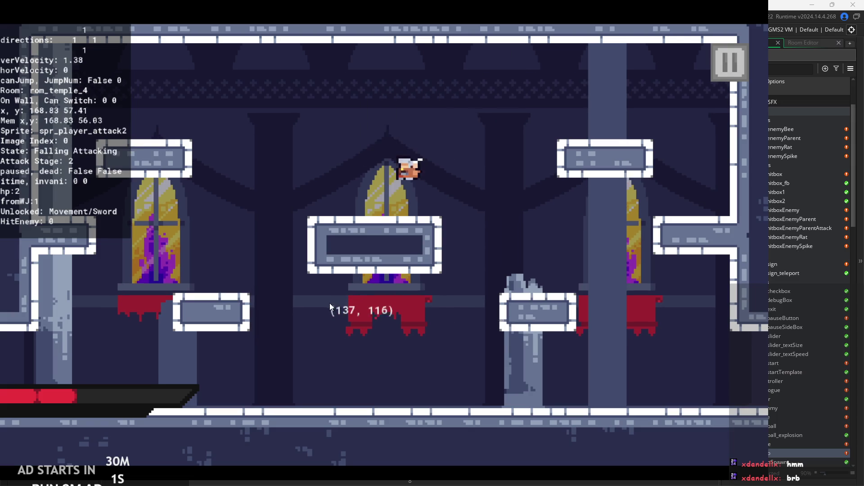
key(space)
key(Right)
key(x)
key(Right)
key(x)
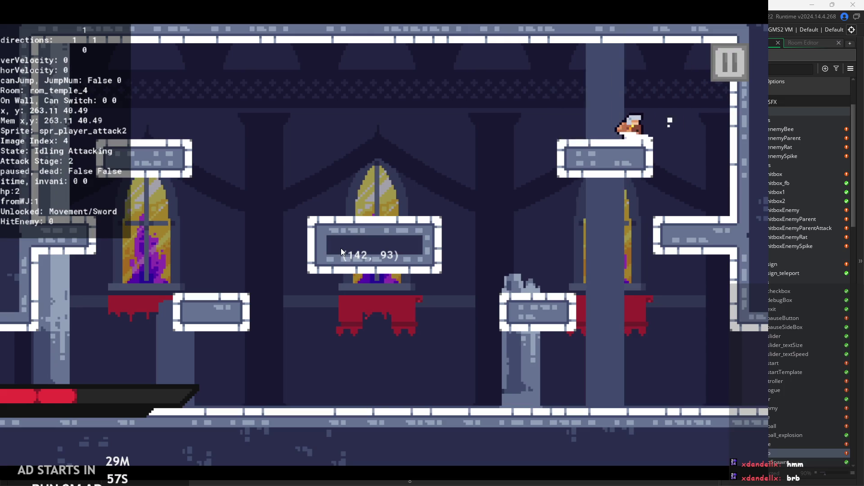
Land on the right platform and run out the right exit into rom_grass_1
key(Left)
key(Right)
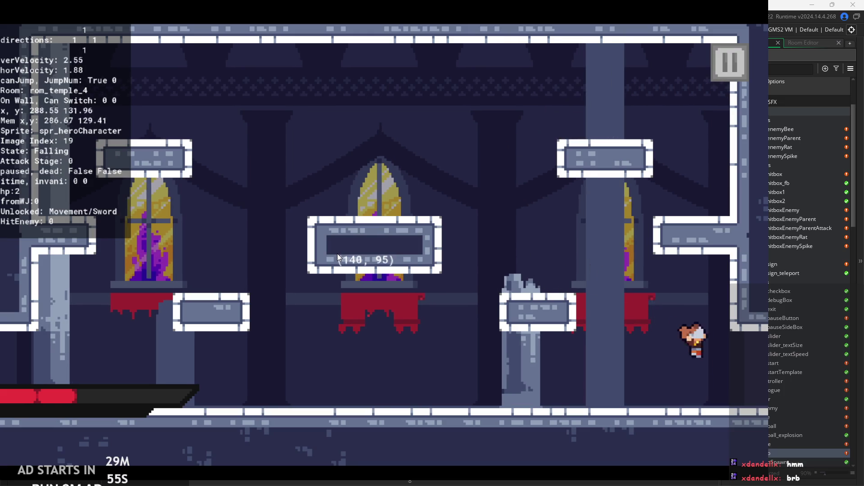
key(Right)
key(z)
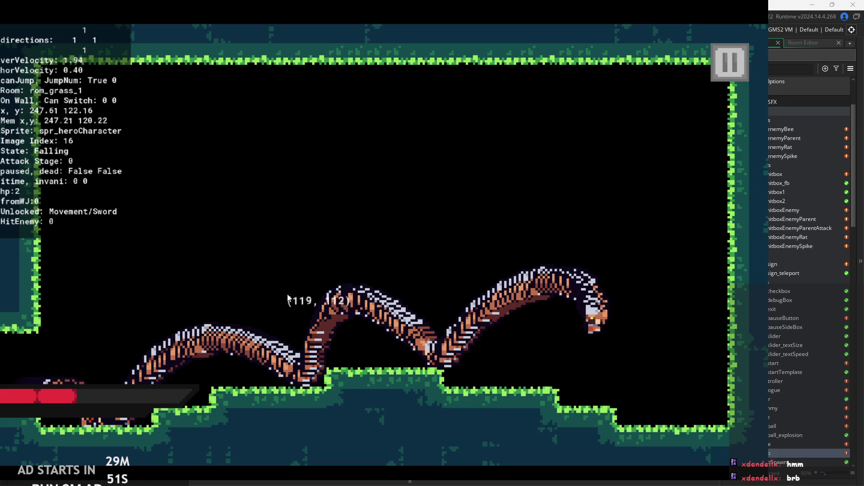
Playtest rom_grass_1 by running and wall-jumping back and forth between its walls
key(Left)
key(z)
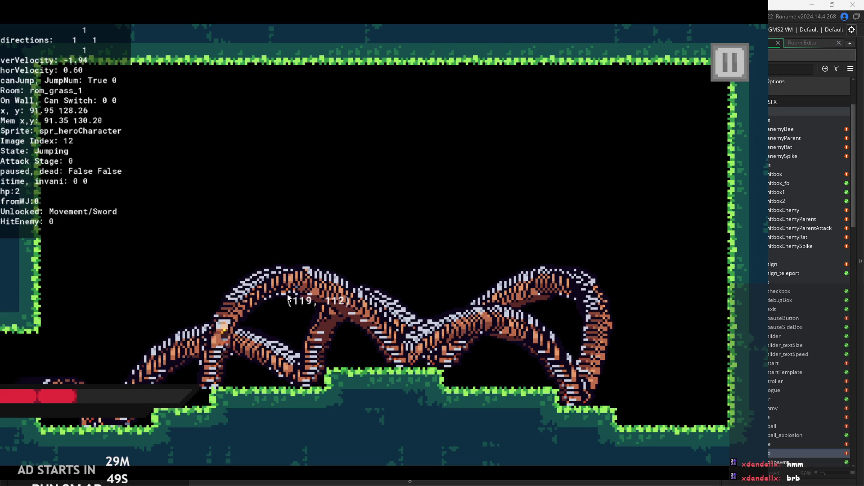
key(Right)
key(z)
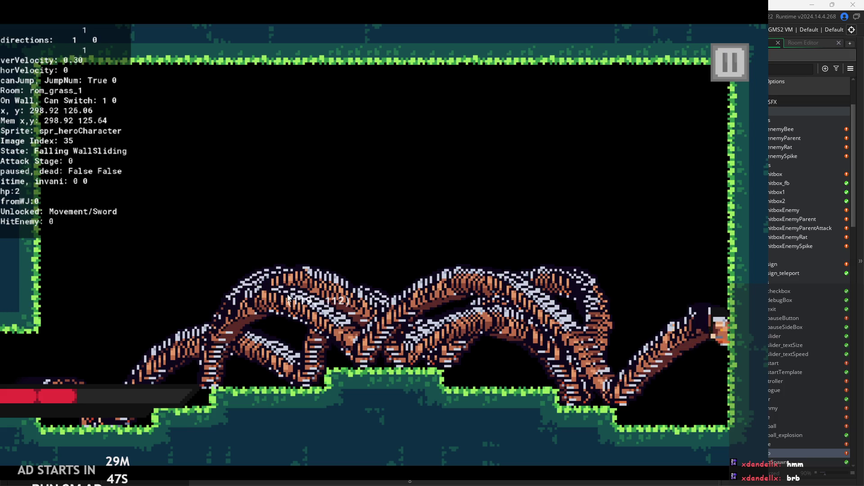
key(z)
key(z)
key(Left)
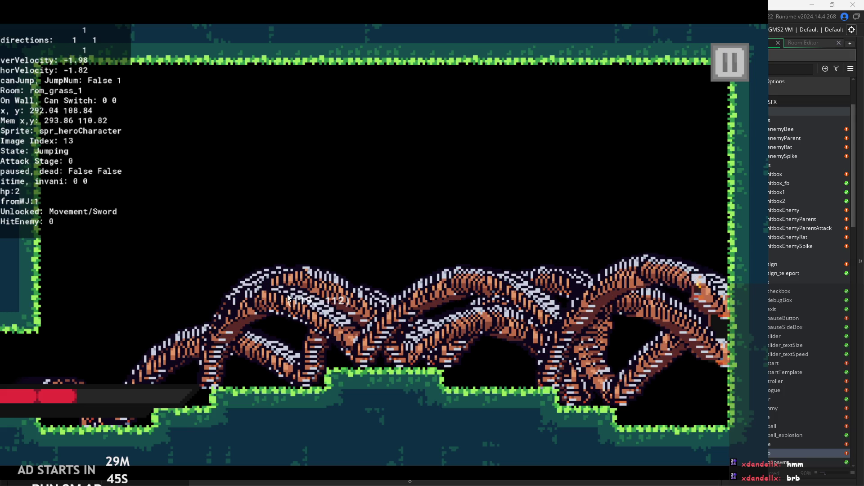
key(z)
key(z)
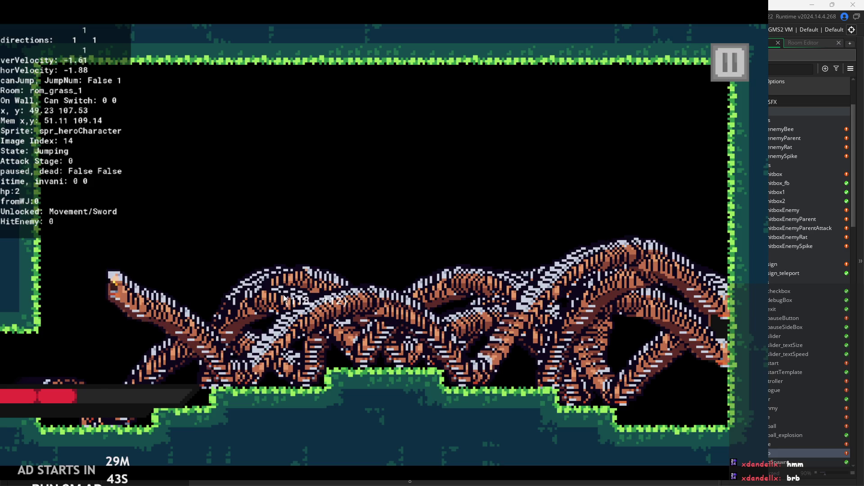
key(Right)
key(z)
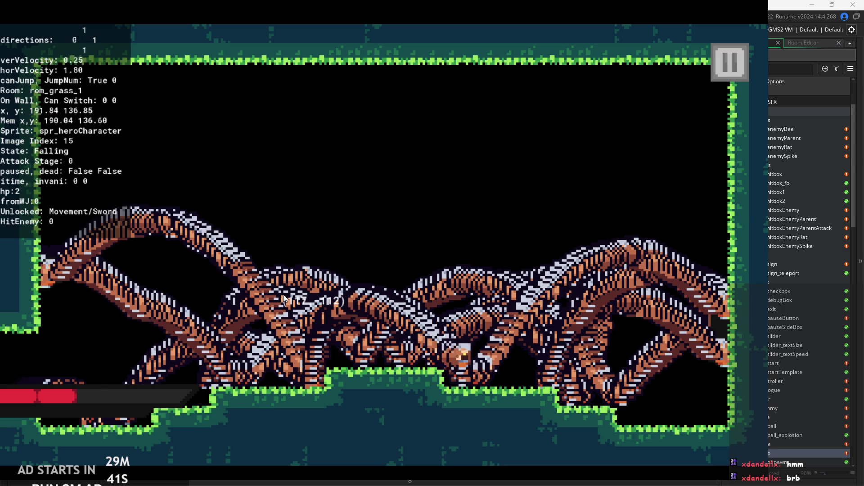
key(z)
key(z)
key(Left)
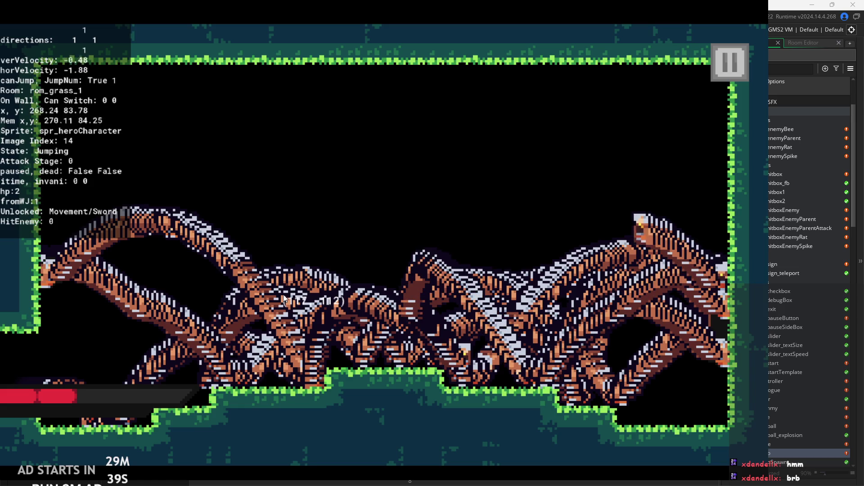
key(z)
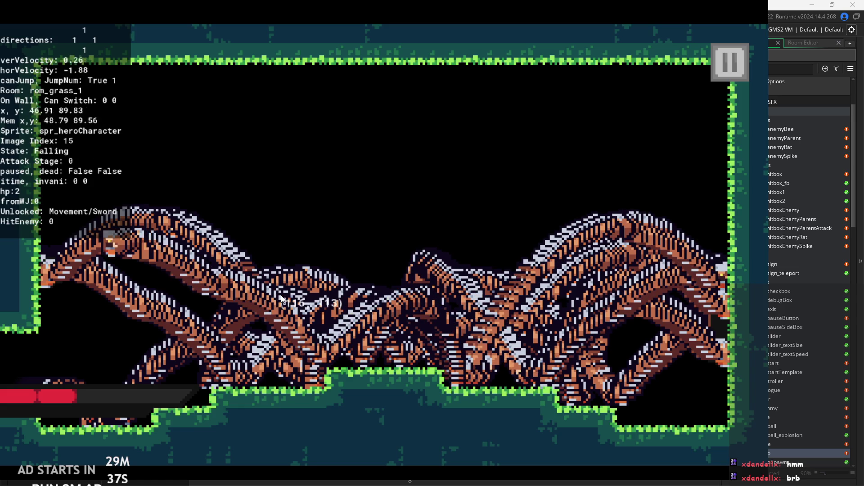
key(z)
key(Right)
key(z)
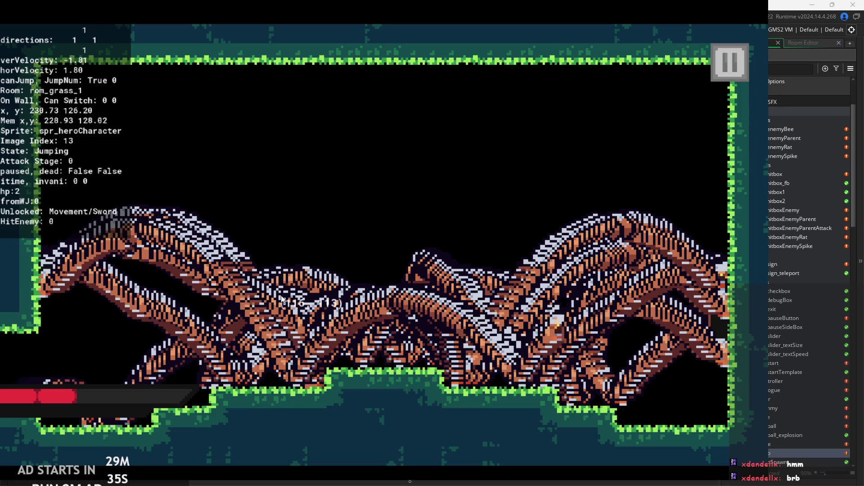
key(z)
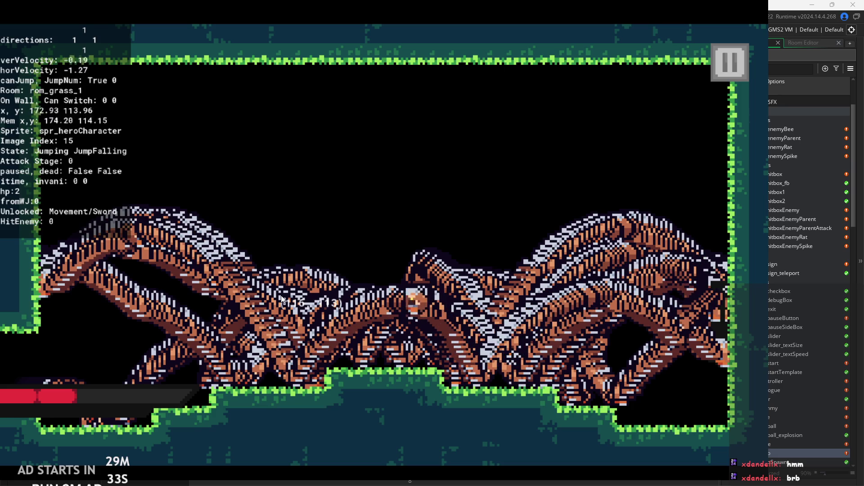
key(z)
key(z)
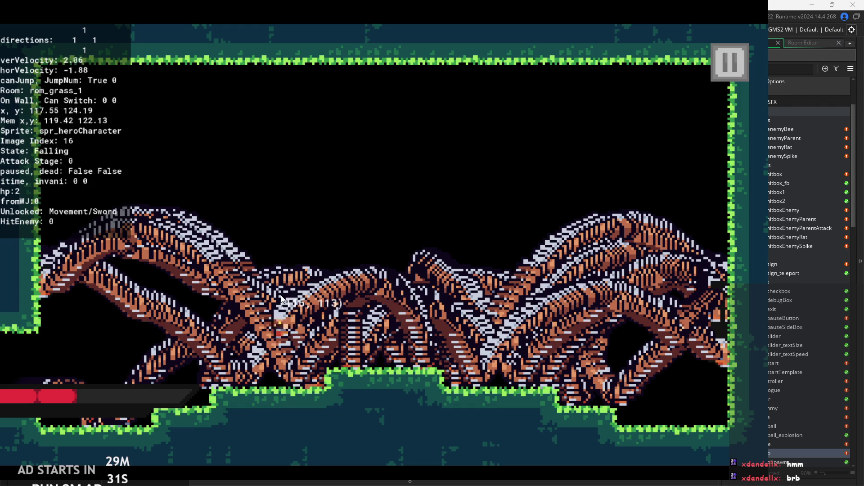
key(z)
Run left while attacking to exit into rom_temple_4, then bring up the pause menu
key(z)
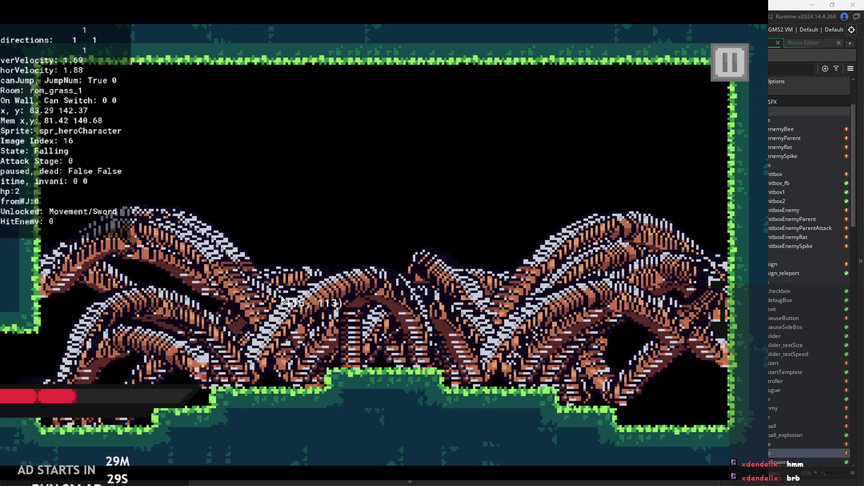
key(z)
key(Left)
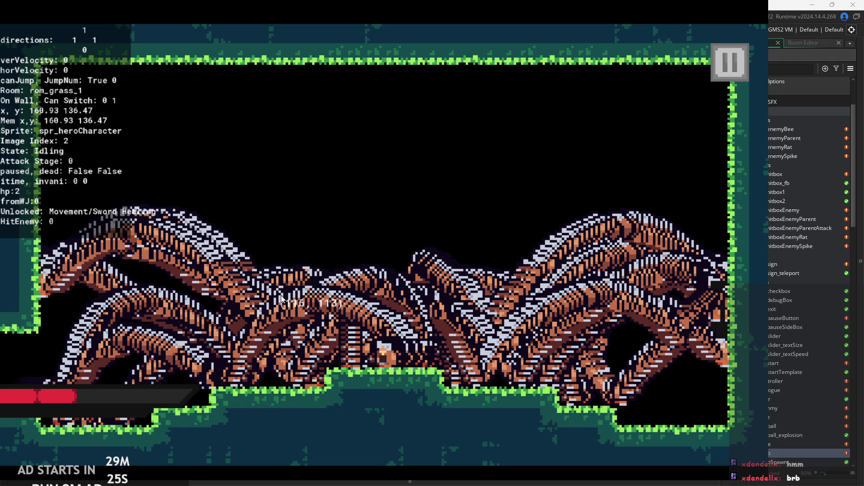
key(Left)
key(x)
key(Left)
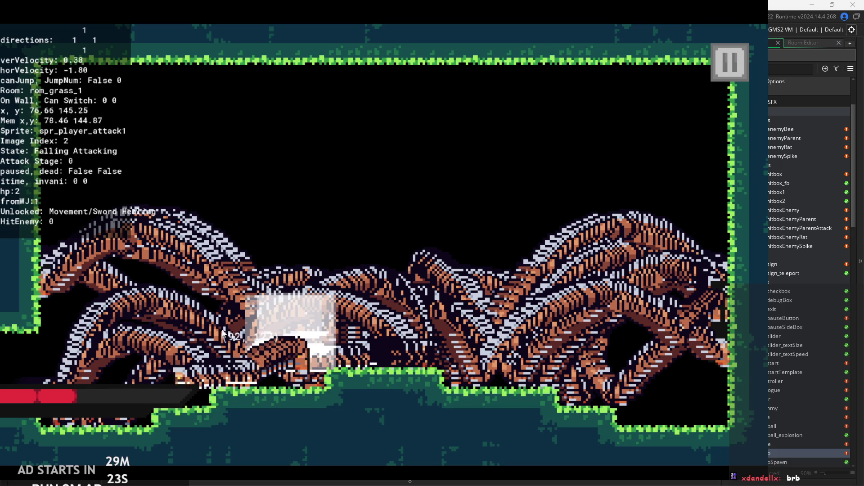
key(z)
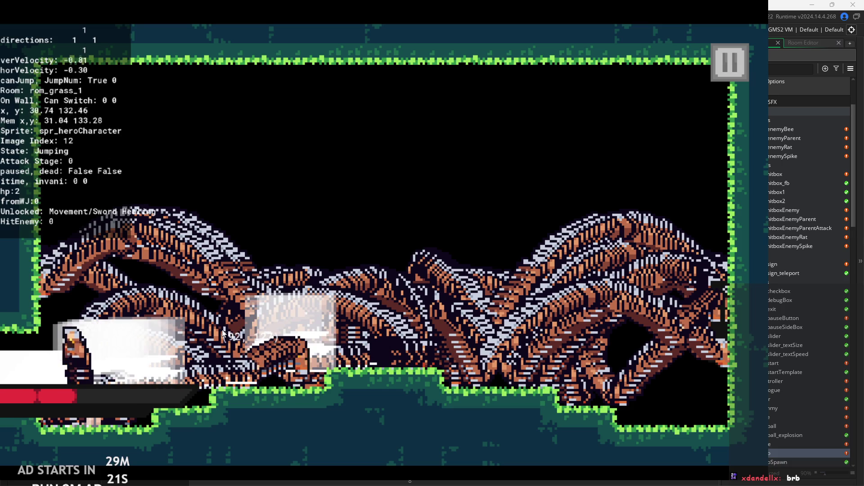
key(Left)
key(z)
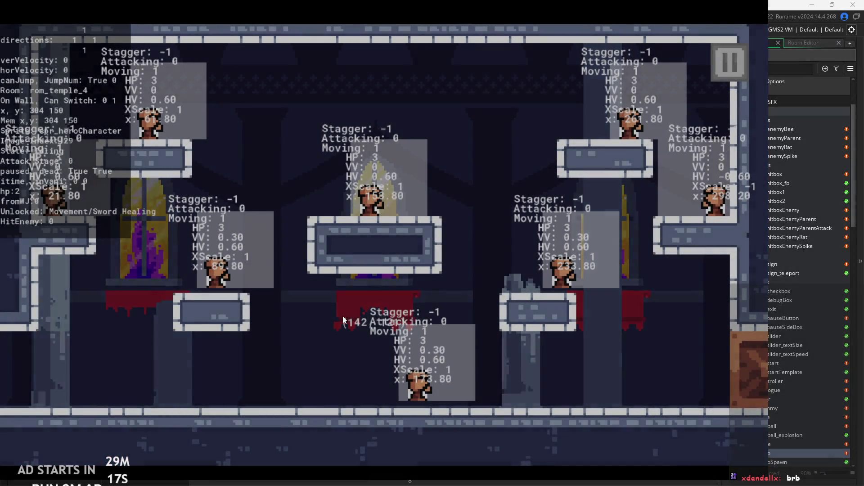
key(Escape)
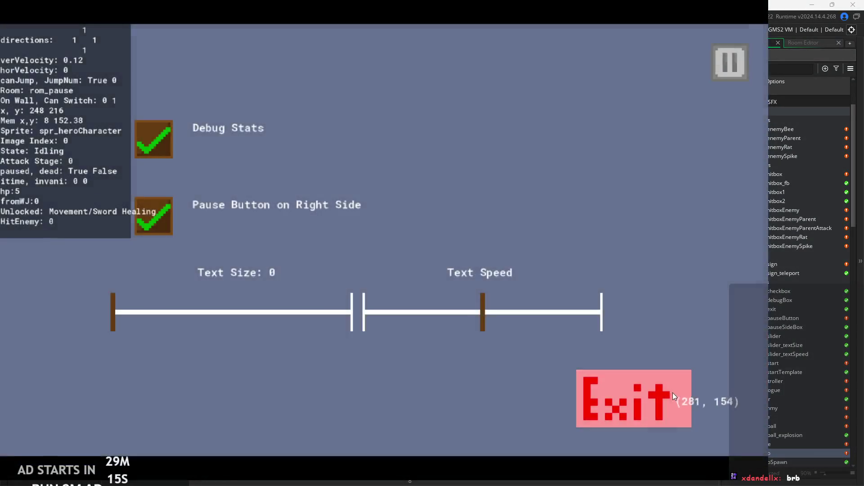
Close the test run and zoom in on obj_controller's Create event code
click(673, 392)
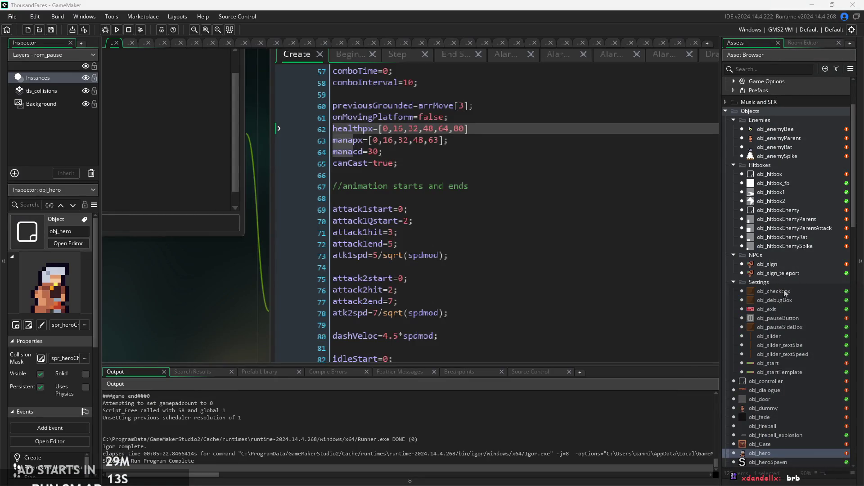
scroll(793, 456, down, 5)
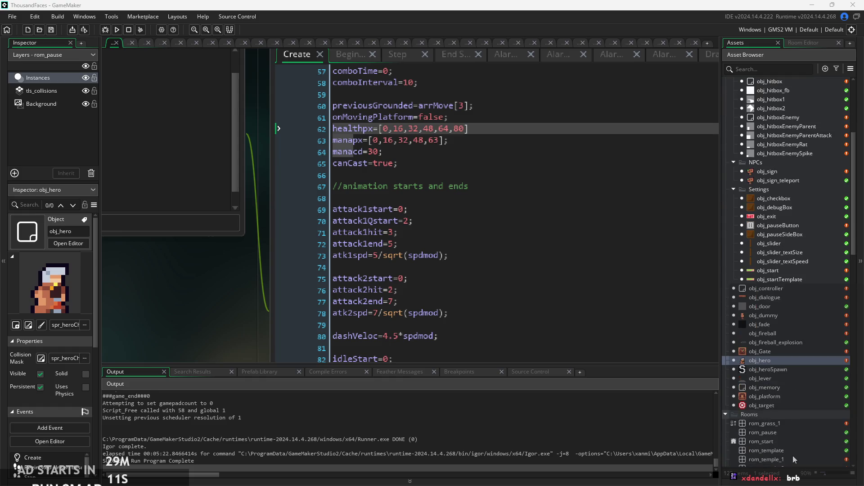
scroll(795, 386, down, 3)
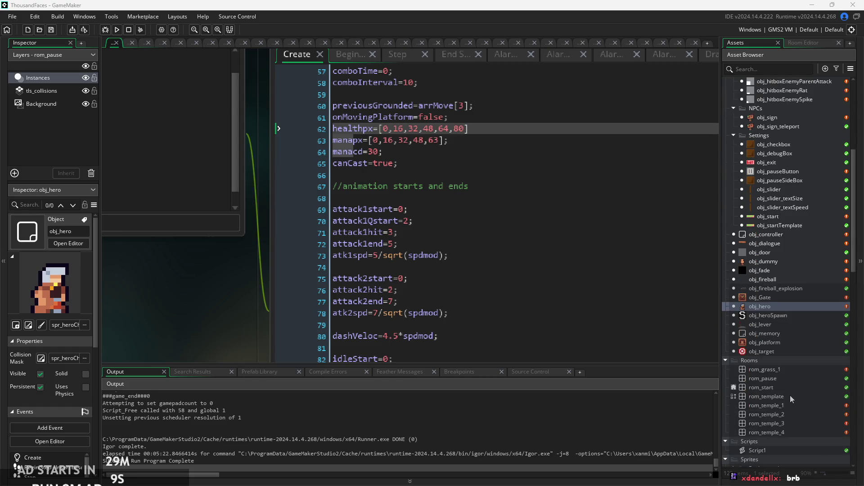
scroll(795, 270, up, 4)
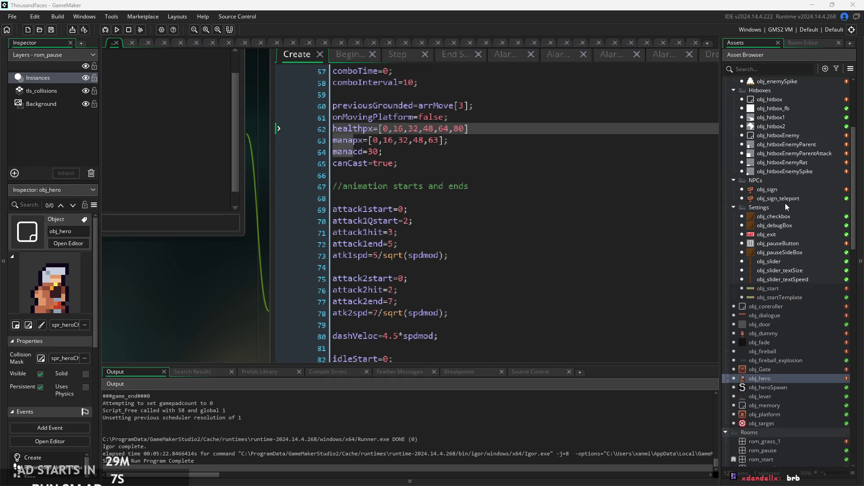
scroll(787, 180, up, 3)
scroll(787, 150, down, 3)
scroll(785, 270, up, 8)
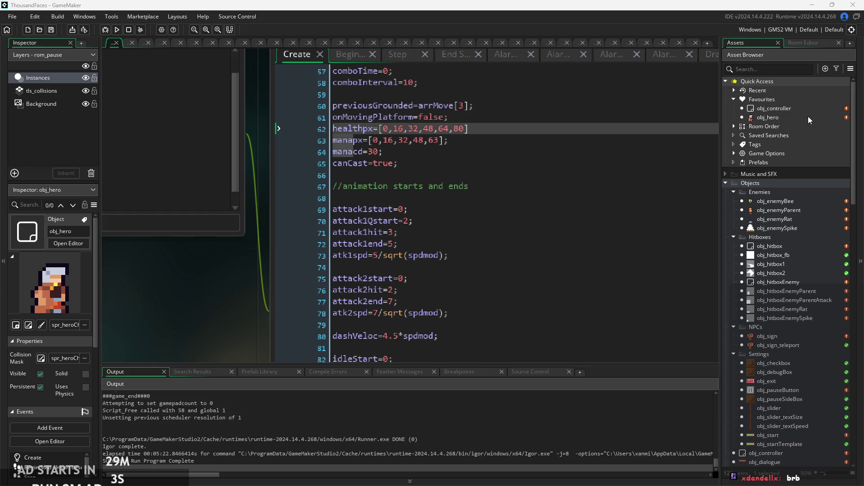
double_click(808, 109)
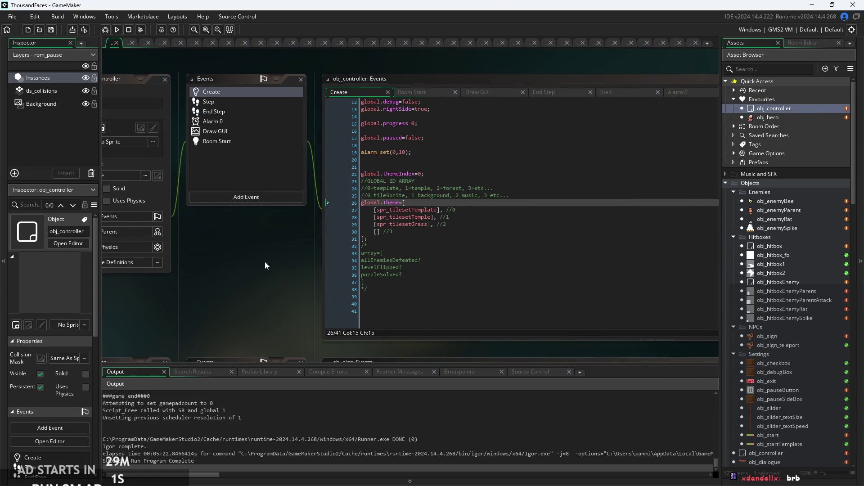
scroll(245, 254, up, 5)
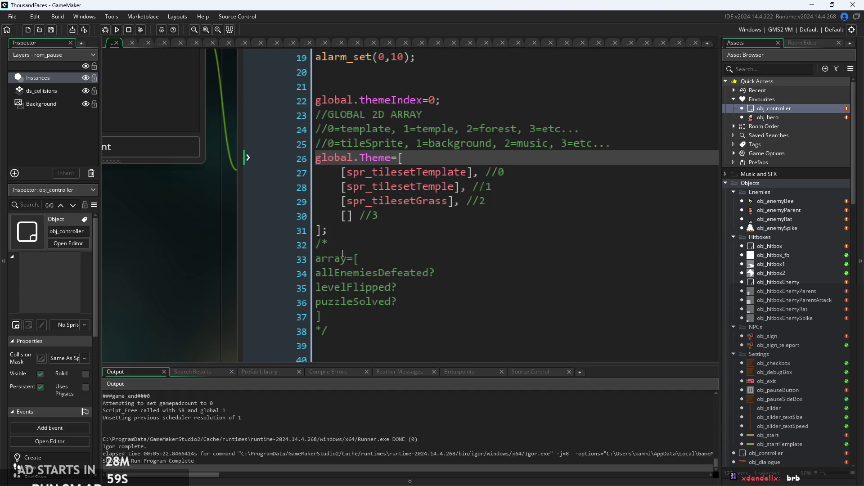
Uncomment the array notes and rename the array to global.levelArray
click(343, 249)
key(BackSpace)
click(334, 330)
key(BackSpace)
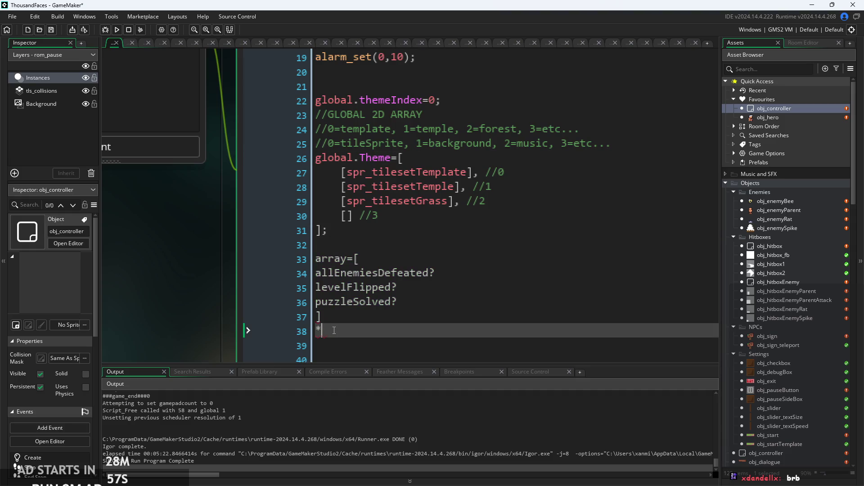
click(318, 260)
text(global.)
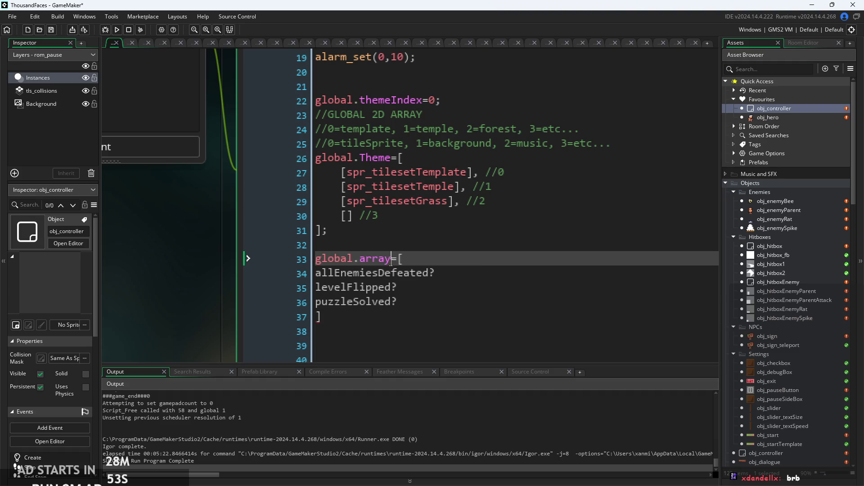
mouse_move(360, 266)
key(BackSpace)
text(leve)
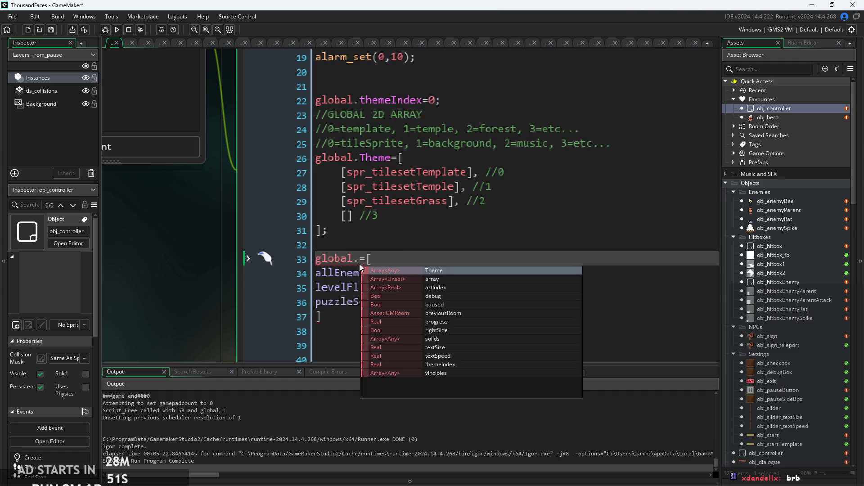
text(lArra)
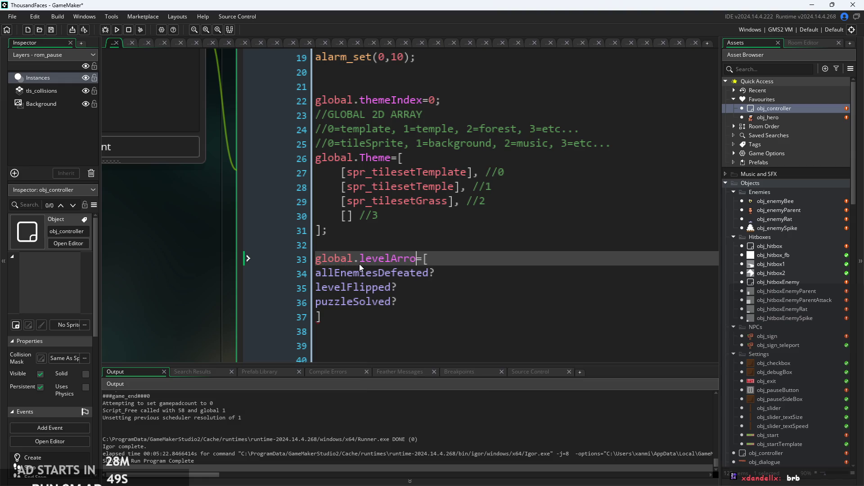
text(y)
Strip the question marks from the entries and correct levelFlipped to leverFlipped
click(435, 299)
key(BackSpace)
click(423, 291)
key(BackSpace)
click(434, 273)
key(BackSpace)
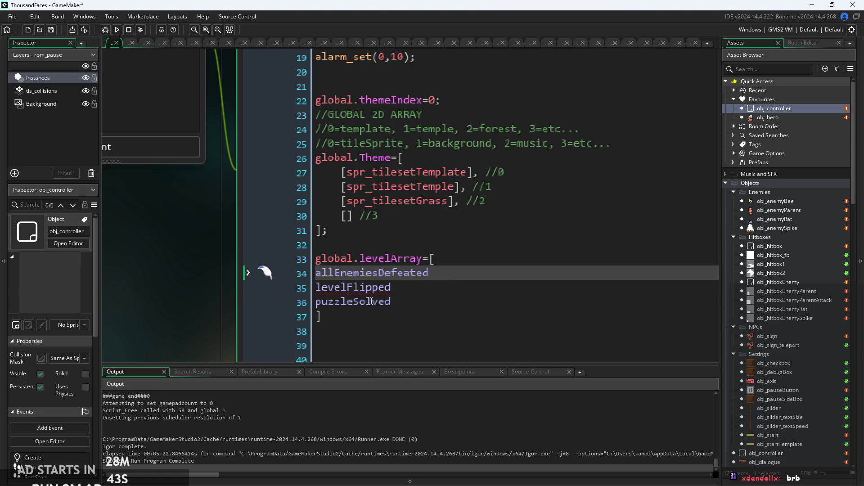
click(342, 291)
key(BackSpace)
text(r)
Add commas after the entries and join the array onto one line
click(323, 311)
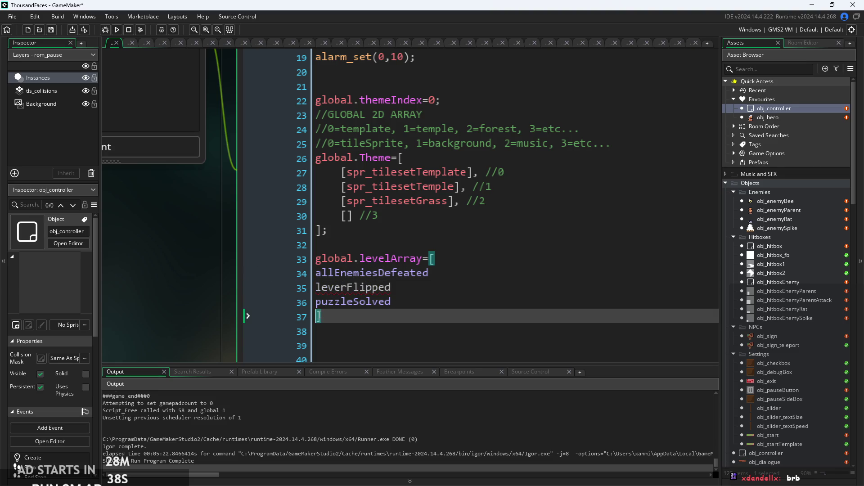
click(439, 273)
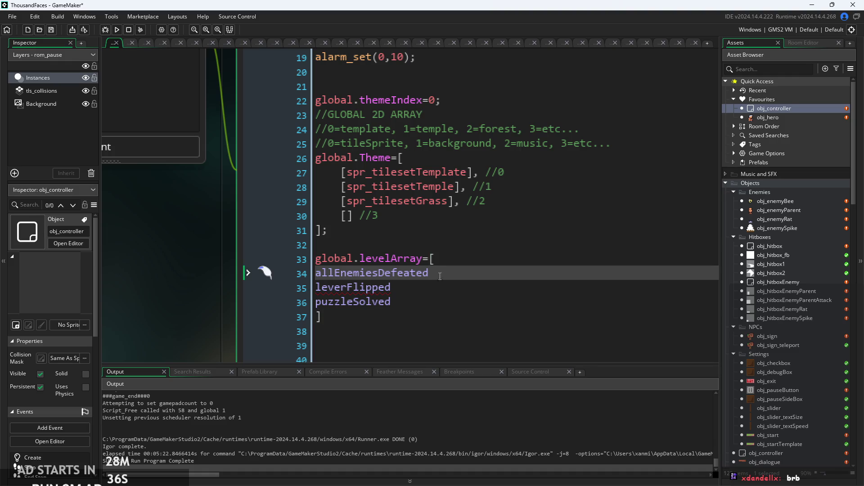
text(,)
key(Down)
text(,)
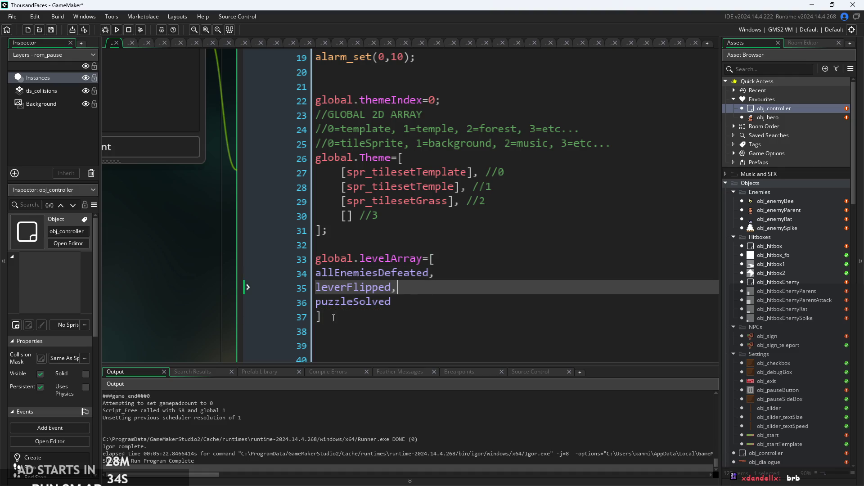
click(319, 317)
text(;)
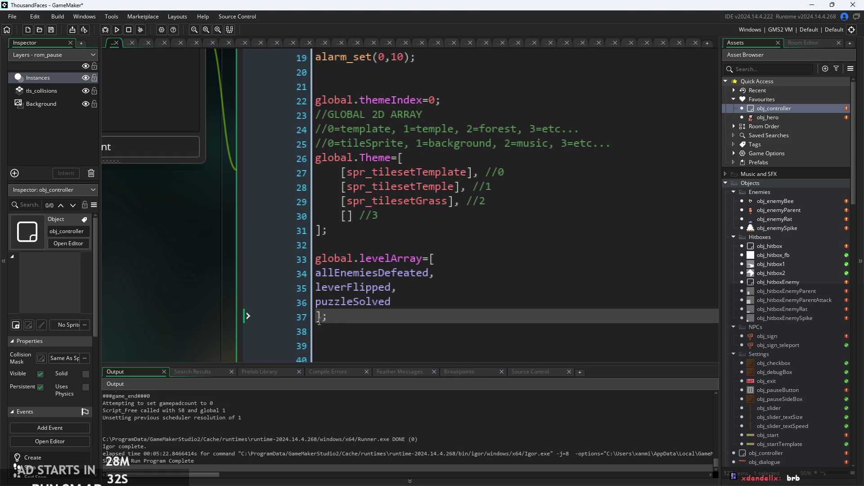
key(BackSpace)
click(316, 316)
key(BackSpace)
double_click(324, 316)
key(BackSpace)
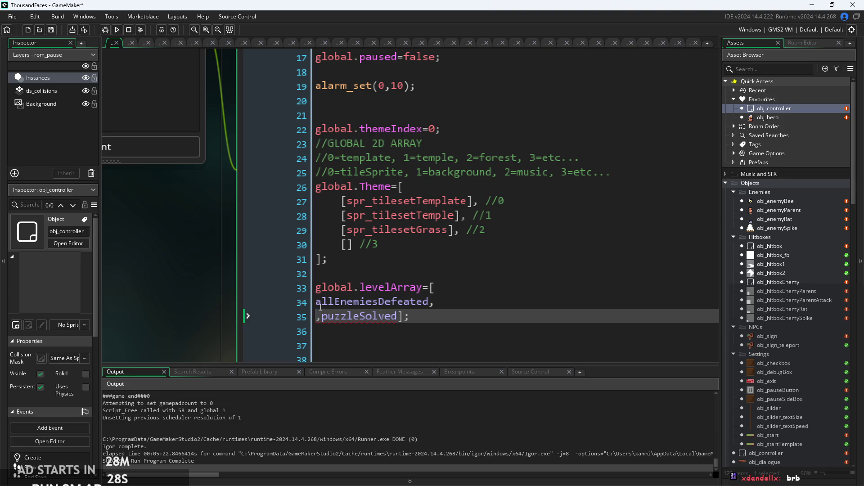
key(ctrl+z)
key(ctrl+z)
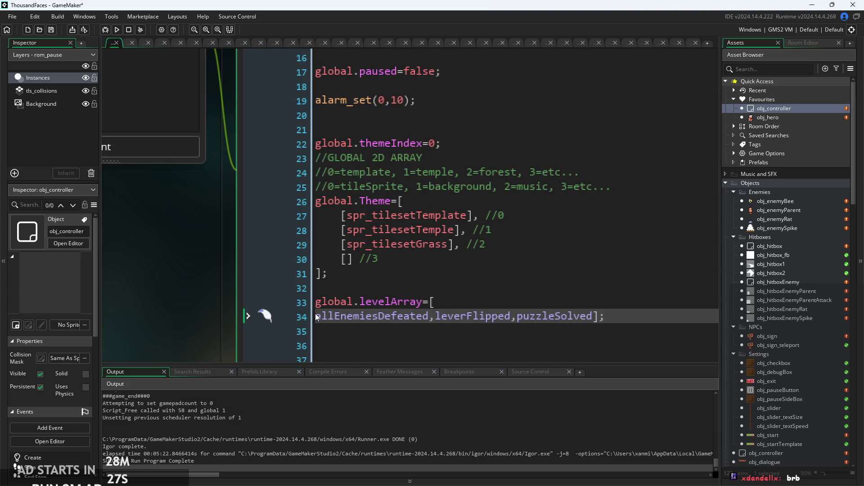
key(ctrl+z)
click(476, 345)
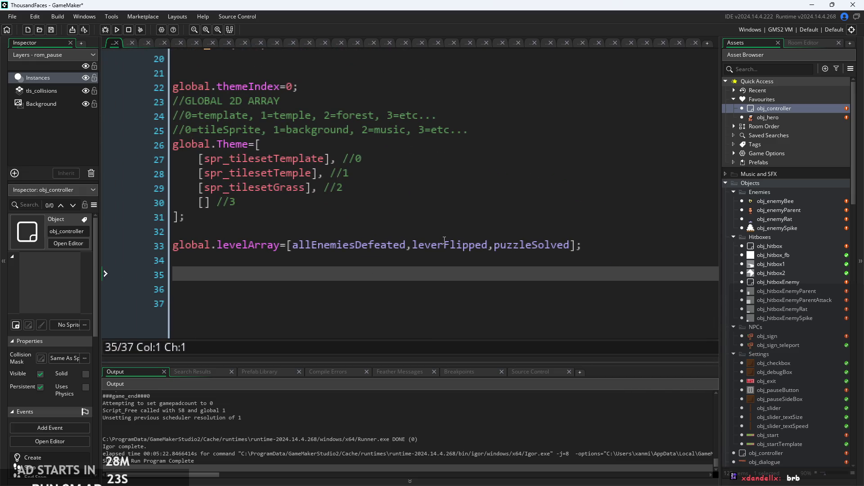
Delete the leverFlipped entry from global.levelArray
mouse_move(445, 243)
mouse_down()
mouse_move(447, 253)
mouse_move(410, 255)
mouse_up()
click(463, 245)
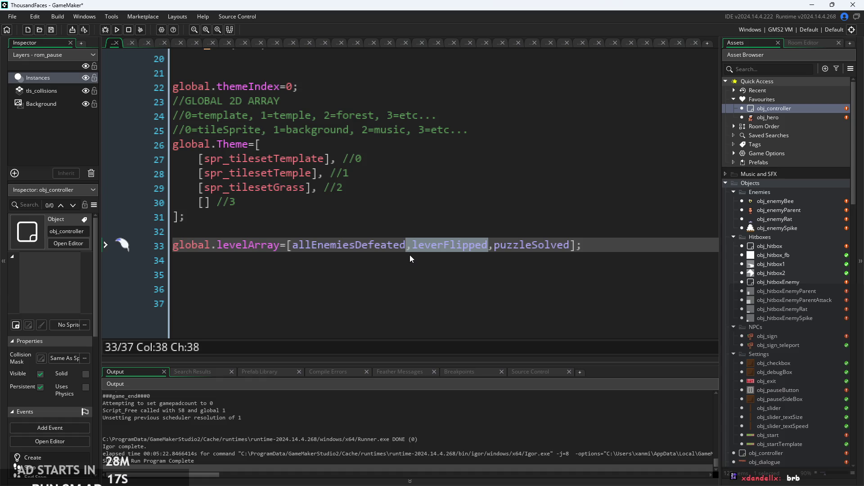
key(BackSpace)
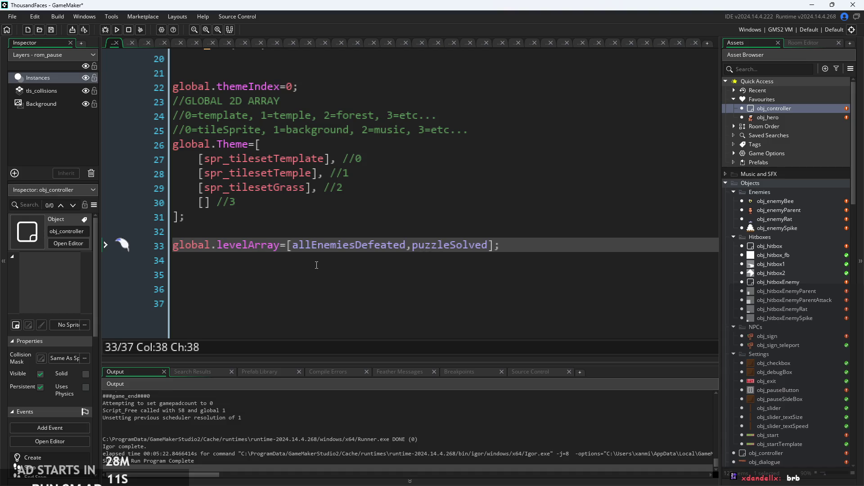
click(311, 250)
key(Left)
key(Left)
click(405, 265)
click(409, 251)
scroll(787, 373, down, 3)
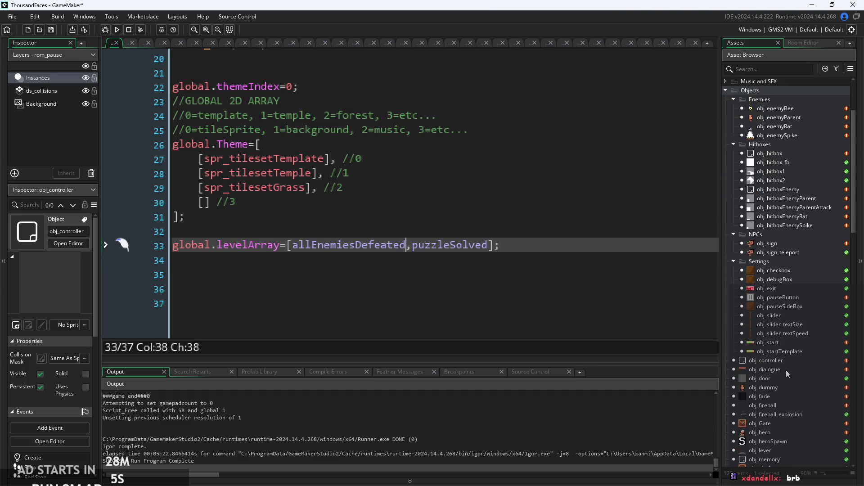
scroll(783, 406, down, 1)
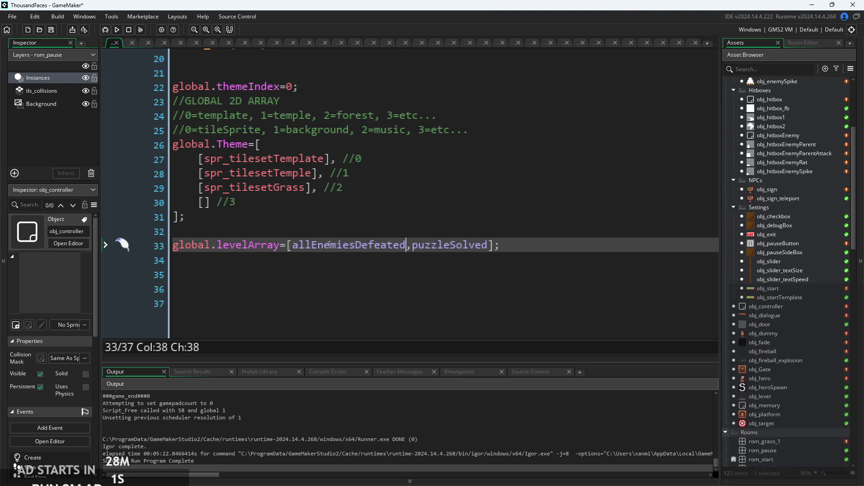
key(Down)
click(475, 237)
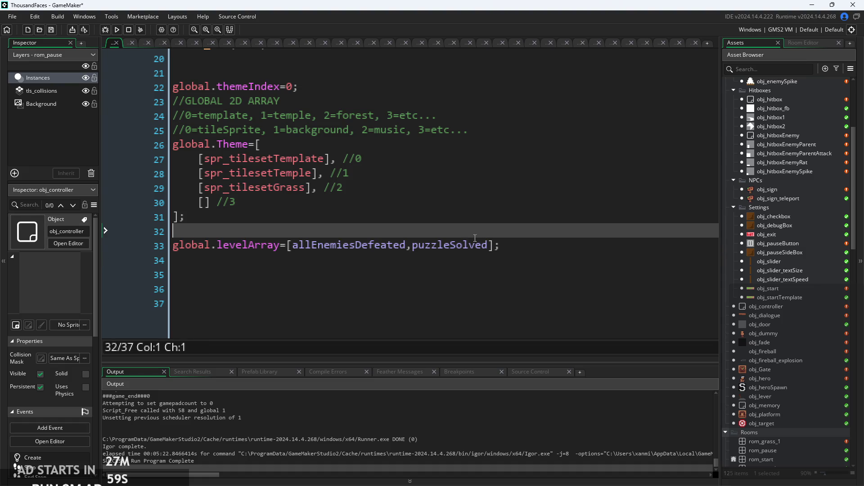
Delete the allEnemiesDefeated entry and rework the array's brackets
click(410, 244)
click(296, 245)
drag(407, 248, 294, 246)
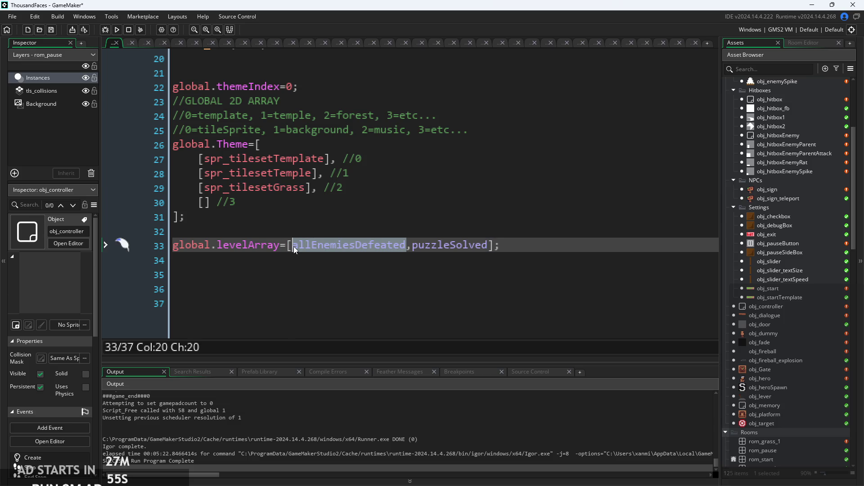
key(BackSpace)
text([)
key(Return)
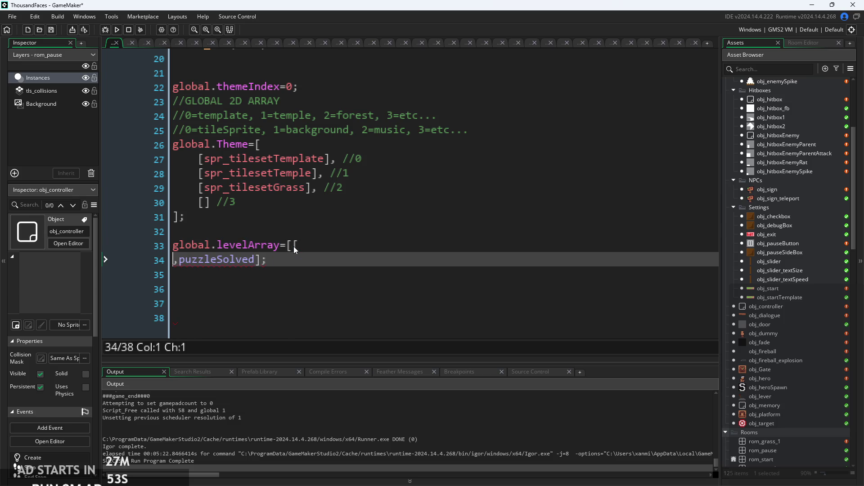
click(293, 247)
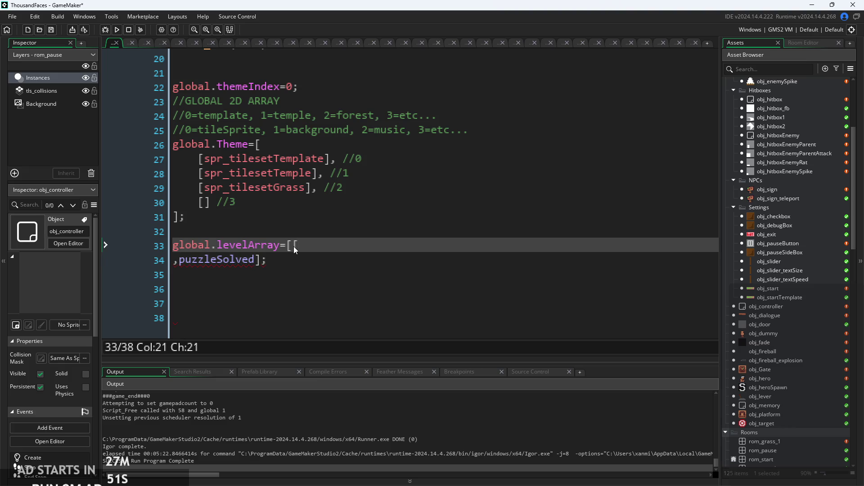
key(Left)
key(Return)
key(End)
text(])
key(Right)
key(Right)
key(Left)
key(BackSpace)
key(BackSpace)
key(BackSpace)
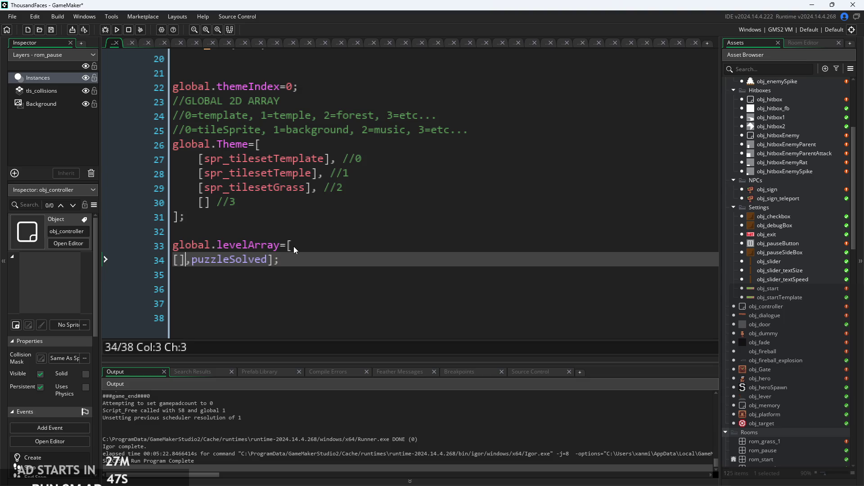
Delete puzzleSolved and the leftover brackets so the line reads global.levelArray=;
text([)
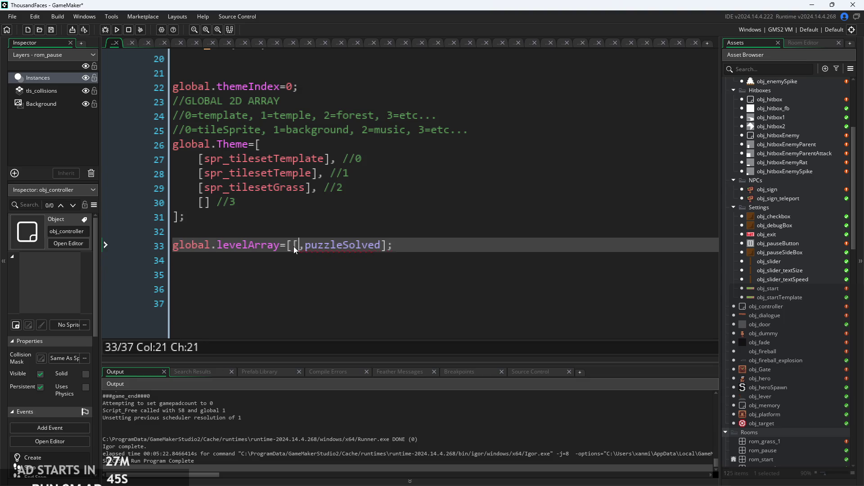
mouse_move(299, 249)
mouse_down()
mouse_move(382, 250)
mouse_move(303, 257)
mouse_up()
key(BackSpace)
key(Right)
key(BackSpace)
key(BackSpace)
key(BackSpace)
text(=)
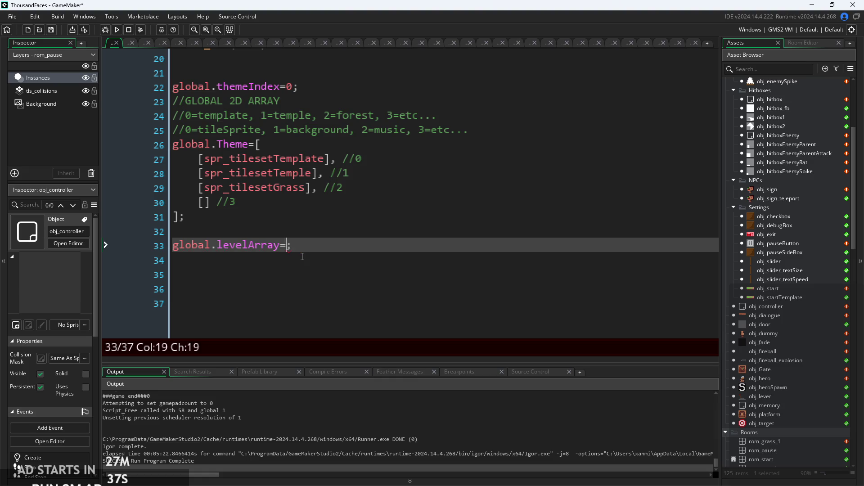
Inspect rooms rom_temple_2, rom_temple_3 and rom_temple_4 in the Asset Browser
scroll(784, 326, down, 8)
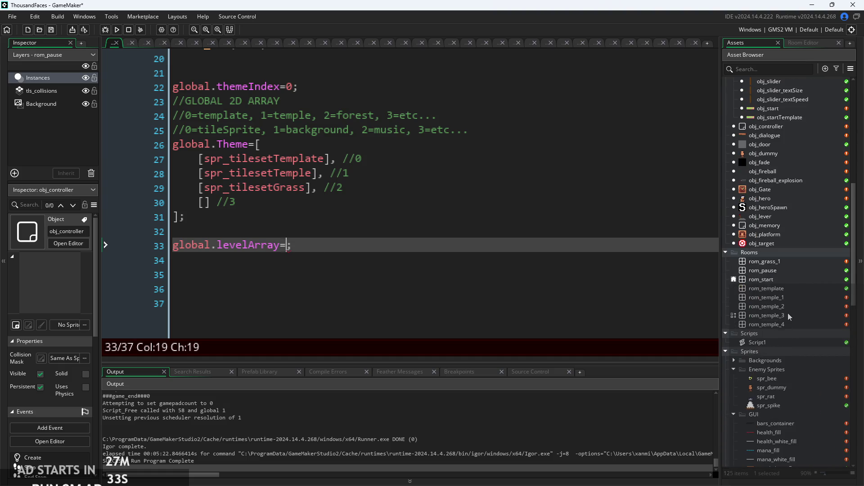
click(781, 306)
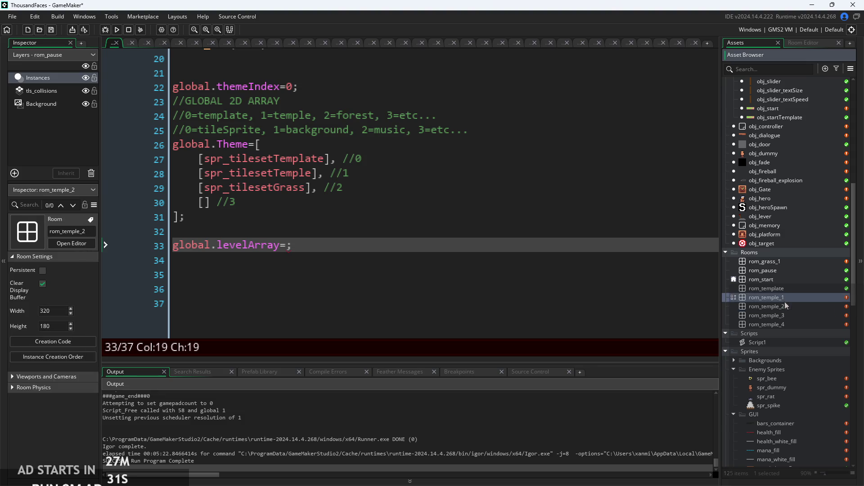
click(790, 312)
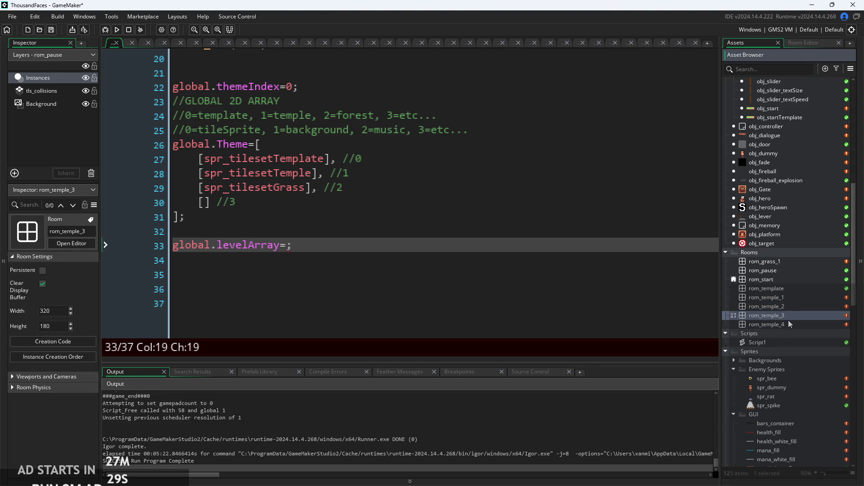
click(789, 324)
Zoom out to obj_controller's event list and bring up the Add Event menu
click(401, 229)
key(shift+Down)
key(shift+End)
click(404, 227)
scroll(404, 227, down, 3)
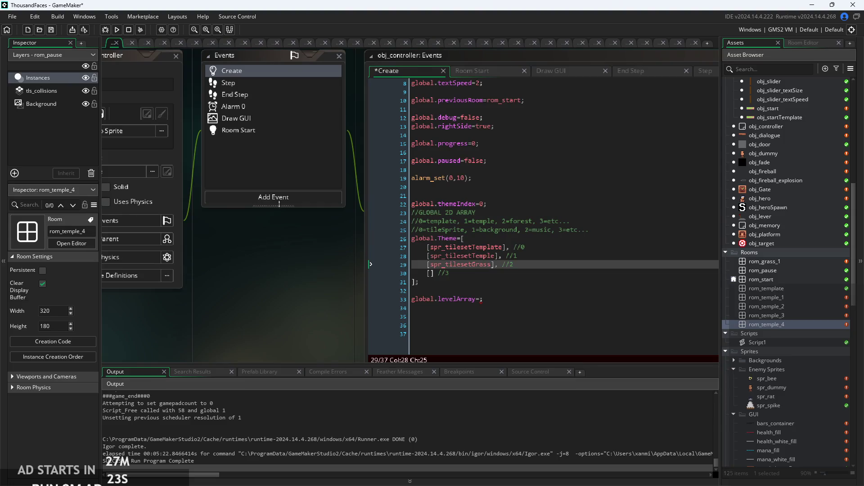
click(290, 196)
Add a Room End event and write the condition if(instance_exists(obj_enemyParent)
mouse_move(322, 330)
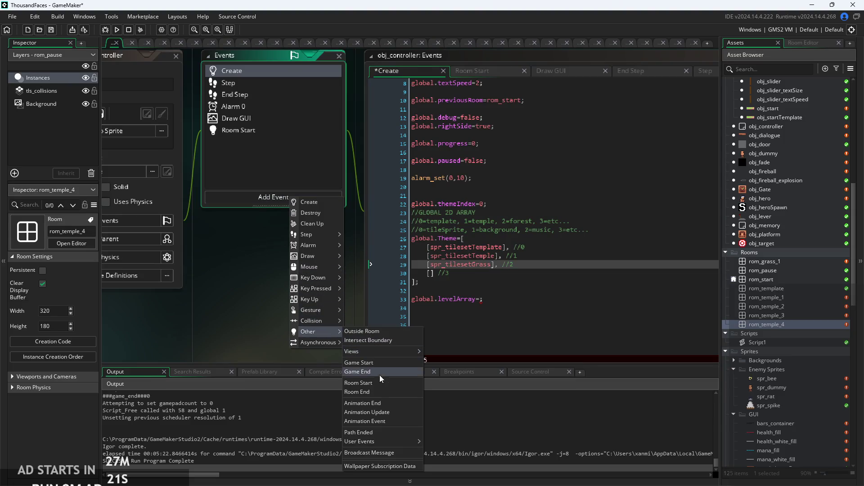
click(379, 392)
key(ctrl+a)
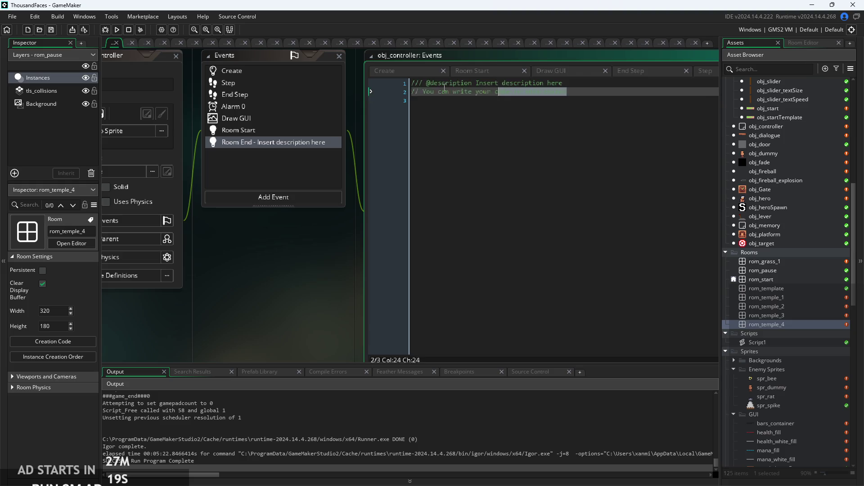
text(if()
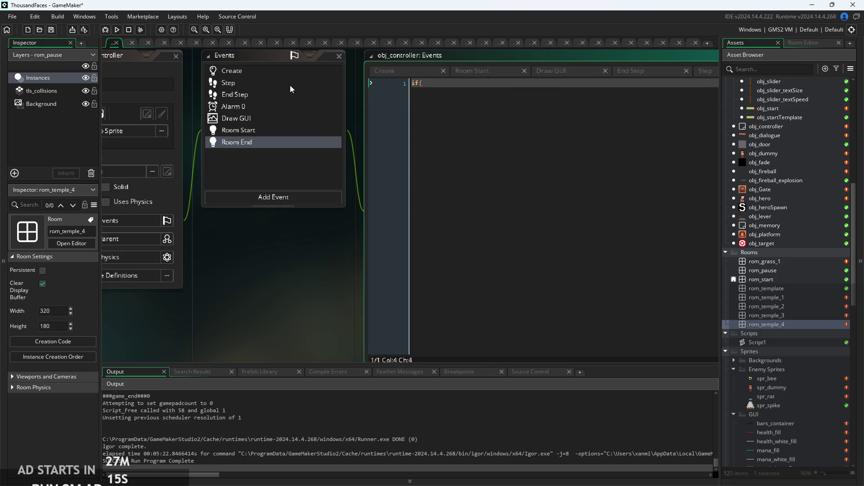
key(Escape)
text(instance_e)
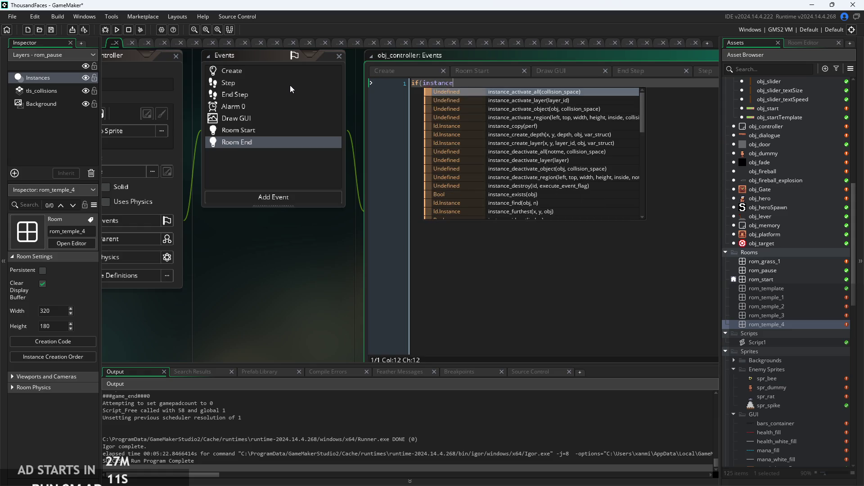
key(Return)
text(()
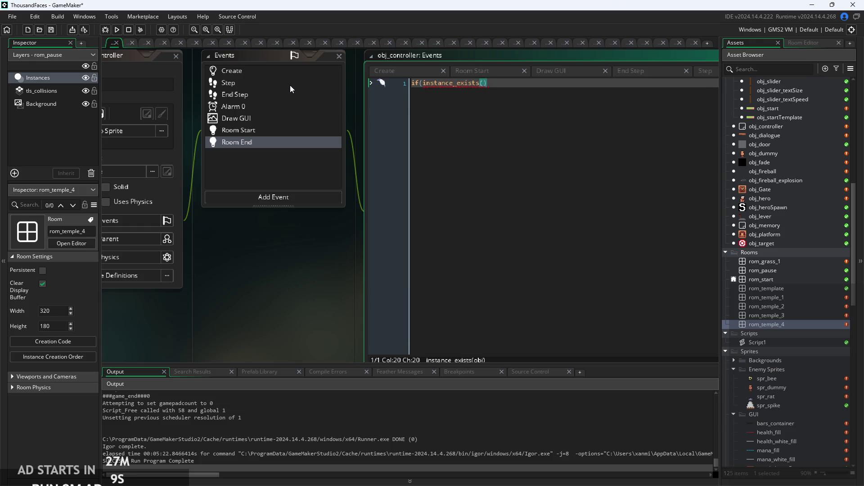
text(e)
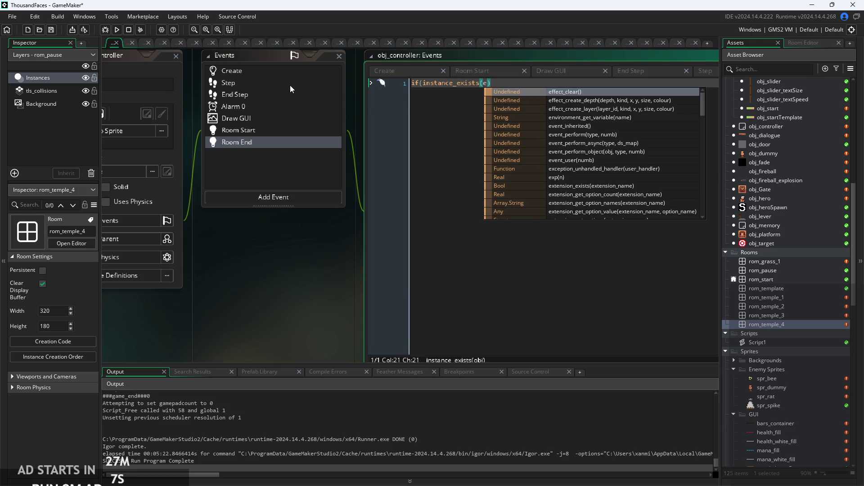
key(BackSpace)
text(obj_ene)
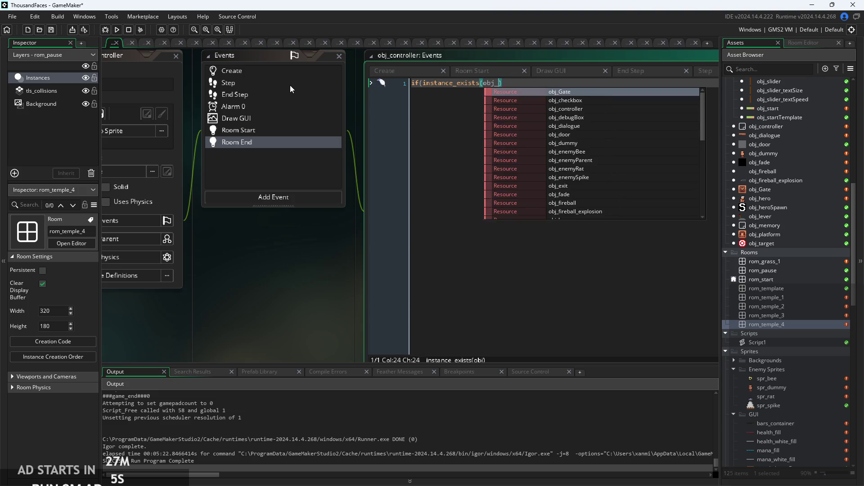
key(Down)
key(Return)
Close it into an empty block, negate it to if(!instance_exists(obj_enemyParent)){ }, and return to Create
text())
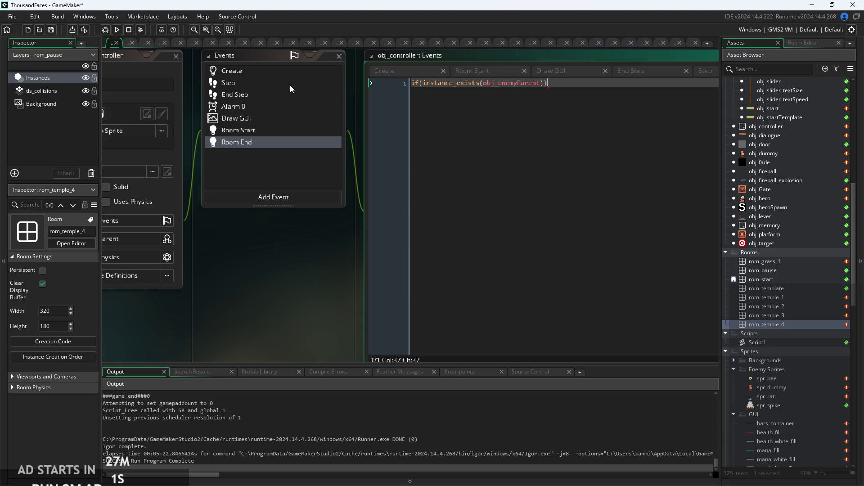
text({)
key(Return)
key(Return)
text(})
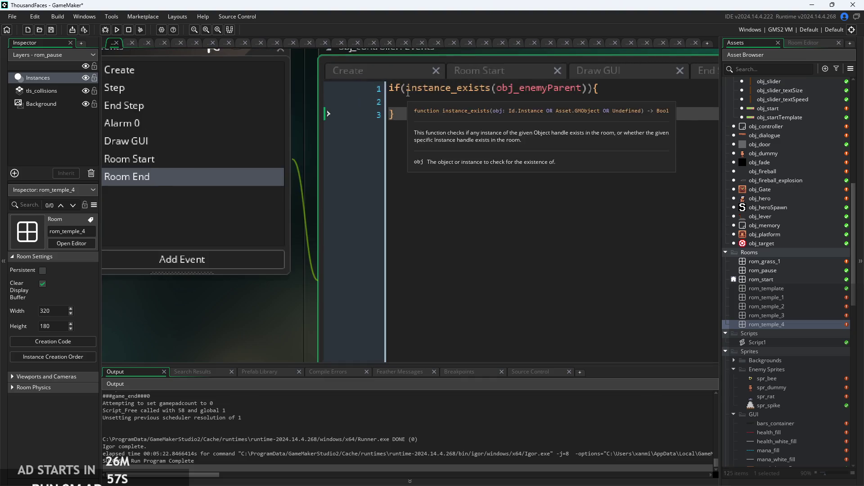
key(Up)
key(Up)
text(!)
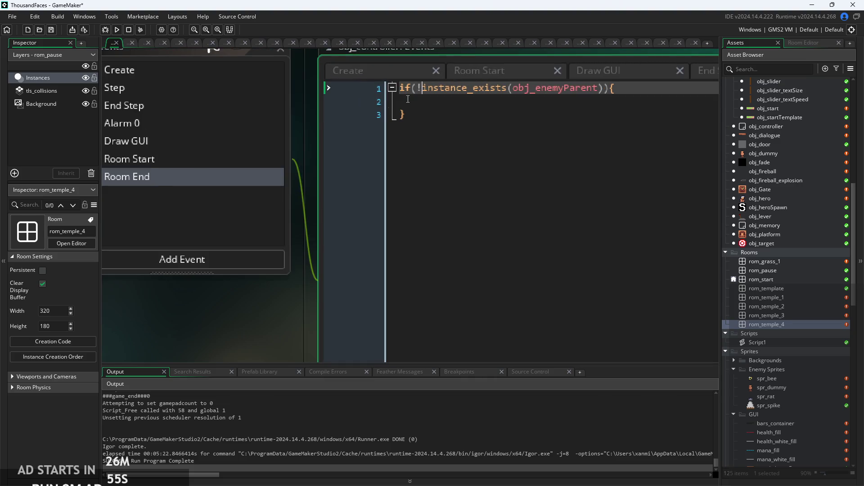
key(Down)
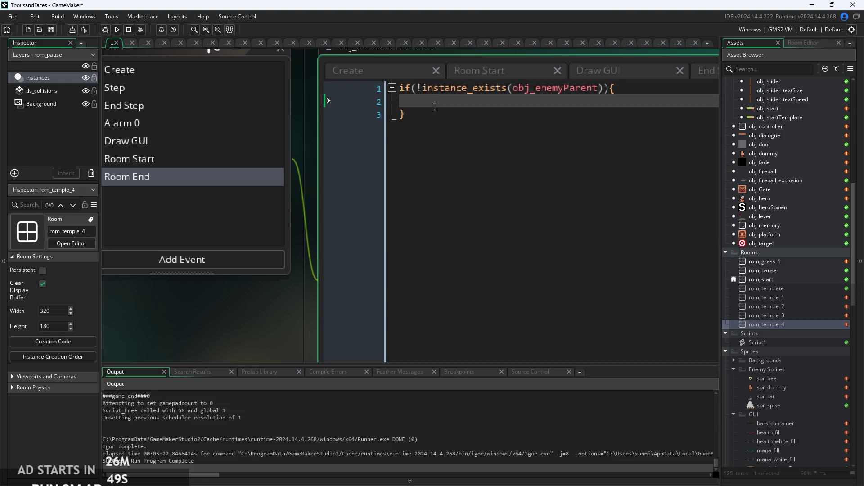
click(372, 76)
Open room rom_temple_1 and its creation code setting global.themeIndex=1
mouse_move(497, 179)
mouse_down()
mouse_move(336, 171)
mouse_move(335, 179)
mouse_up()
click(587, 179)
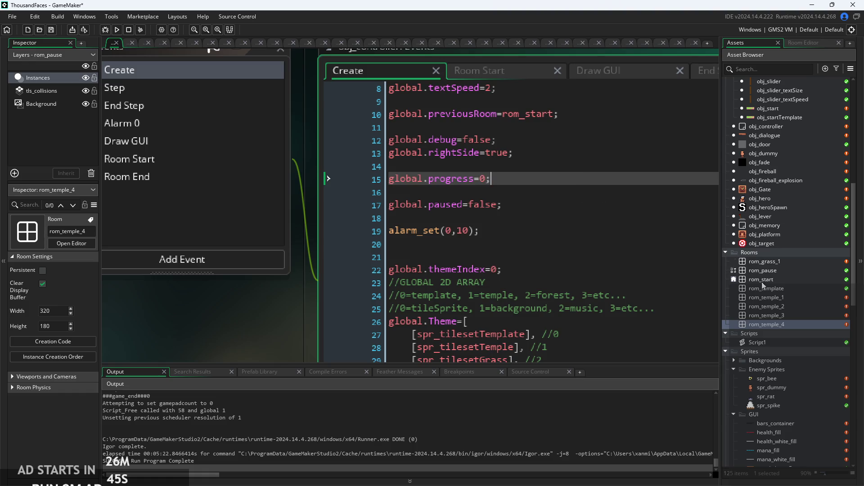
scroll(784, 323, up, 1)
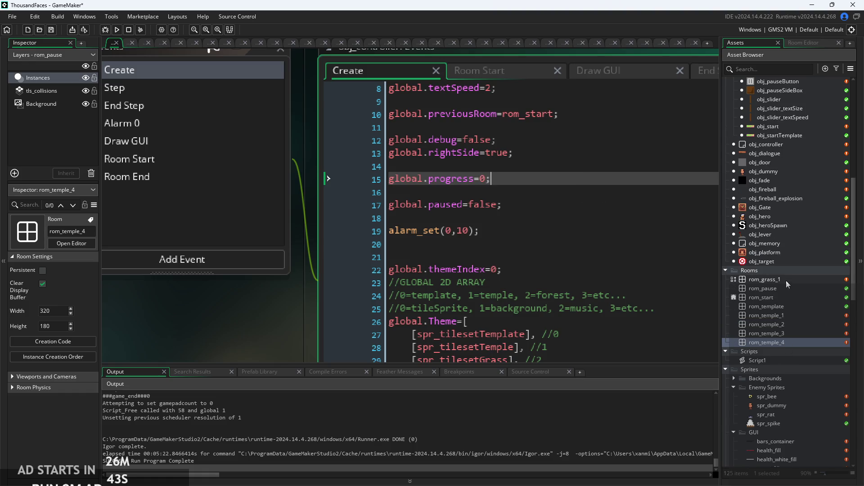
double_click(785, 307)
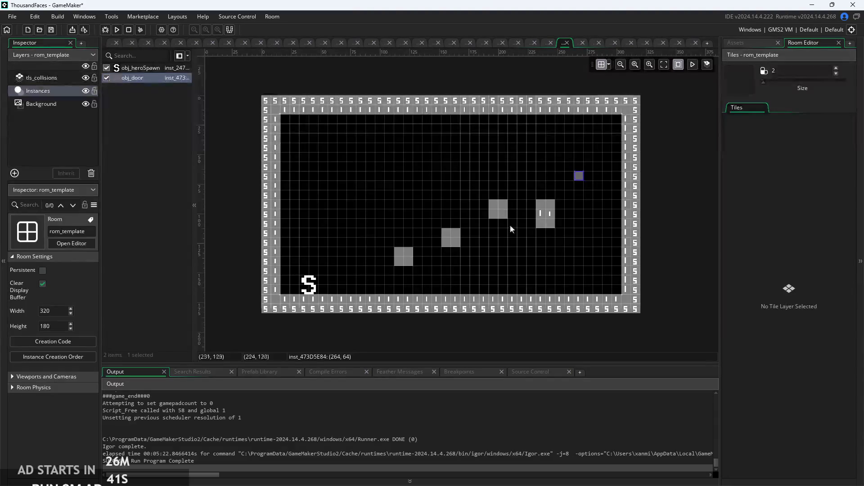
click(752, 42)
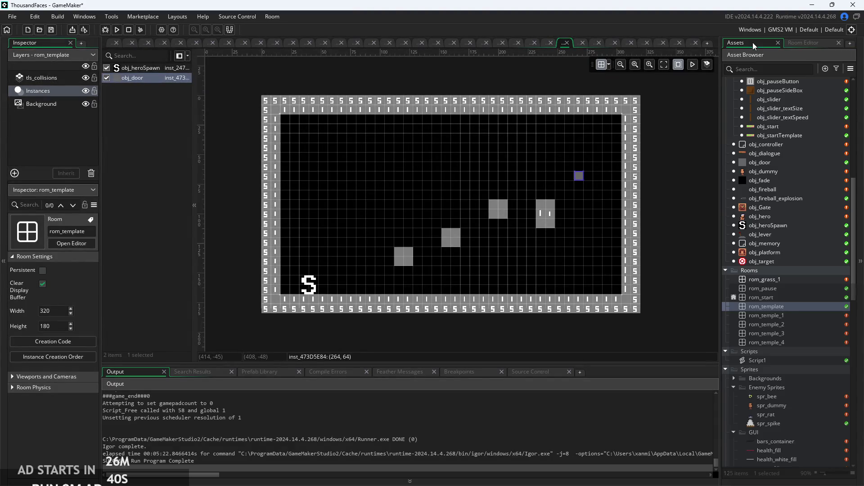
double_click(792, 314)
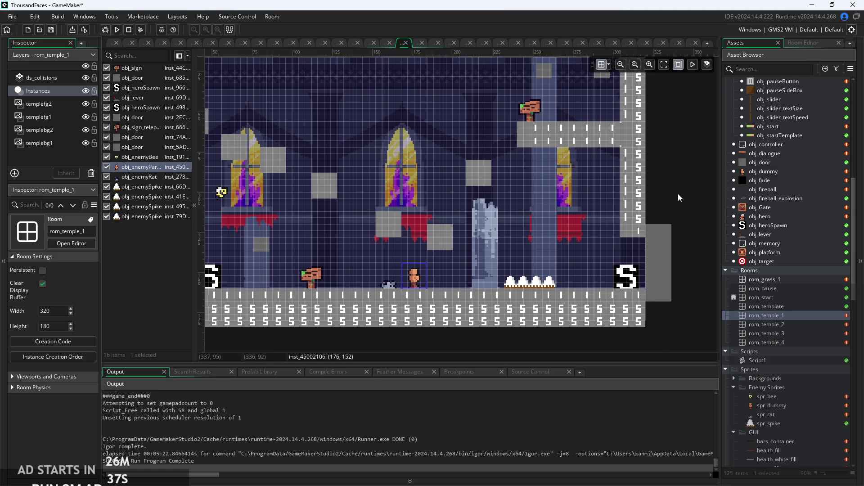
scroll(681, 202, down, 2)
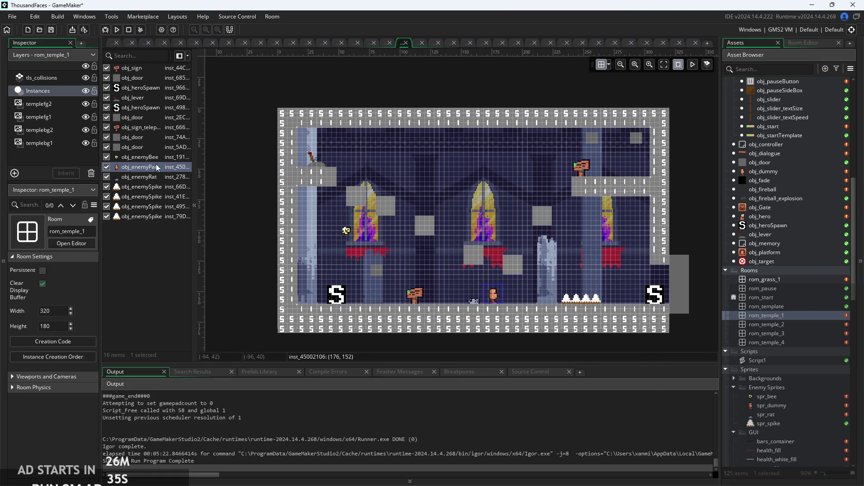
drag(247, 239, 264, 195)
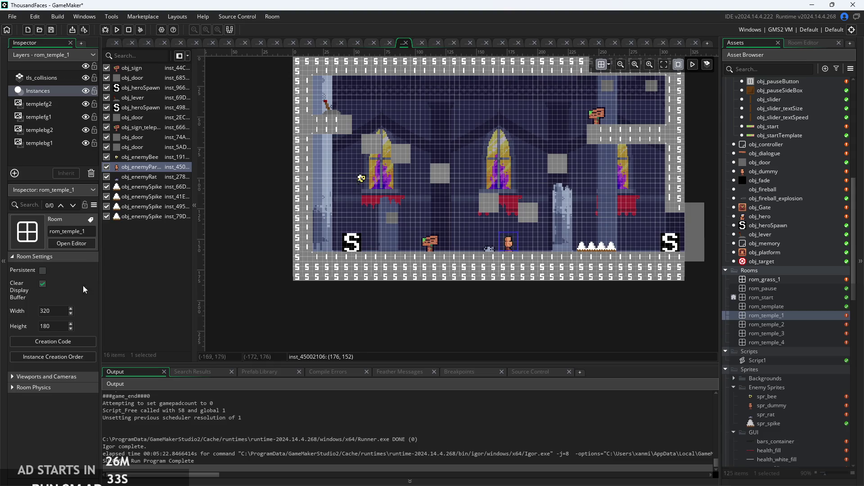
click(71, 344)
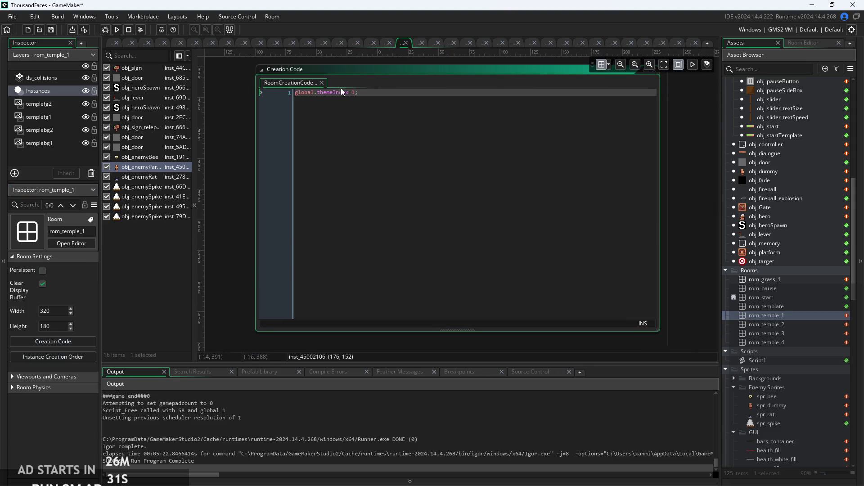
Add the line global.progress=1 beneath global.themeIndex=1 in the open creation code
click(359, 96)
key(Return)
text(glko)
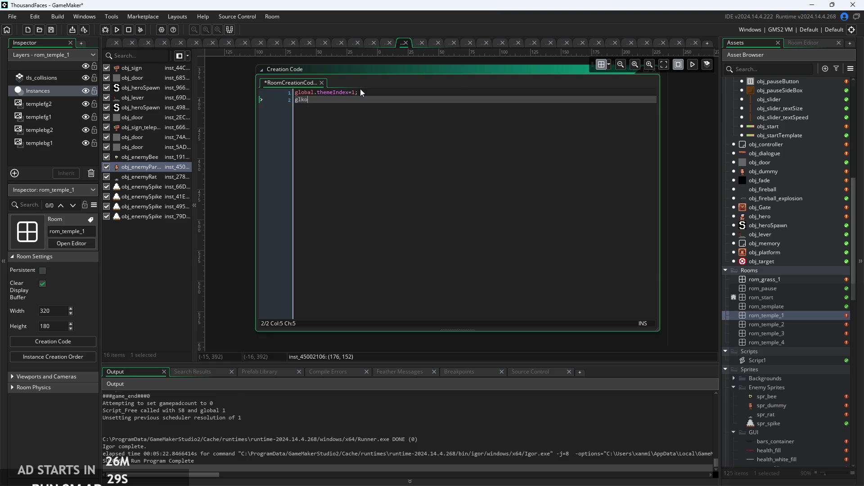
key(BackSpace)
key(BackSpace)
text(obal.pra)
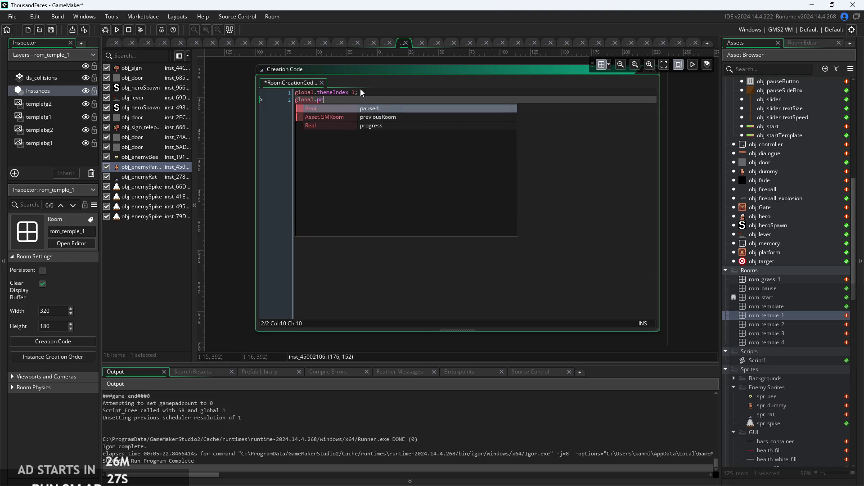
key(BackSpace)
text(og)
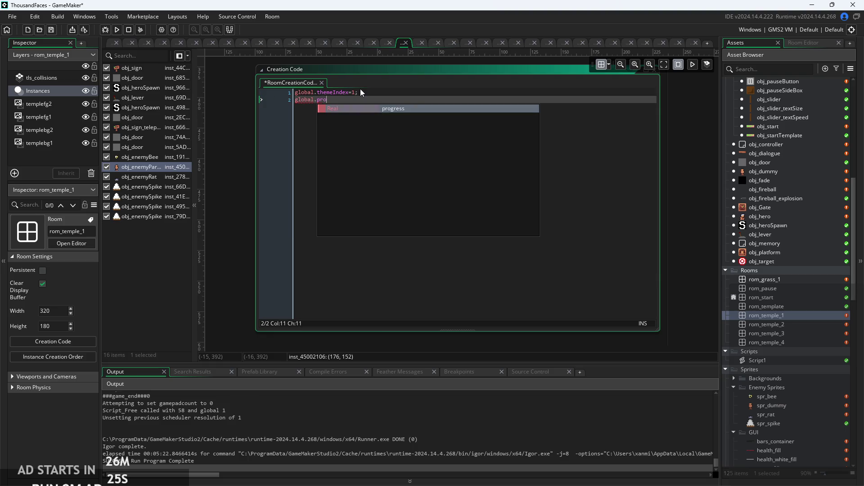
key(Return)
text(=1;)
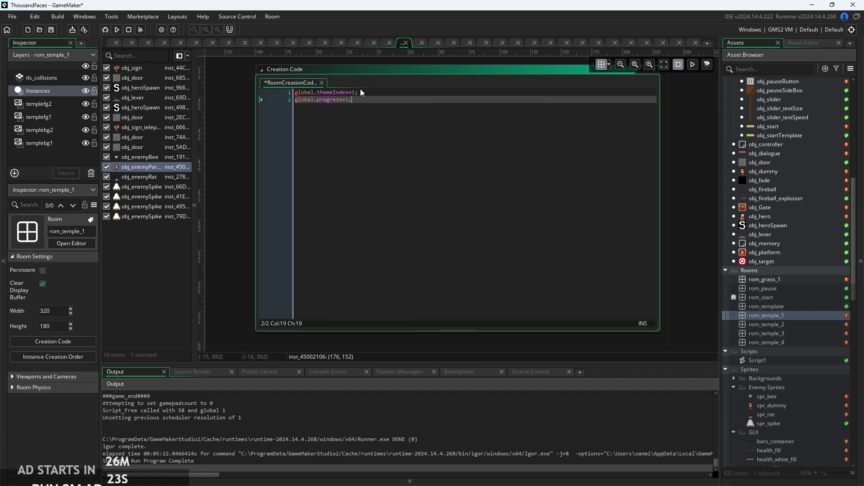
mouse_move(363, 99)
mouse_down()
mouse_move(268, 93)
mouse_move(266, 101)
mouse_up()
key(ctrl+c)
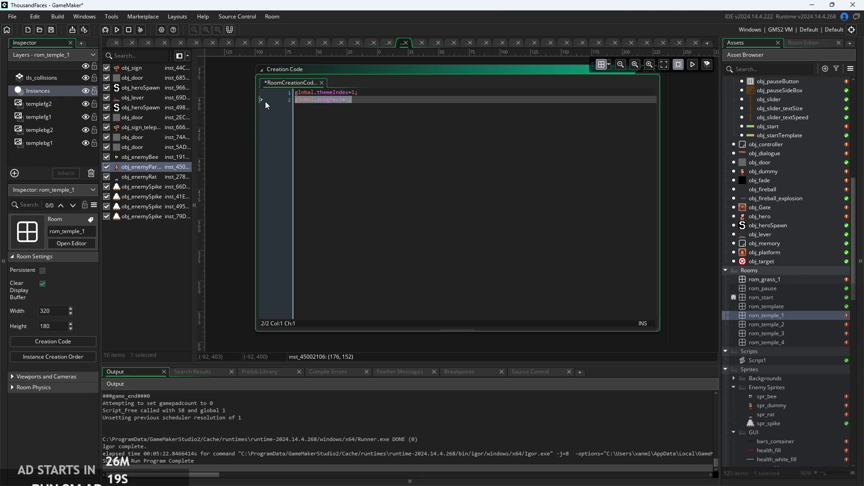
click(376, 110)
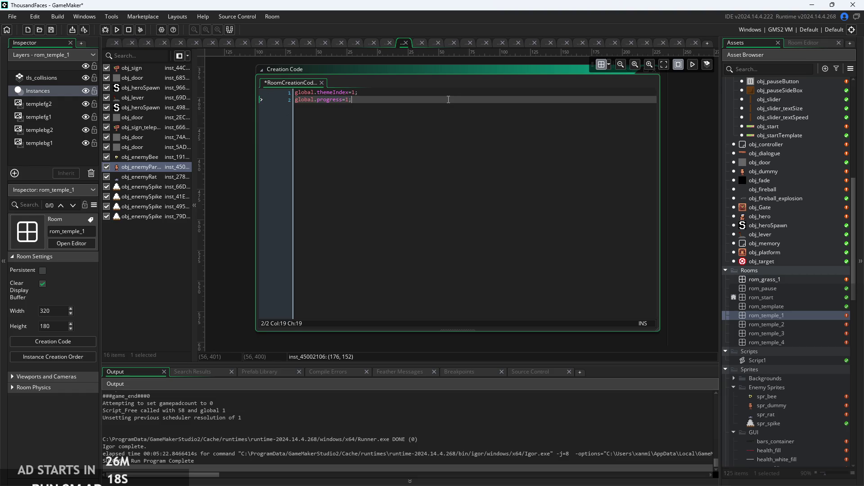
Paste the global.progress line into rom_temple_2's creation code
click(786, 325)
double_click(787, 325)
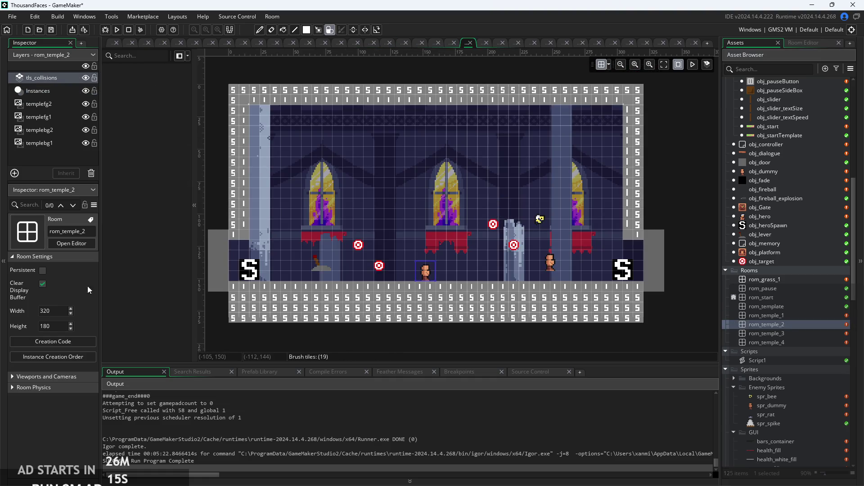
click(65, 346)
key(ctrl+v)
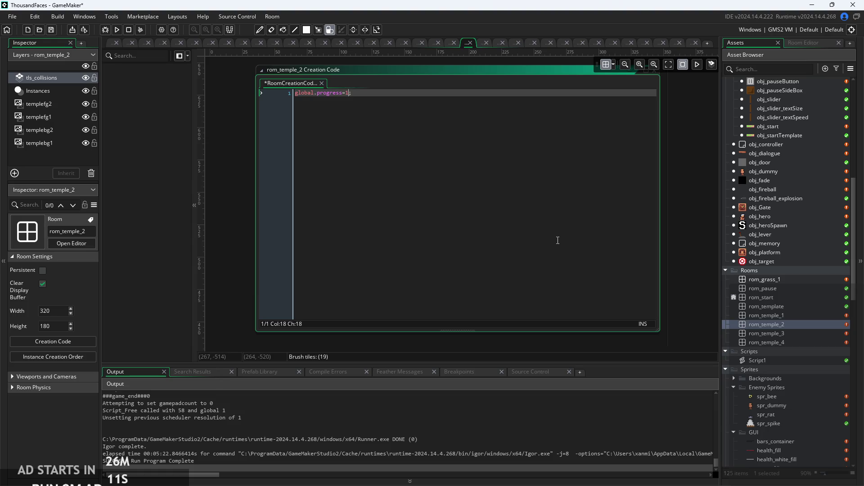
text(2)
Add global.progress=1; as a new second line in rom_temple_3's creation code
click(816, 333)
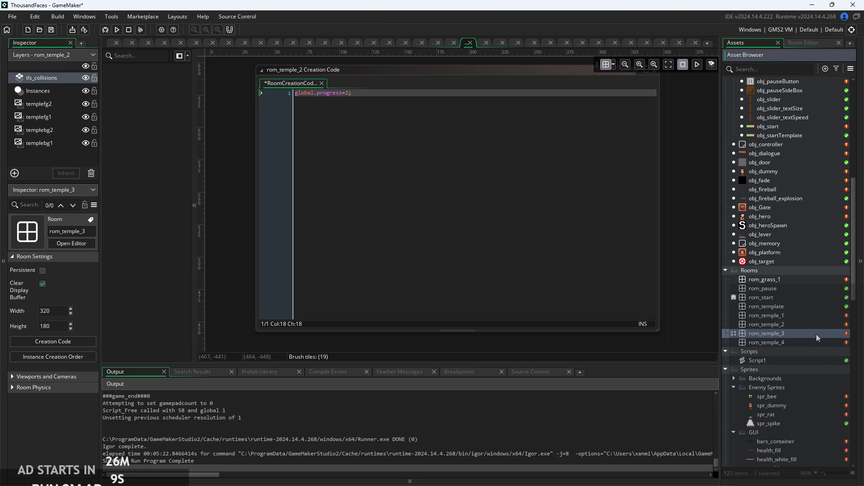
double_click(816, 334)
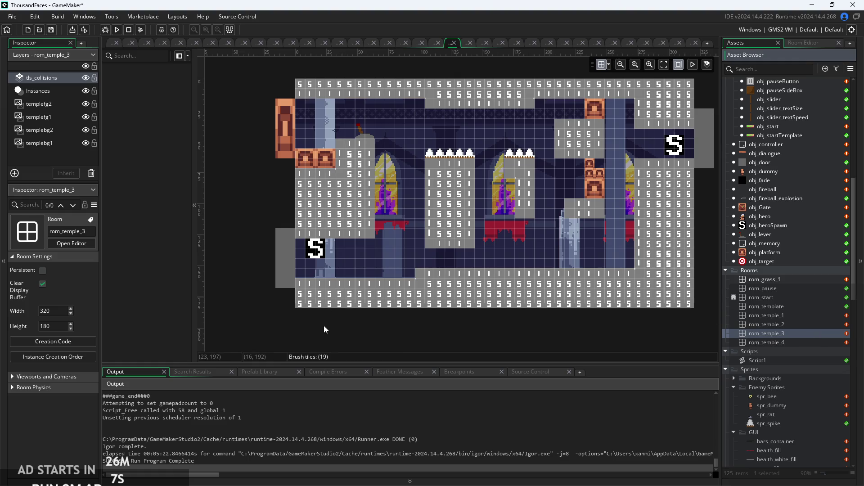
click(49, 342)
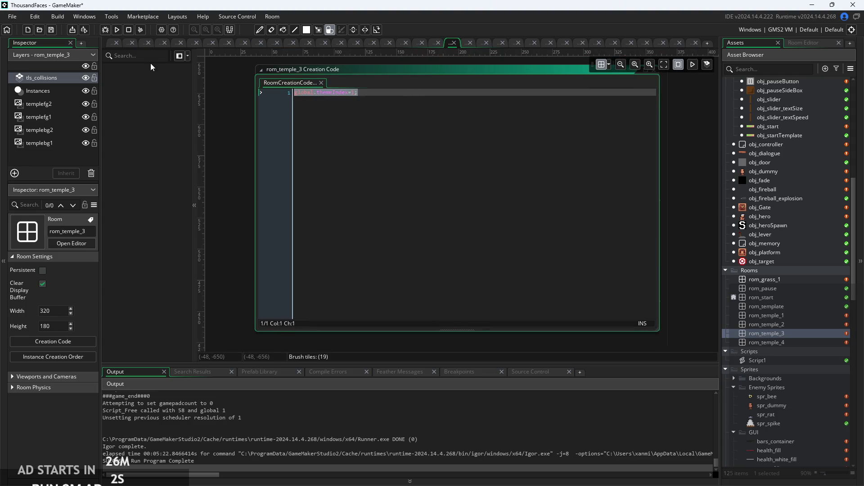
click(411, 98)
key(Return)
text(global.progress=1;)
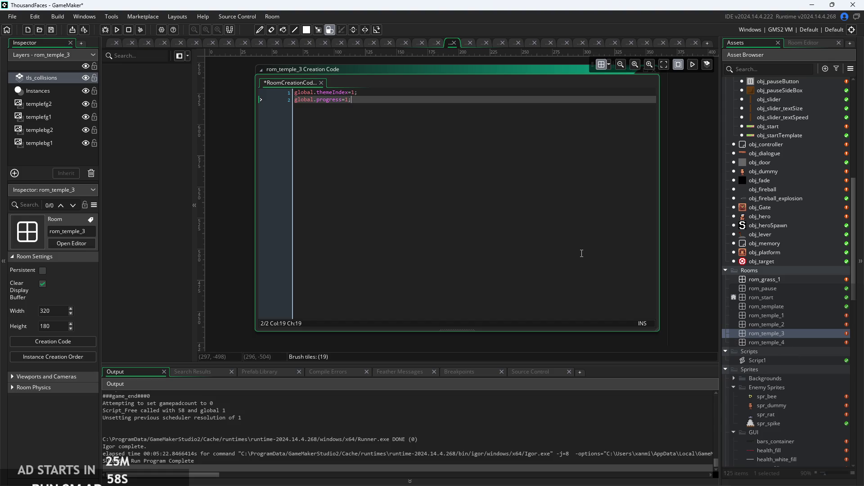
Paste the global.progress line after the themeIndex line in rom_temple_4's creation code
double_click(806, 342)
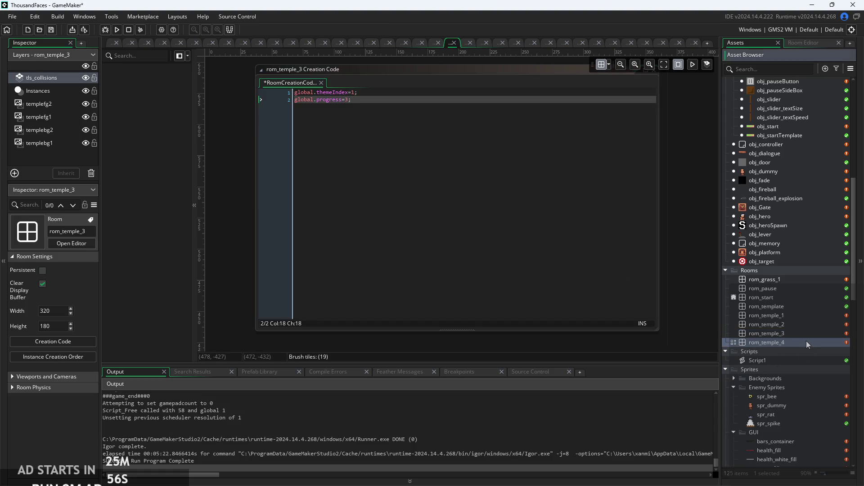
click(396, 230)
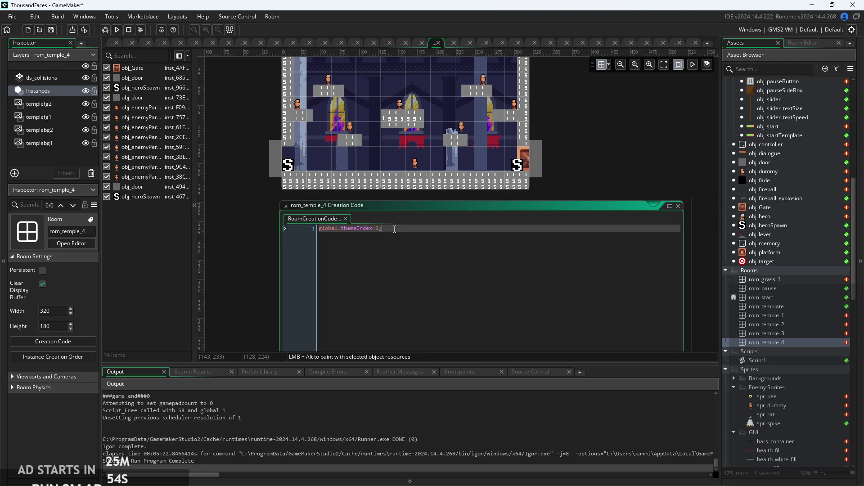
key(Return)
key(ctrl+v)
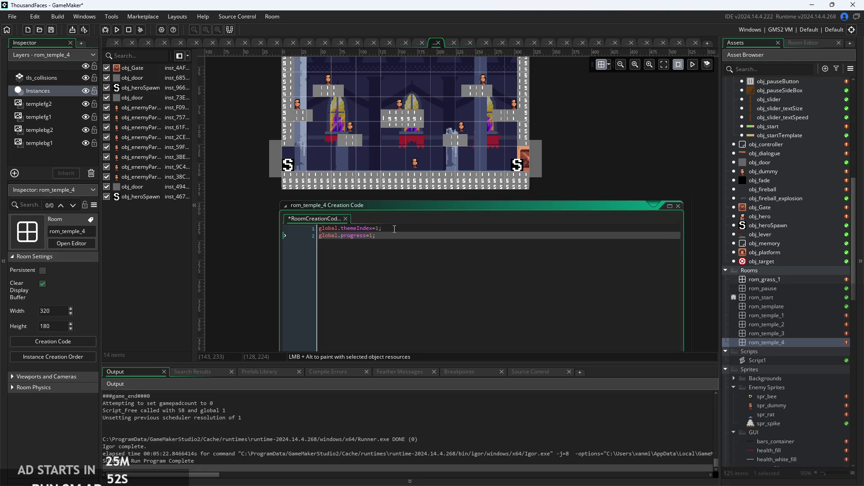
Paste a global.progress line beneath global.themeIndex=2 in rom_grass_1's creation code
double_click(787, 279)
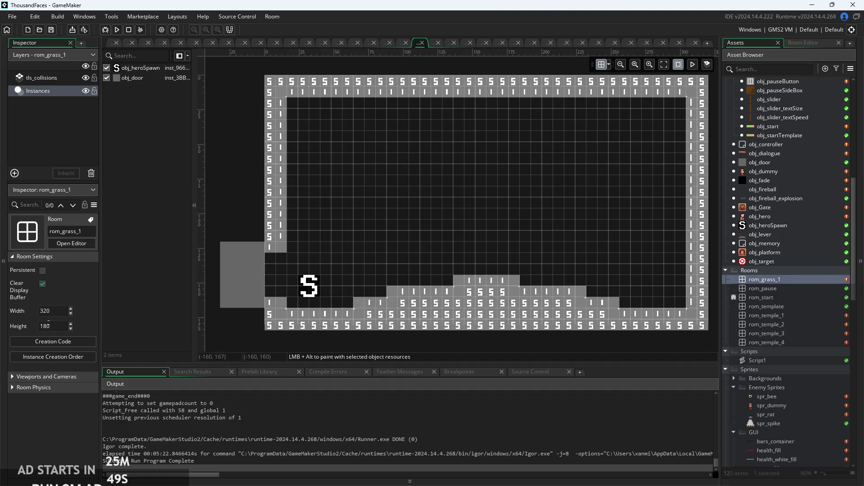
click(54, 343)
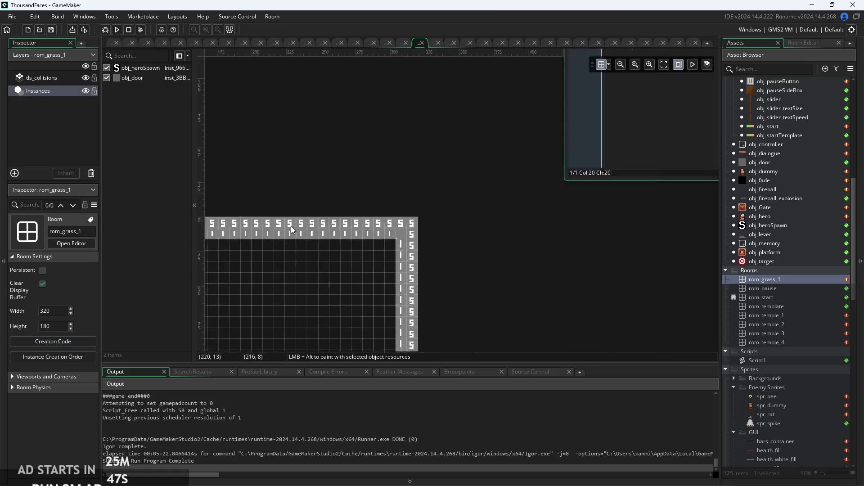
key(Return)
key(ctrl+v)
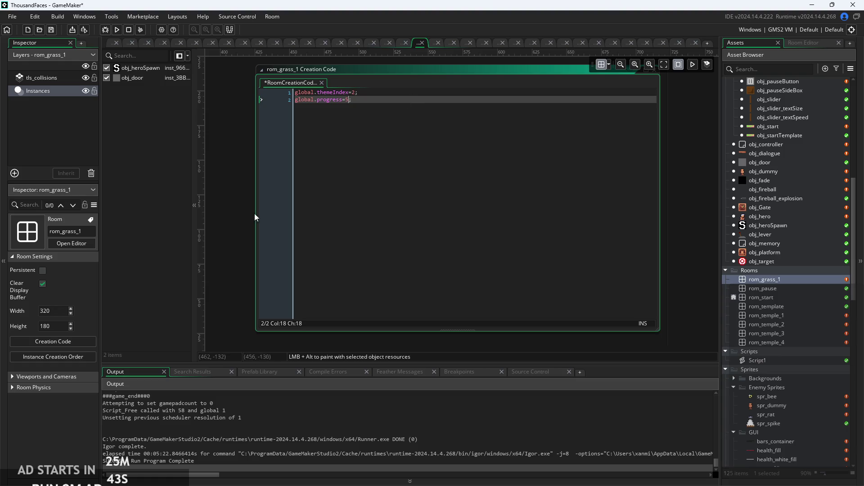
click(223, 244)
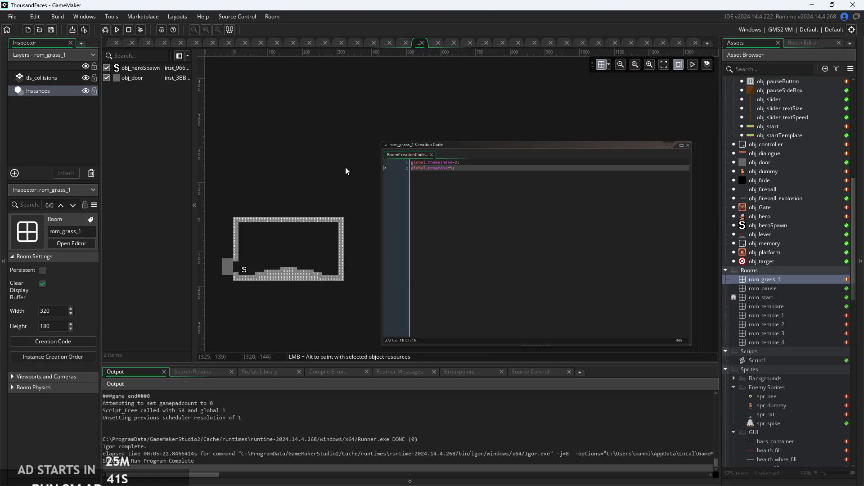
Browse the Rooms folder in the asset list, checking rom_pause and rom_grass_1
scroll(408, 125, down, 1)
scroll(374, 127, left, 3)
scroll(757, 276, up, 2)
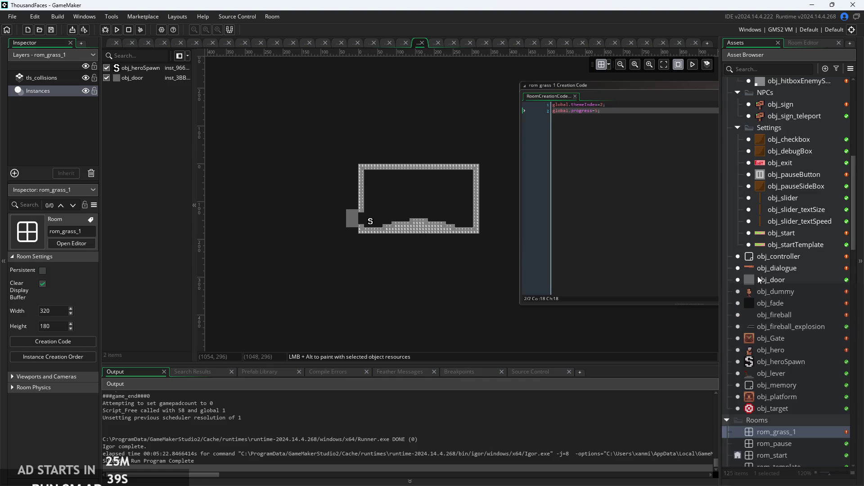
scroll(757, 335, down, 2)
scroll(768, 321, down, 1)
mouse_move(768, 320)
mouse_down()
mouse_move(786, 396)
mouse_move(770, 379)
mouse_move(749, 322)
mouse_move(761, 359)
mouse_up()
click(765, 322)
click(775, 362)
click(772, 322)
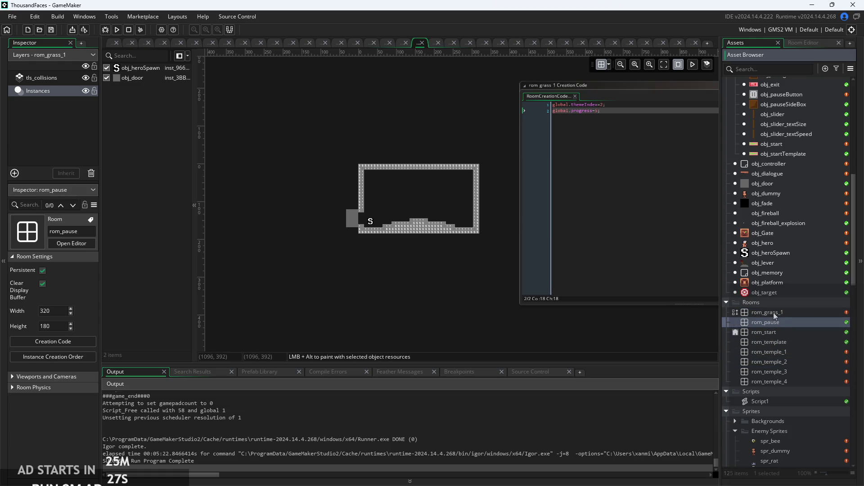
click(773, 312)
right_click(769, 304)
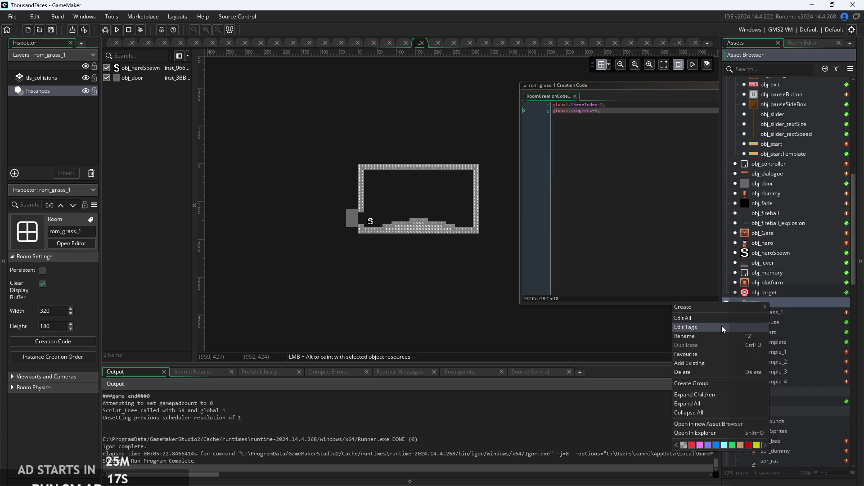
click(784, 323)
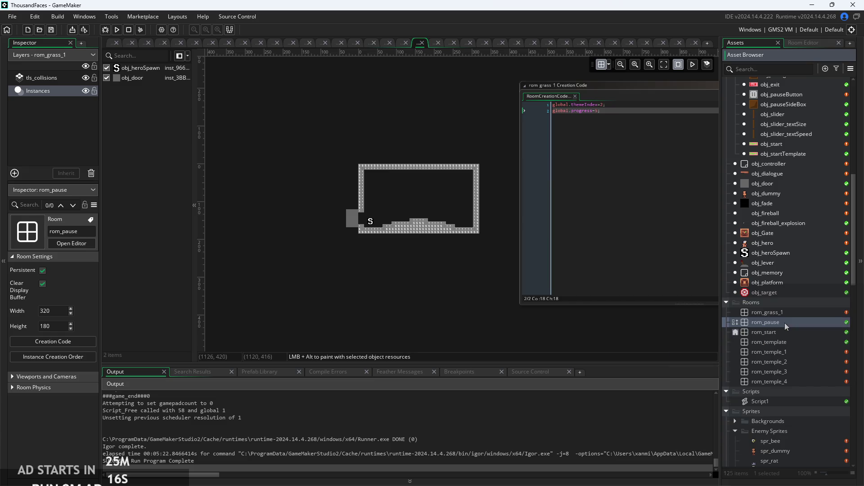
click(735, 313)
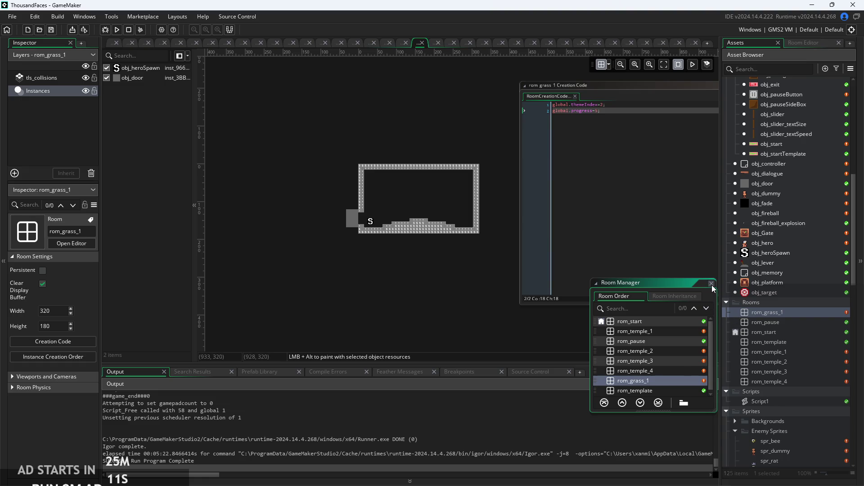
scroll(670, 333, down, 1)
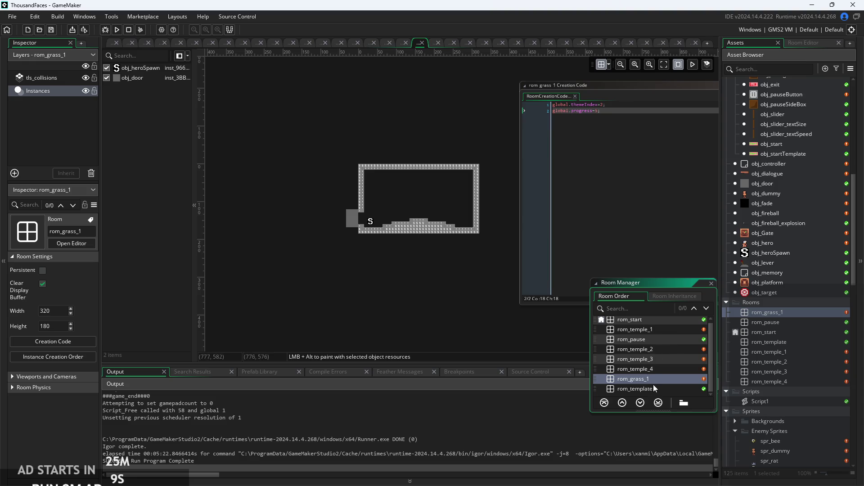
click(712, 284)
click(767, 322)
click(776, 335)
click(781, 342)
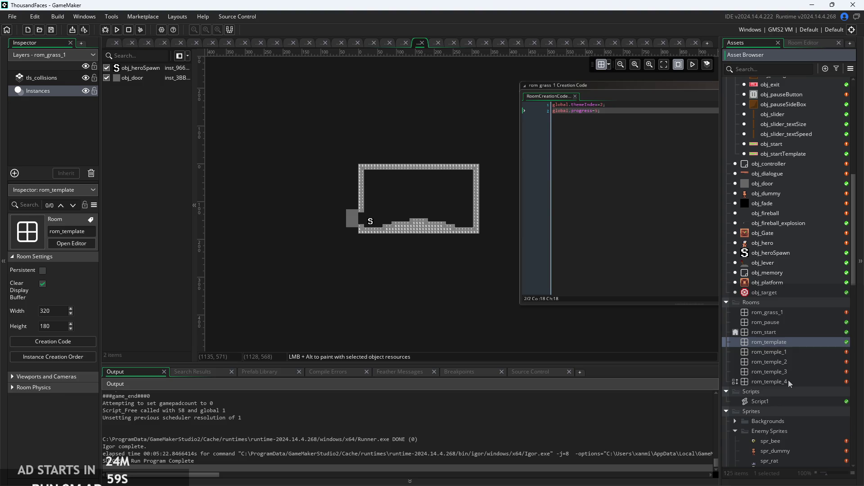
click(785, 351)
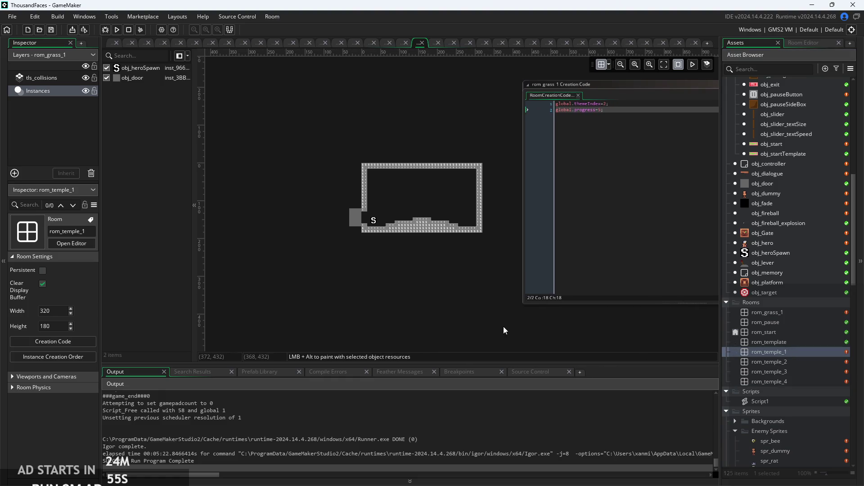
scroll(450, 277, up, 2)
scroll(441, 281, up, 5)
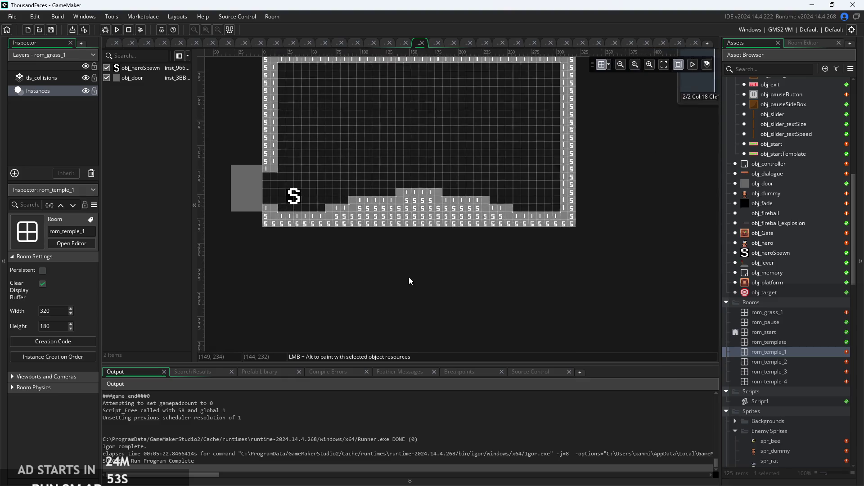
Return to the obj_controller workspace, reopen its object editor and show the Room Start code
scroll(434, 296, down, 2)
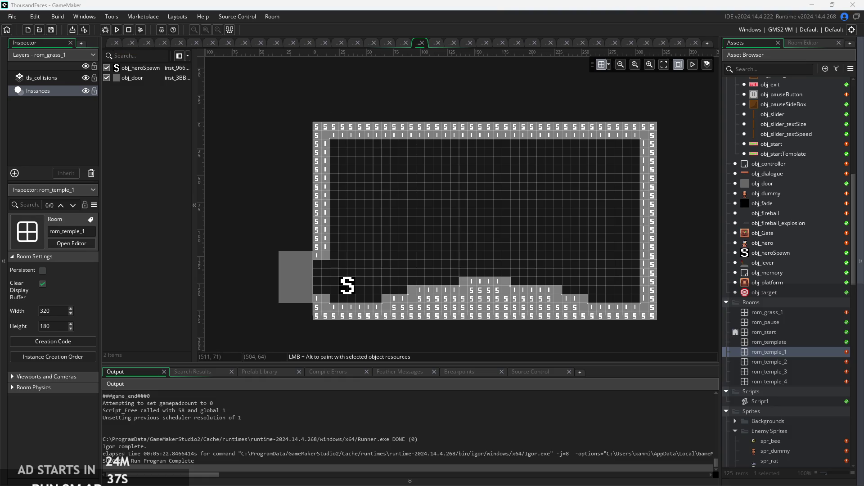
click(114, 43)
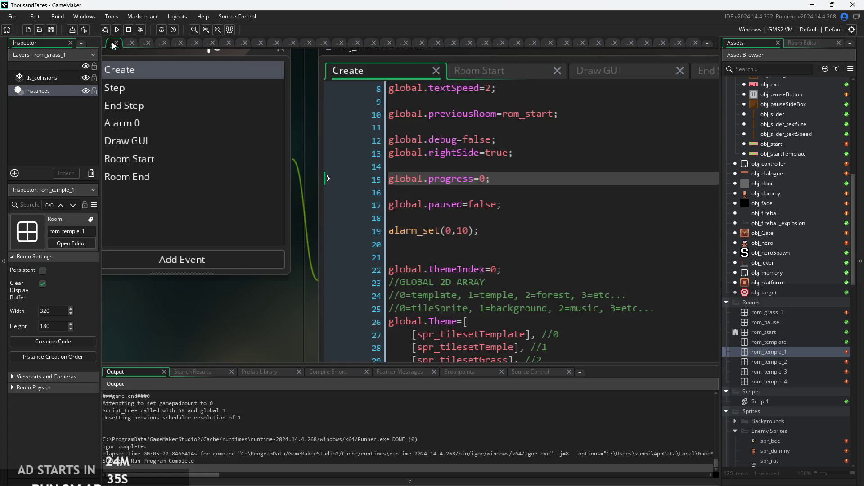
scroll(793, 346, up, 1)
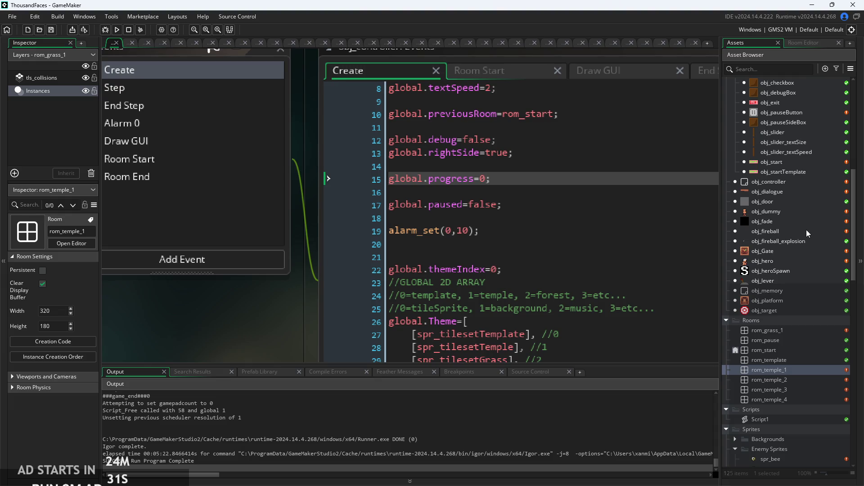
scroll(806, 225, up, 3)
scroll(804, 184, up, 3)
scroll(804, 190, up, 6)
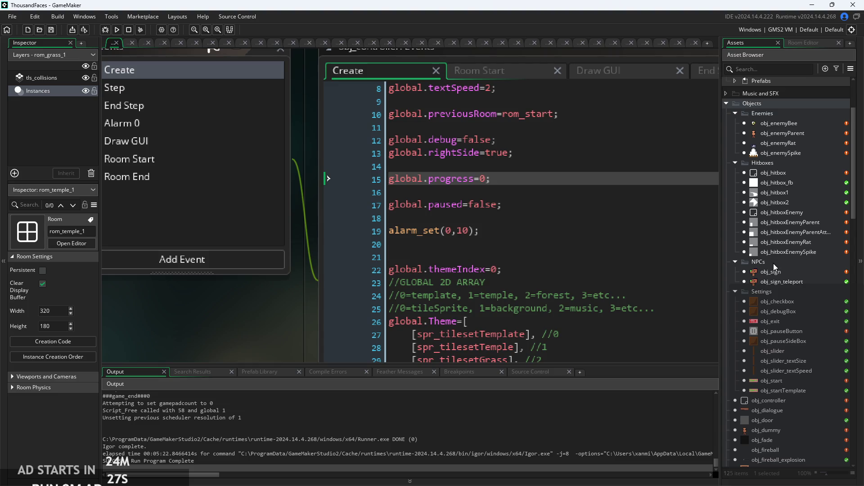
scroll(782, 216, down, 5)
scroll(779, 273, down, 3)
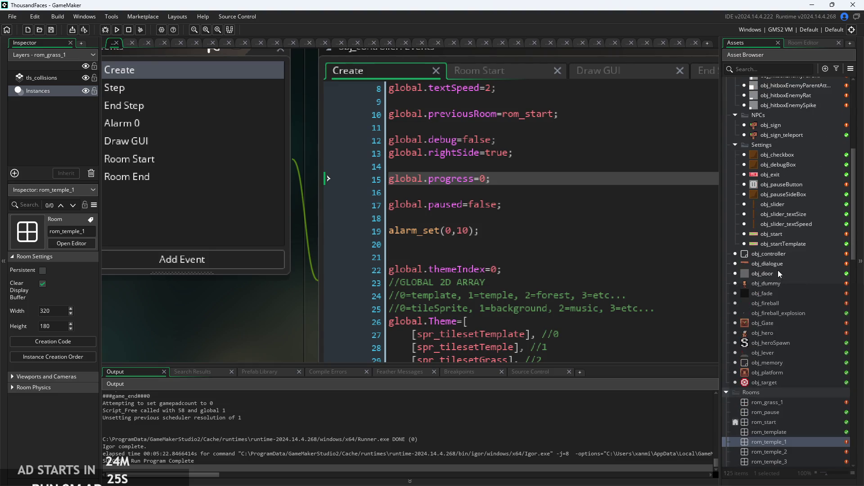
double_click(781, 254)
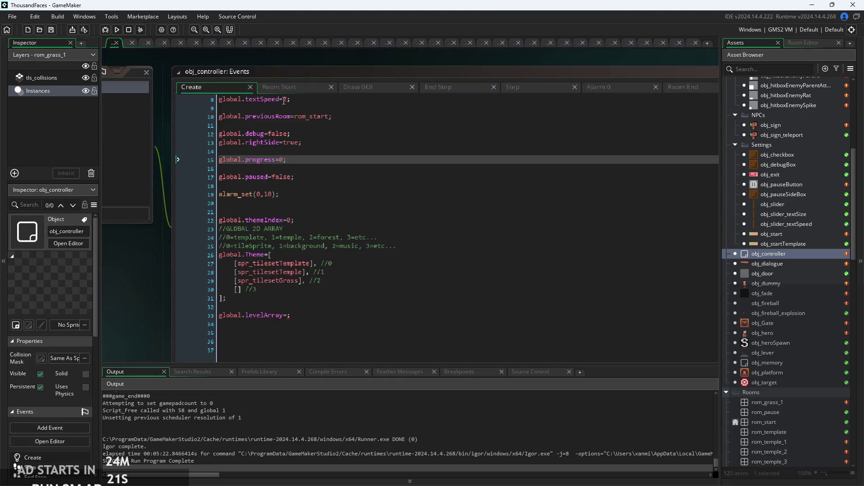
click(291, 87)
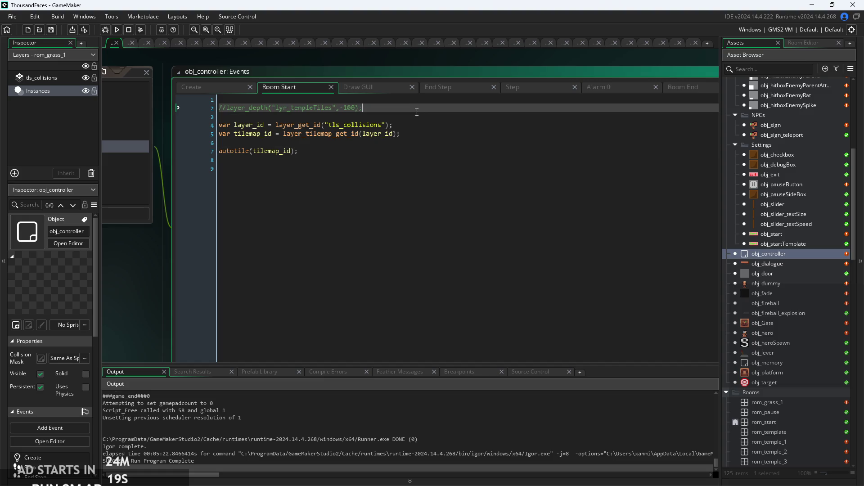
Insert a new first line in Room Start beginning the condition if(global.levelArray
key(Return)
key(Up)
text(if()
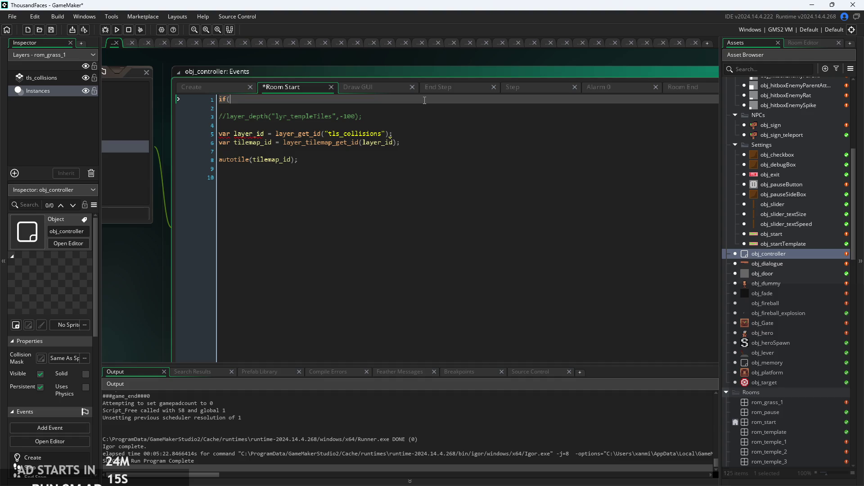
key(BackSpace)
key(BackSpace)
text(lob)
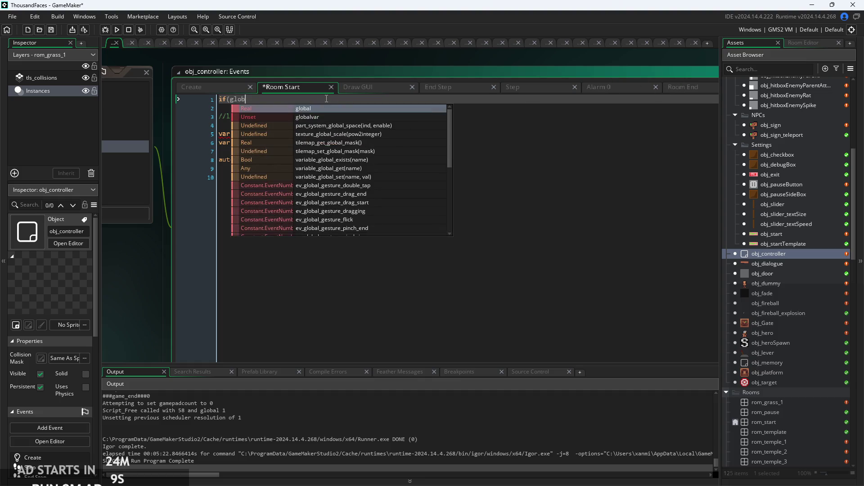
text(al,.p)
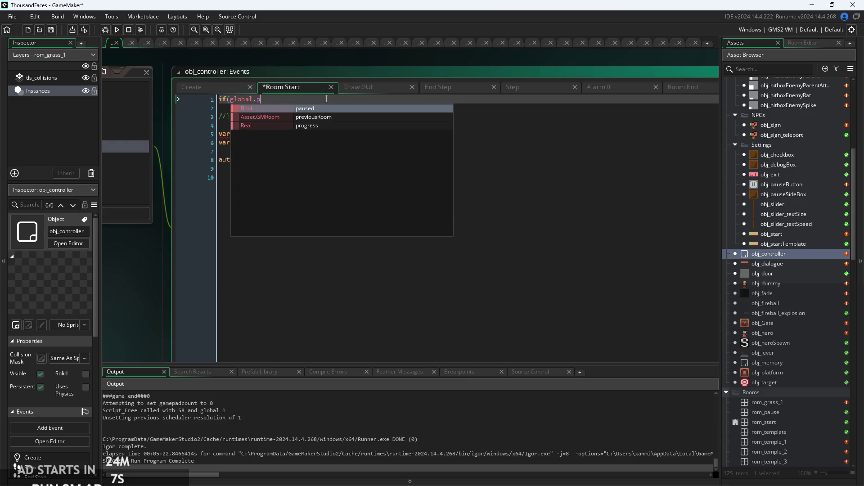
key(BackSpace)
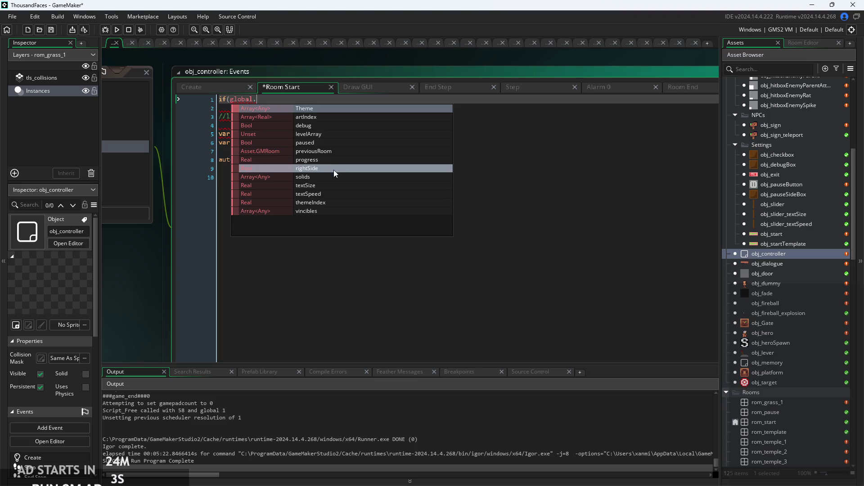
click(339, 134)
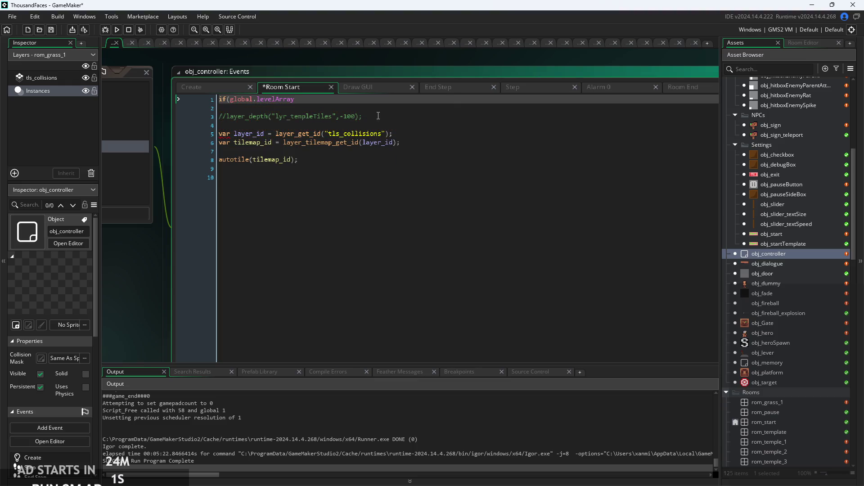
Complete the condition's indexing as [global.progress][0]
text([pr)
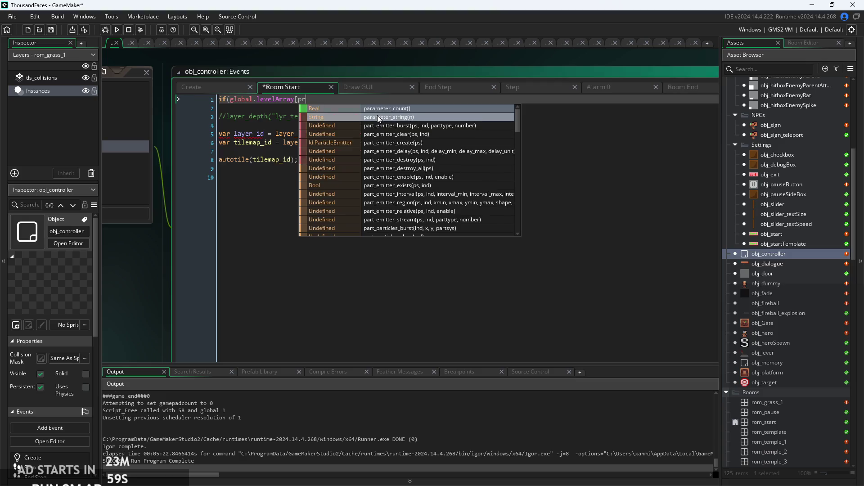
text(ogre)
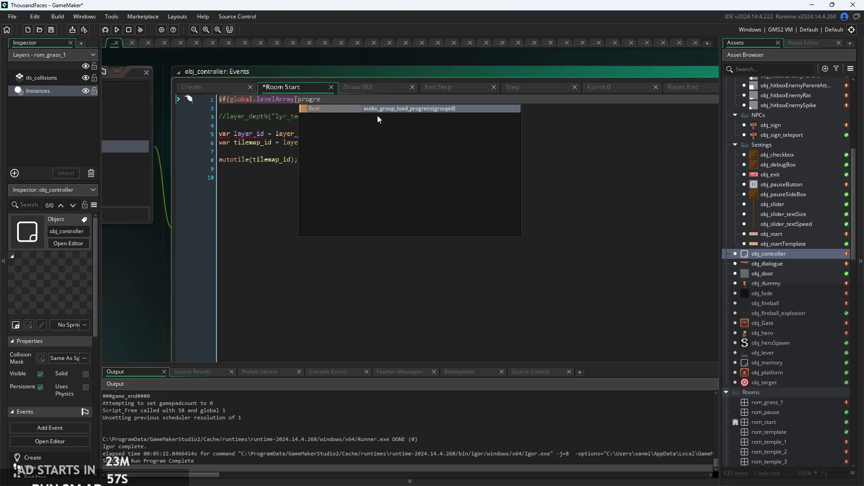
key(BackSpace)
key(BackSpace)
key(BackSpace)
key(BackSpace)
key(BackSpace)
key(BackSpace)
text(global)
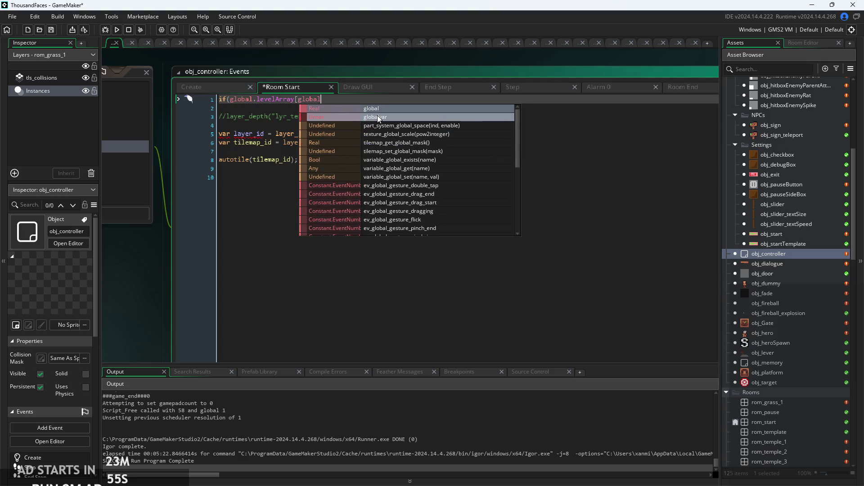
text(.previousR)
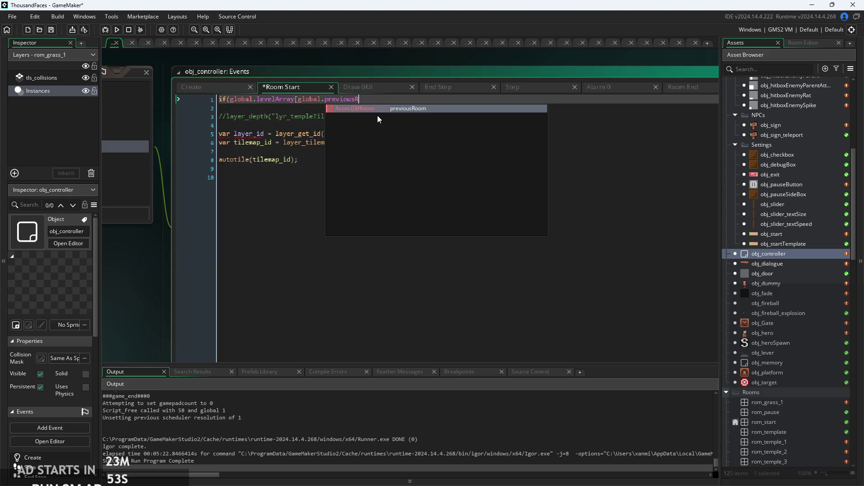
key(BackSpace)
key(BackSpace)
key(BackSpace)
text(k)
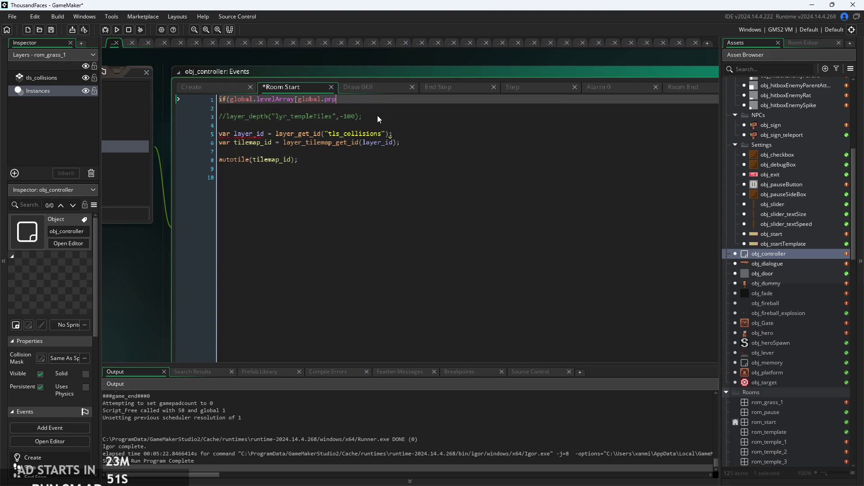
key(BackSpace)
text(o)
key(Return)
text([0])
Start an indented line global.levelArray inside the Room End event's if block
click(632, 95)
click(571, 92)
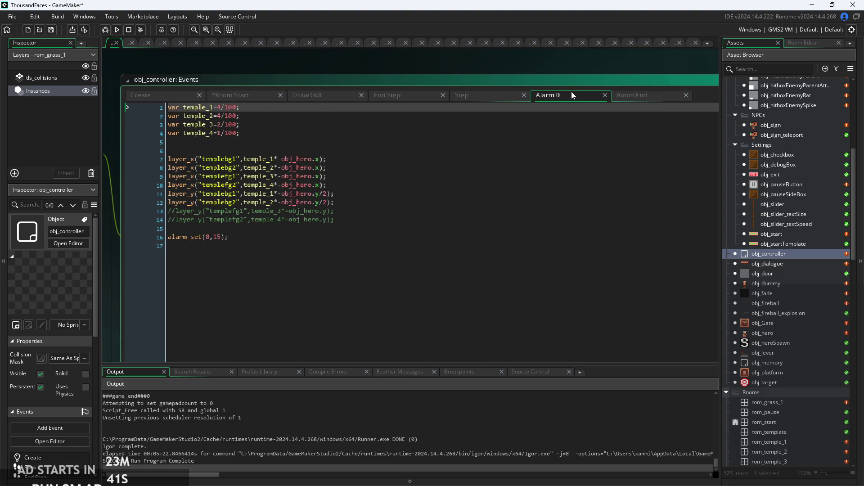
click(648, 96)
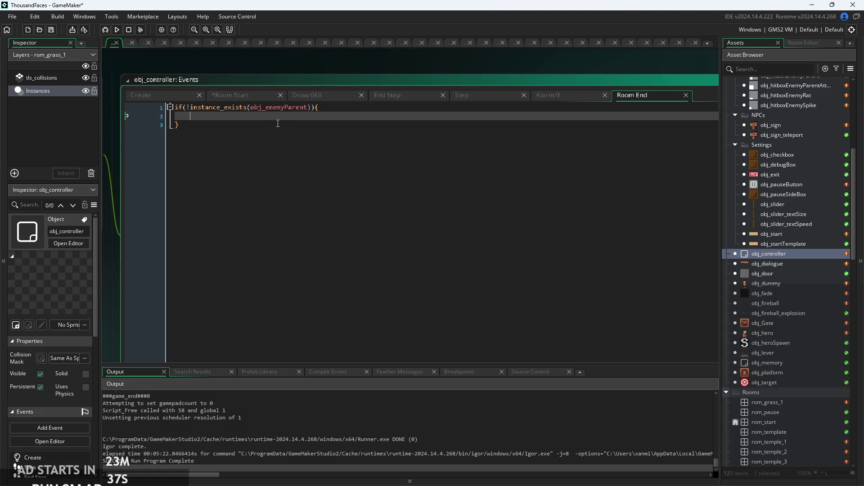
key(Tab)
text(global.a)
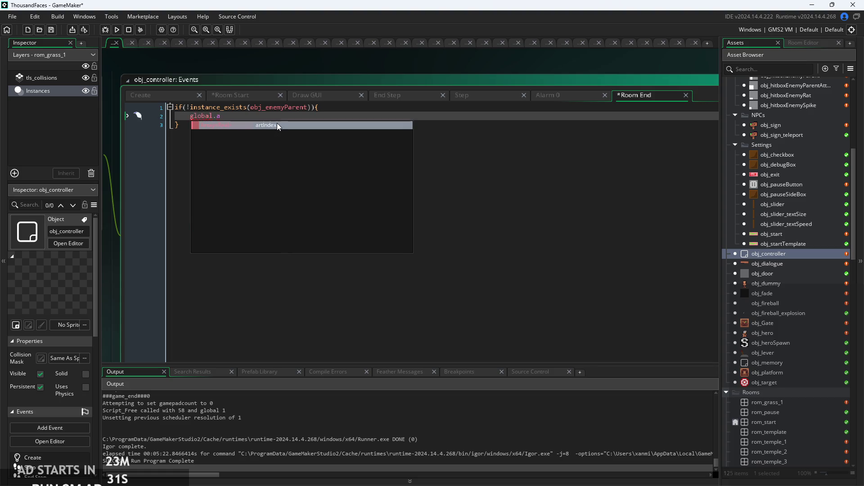
key(BackSpace)
text(le)
key(Return)
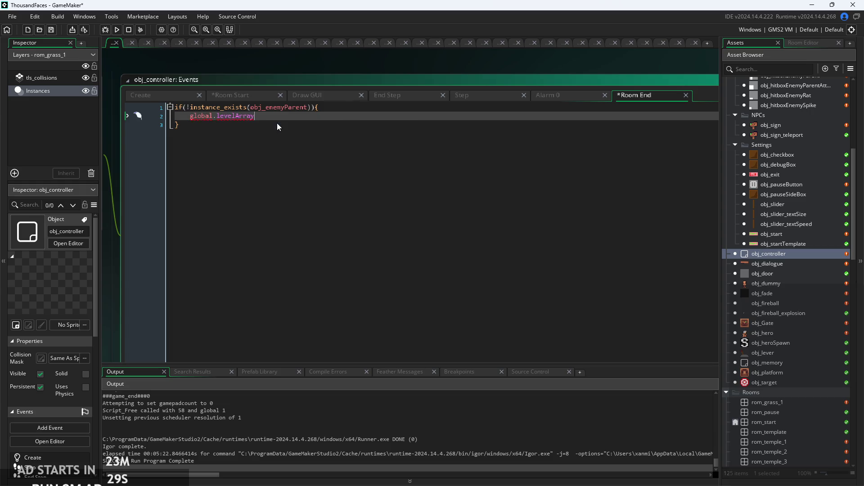
Finish the line as global.levelArray[global.progress][0]=true;
text([)
text(global.pro)
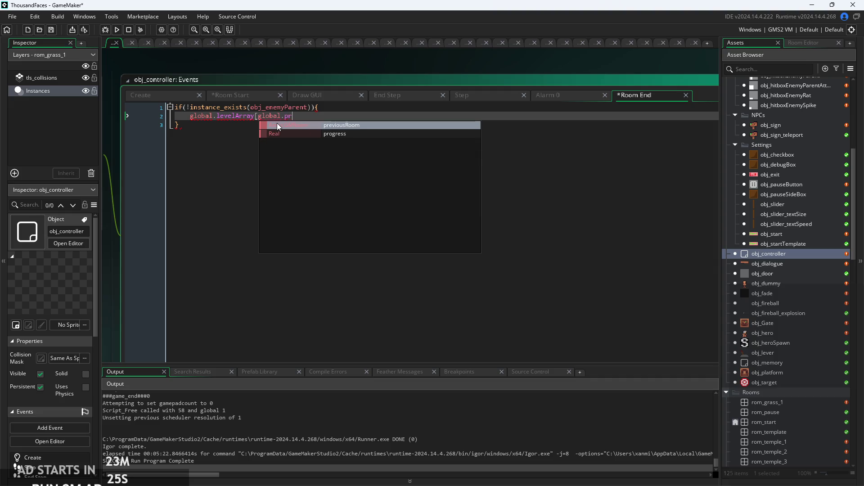
key(Return)
text([])
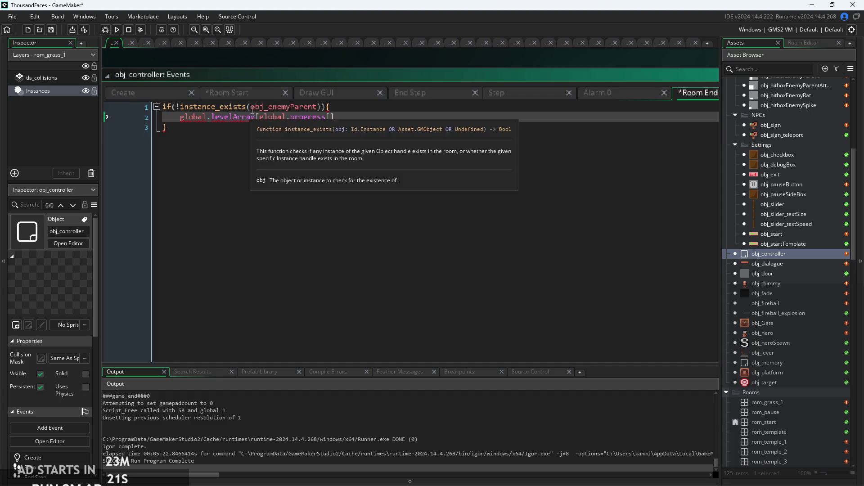
scroll(253, 115, up, 2)
click(330, 119)
text(])
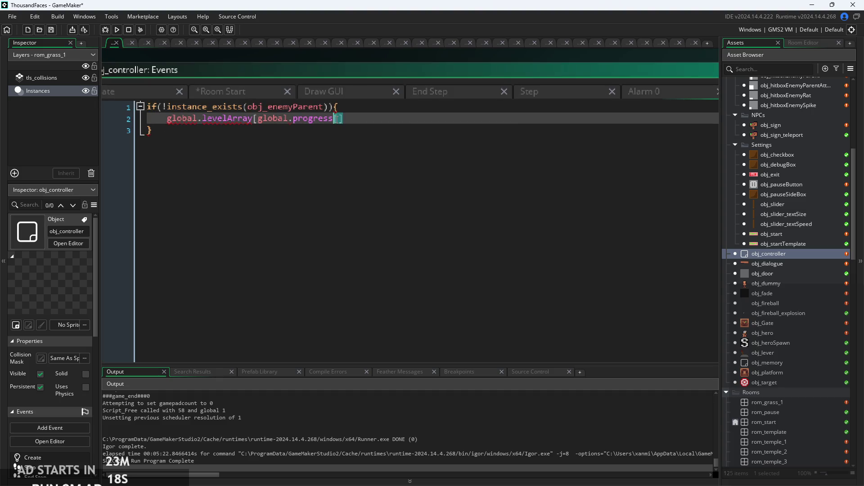
key(Right)
text(0])
text(=true;)
Close the Room Start condition with ){ and add the block's closing }
click(332, 89)
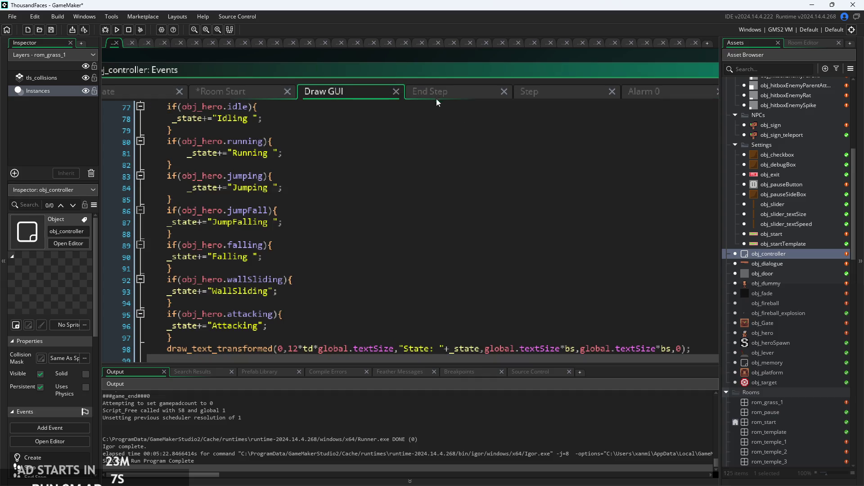
click(436, 96)
click(641, 92)
click(576, 95)
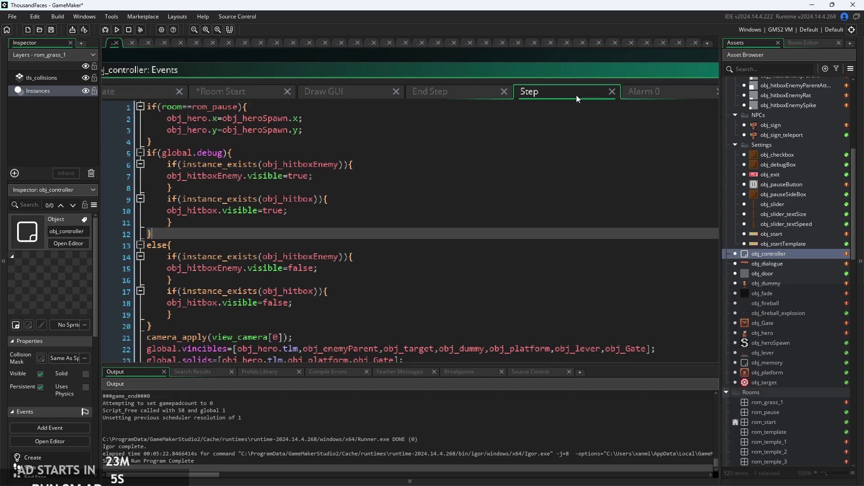
click(242, 92)
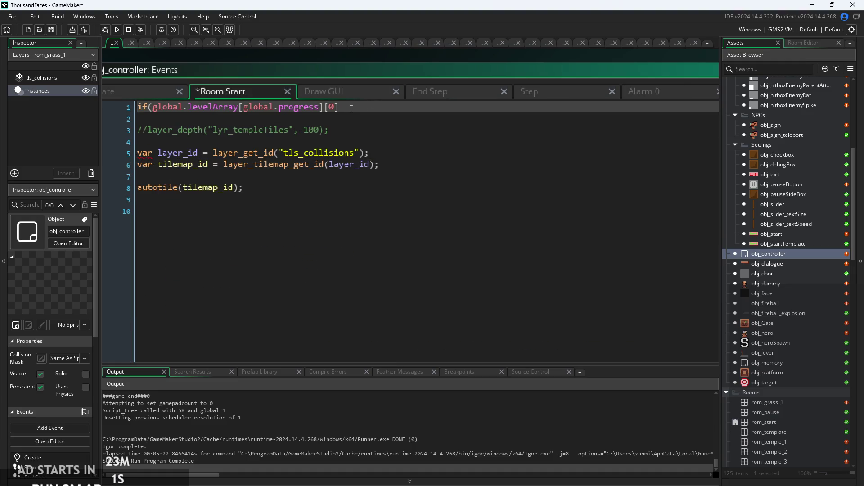
text(){)
key(Return)
key(Return)
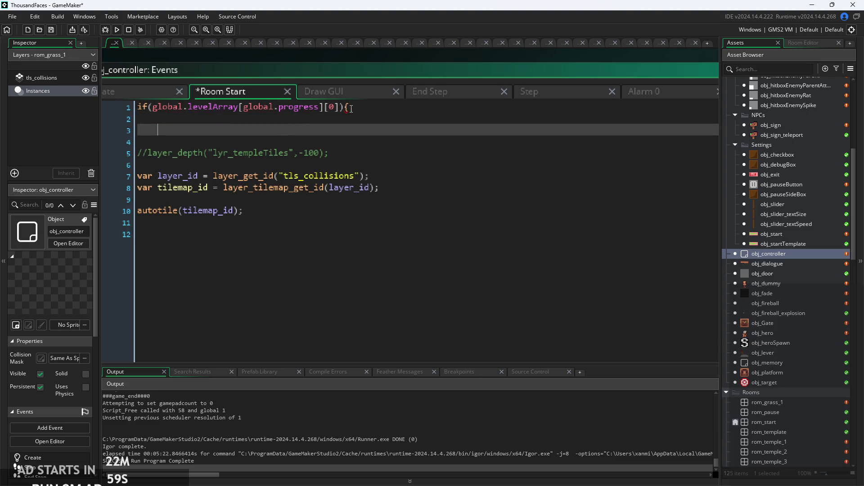
text(})
key(Up)
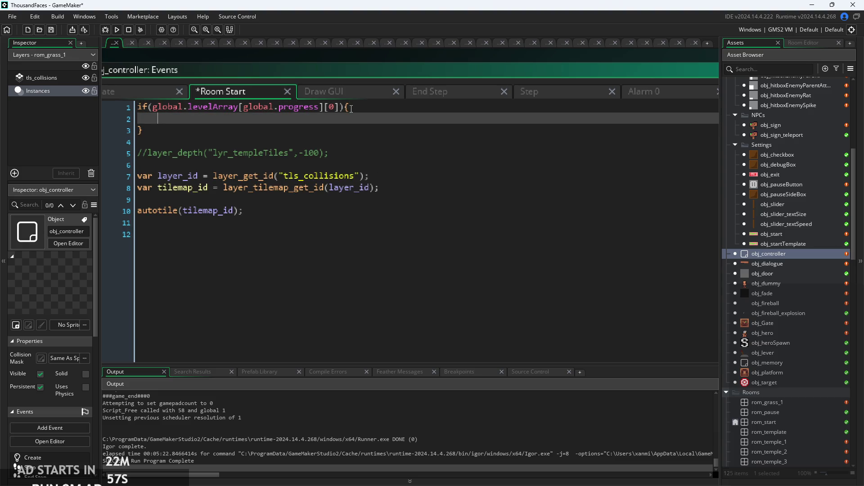
Add instance_destroy(obj_enemyParent); as the indented body of the if block
text(instan)
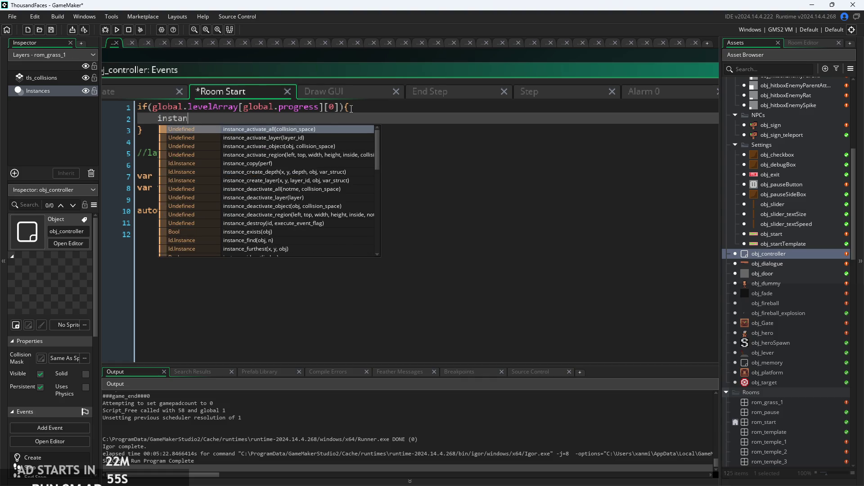
key(BackSpace)
key(BackSpace)
key(BackSpace)
key(BackSpace)
key(BackSpace)
key(BackSpace)
text(for)
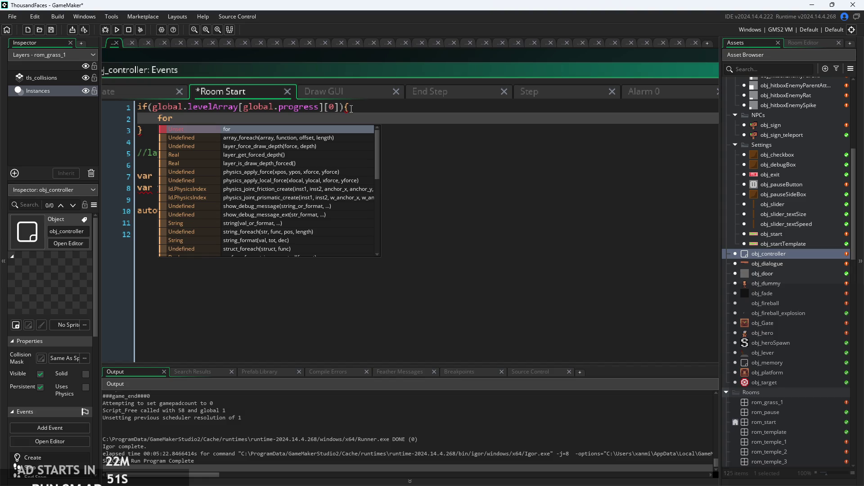
key(BackSpace)
key(BackSpace)
key(BackSpace)
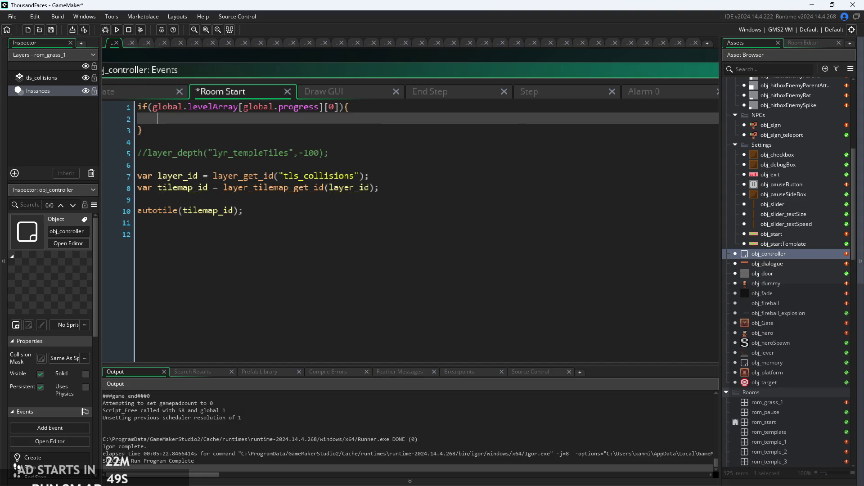
key(Tab)
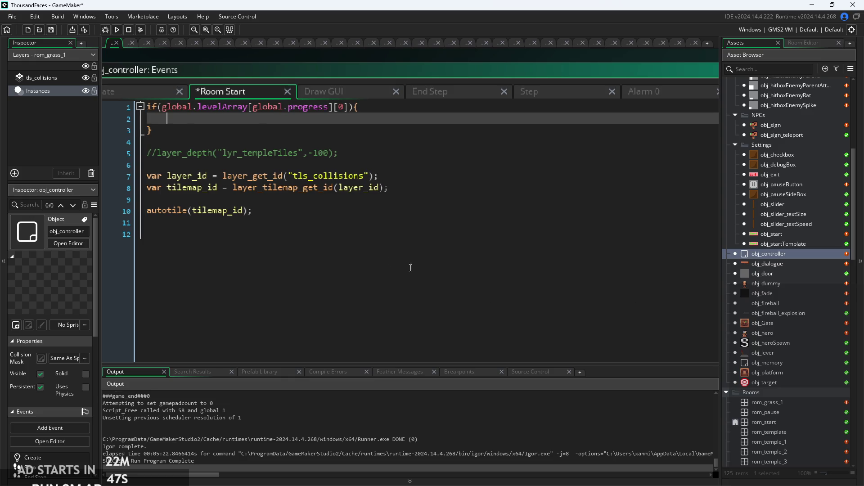
text(des)
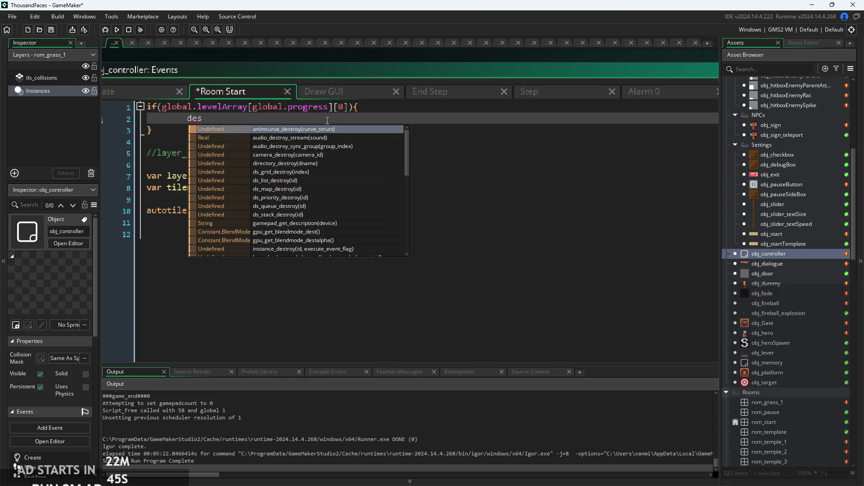
text(troy)
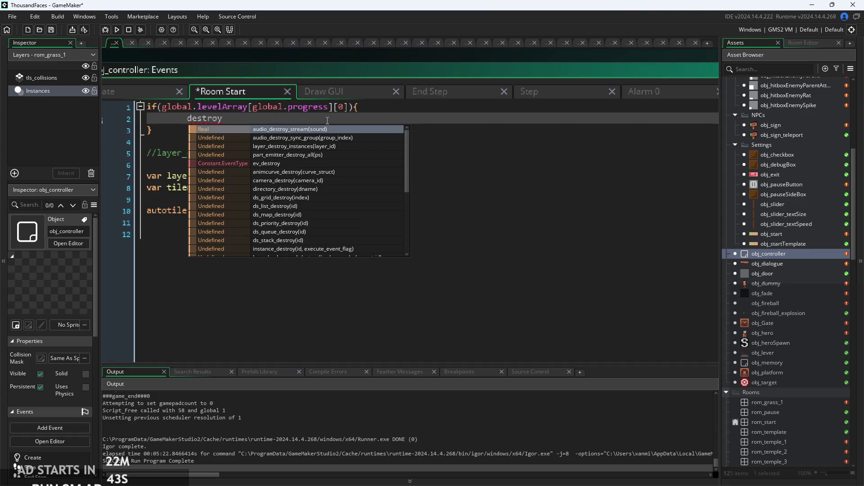
key(BackSpace)
key(BackSpace)
key(BackSpace)
key(BackSpace)
key(BackSpace)
key(BackSpace)
text(instance_de)
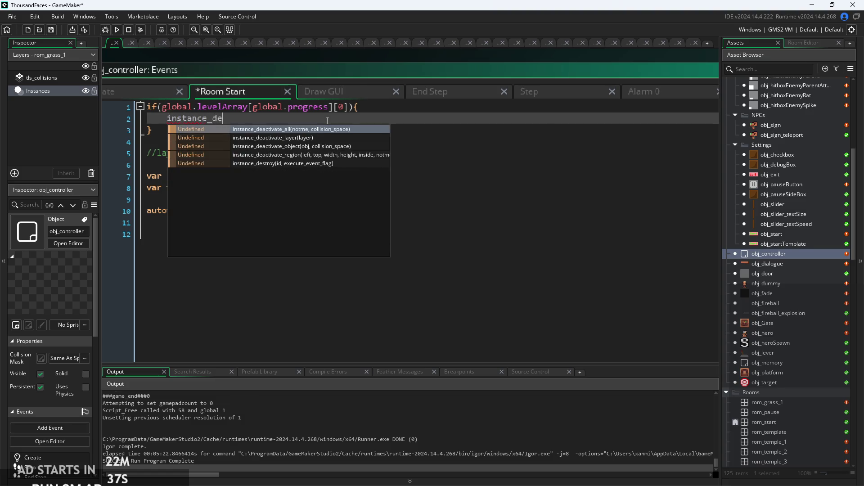
text(s)
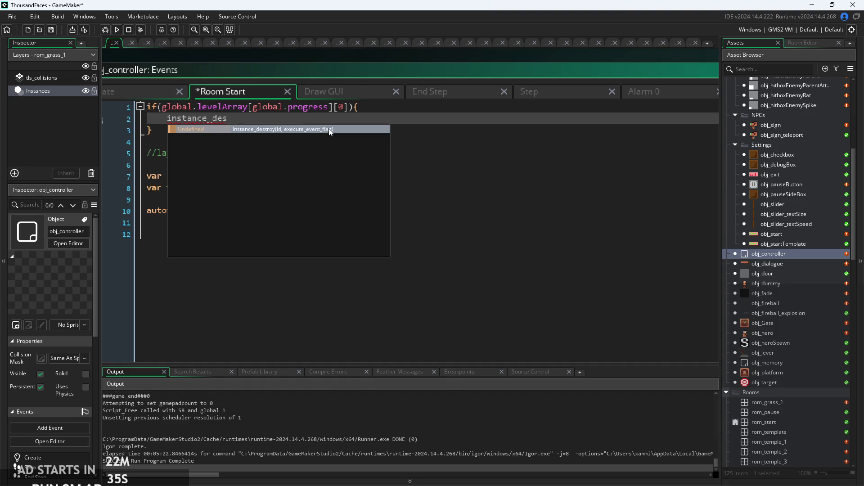
click(258, 129)
text(obj_e)
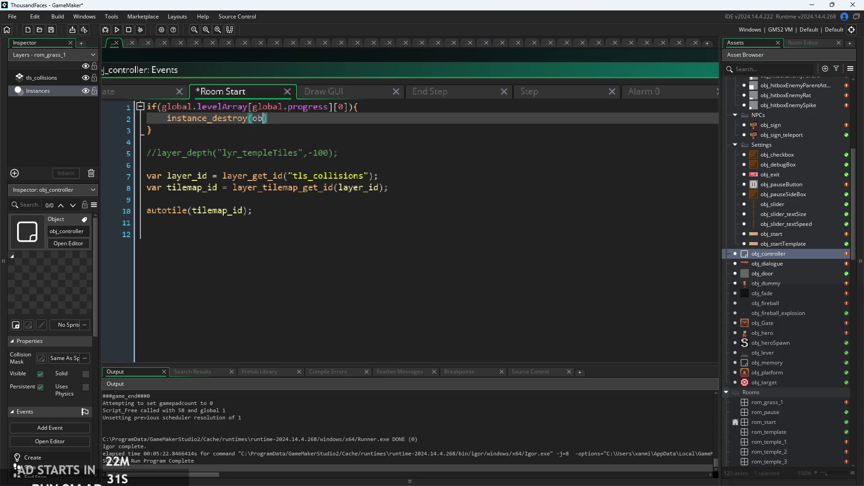
key(Down)
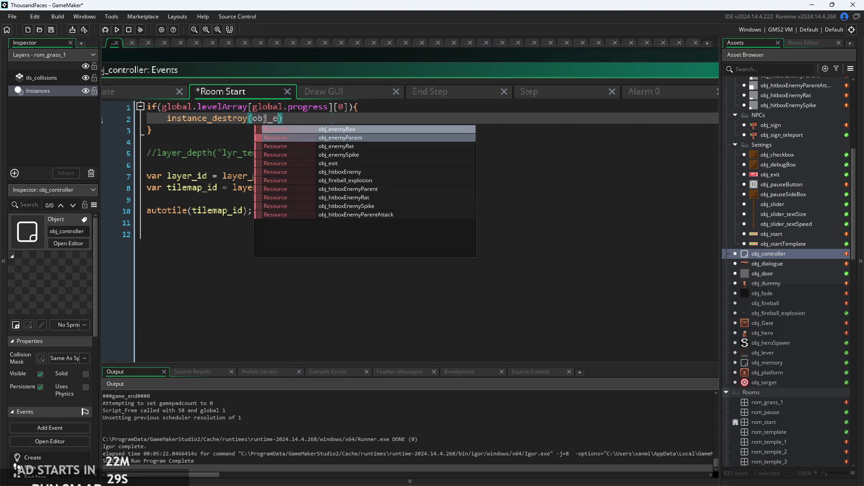
key(Return)
text(;)
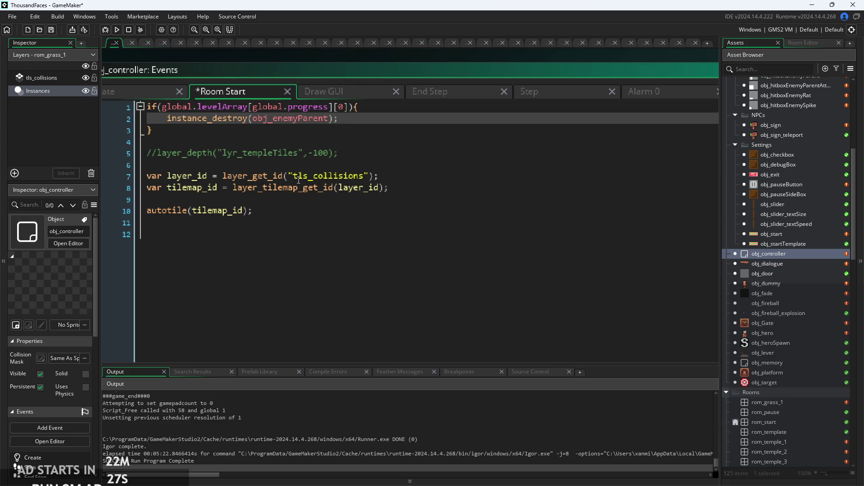
Save the project
key(ctrl+s)
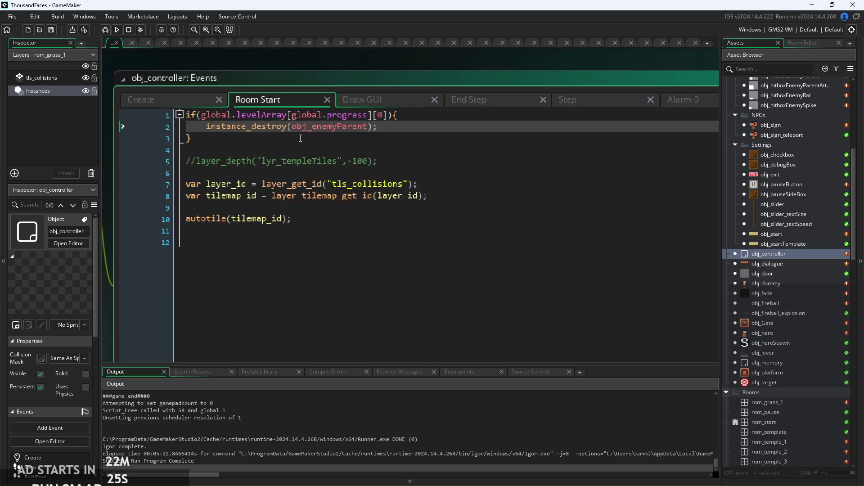
click(300, 138)
mouse_move(249, 125)
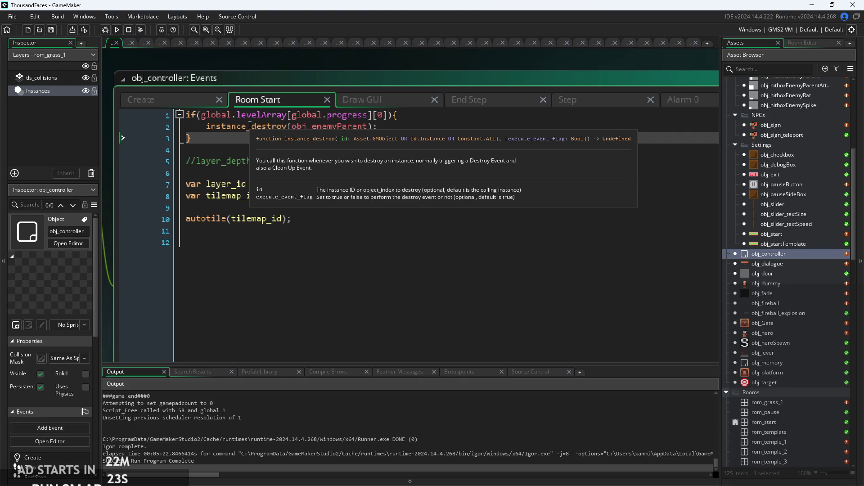
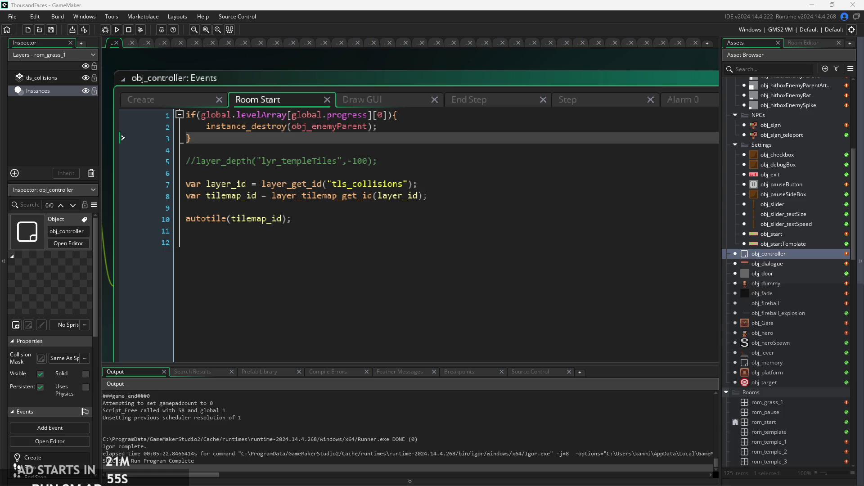
Review the enemy-destroying line in the controller's Room Start code
click(460, 203)
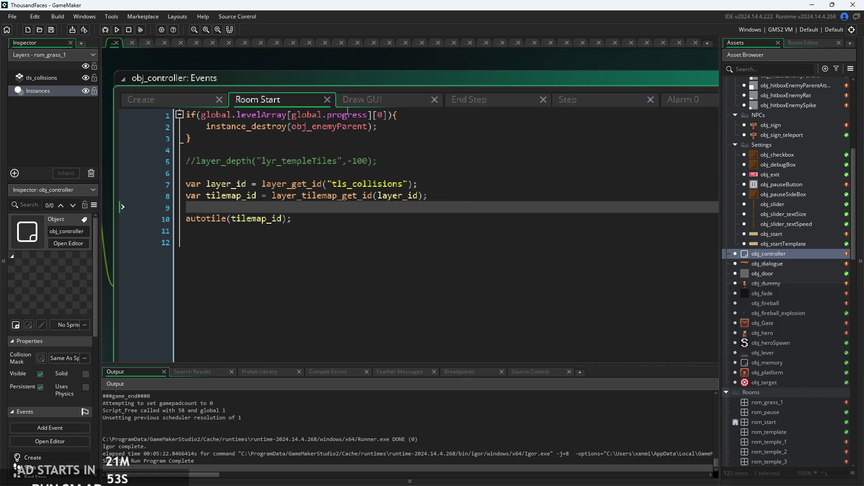
click(387, 126)
click(347, 115)
click(405, 126)
scroll(420, 153, down, 2)
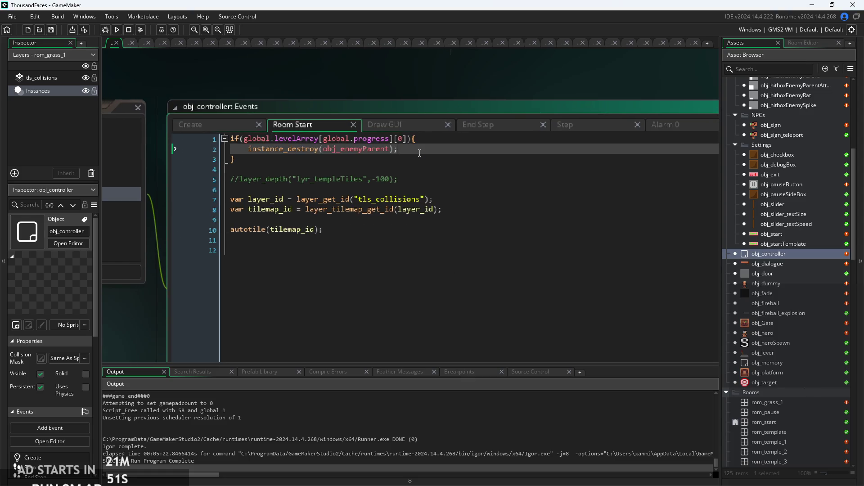
scroll(419, 153, up, 2)
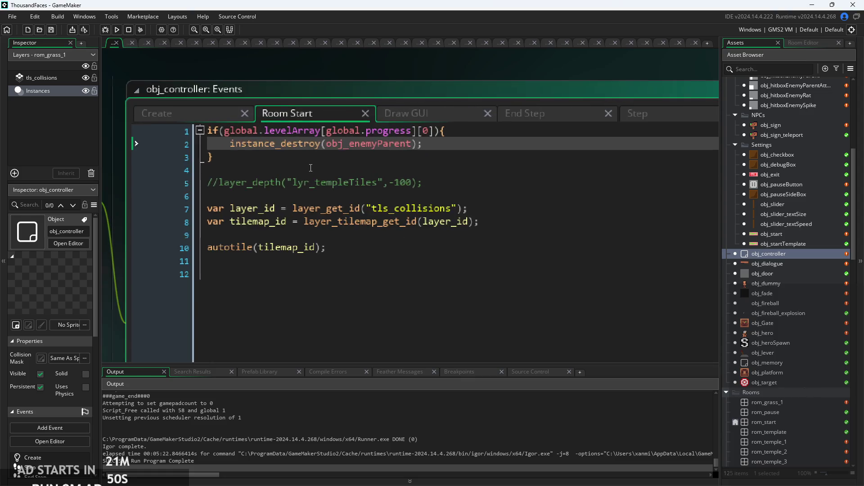
Switch to obj_controller's Create event and scroll through its global variable setup
click(216, 114)
click(329, 231)
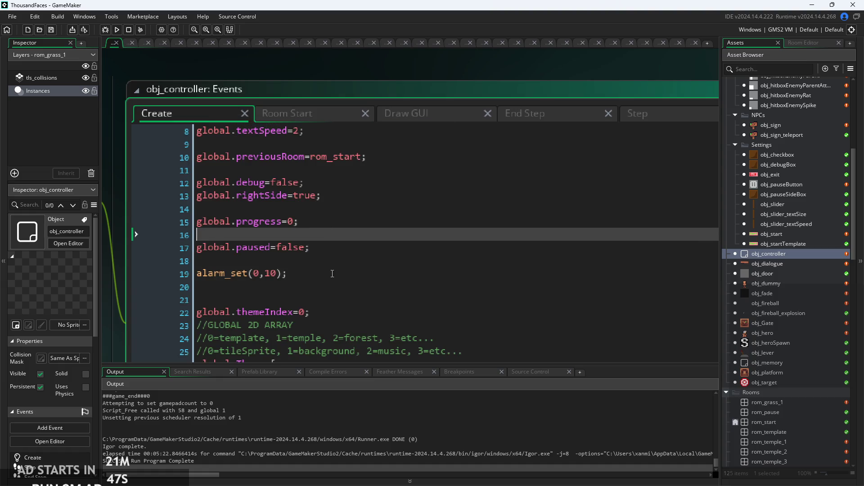
scroll(332, 274, down, 2)
click(322, 243)
scroll(320, 264, up, 2)
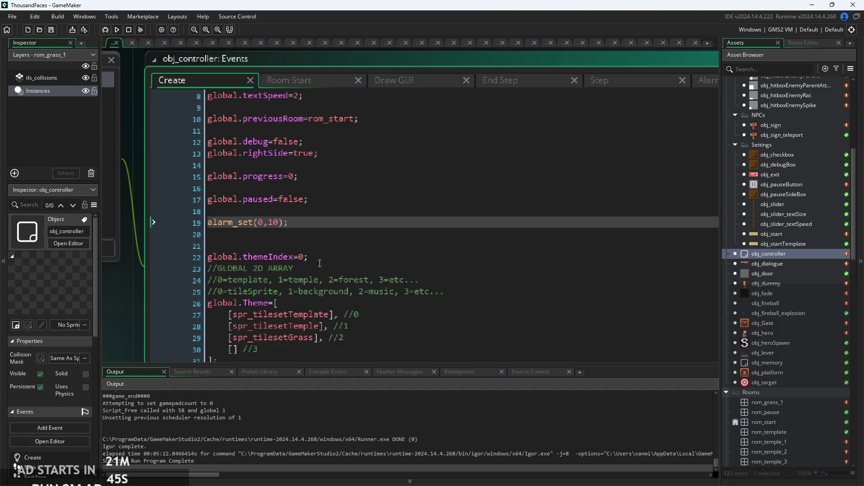
click(340, 294)
scroll(340, 294, down, 2)
scroll(279, 333, down, 2)
Turn the line below the Theme array into a global.levelArray array literal
click(259, 352)
key(BackSpace)
key(BackSpace)
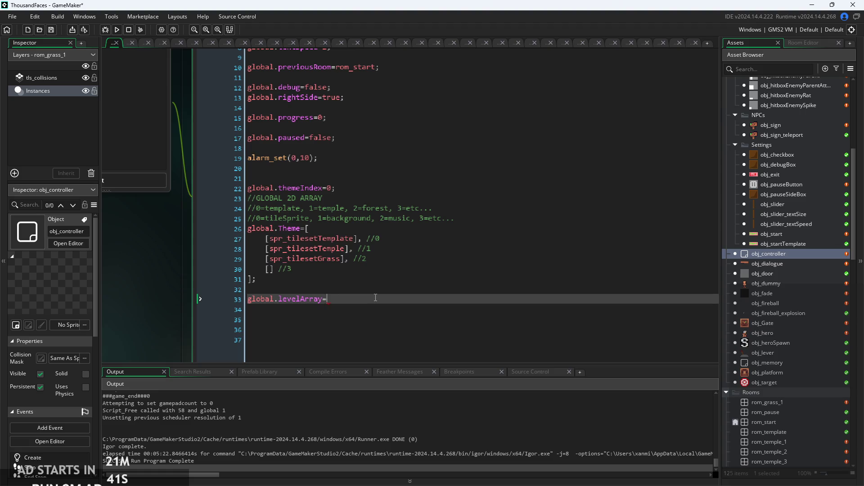
text([)
key(Return)
key(Return)
key(Return)
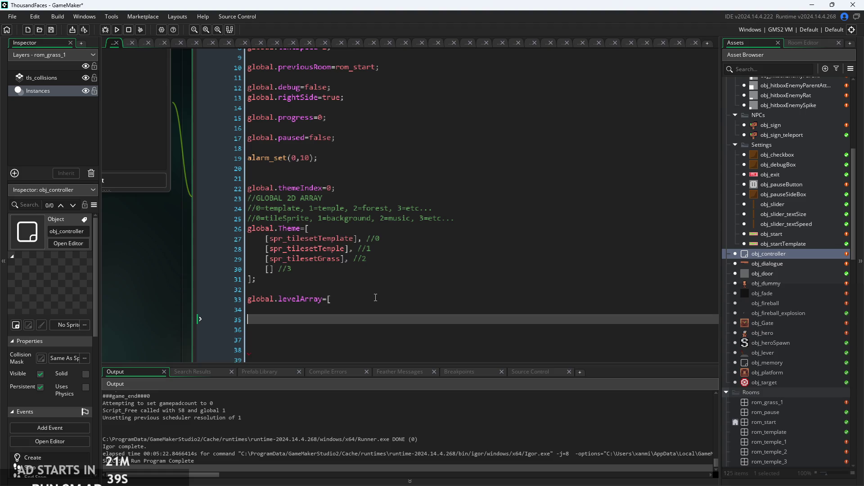
key(Return)
text(];)
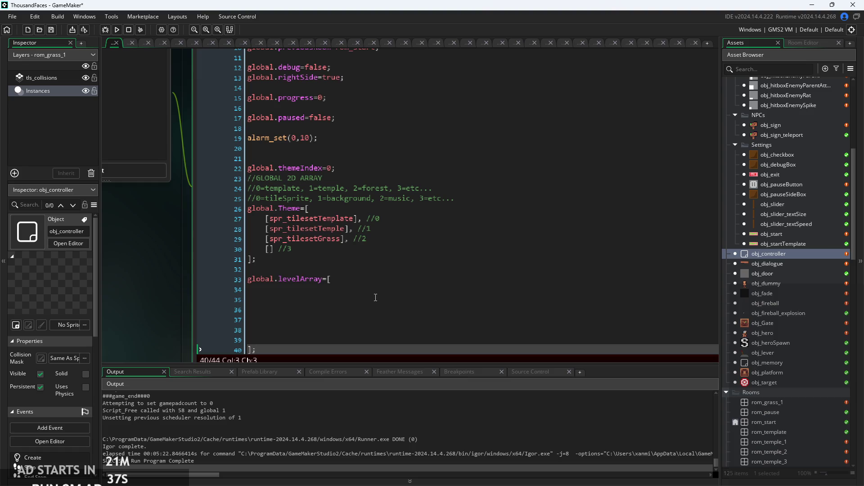
key(Up)
key(Up)
key(Up)
key(Up)
key(Up)
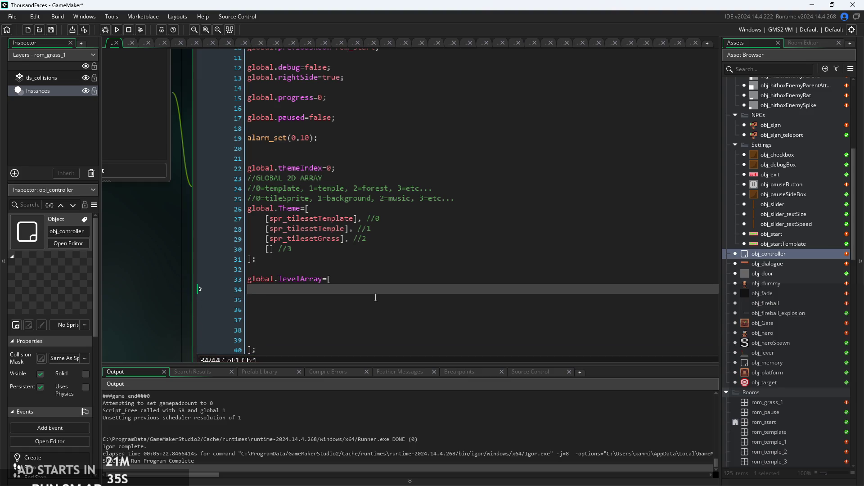
text([)
text(])
Collapse it into global.levelArray=[]; on a single line
key(BackSpace)
key(BackSpace)
key(Delete)
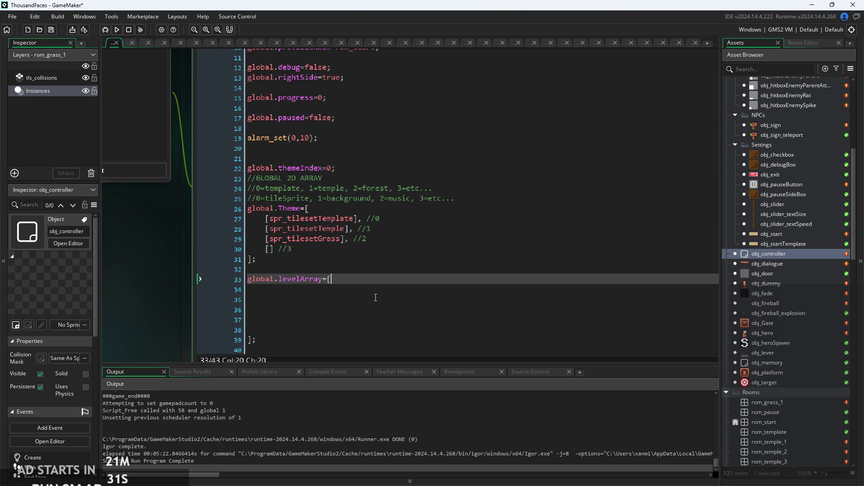
key(Down)
key(Down)
key(Down)
key(BackSpace)
key(BackSpace)
key(BackSpace)
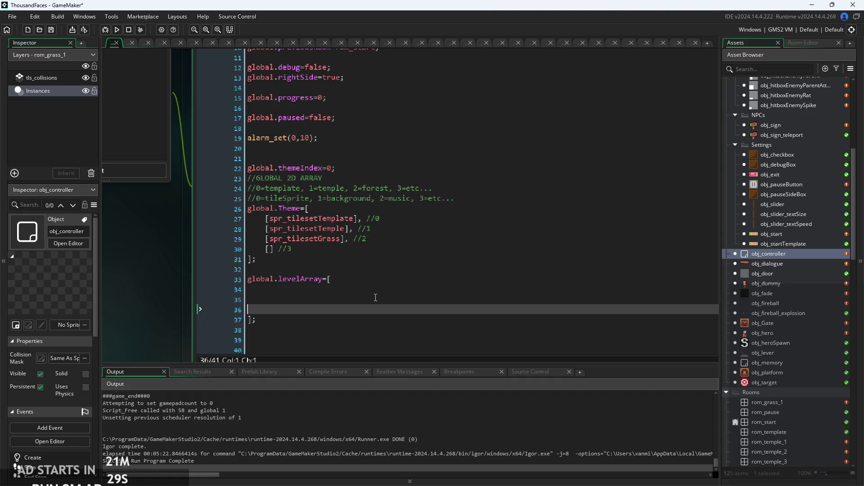
key(BackSpace)
key(Delete)
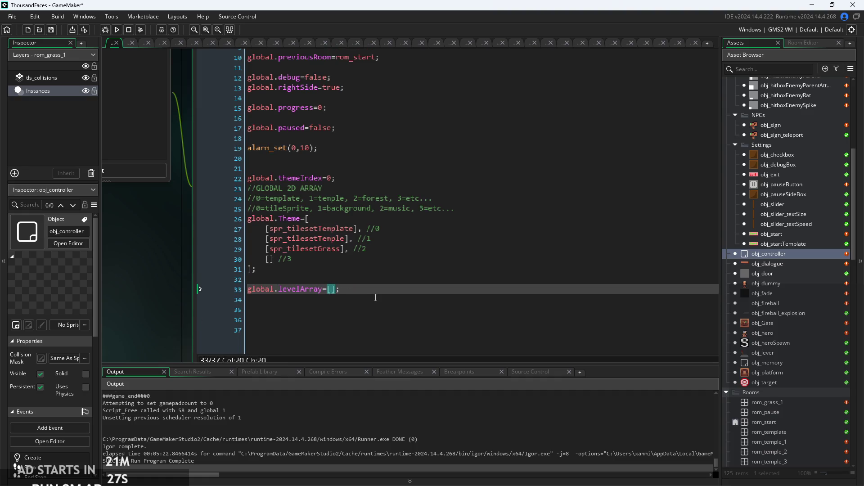
Start a for loop header for(int i=0;i<n on the line above levelArray
ctrl+scroll(308, 262, up, 3)
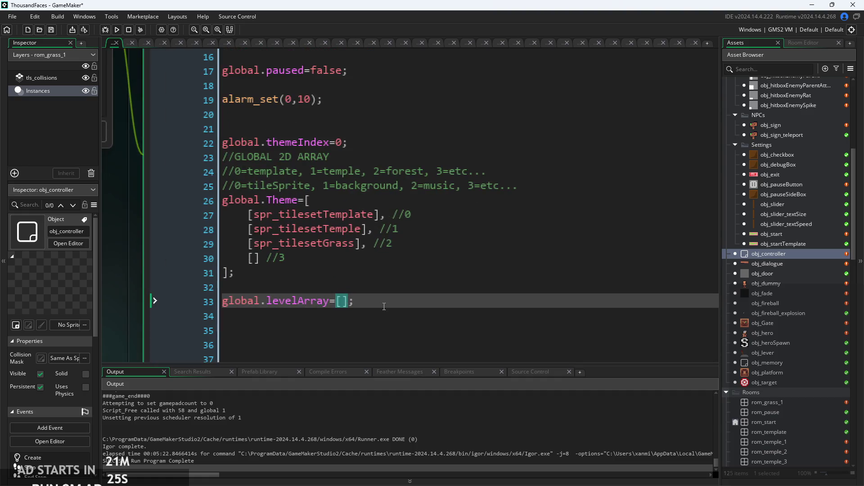
click(363, 243)
key(Down)
click(363, 243)
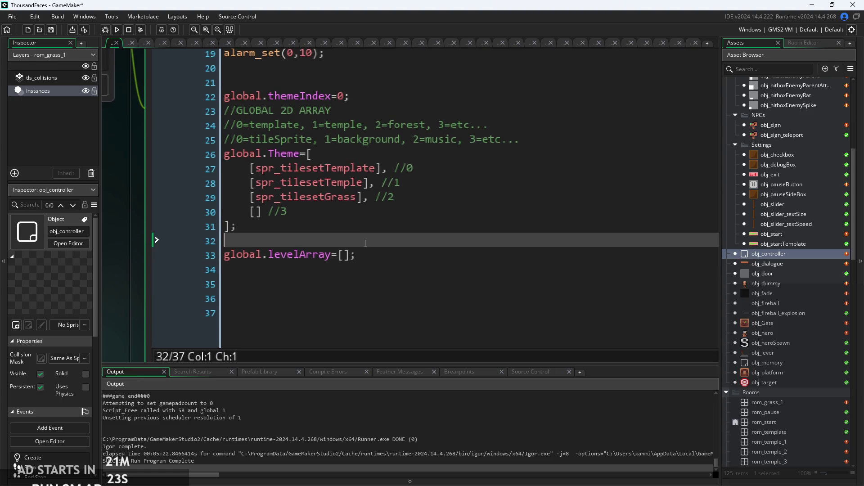
text(for(int i=)
text(-)
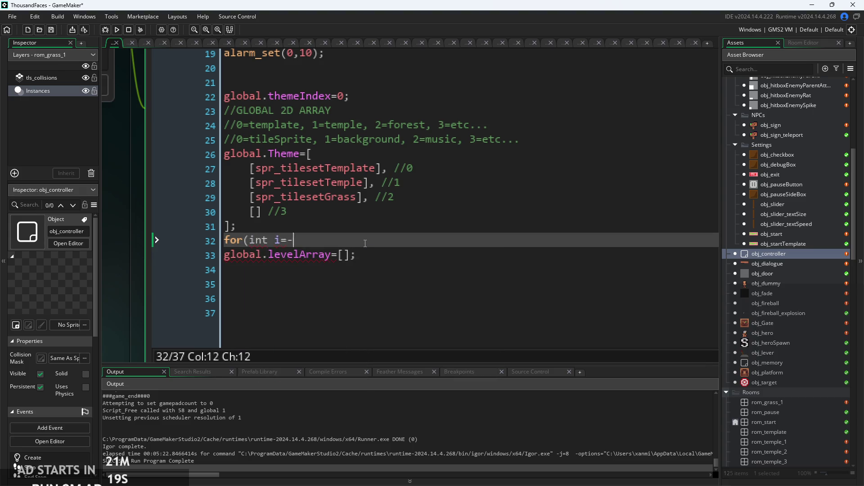
key(BackSpace)
text(0;i<n)
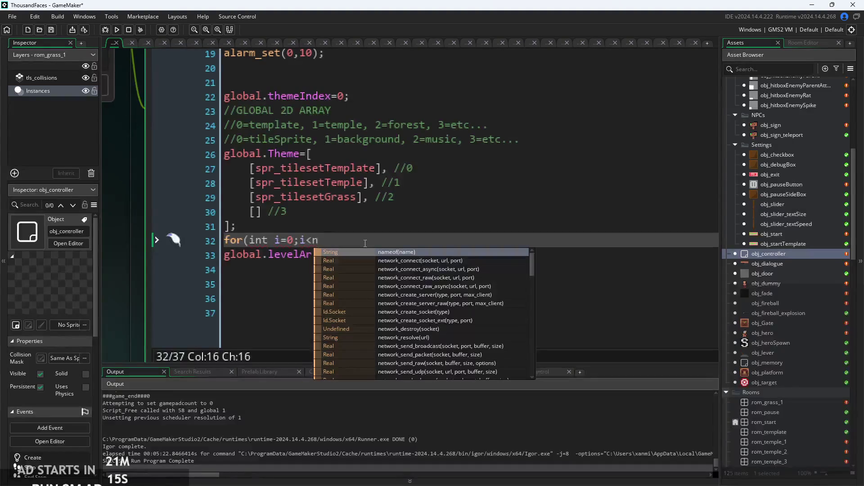
Remove the stray n after i< in the loop header
key(BackSpace)
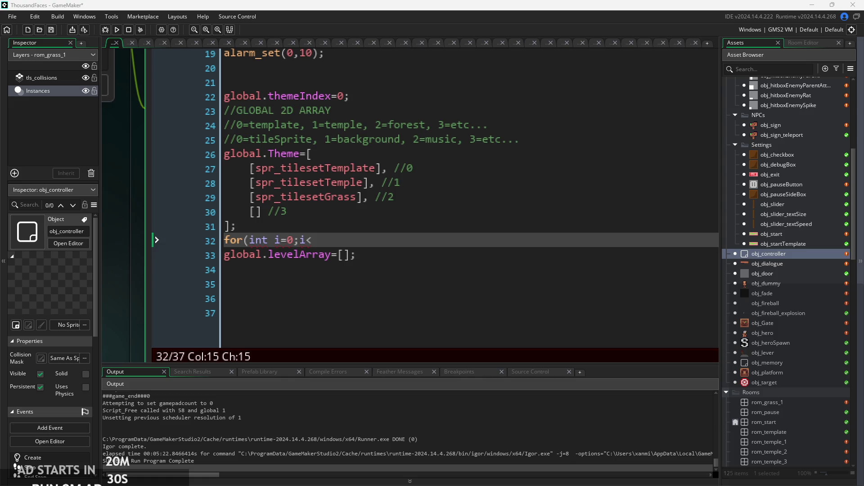
Complete the loop header as for(int i=0;i<5;i++){ and open its body
click(381, 226)
scroll(381, 222, up, 1)
scroll(381, 222, up, 1)
click(304, 243)
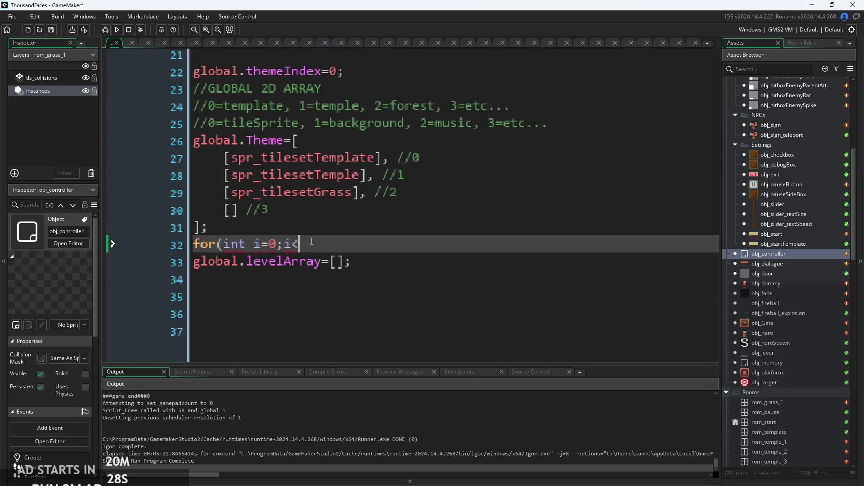
scroll(788, 347, down, 3)
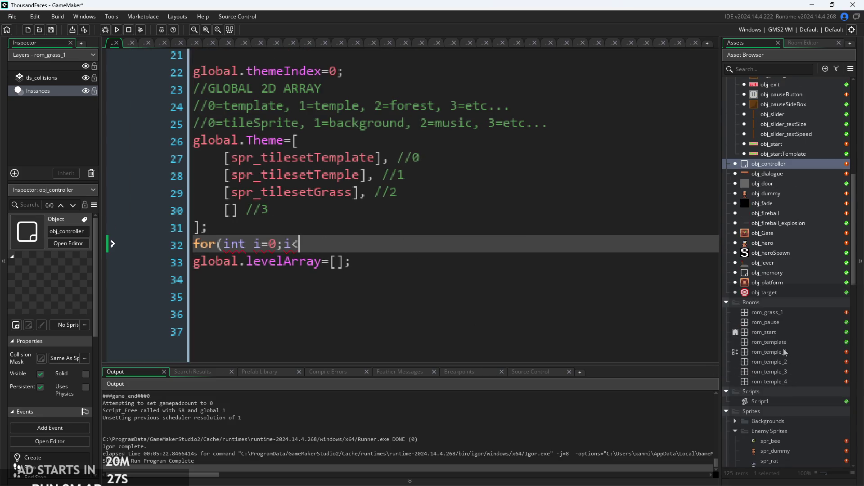
text(5);i++)
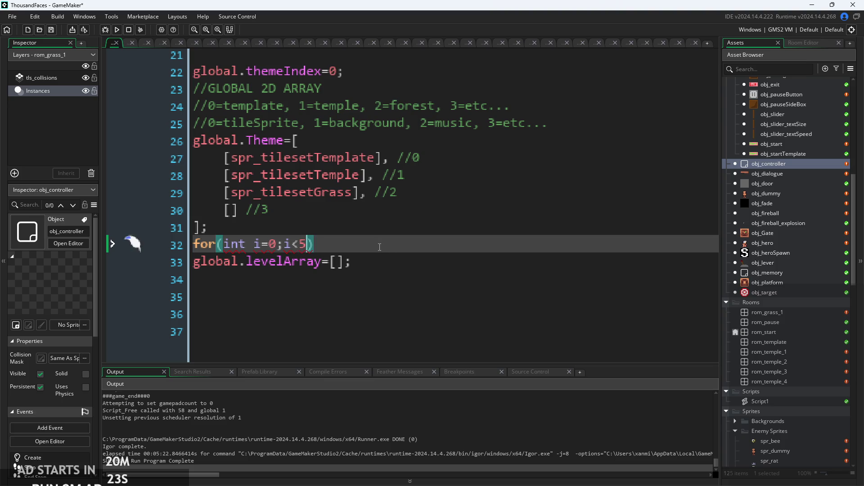
text({)
key(Right)
key(Down)
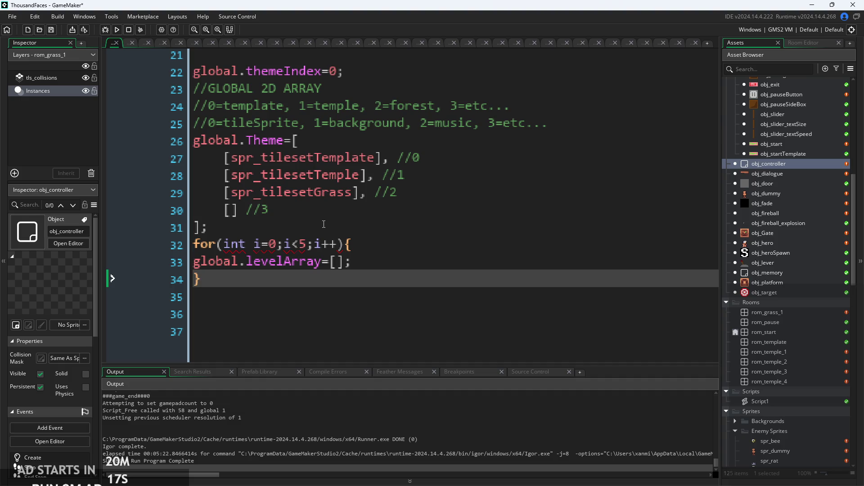
Indent the levelArray line inside the loop and change int to var in the header
key(Up)
key(Tab)
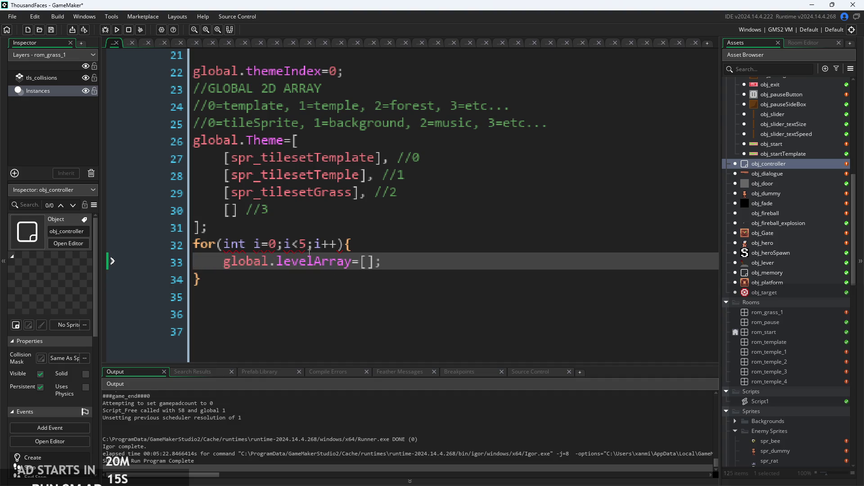
click(299, 245)
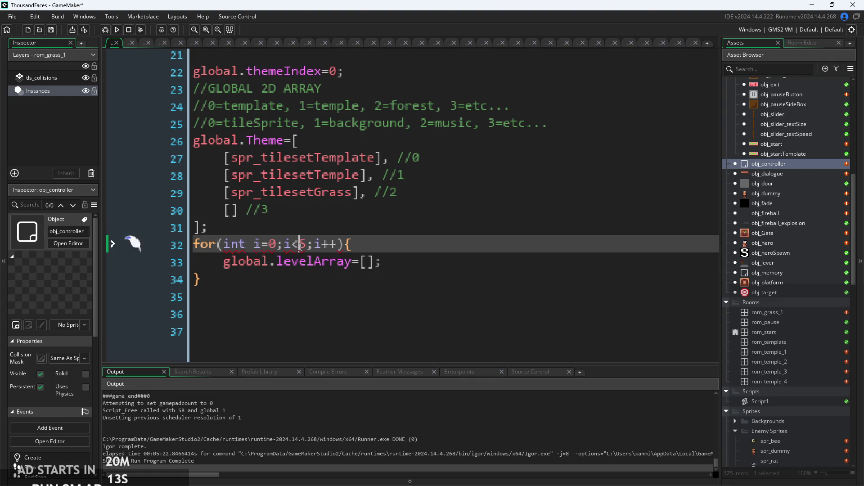
double_click(226, 248)
text(vare)
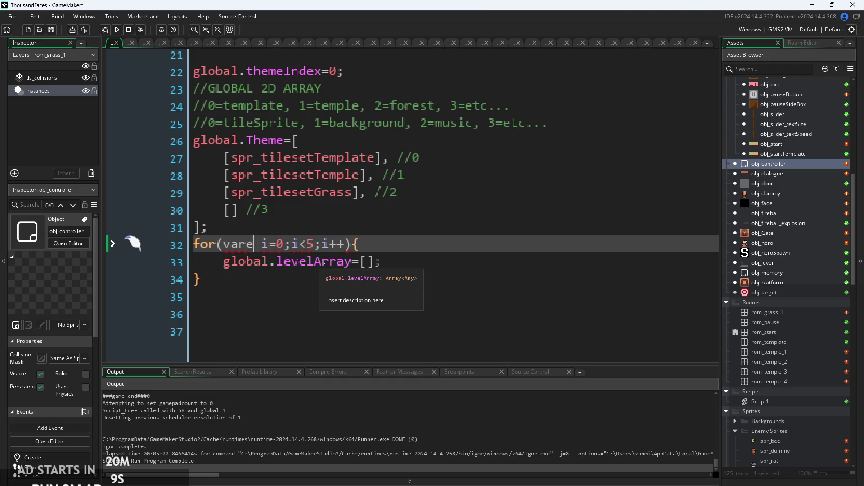
key(BackSpace)
key(Escape)
Make the loop line global.levelArray=[i][false]; and save the project
ctrl+scroll(370, 264, up, 1)
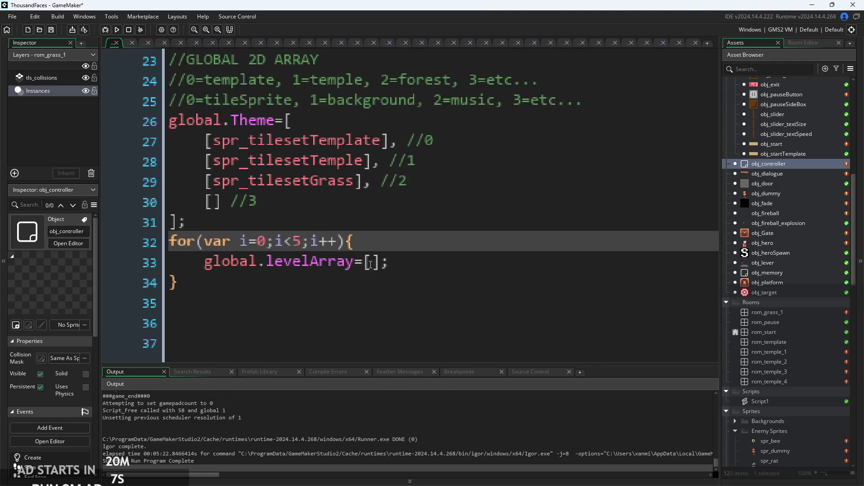
click(371, 264)
scroll(348, 273, down, 1)
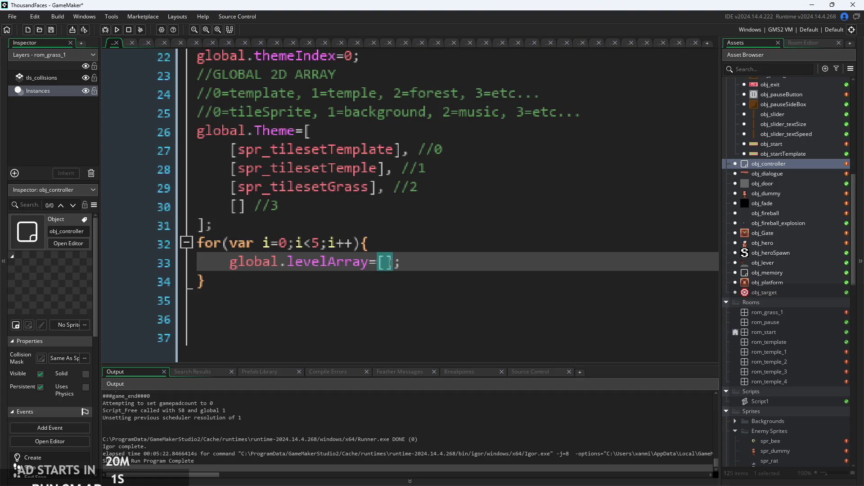
text(i)
key(Right)
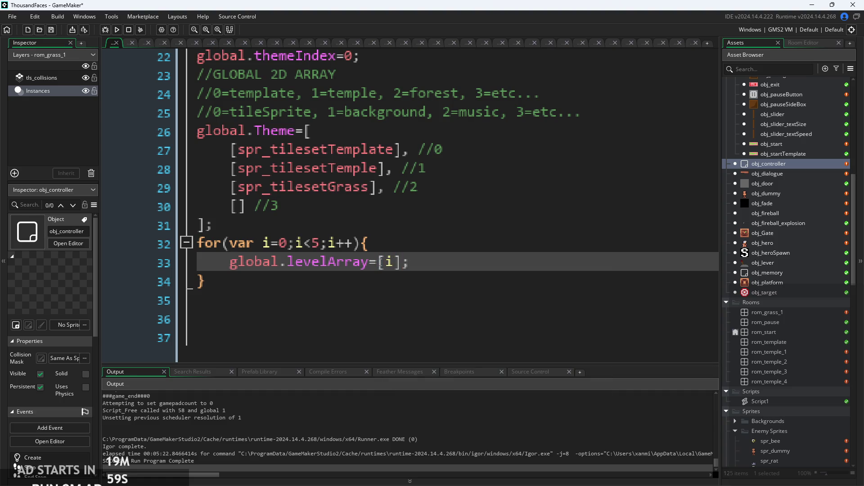
text([false])
scroll(482, 262, down, 3)
key(ctrl+s)
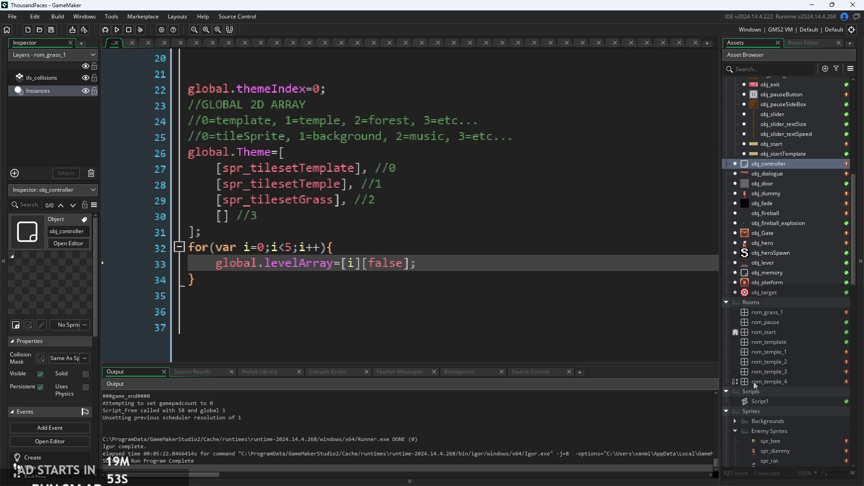
mouse_move(304, 260)
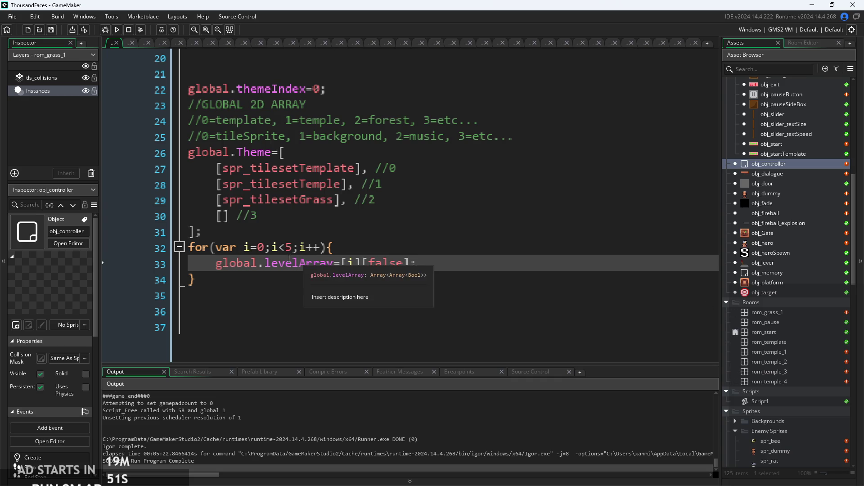
scroll(493, 283, down, 5)
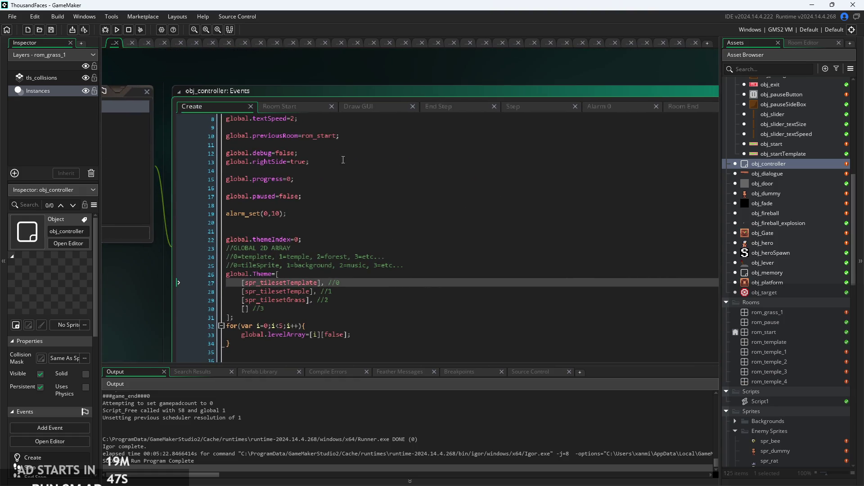
Change the levelArray index to global.progress-1 in both the enemy-check and Room Start events
click(676, 105)
scroll(363, 137, up, 2)
click(369, 127)
text(-1][0]=true;)
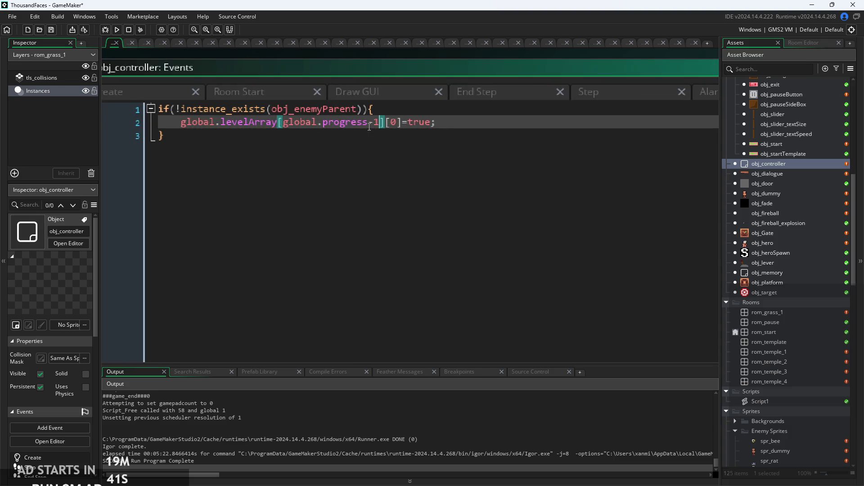
click(232, 90)
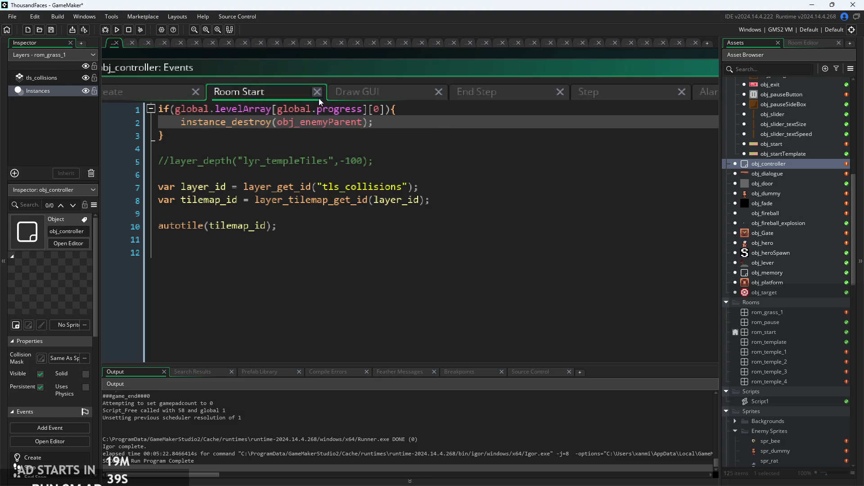
click(365, 109)
text(-1)
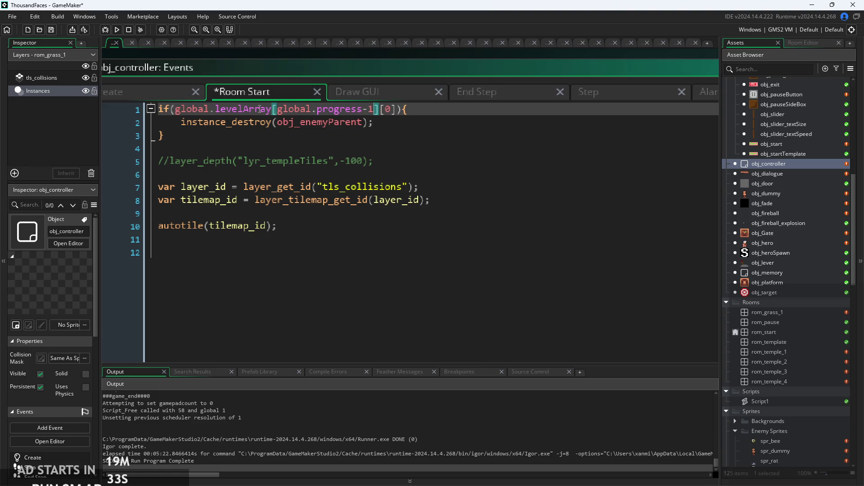
click(152, 90)
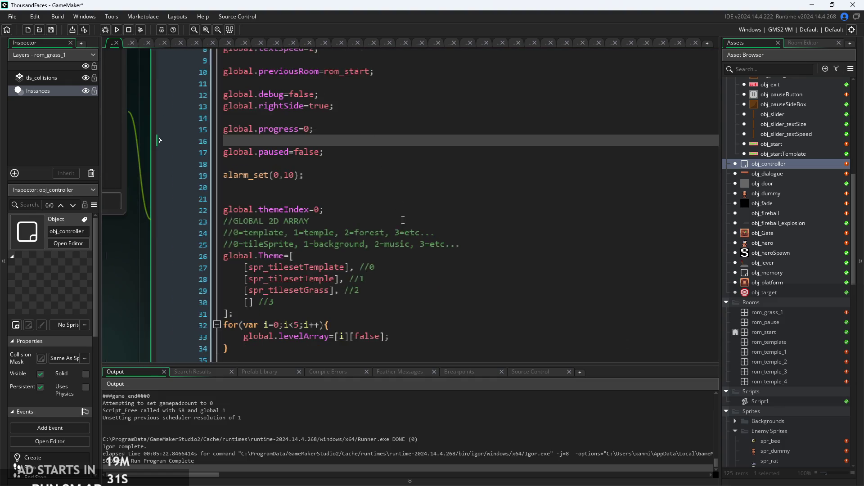
Rewrite the loop line's index as [i][0] with the value false
click(406, 272)
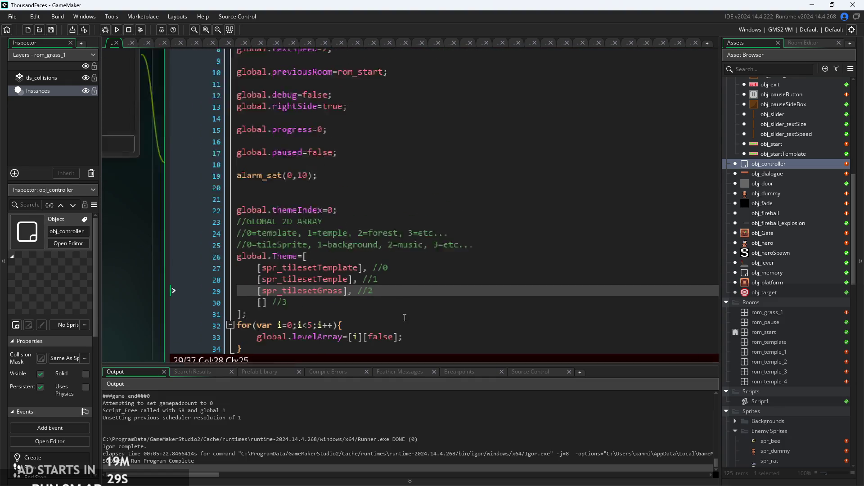
click(428, 296)
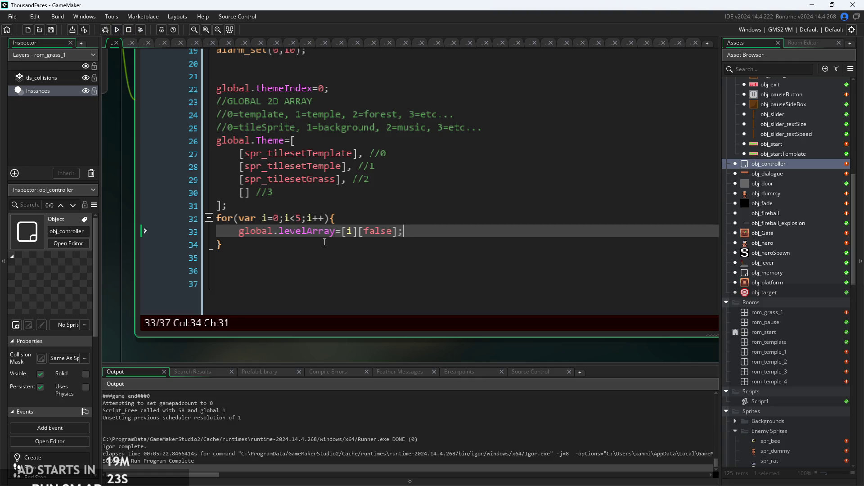
mouse_move(389, 237)
mouse_down()
mouse_move(354, 232)
mouse_move(369, 235)
mouse_up()
text(0])
text(=)
key(BackSpace)
text(false)
Add global.levelArray=[]; on a new line between the Theme array and the loop
mouse_move(342, 231)
mouse_down()
mouse_move(233, 243)
mouse_move(239, 234)
mouse_up()
key(ctrl+c)
click(252, 206)
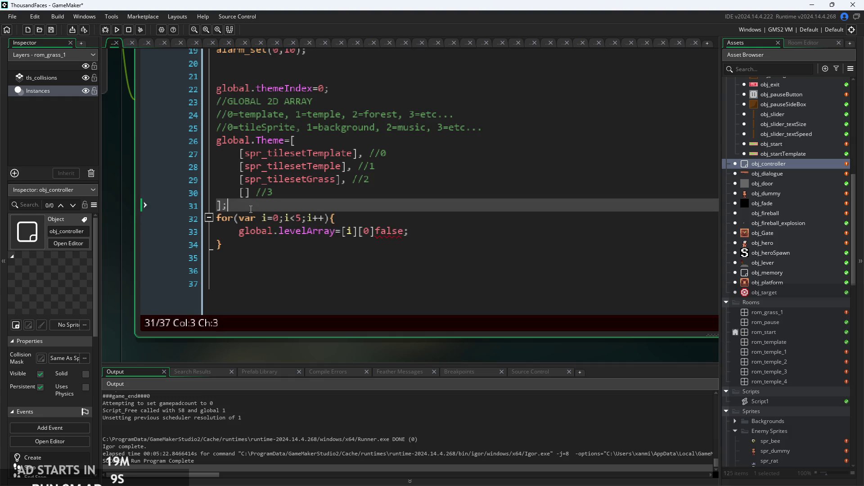
key(Return)
key(ctrl+v)
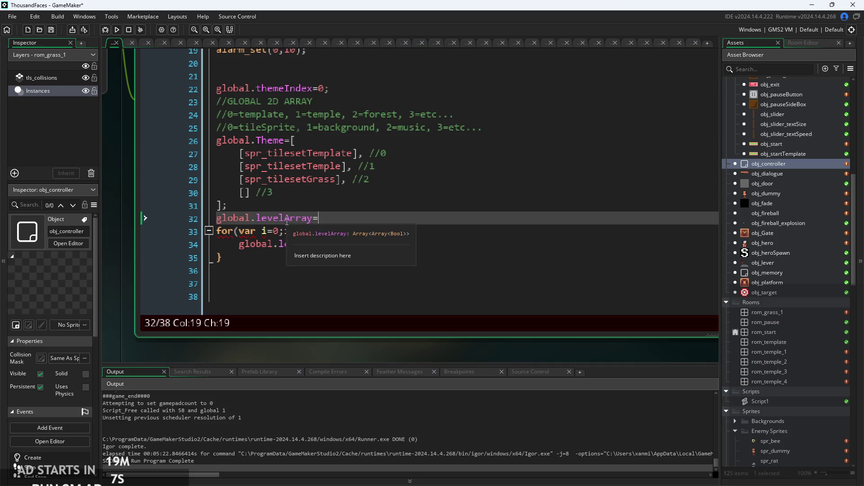
text([];)
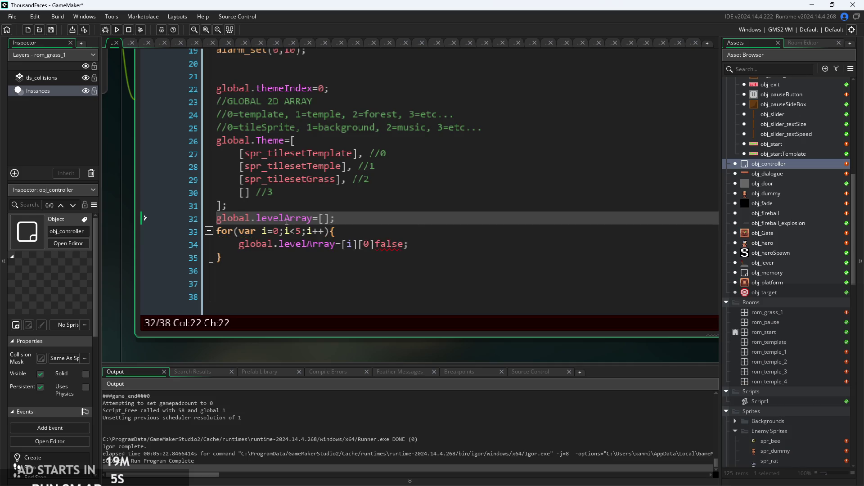
Make the loop line read global.levelArray[i][0]=false; and run the game
click(341, 244)
click(336, 244)
click(370, 244)
text(=)
click(451, 241)
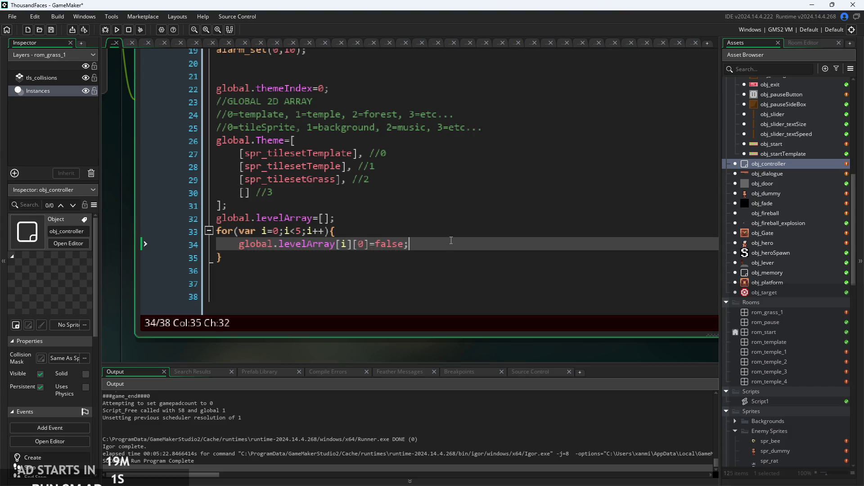
click(117, 33)
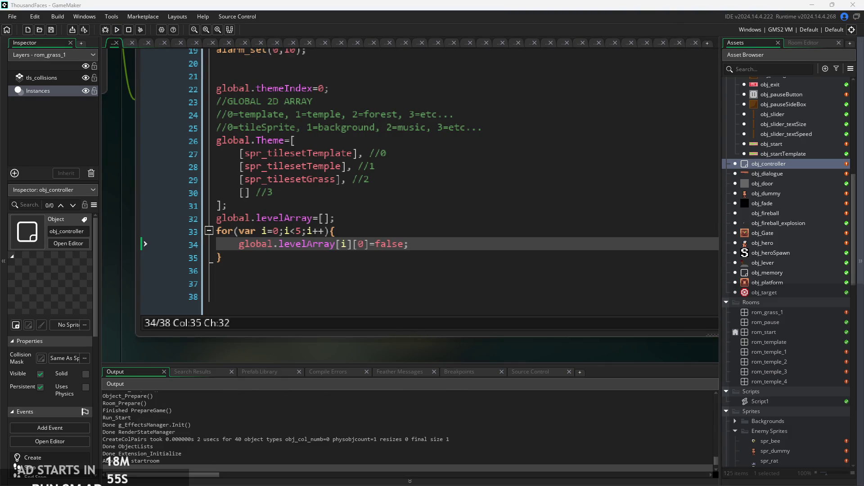
Add a second [] to the levelArray declaration and insert a blank line above it
click(333, 219)
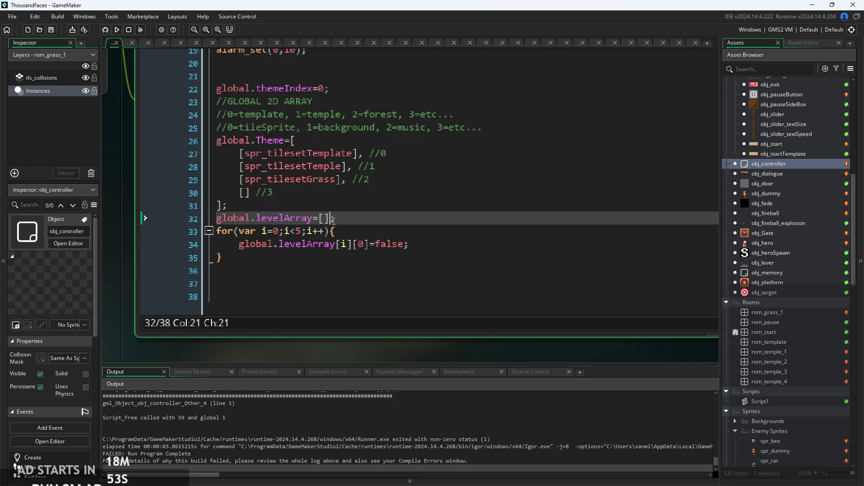
text([])
ctrl+scroll(310, 221, up, 2)
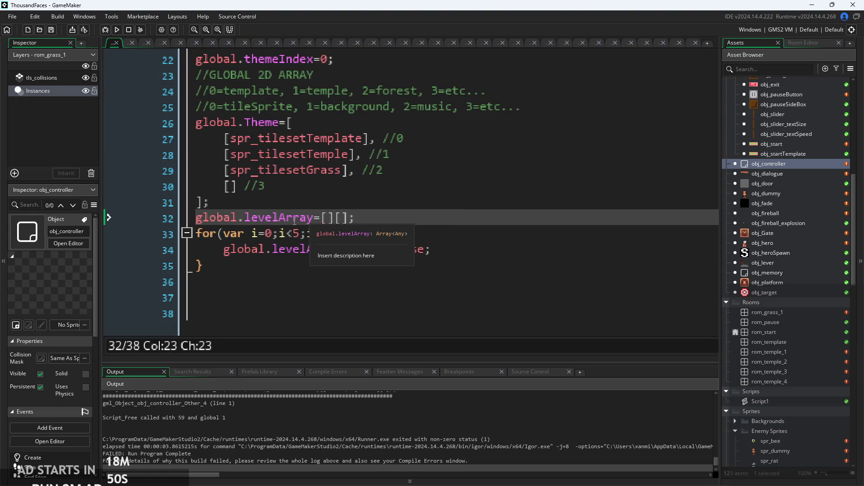
click(321, 219)
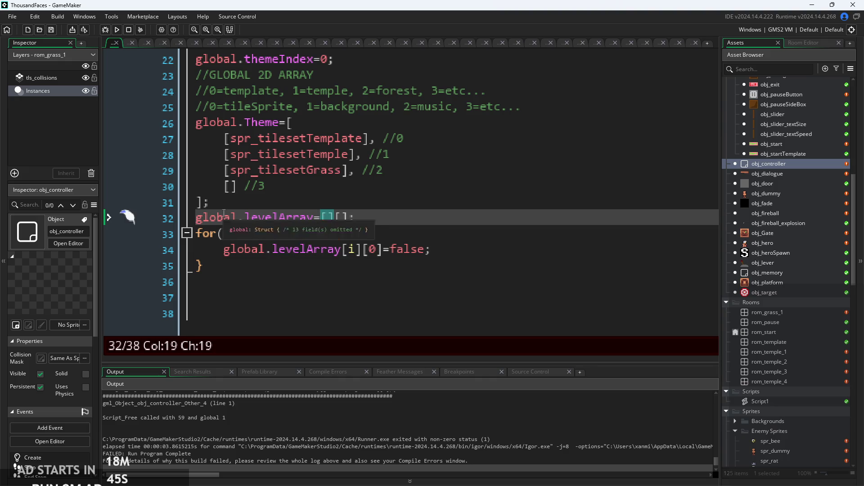
key(Up)
key(Return)
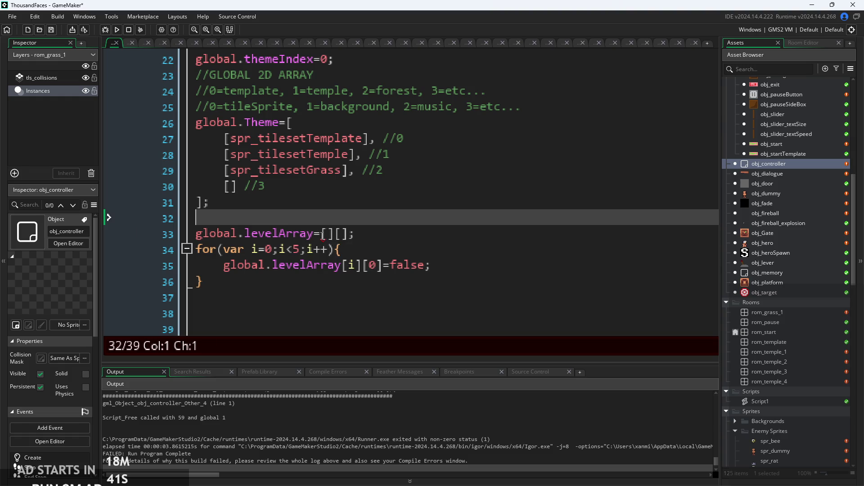
Insert an = right after levelArray in the declaration on line 33
click(315, 234)
click(344, 235)
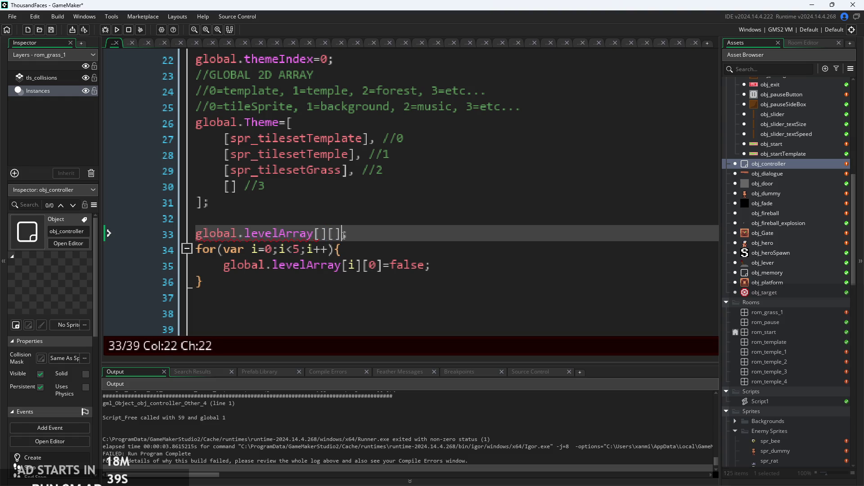
mouse_move(276, 234)
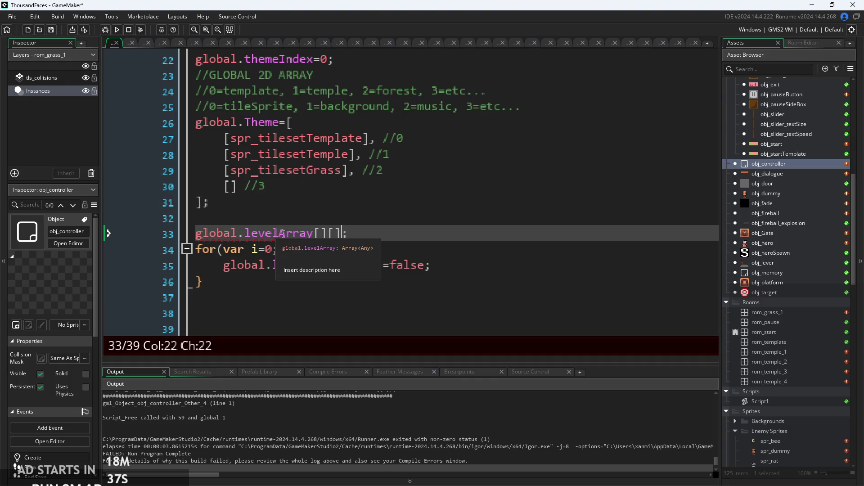
key(Left)
key(Left)
key(Left)
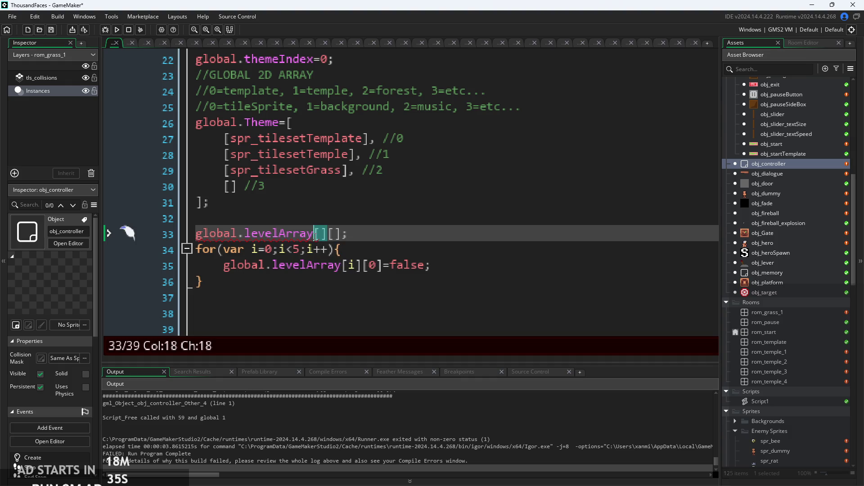
text(=)
scroll(428, 225, down, 2)
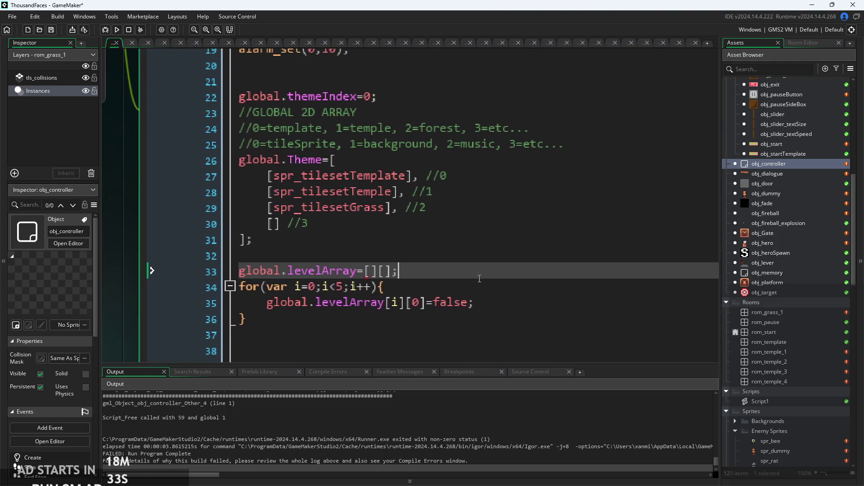
Delete the global.levelArray=[][] declaration line, leaving only the for loop
click(466, 247)
click(354, 173)
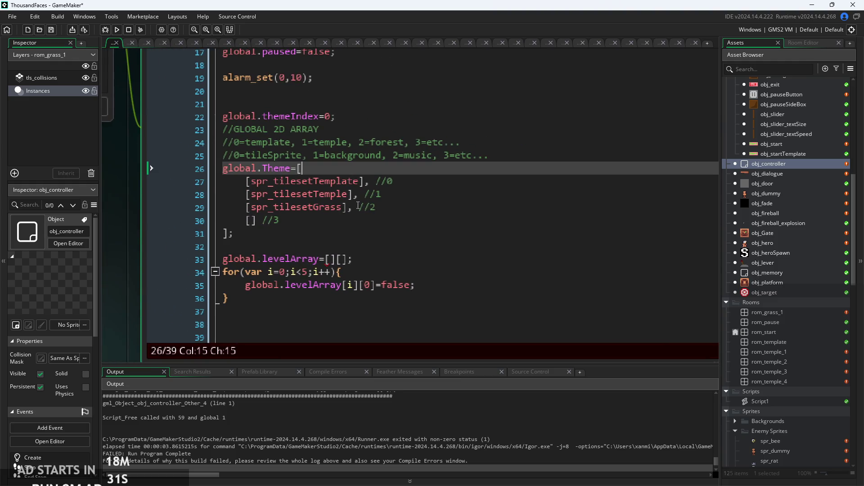
scroll(364, 252, up, 1)
scroll(344, 257, up, 1)
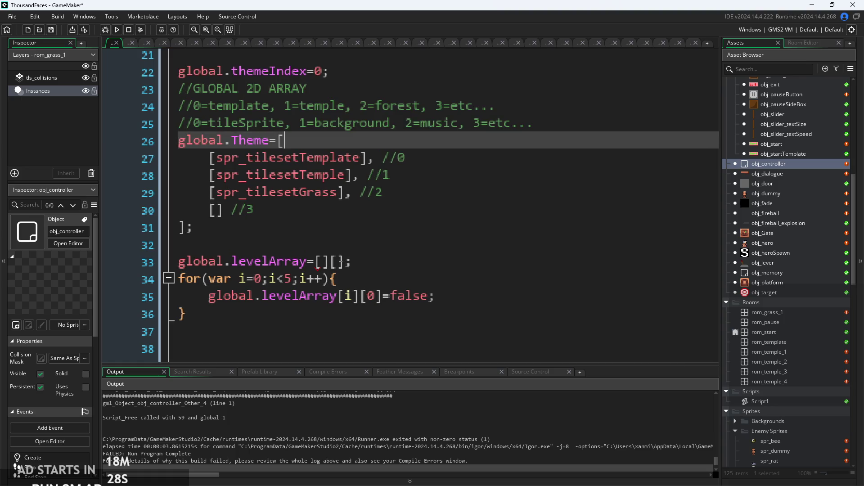
mouse_move(356, 265)
mouse_down()
mouse_move(220, 263)
mouse_move(144, 250)
mouse_up()
key(BackSpace)
key(BackSpace)
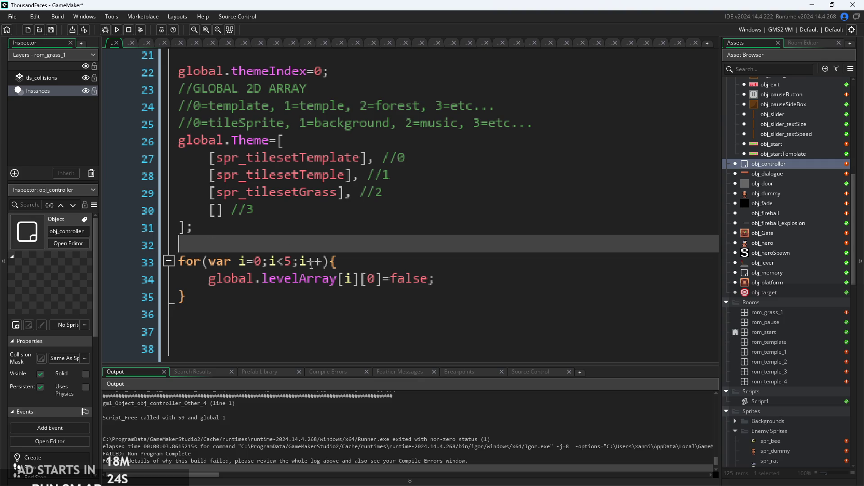
click(326, 290)
scroll(284, 253, down, 2)
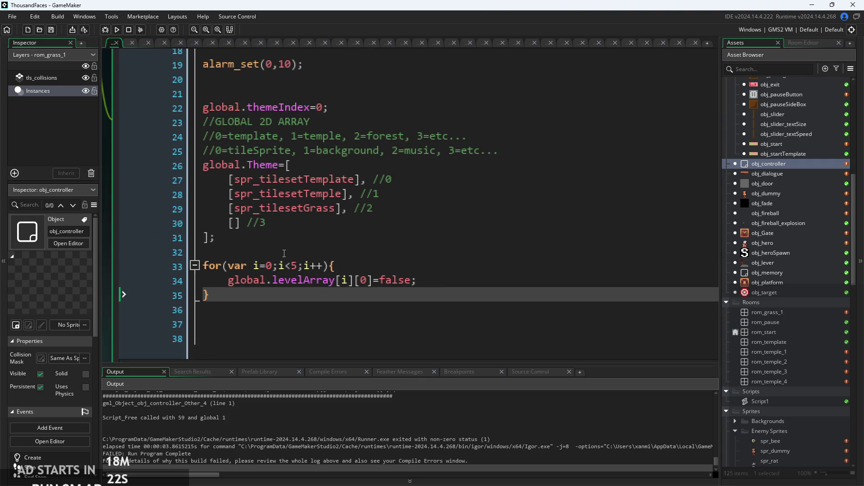
Run the game again and inspect the Room Start line 1 error output
click(116, 29)
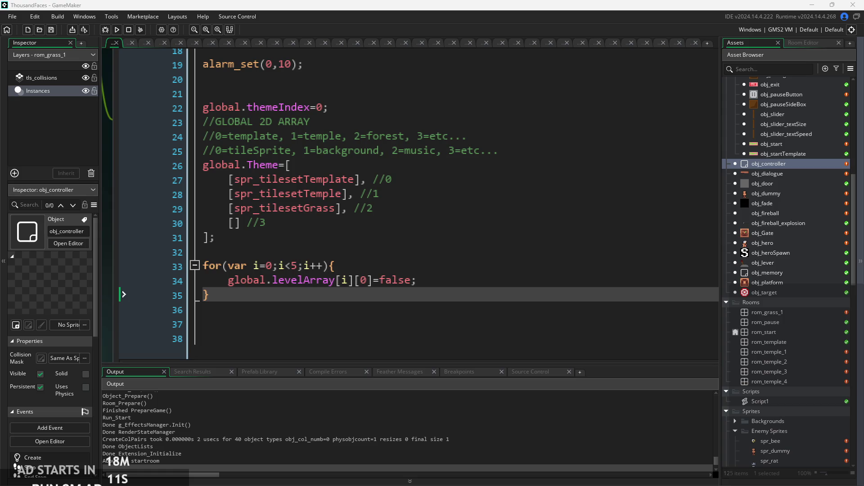
scroll(302, 177, up, 3)
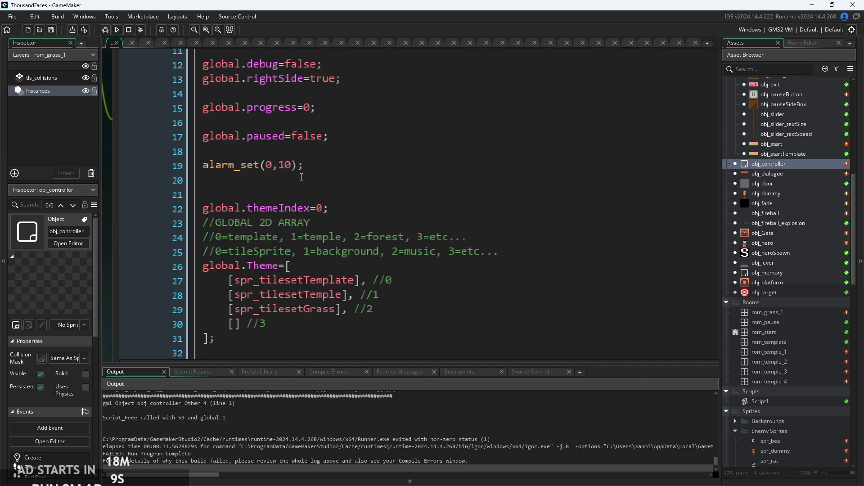
scroll(301, 177, down, 3)
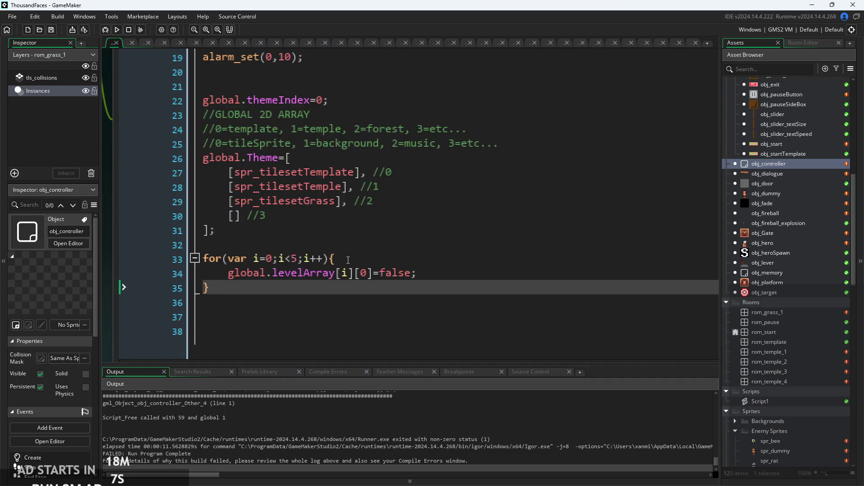
ctrl+scroll(348, 261, down, 5)
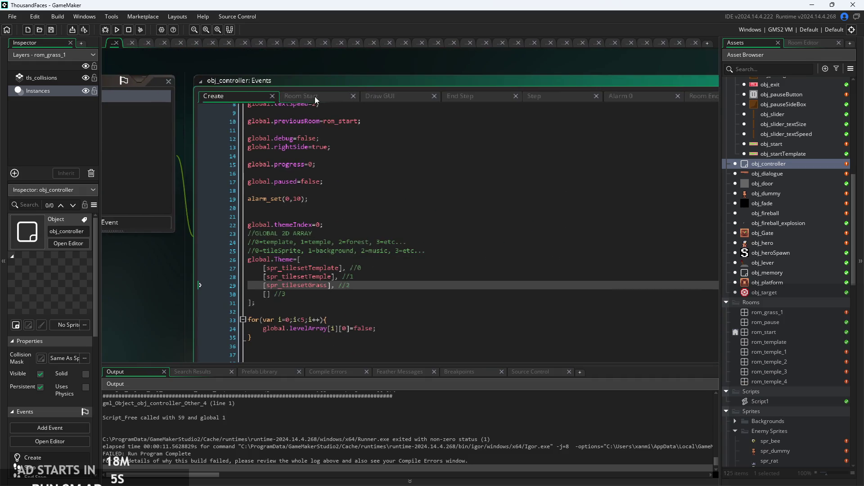
Add a global.progress>0&& guard to the Room Start if condition
click(315, 97)
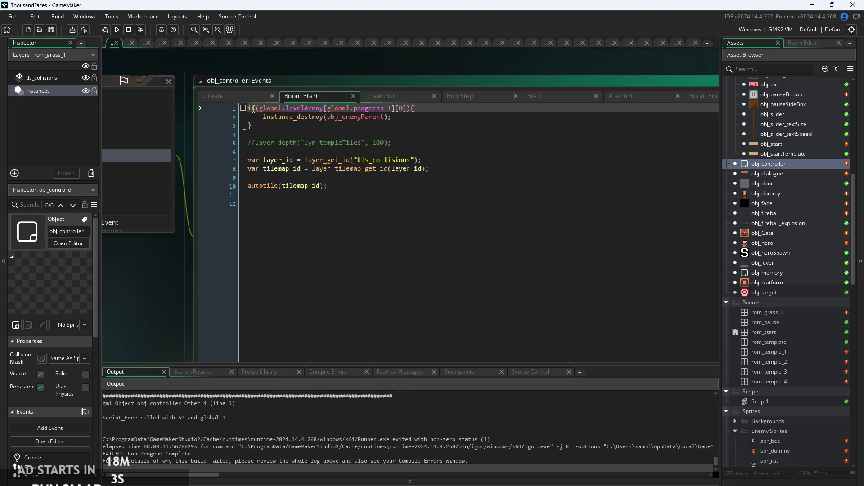
key(Return)
key(Delete)
scroll(253, 110, up, 2)
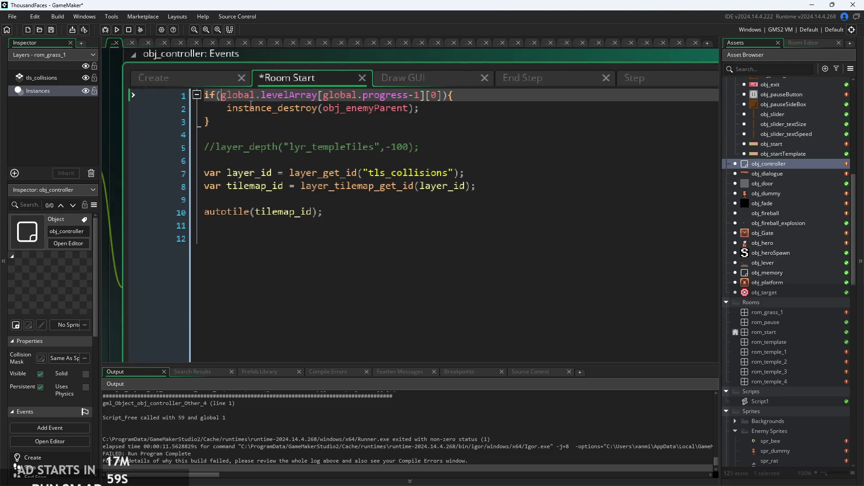
mouse_move(254, 106)
text(global.)
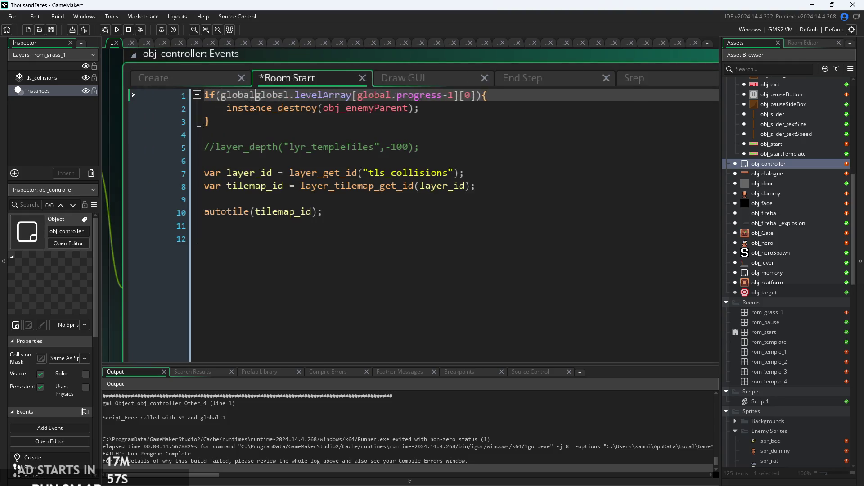
text(prof)
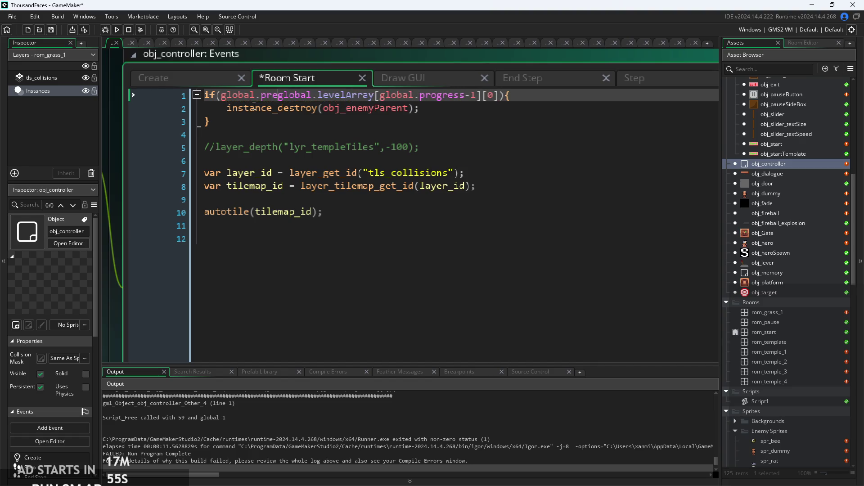
key(BackSpace)
text(gress)
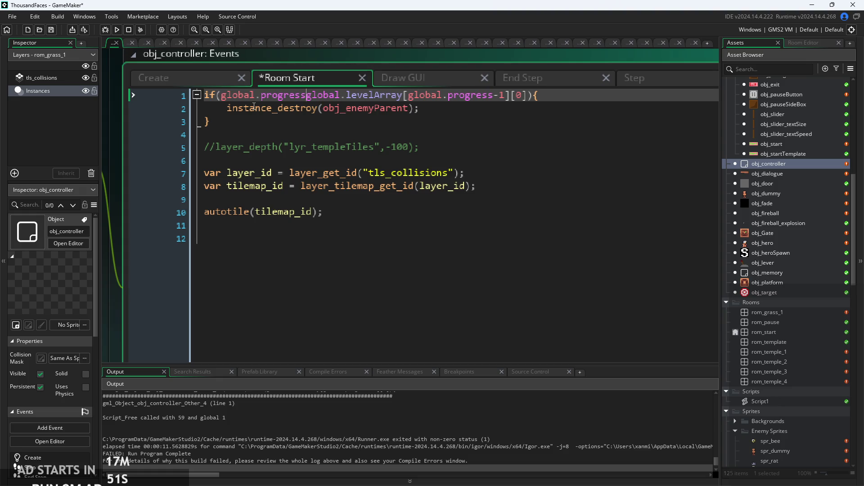
text(&&)
text(>0)
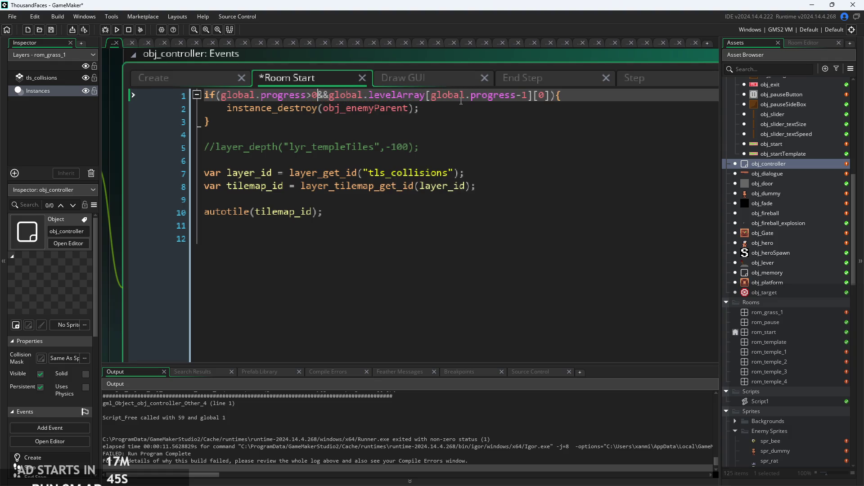
mouse_move(321, 102)
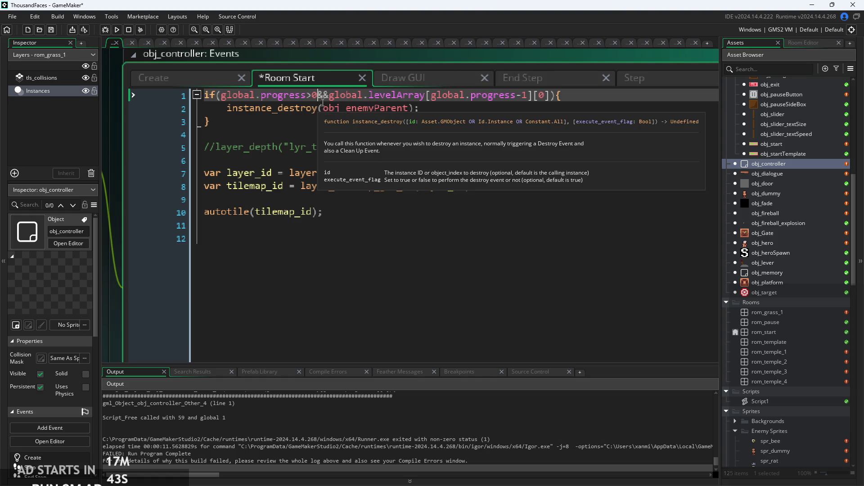
drag(320, 101, 255, 97)
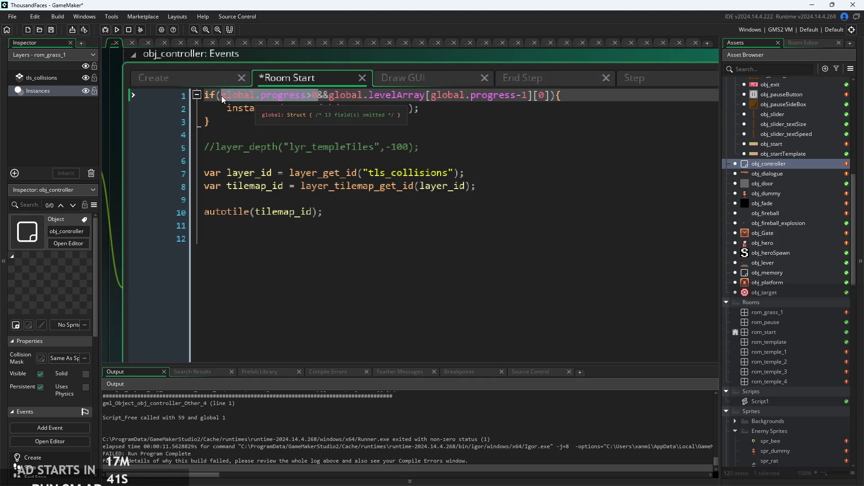
click(330, 96)
drag(331, 96, 222, 97)
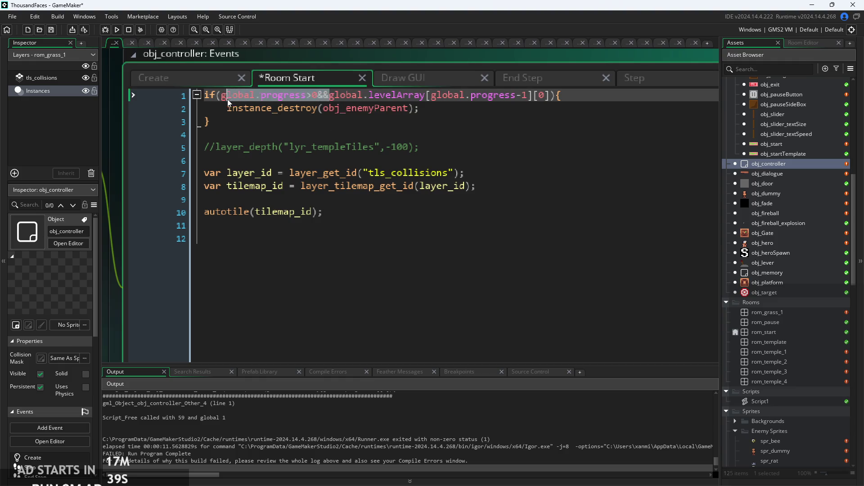
Add the same global.progress>0&& guard in Room End and run the game
click(667, 76)
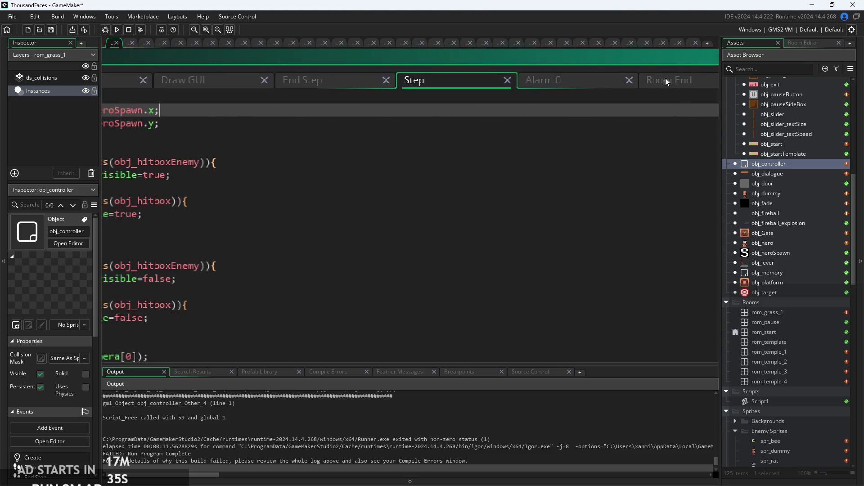
click(666, 80)
key(Down)
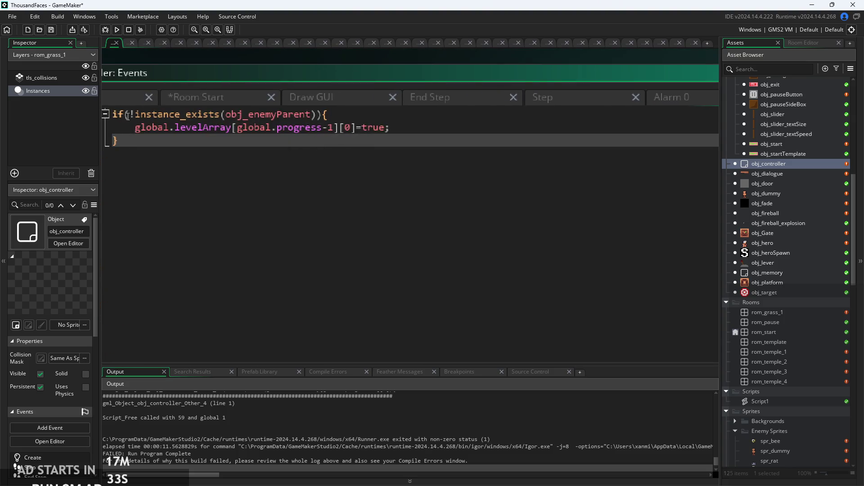
click(127, 115)
text(global.progress>0&&)
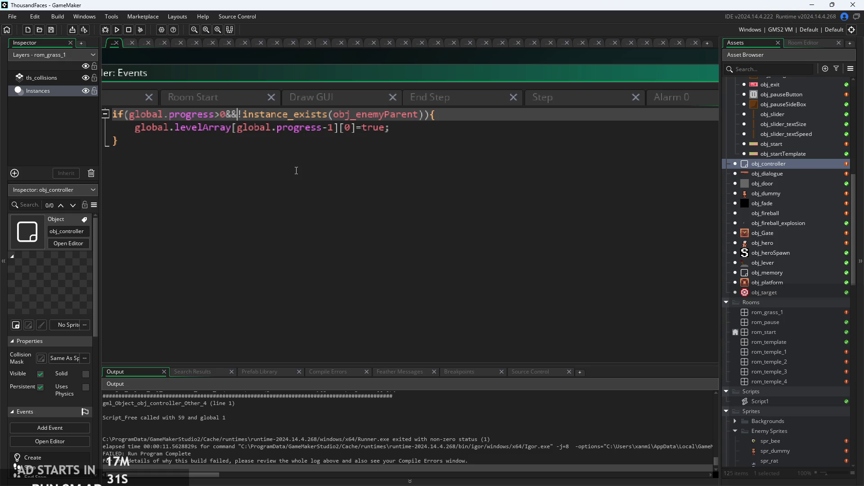
click(118, 30)
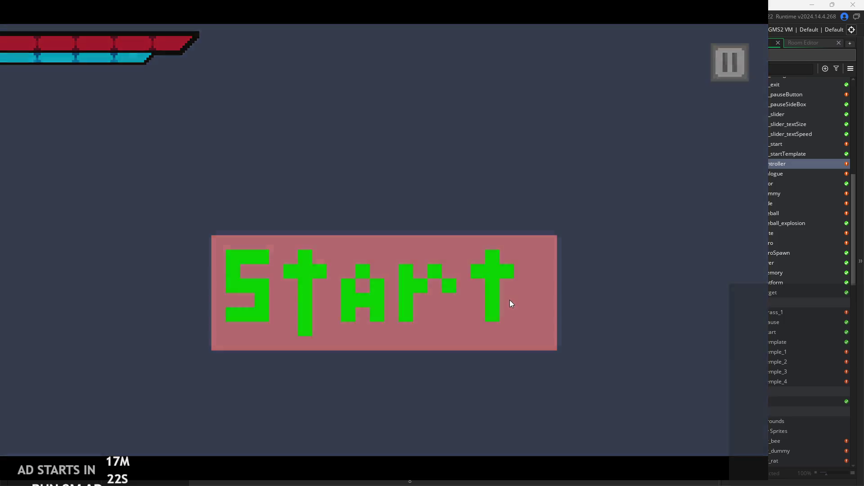
Start the game from the title screen, run right and slash at the enemies
click(510, 300)
key(Right)
key(space)
key(Right)
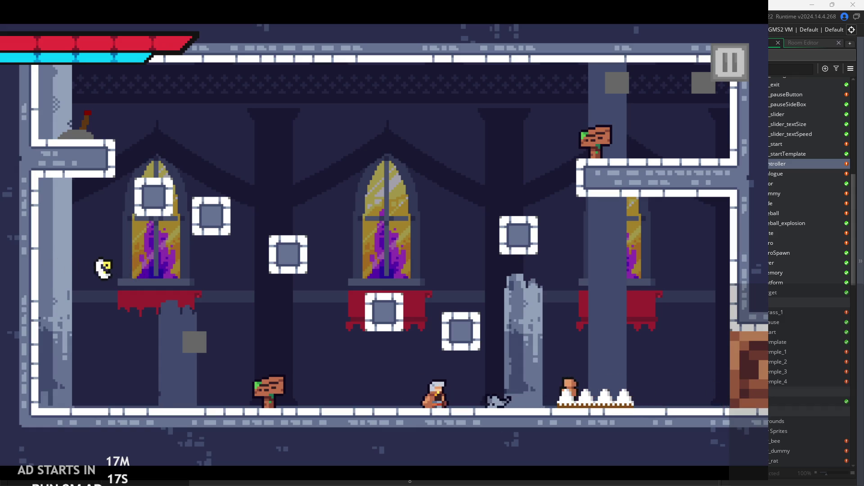
key(Left)
key(x)
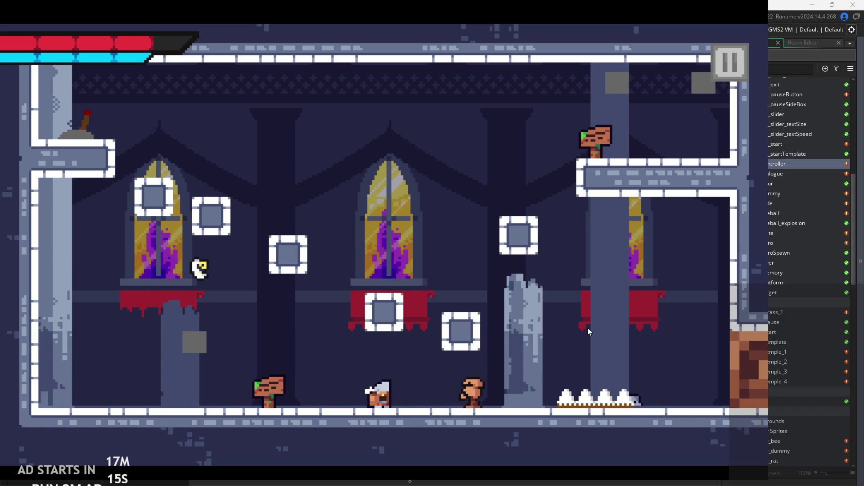
key(Right)
key(Right)
key(x)
key(x)
Jump at the left wall and wall-climb the hero up onto the left ledge
key(x)
key(Left)
key(Right)
key(Right)
key(x)
key(x)
key(Left)
key(space)
key(Left)
key(space)
key(x)
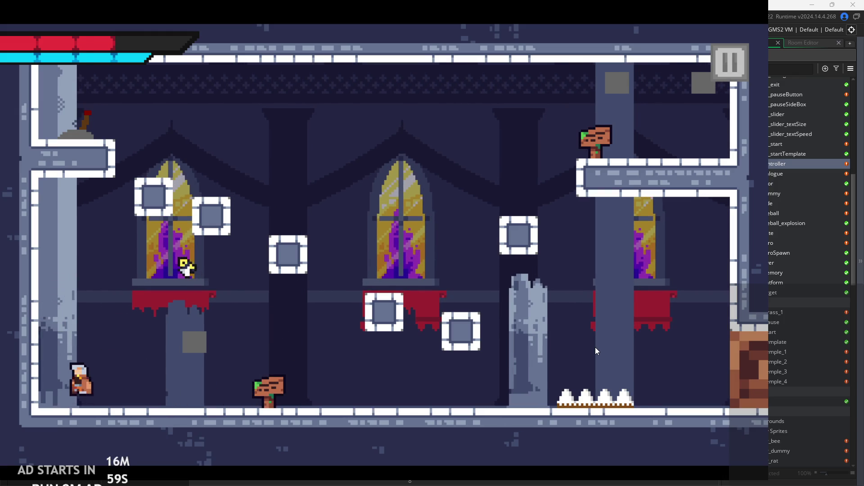
key(space)
key(Right)
key(Right)
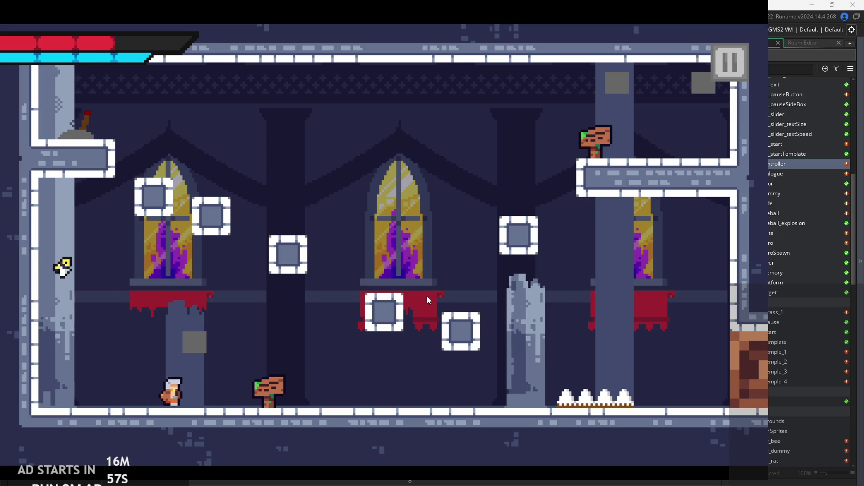
key(Left)
key(space)
key(space)
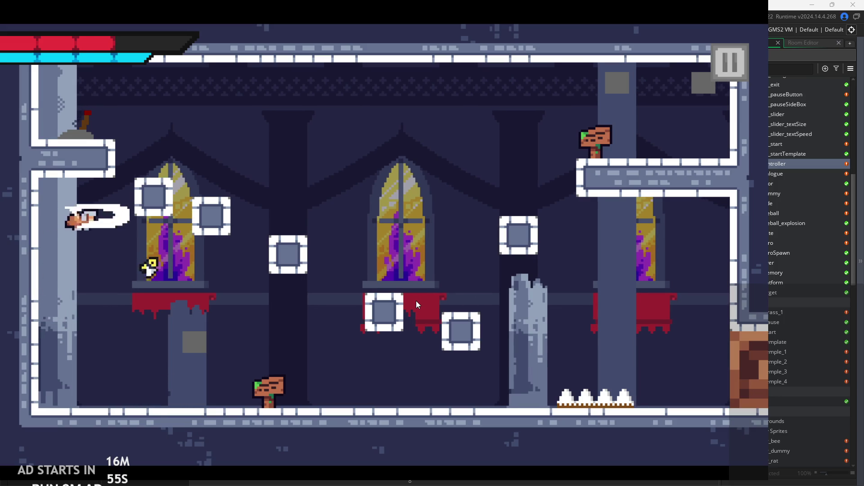
key(Left)
key(Right)
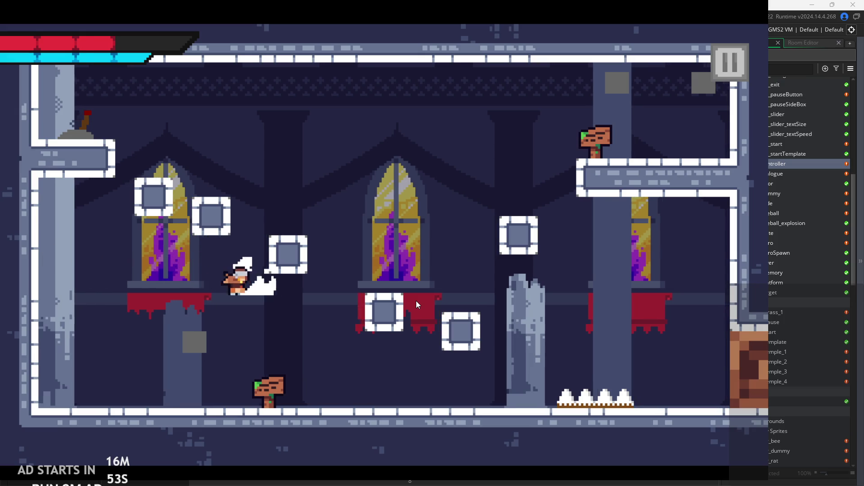
key(space)
key(Left)
Run right past the signpost, climb the upper ledges and exit into the next room
key(Right)
key(Right)
key(space)
key(space)
key(Left)
key(Left)
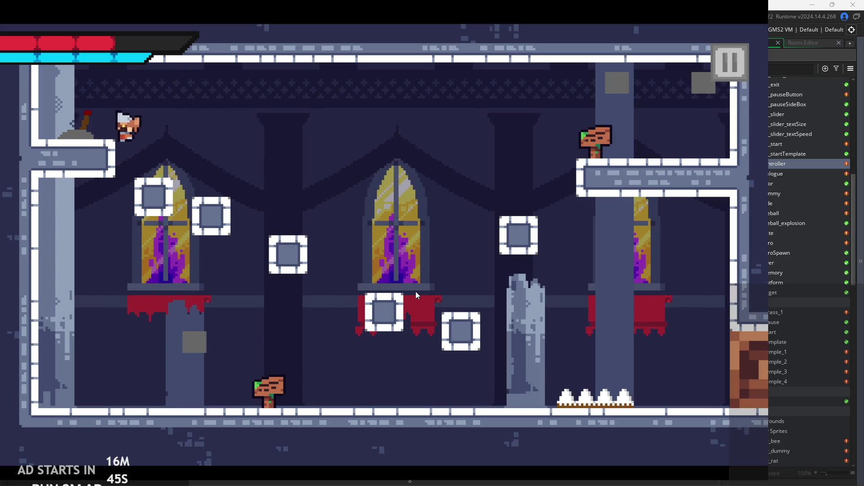
key(space)
key(Right)
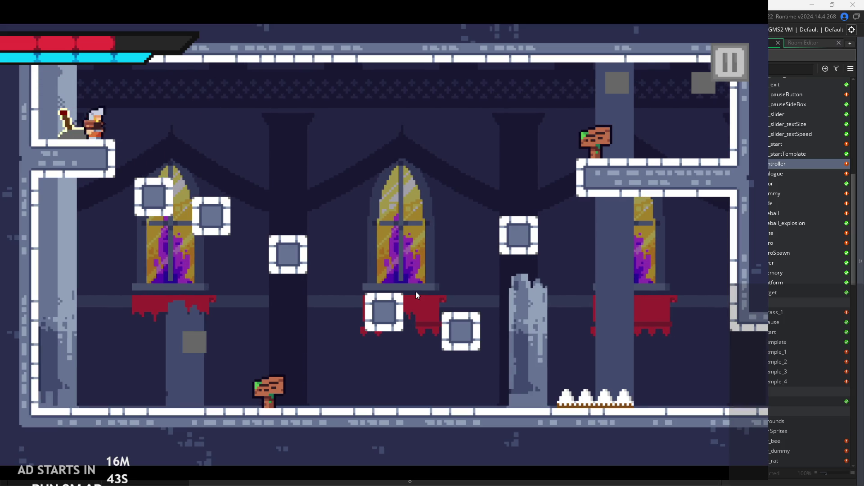
key(space)
key(Right)
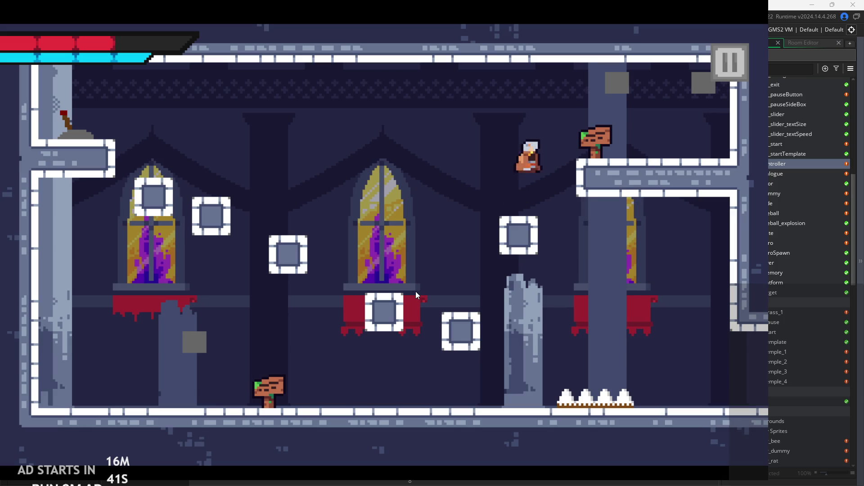
key(Left)
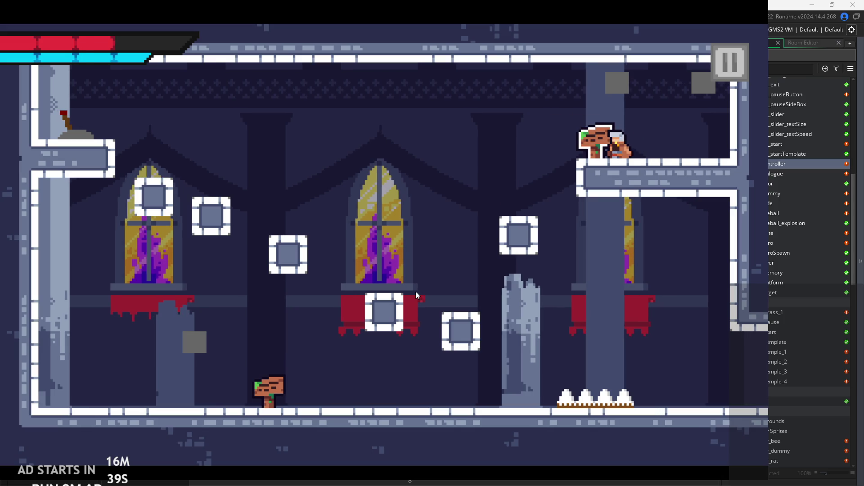
key(space)
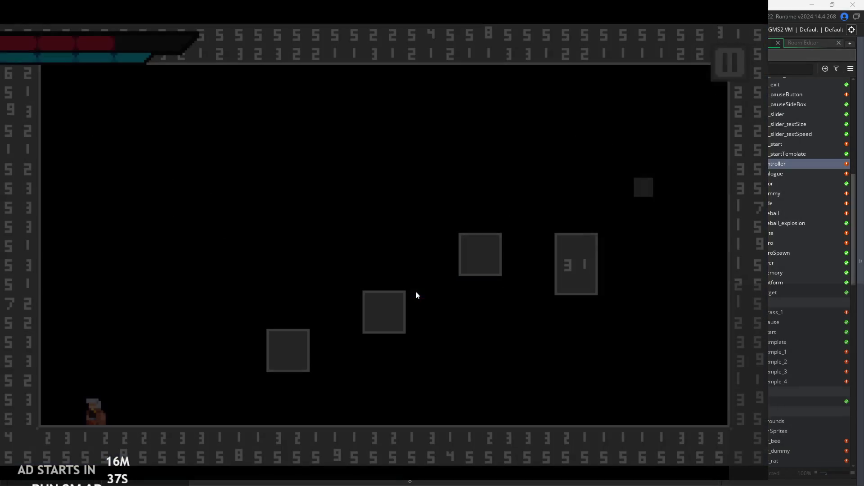
Jump across the grey boxes back to the church signpost, briefly opening the pause menu
key(Right)
key(space)
key(space)
key(Right)
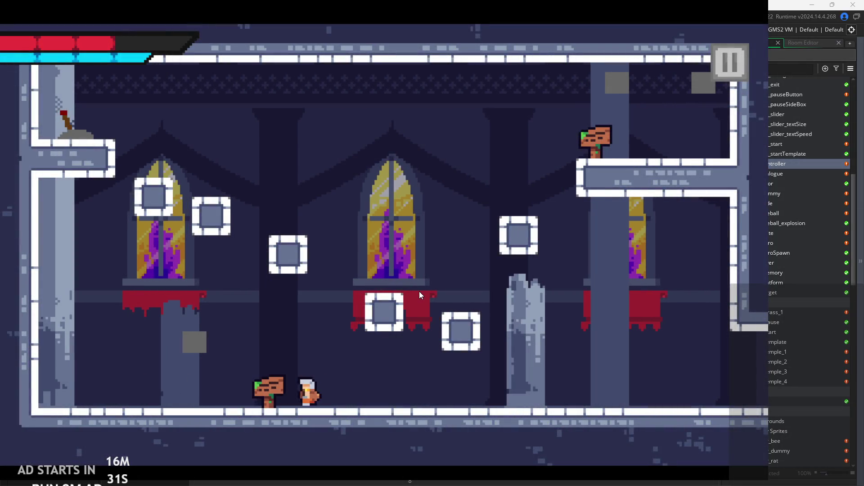
key(Left)
key(Escape)
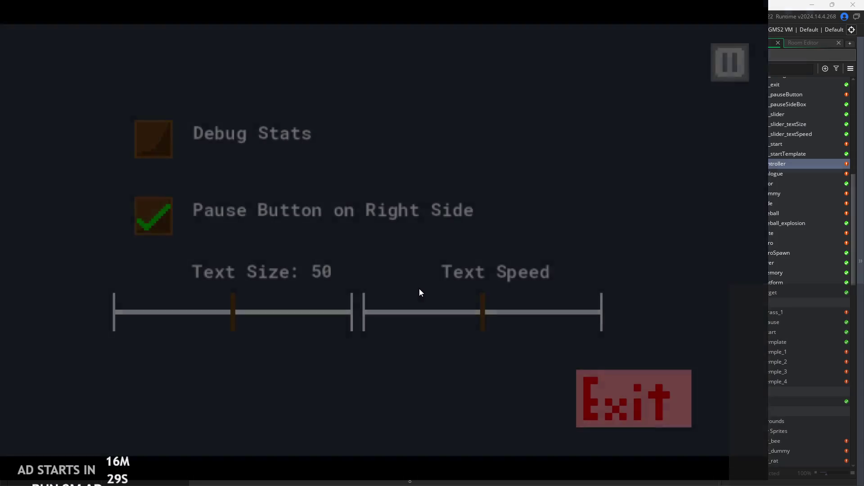
key(Escape)
key(Right)
Enter the target room, hit the enemy and practice target, then dash right into the next room
key(Left)
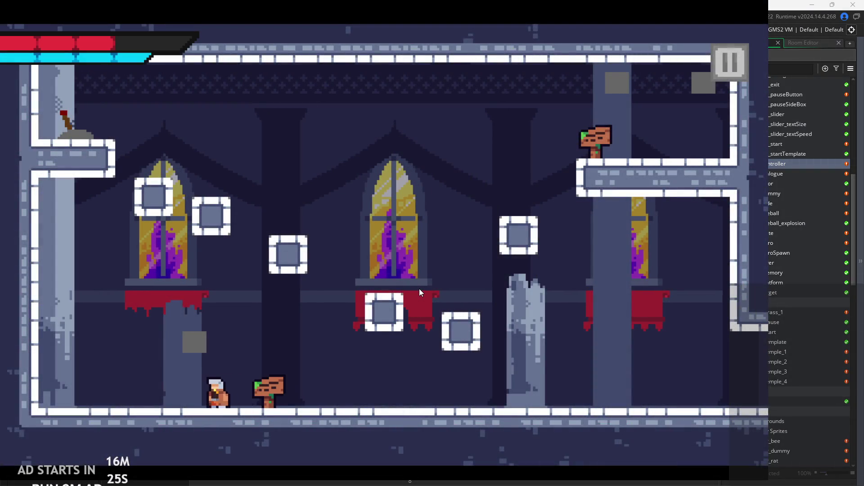
key(Right)
key(space)
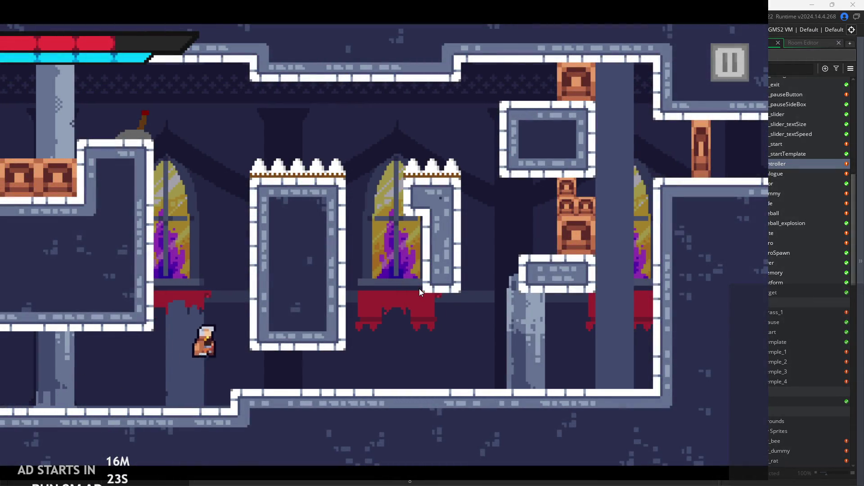
key(Left)
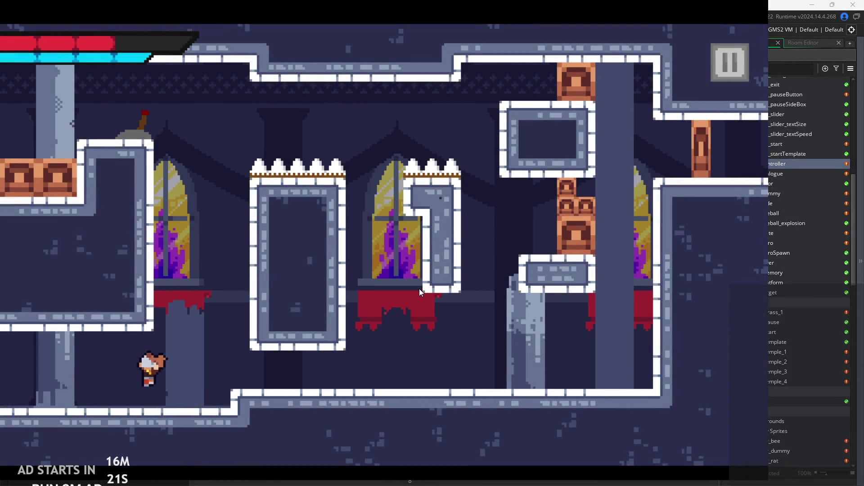
key(Left)
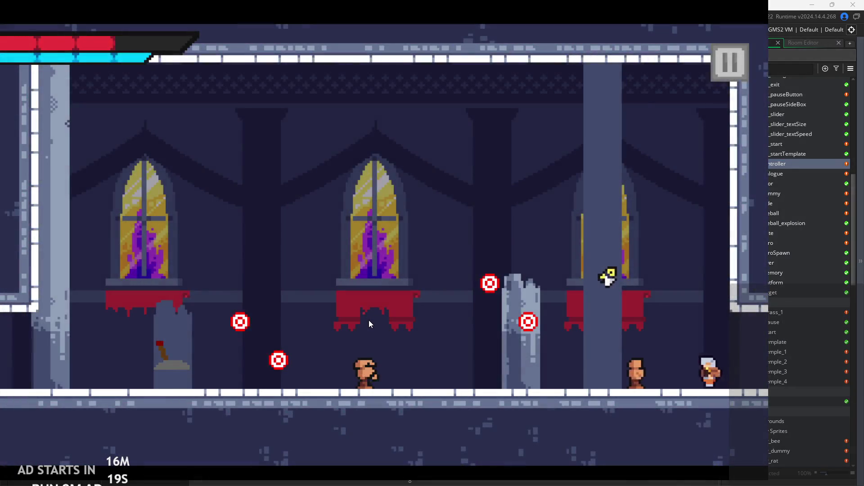
key(Left)
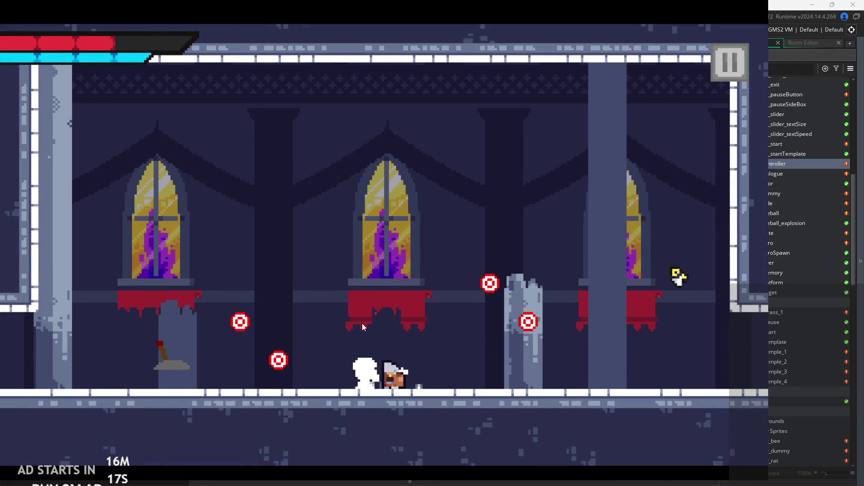
key(Right)
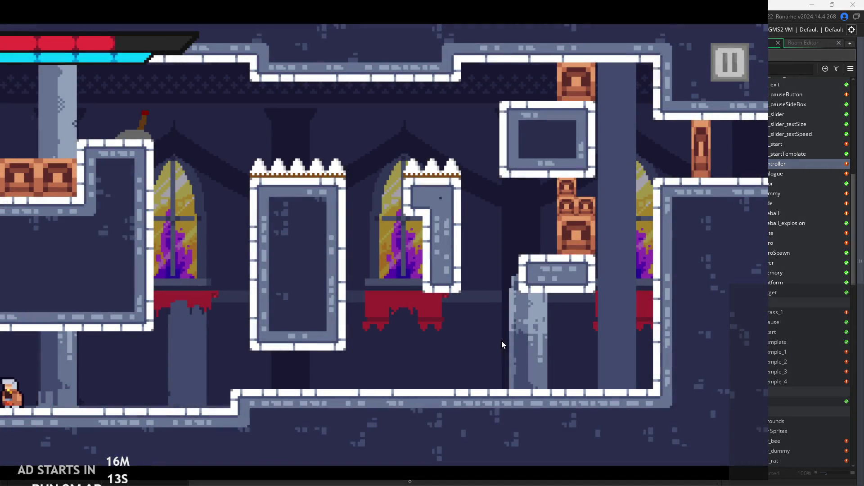
key(Left)
key(Left)
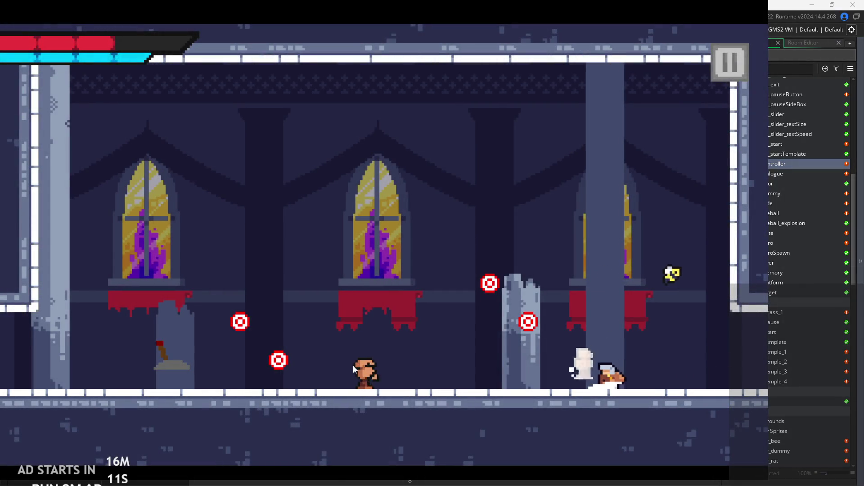
key(Right)
key(space)
key(Left)
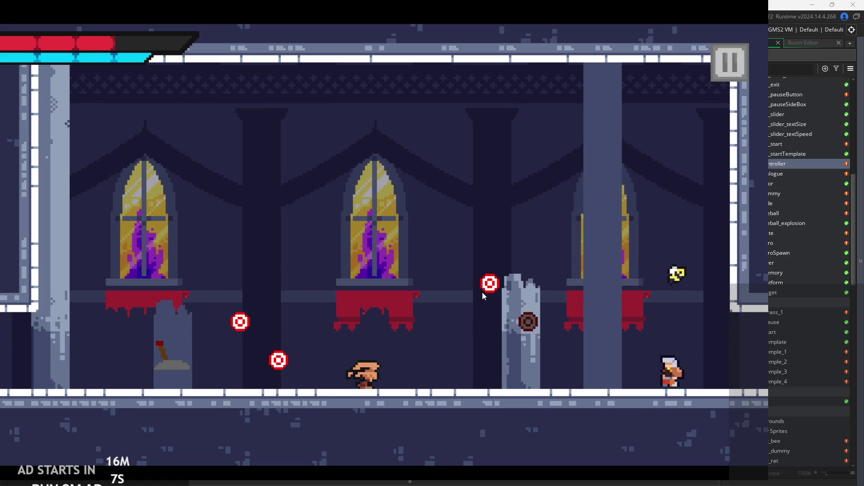
key(space)
key(Right)
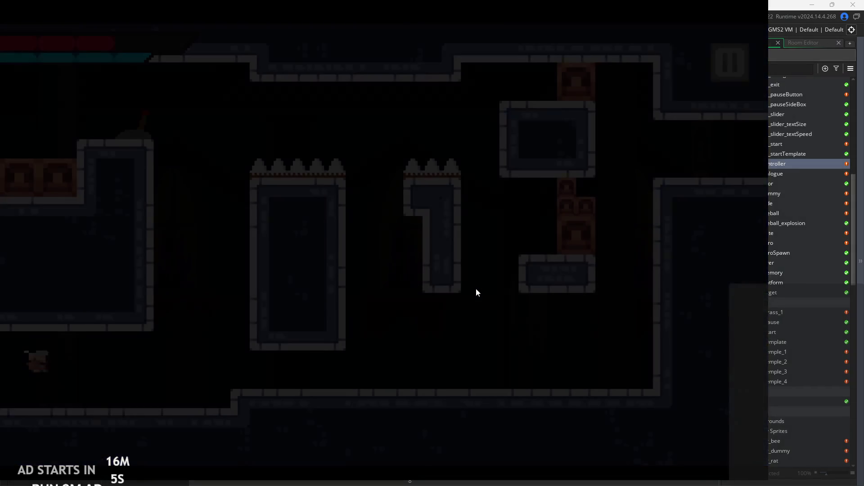
Climb onto the raised floor and head left to the spiked blocks, starting the wall-jumps
key(space)
key(Right)
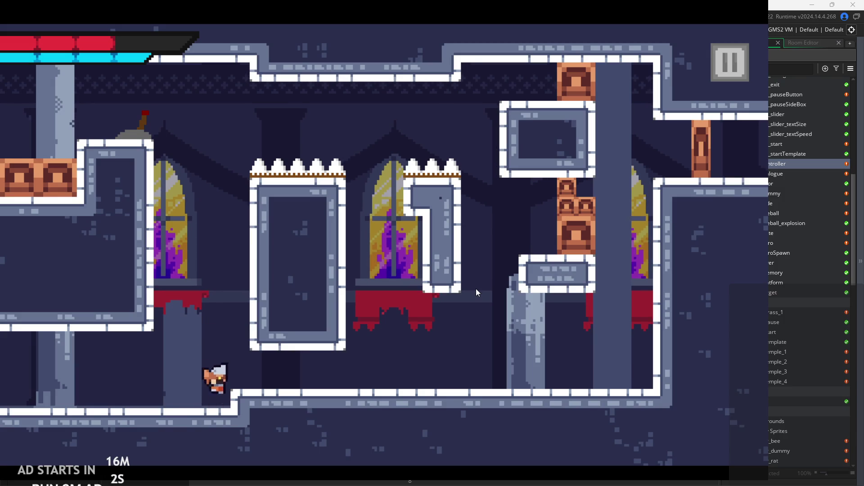
key(space)
key(Right)
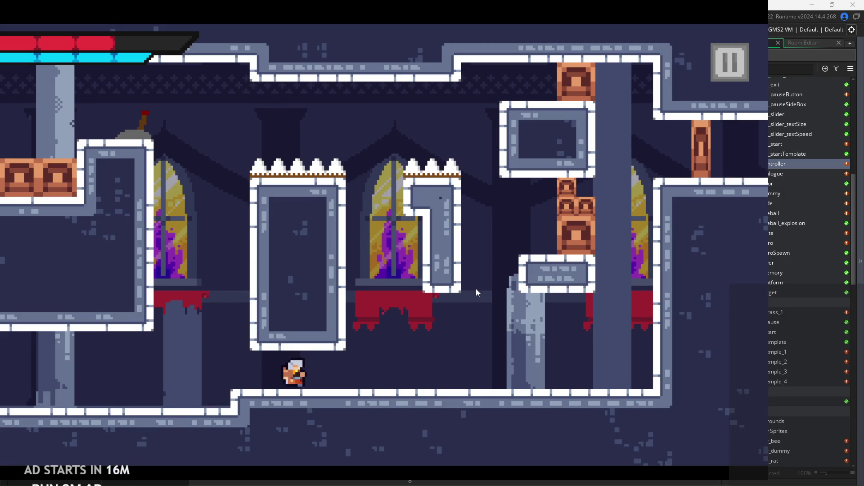
key(Right)
key(space)
key(Left)
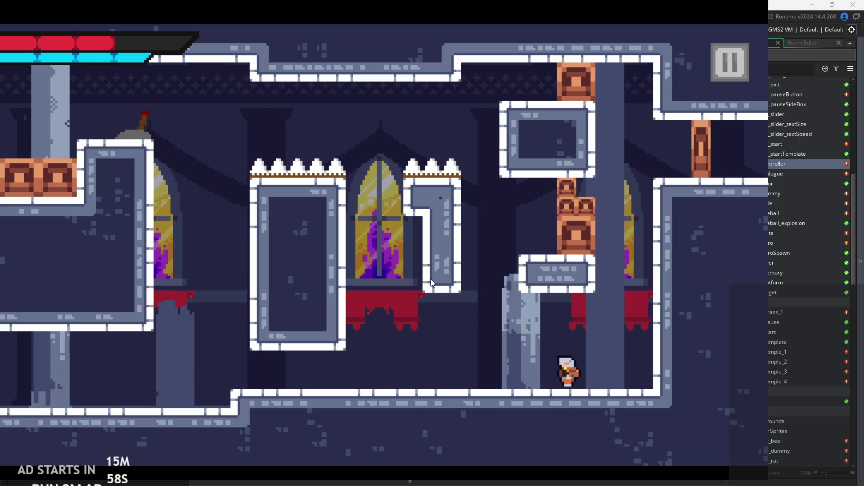
key(space)
key(Left)
key(space)
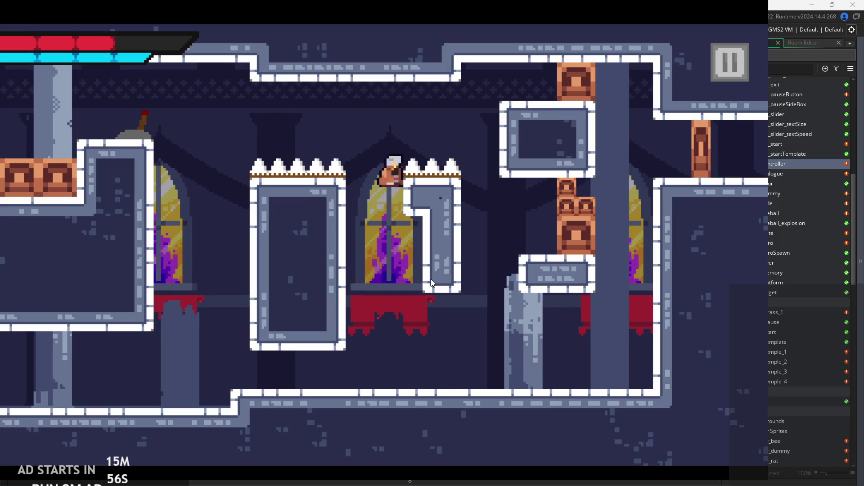
Wall-jump up between the spiked blocks to reach the upper area
key(Left)
key(space)
key(Left)
key(space)
key(Left)
key(space)
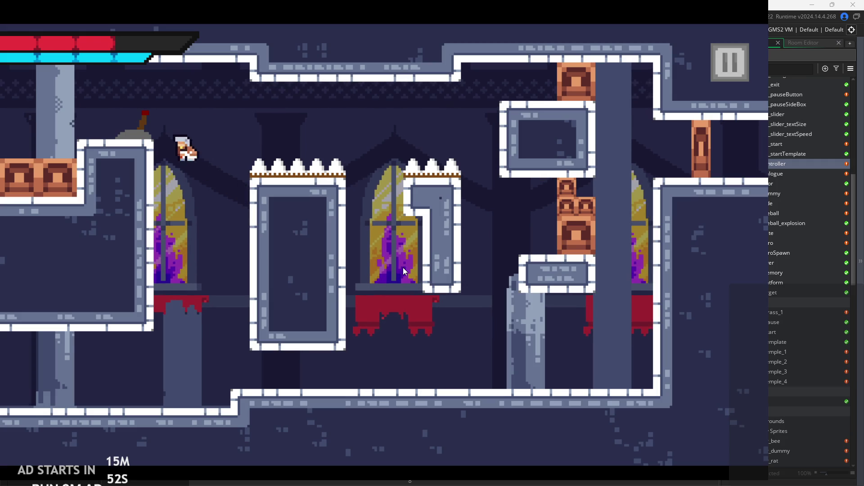
key(space)
key(Left)
key(space)
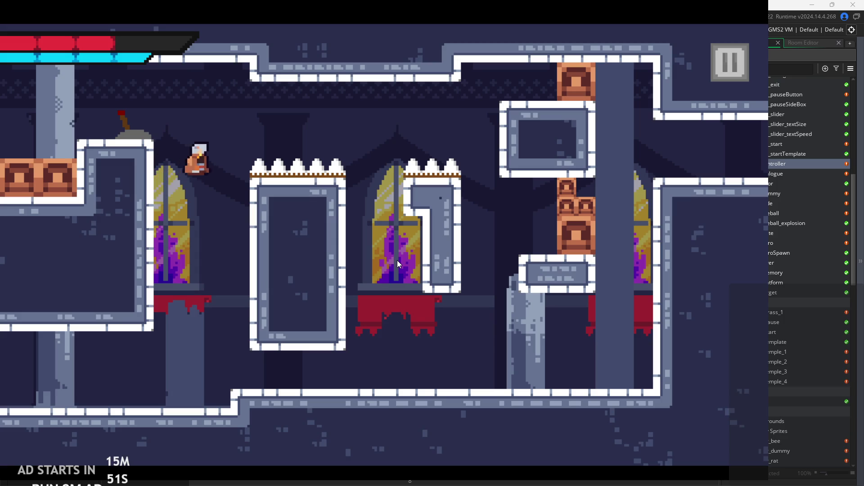
key(Left)
key(space)
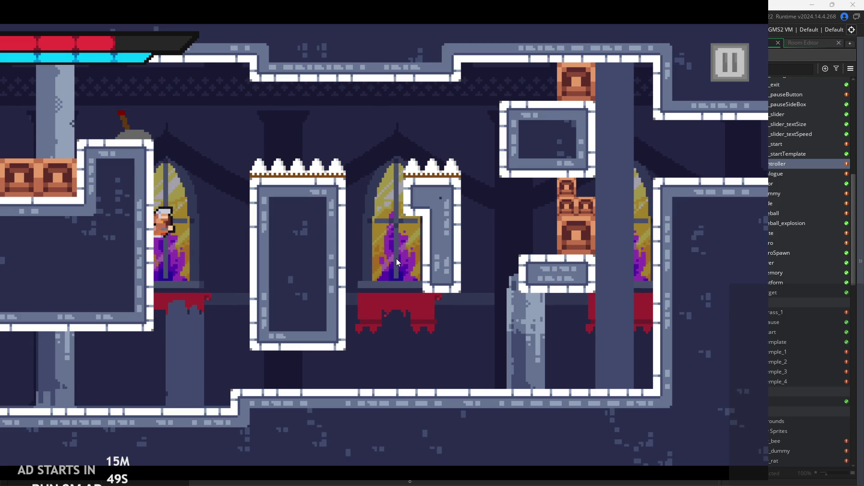
key(space)
key(space)
Leap to the right blocks, climb the right wall and exit into the room with enemies
key(Right)
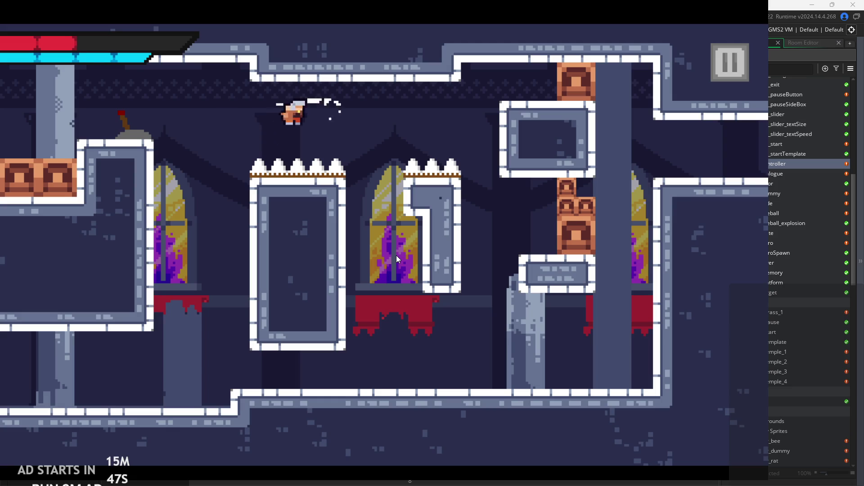
key(Right)
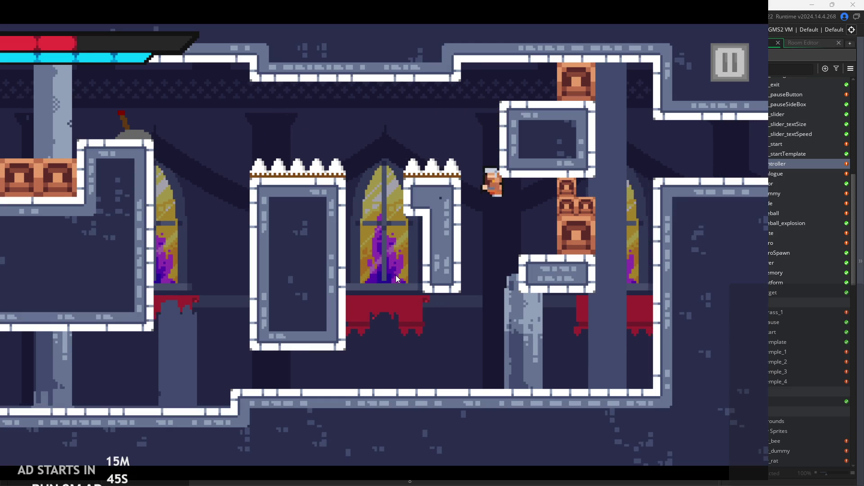
key(Right)
key(space)
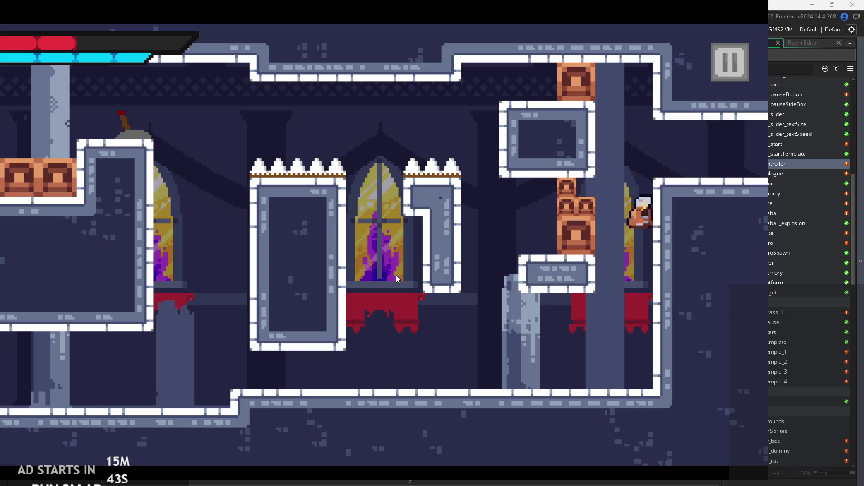
key(Right)
key(Right)
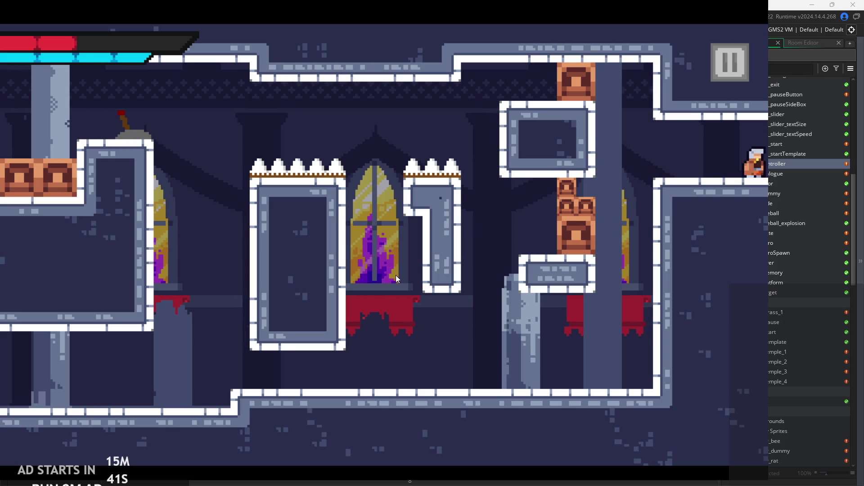
key(Right)
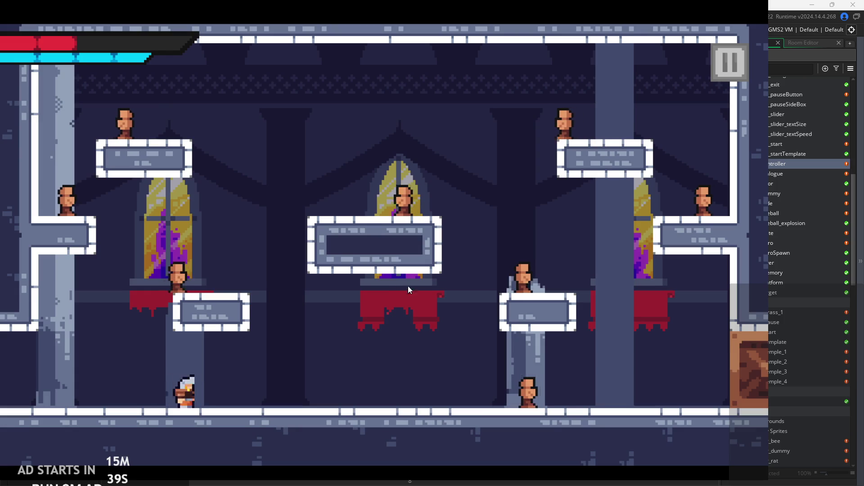
key(Right)
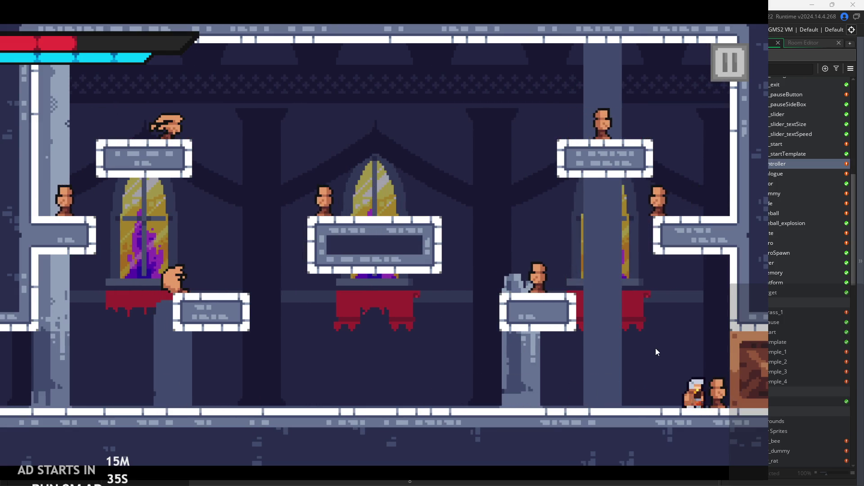
Jump and slash at enemies around the temple pillars until the hero loses its last health
key(Left)
key(space)
key(Left)
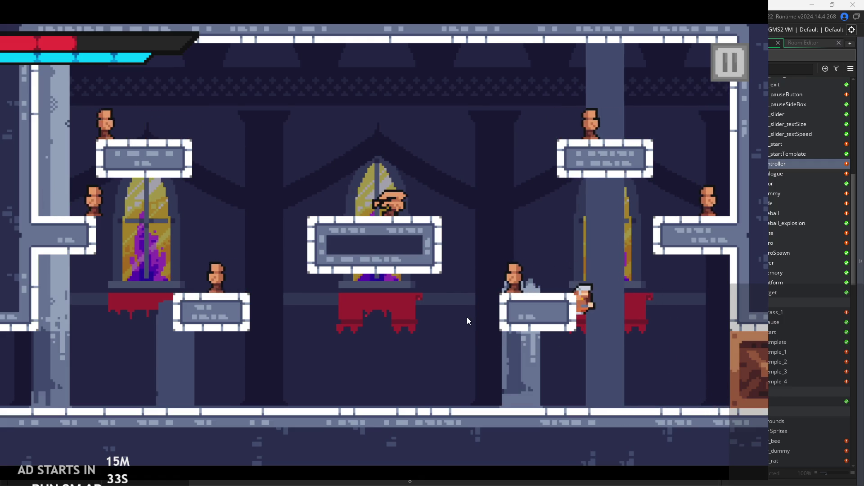
key(space)
key(Right)
key(Left)
key(Left)
key(space)
key(Right)
key(space)
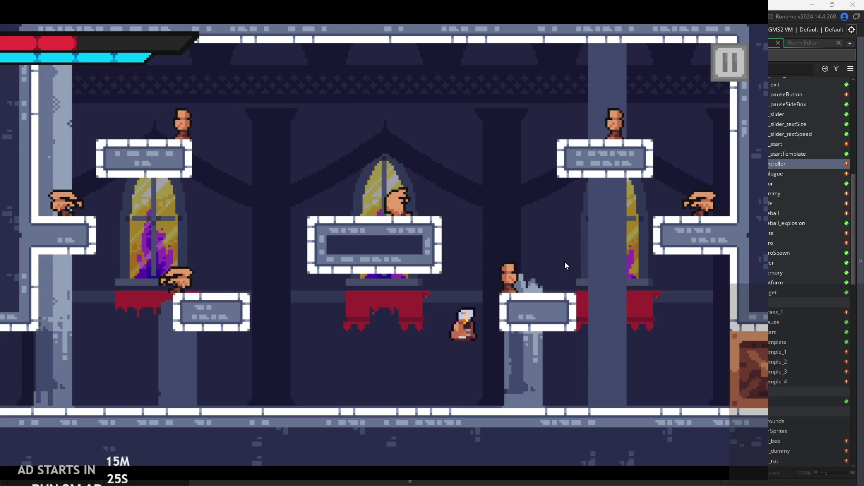
key(space)
key(Right)
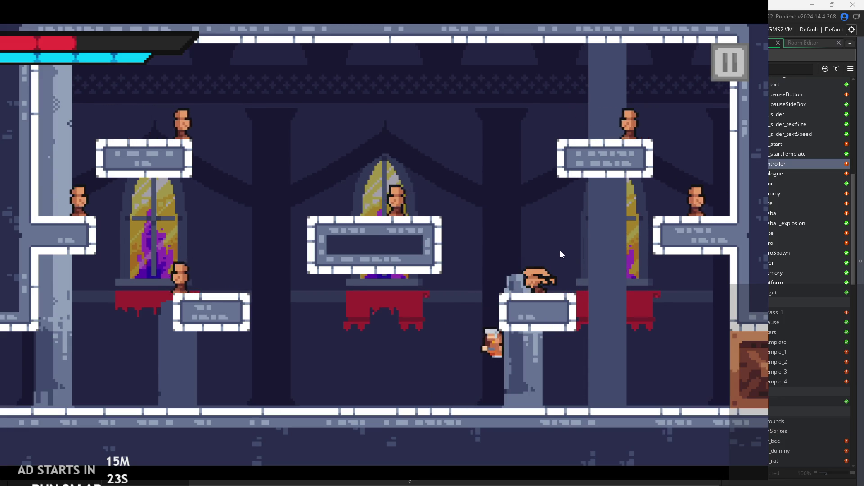
key(space)
key(Right)
key(Right)
key(space)
key(Left)
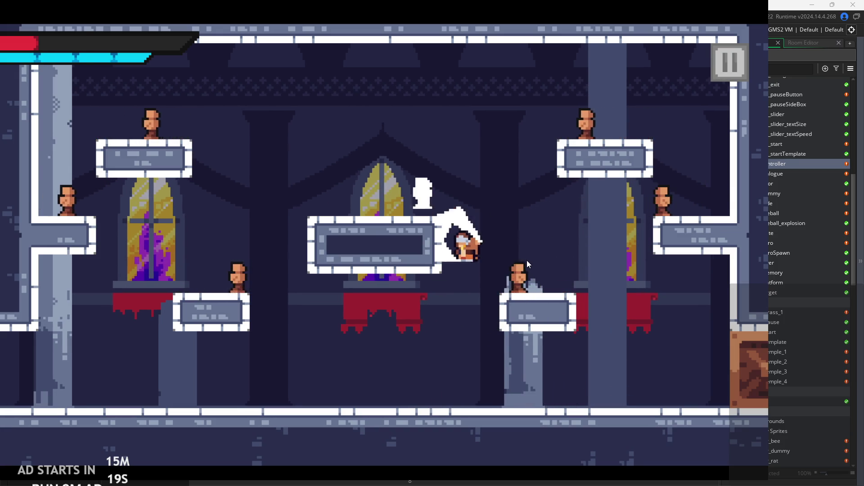
key(Right)
key(space)
key(Left)
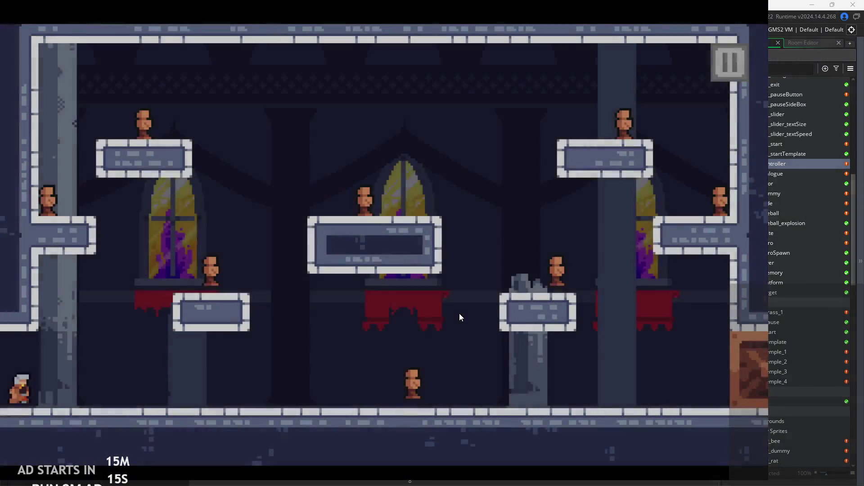
After respawning at full health, keep wall-jumping and slashing enemies across the temple platforms
key(Right)
key(Right)
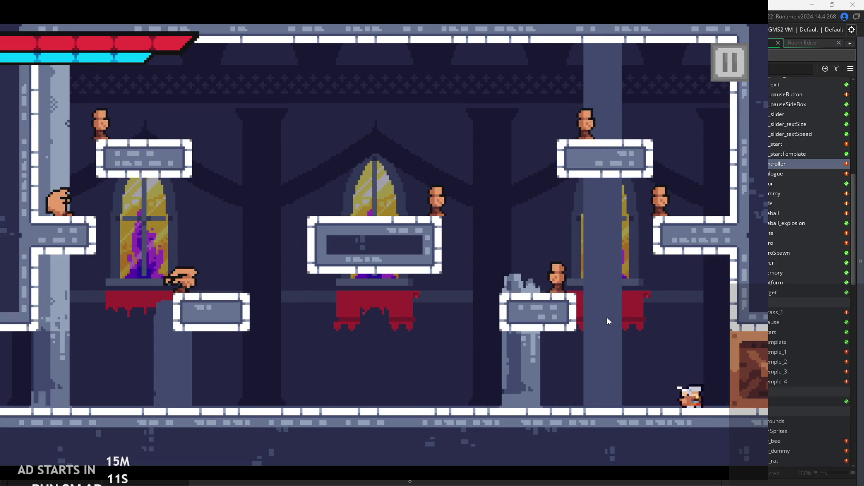
key(Left)
key(space)
key(Right)
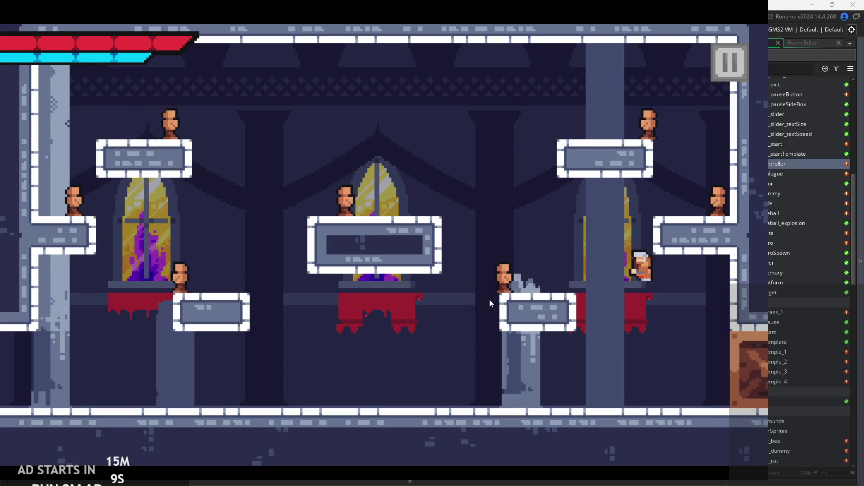
key(Left)
key(Right)
key(space)
key(Left)
key(Right)
key(Left)
key(Right)
key(space)
key(Left)
key(Right)
key(space)
key(Left)
key(Left)
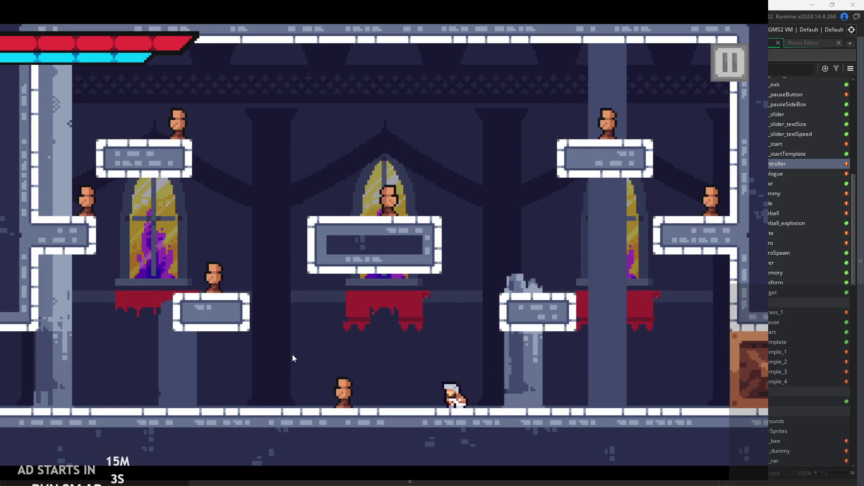
key(Left)
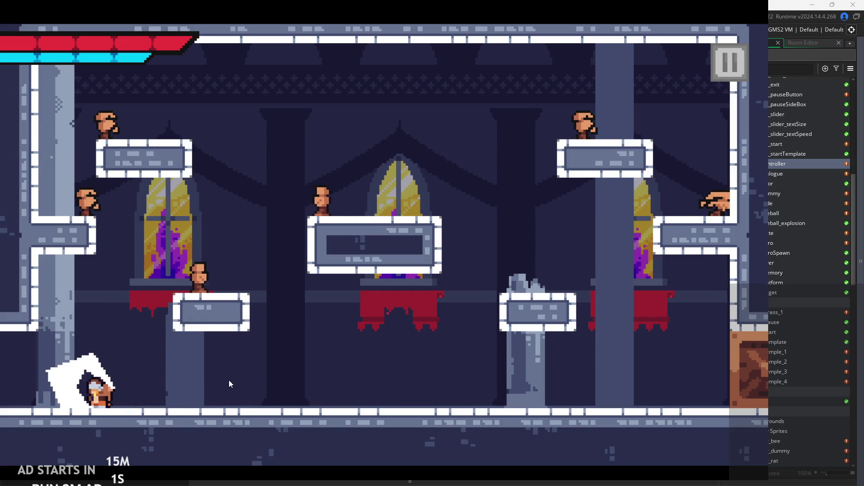
key(space)
key(Right)
key(Left)
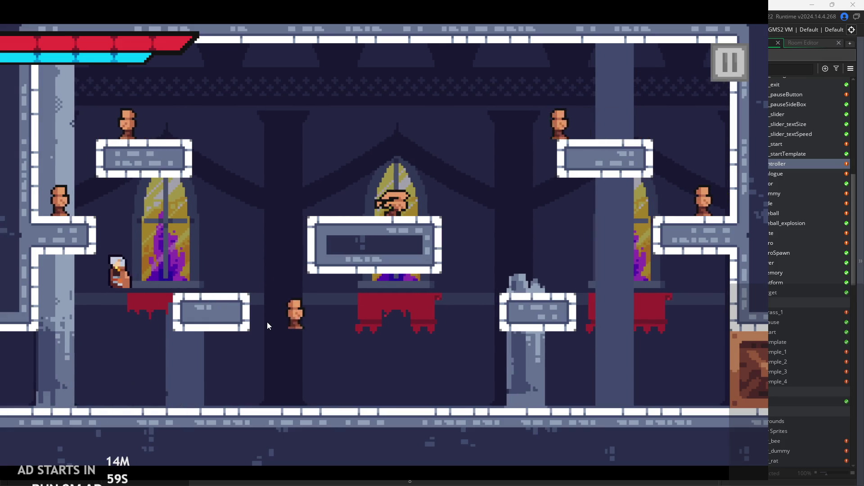
key(Right)
key(Right)
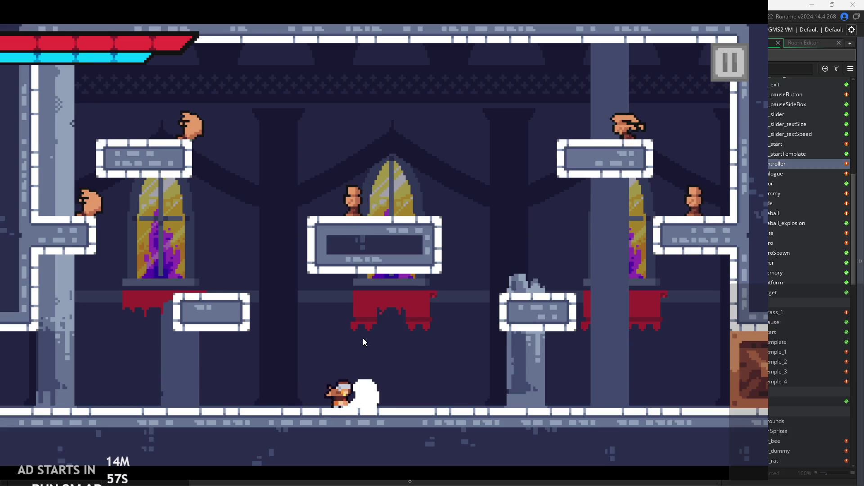
key(Left)
key(space)
key(Right)
key(space)
key(Left)
key(x)
key(Right)
key(x)
key(Left)
key(Right)
key(space)
key(Left)
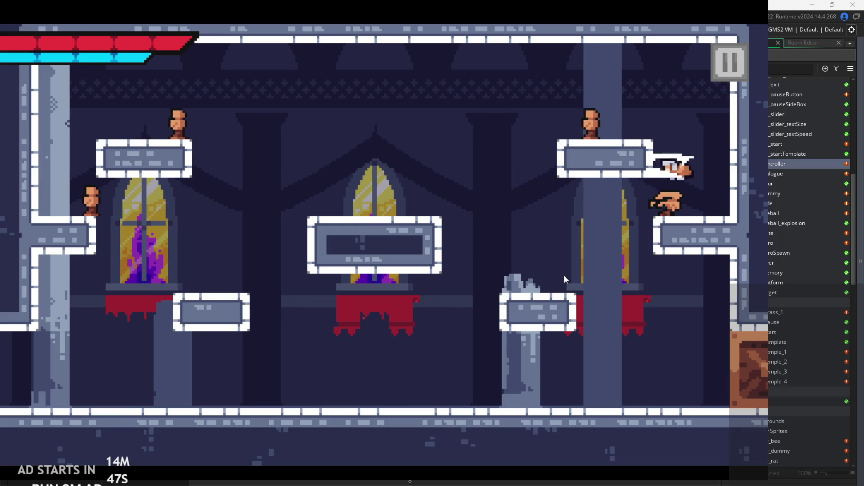
key(space)
key(x)
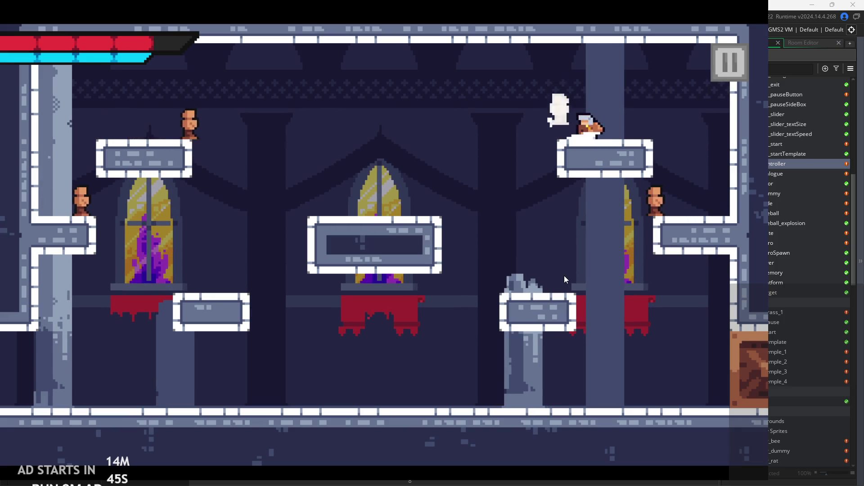
key(Left)
key(space)
key(Left)
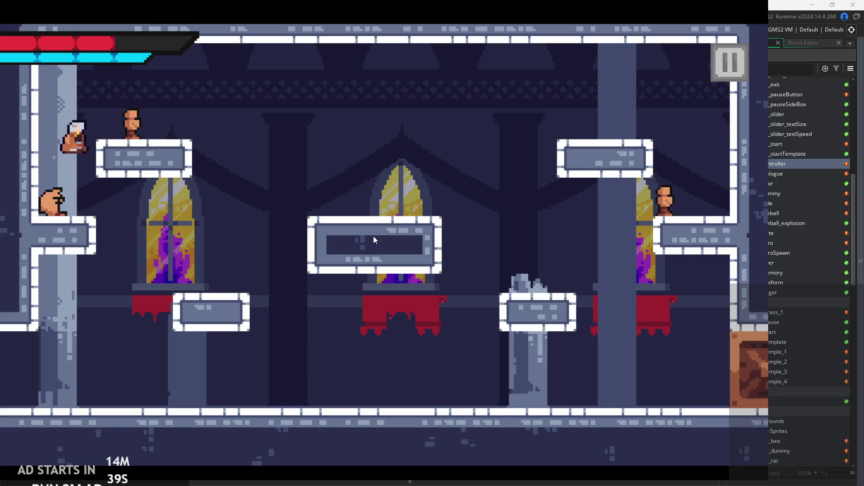
key(space)
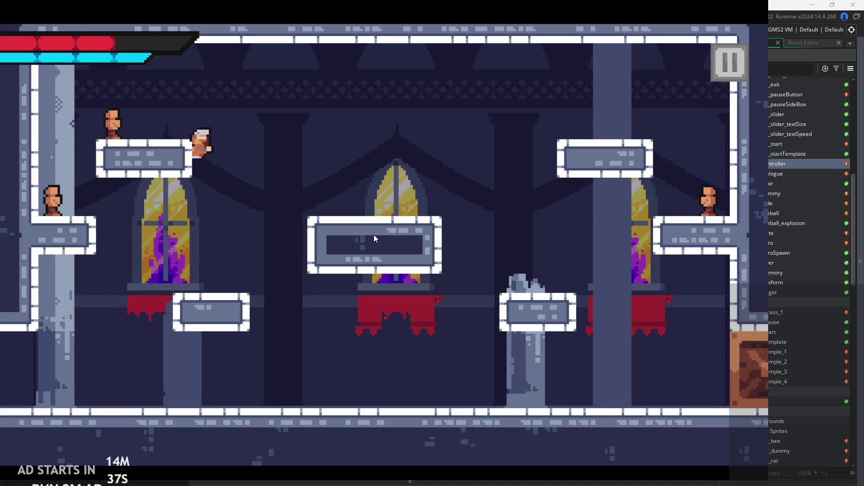
key(Left)
key(Right)
key(space)
key(Left)
key(space)
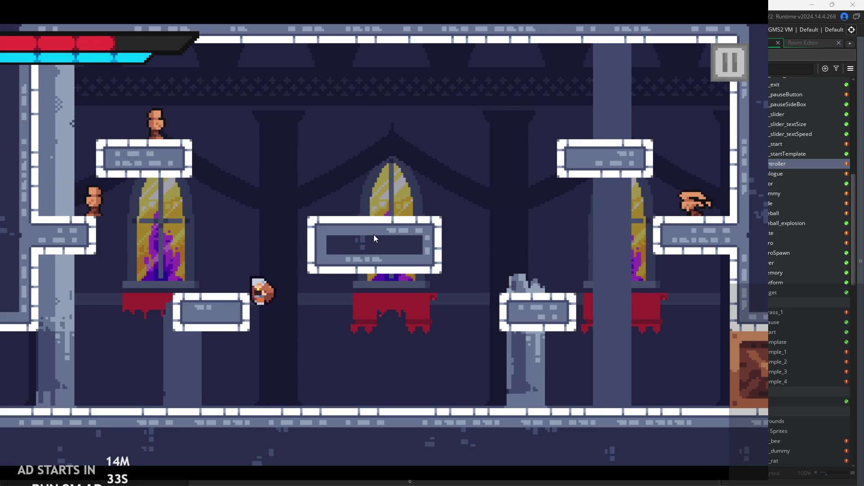
key(space)
key(Right)
key(Left)
key(Right)
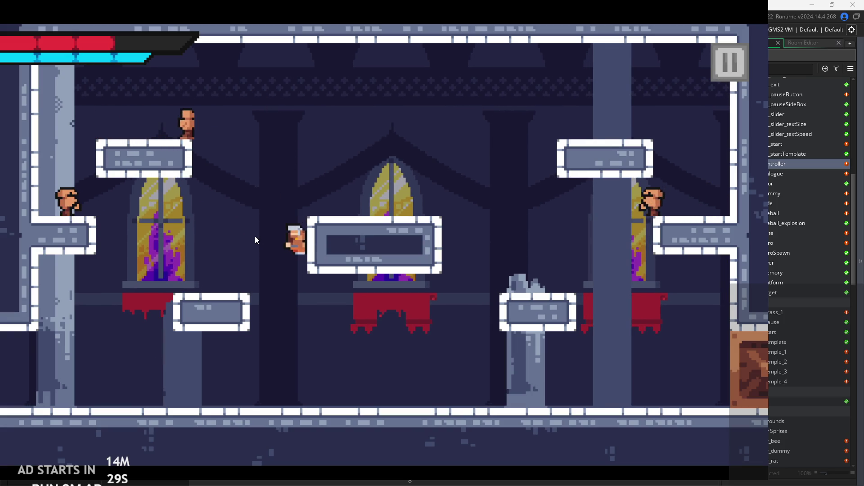
key(Left)
key(space)
key(space)
key(Right)
key(Left)
key(x)
key(space)
key(Left)
key(Left)
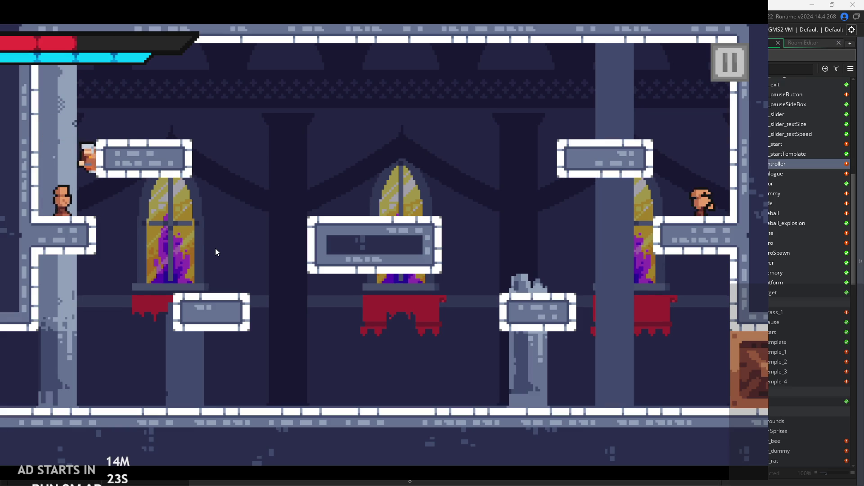
key(Right)
key(Left)
key(space)
key(Right)
key(Left)
key(space)
key(Right)
key(Left)
key(space)
key(Right)
key(Left)
key(space)
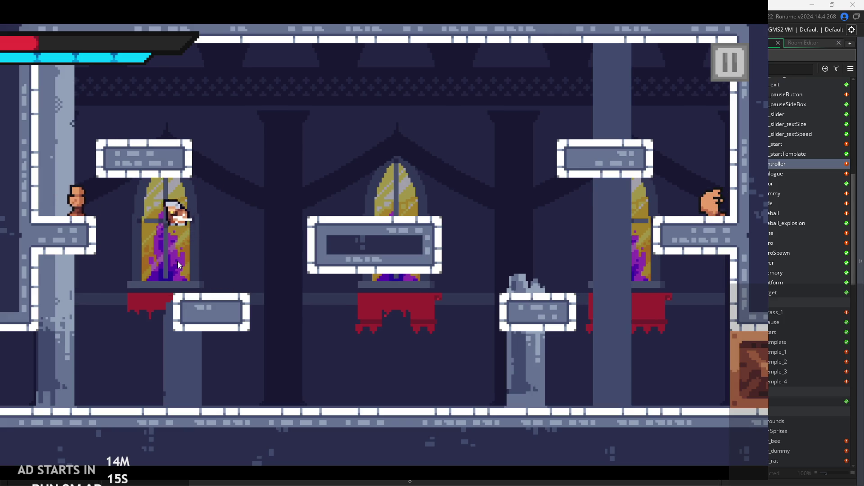
key(Right)
key(space)
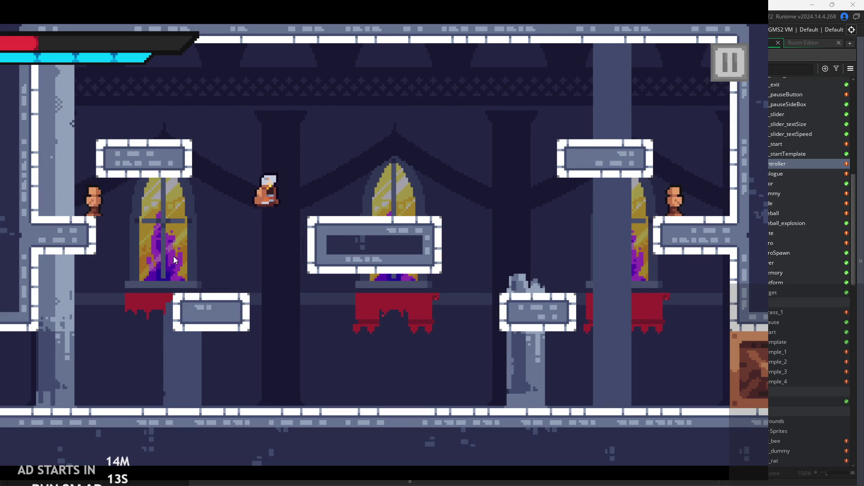
key(Right)
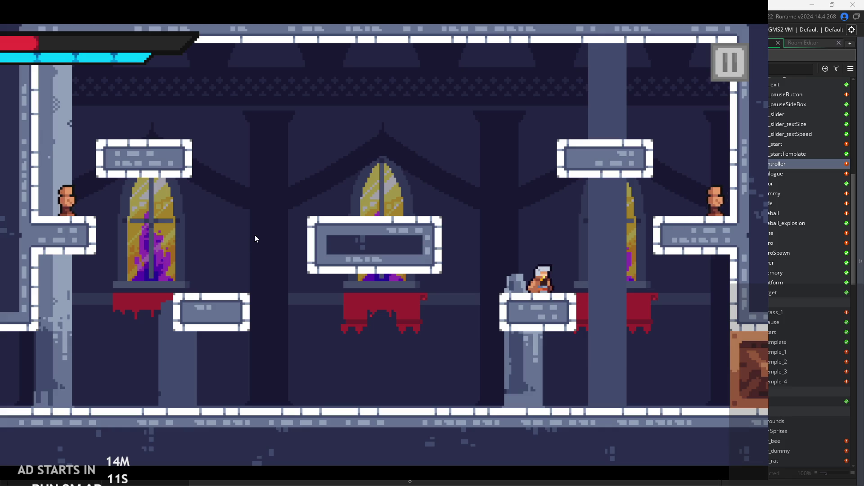
key(space)
key(Left)
key(Right)
key(space)
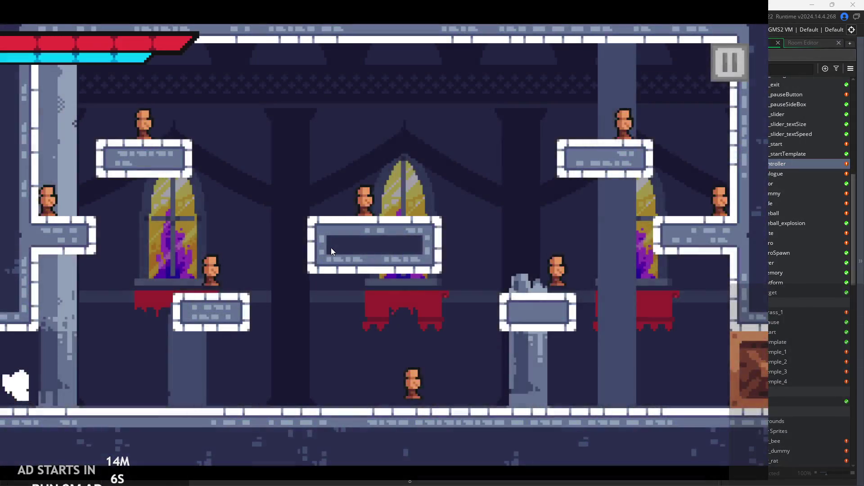
key(Right)
key(space)
key(Left)
Pause the game, drag Text Size down to 0, and resume play
click(730, 63)
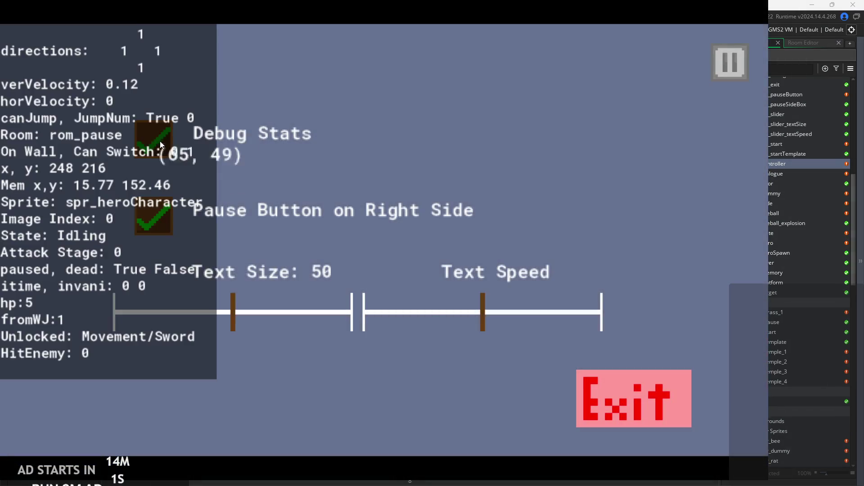
drag(231, 311, 115, 310)
click(729, 64)
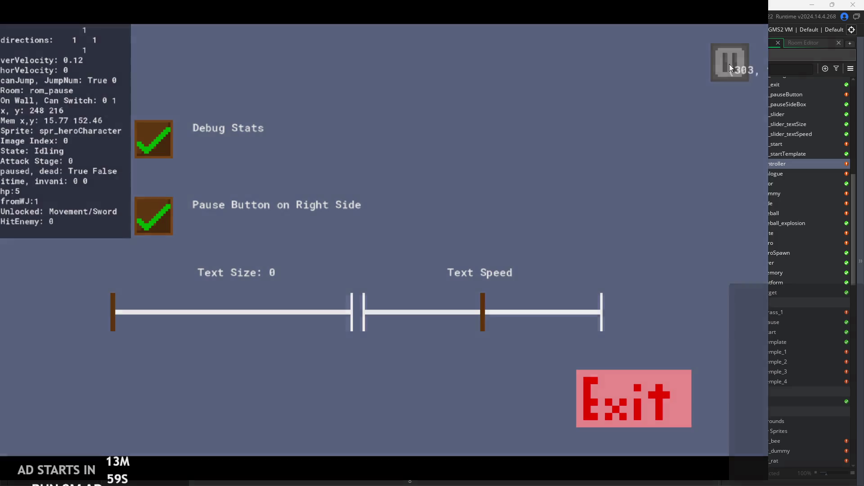
key(Right)
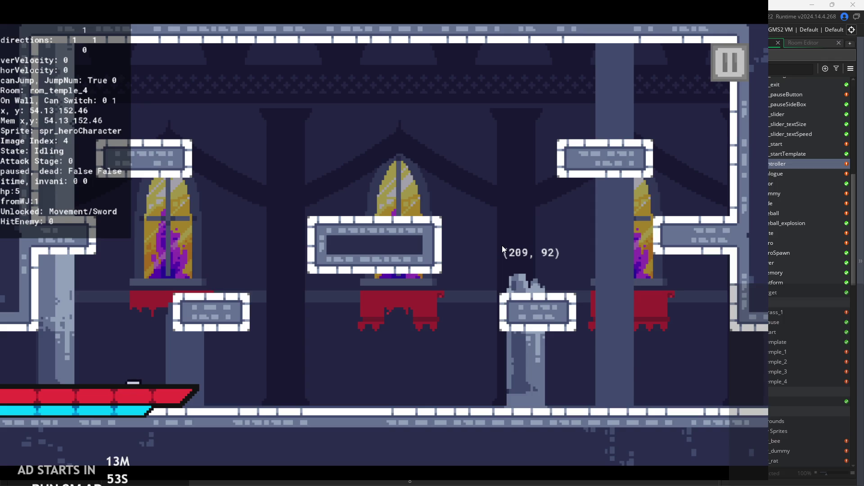
Pause again, exit the running game, and open the rom_pause room
click(729, 63)
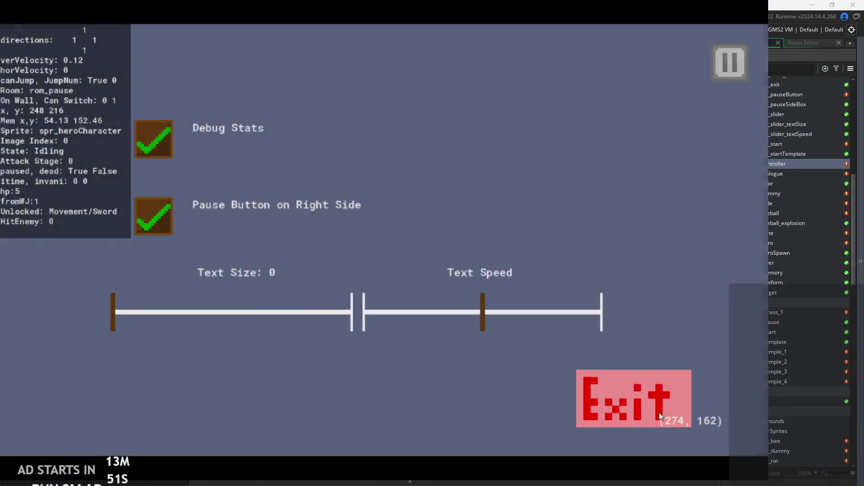
click(659, 412)
double_click(785, 324)
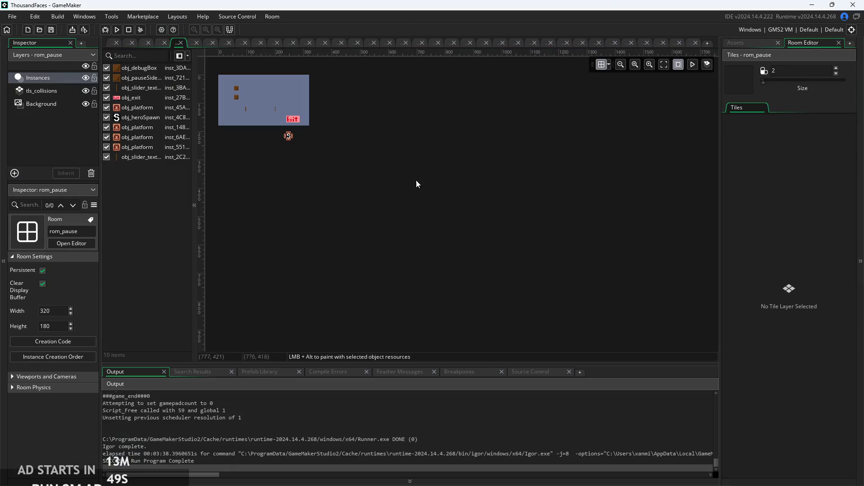
Write global.progress=0; in the rom_pause room's creation code
scroll(456, 209, up, 2)
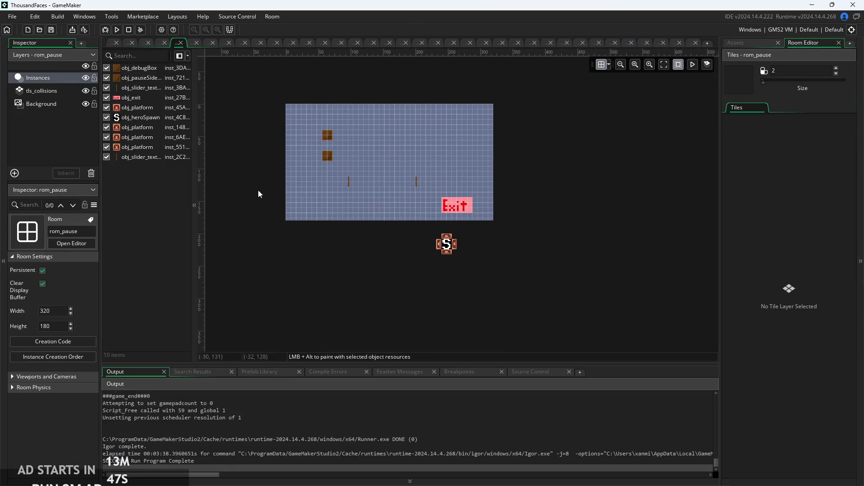
click(52, 341)
text(gl)
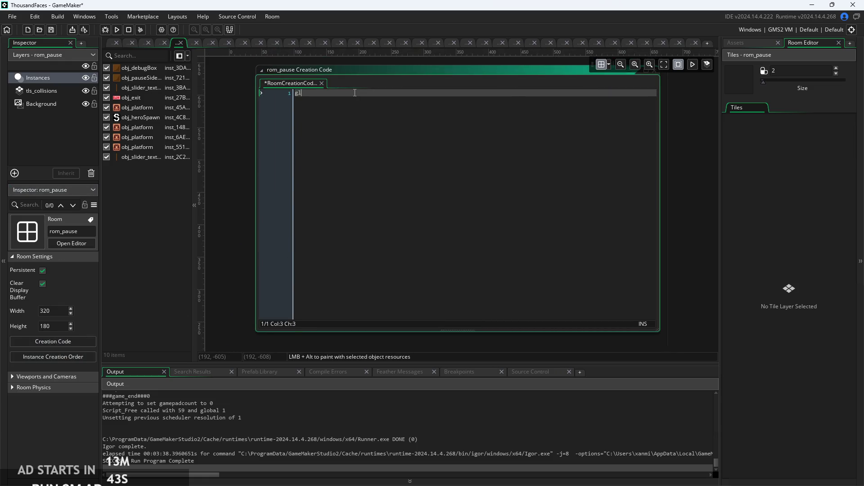
text(obal.p)
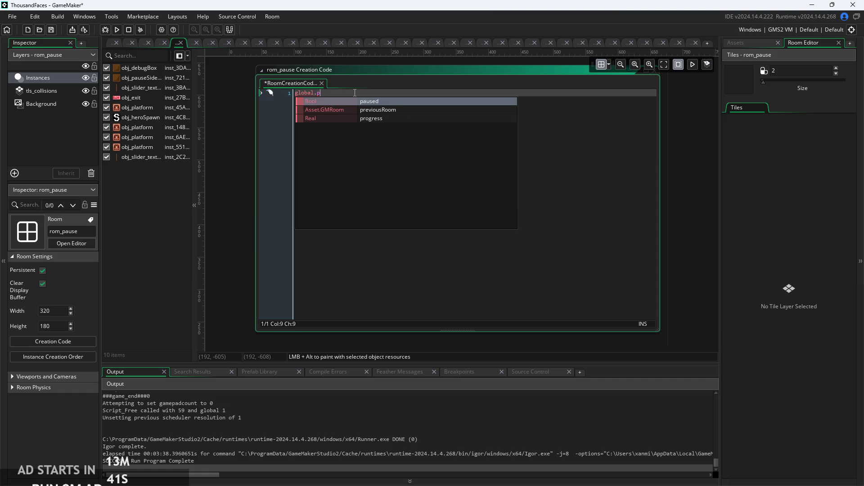
key(Down)
key(Down)
key(Return)
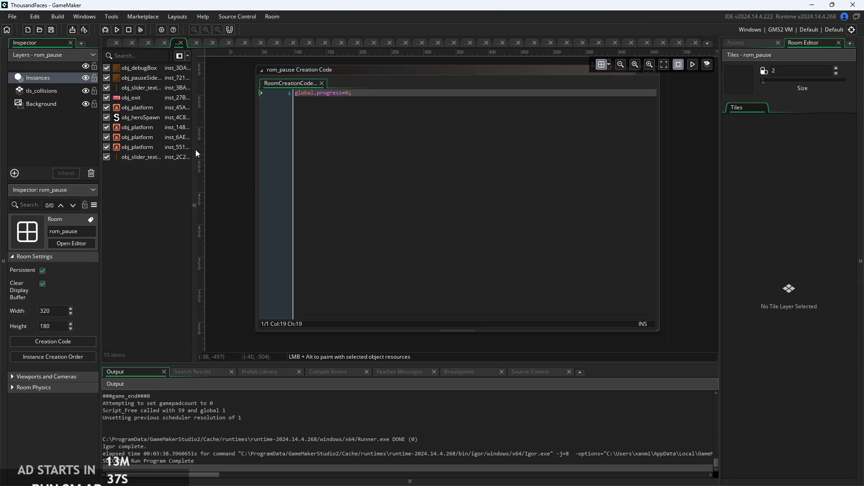
Relaunch the game and press Start on its title screen
click(111, 43)
click(119, 30)
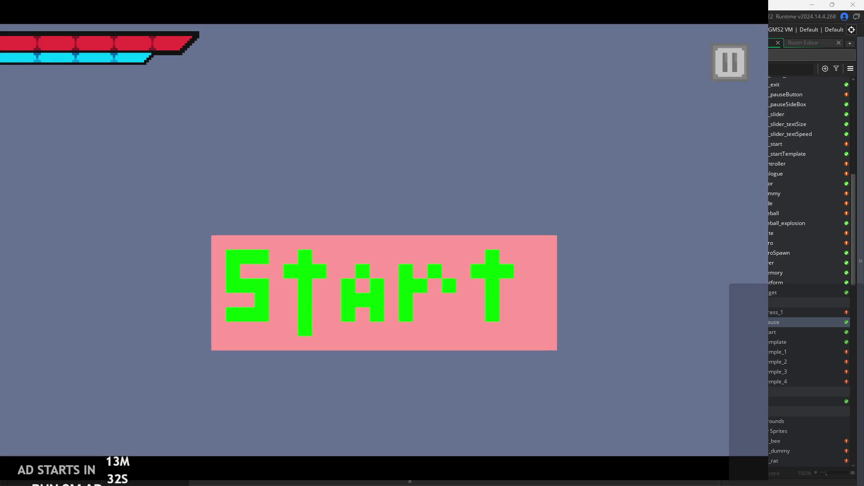
click(390, 273)
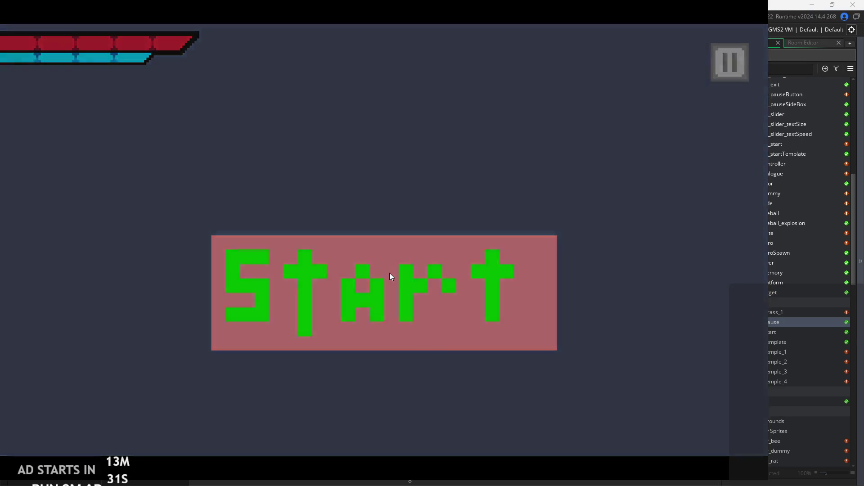